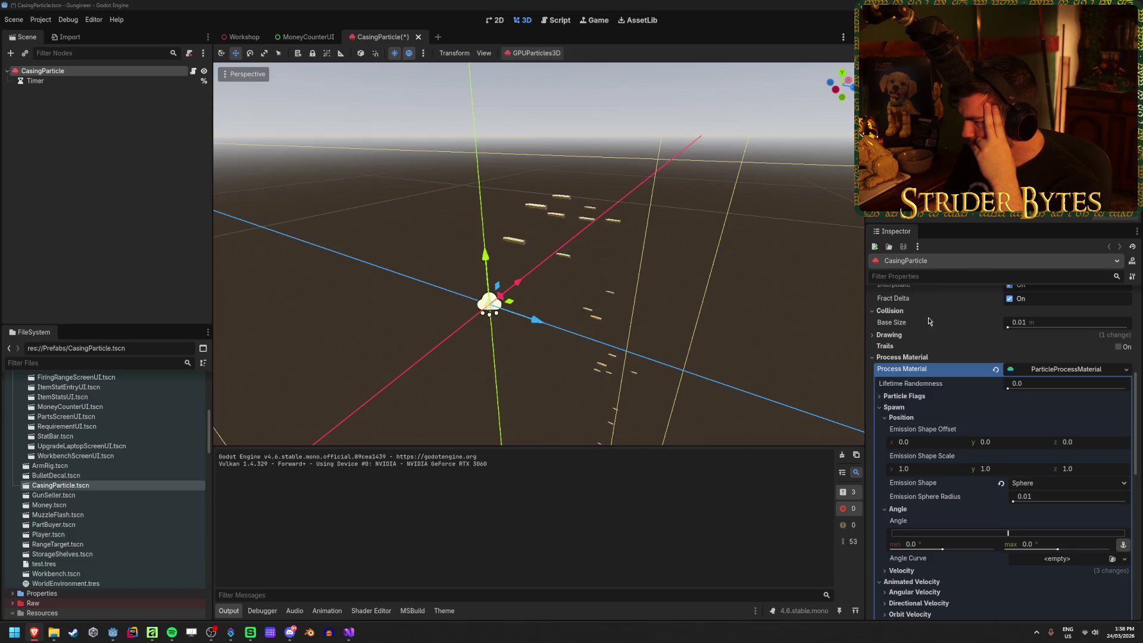
# Enable Rotate Y in the particle flags and set the material's Angle max to 360.
pyautogui.scroll(3, 924, 299)
pyautogui.scroll(3, 899, 523)
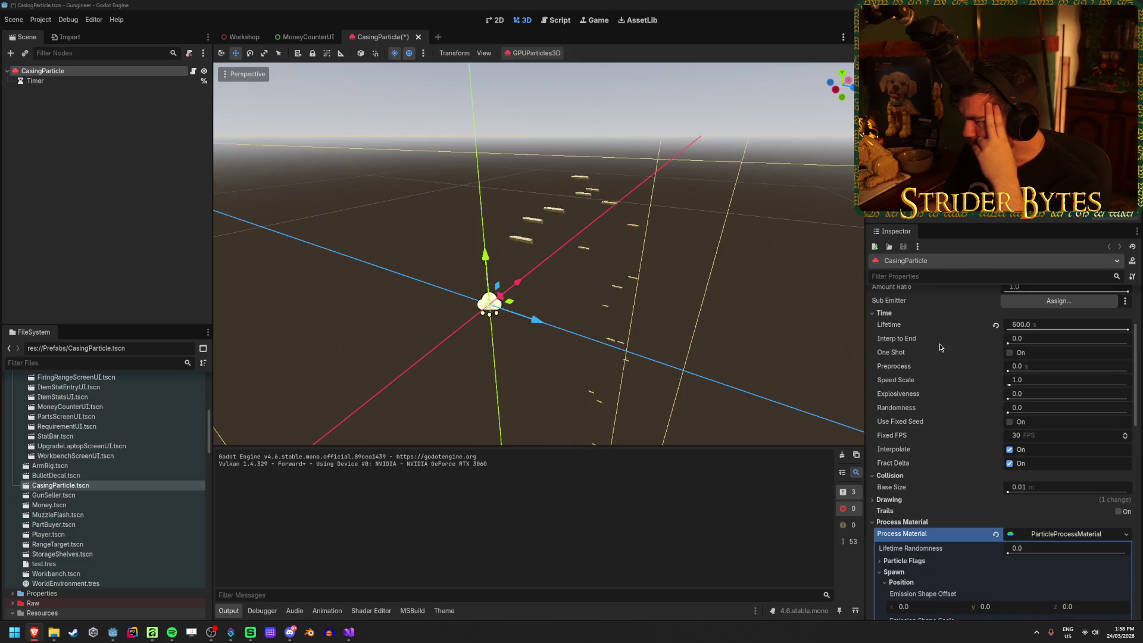
pyautogui.click(900, 522)
pyautogui.click(913, 522)
pyautogui.scroll(-3, 913, 523)
pyautogui.click(912, 397)
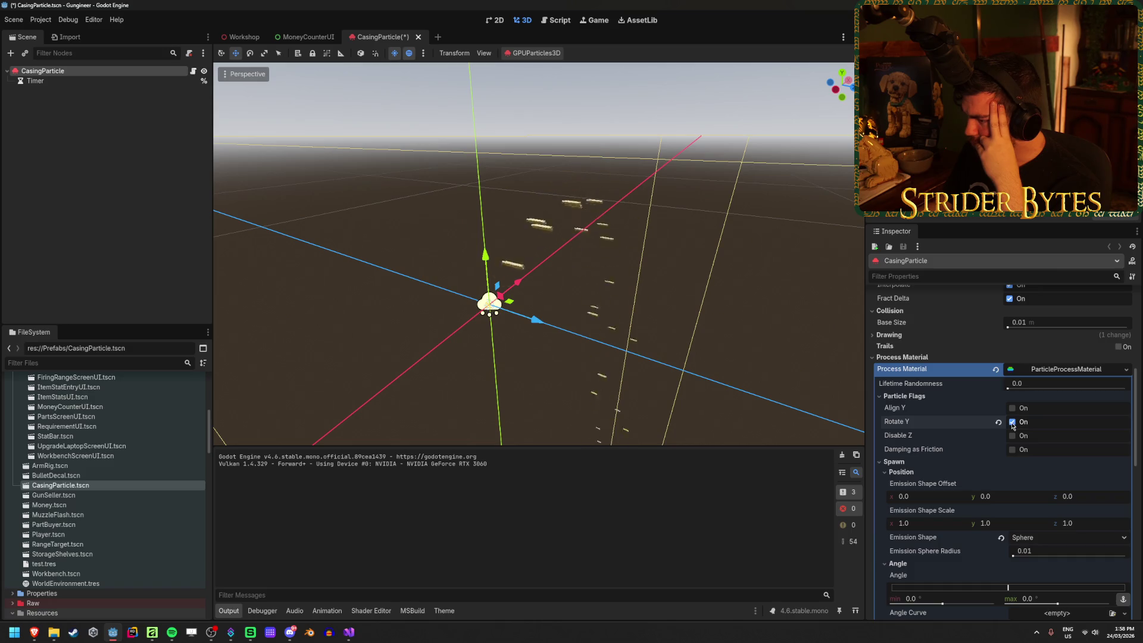
pyautogui.scroll(-3, 1007, 425)
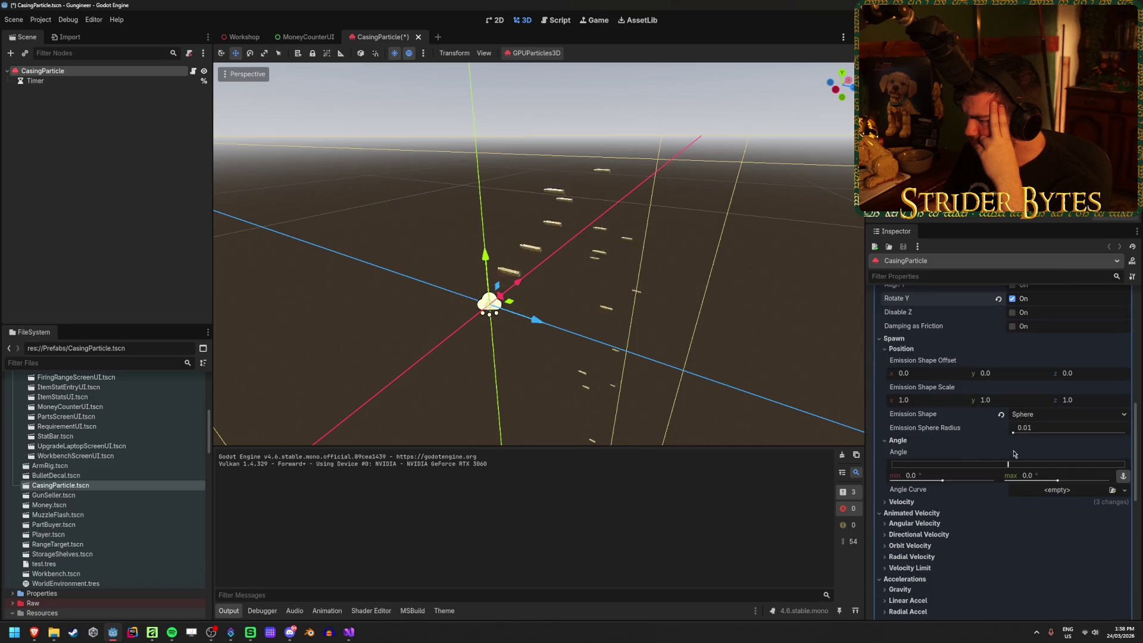
pyautogui.moveTo(1029, 466); pyautogui.dragTo(1103, 468)
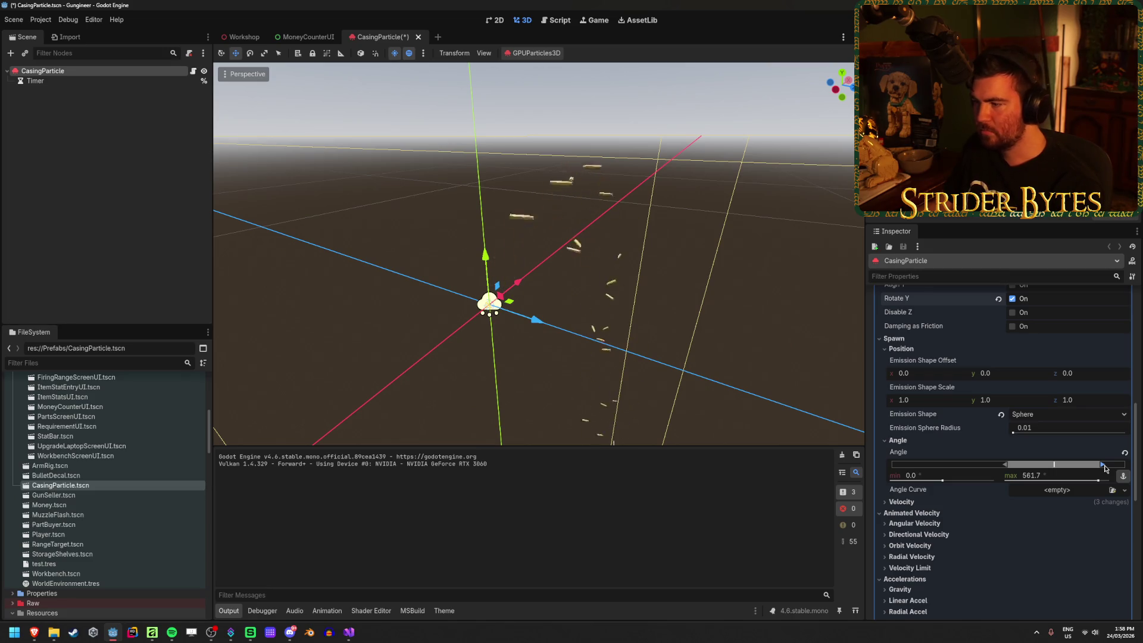
pyautogui.click(1033, 475)
pyautogui.write('360')
pyautogui.press('Return')
# Save the CasingParticle scene, then run the Workshop scene with F6 to test the casings.
pyautogui.hotkey('ctrl', 's')
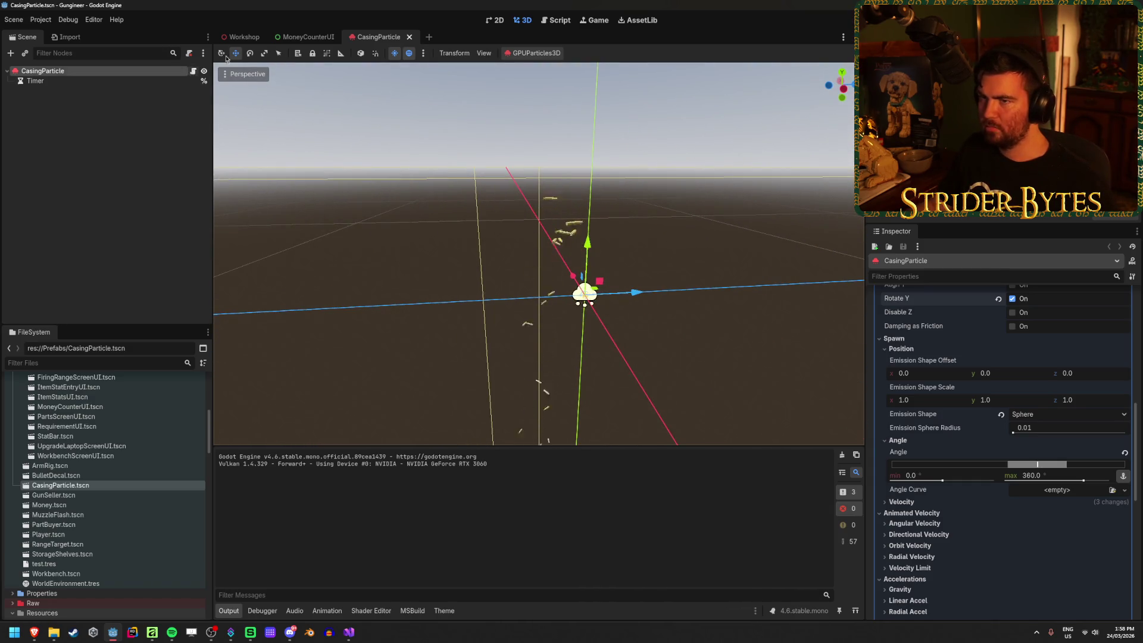
pyautogui.click(241, 37)
pyautogui.press('F6')
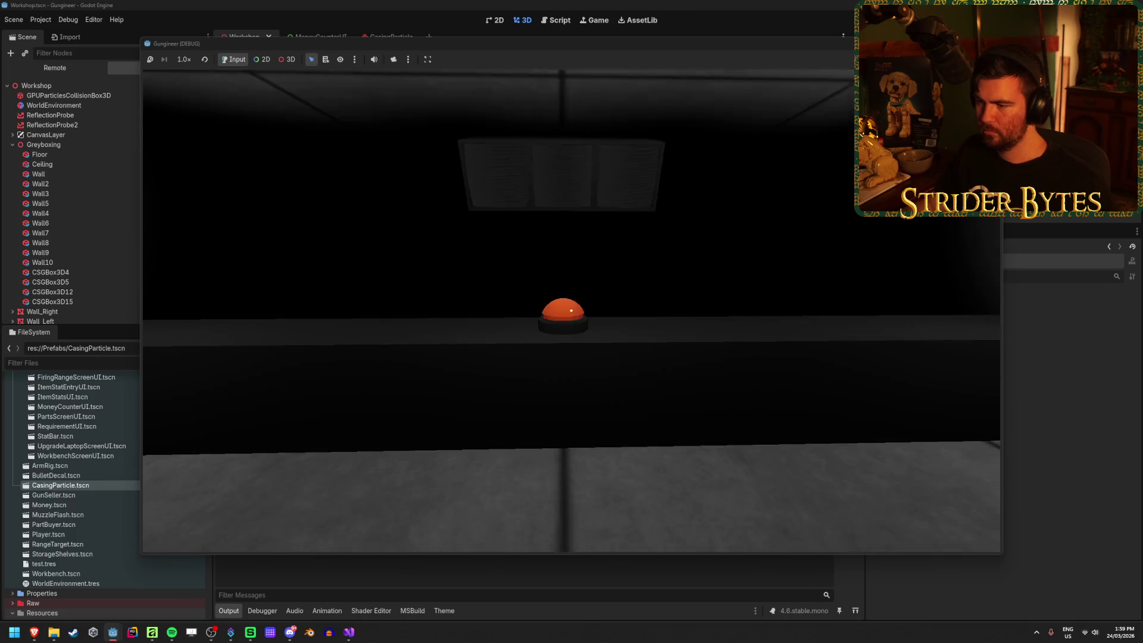
pyautogui.click(571, 311)
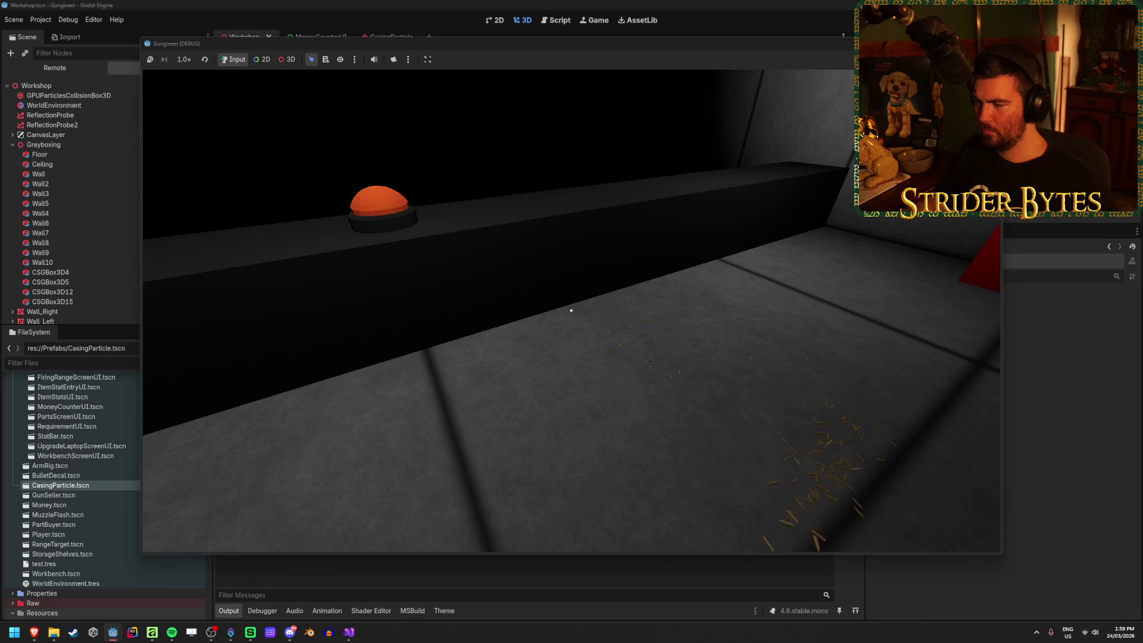
pyautogui.moveTo(571, 310)
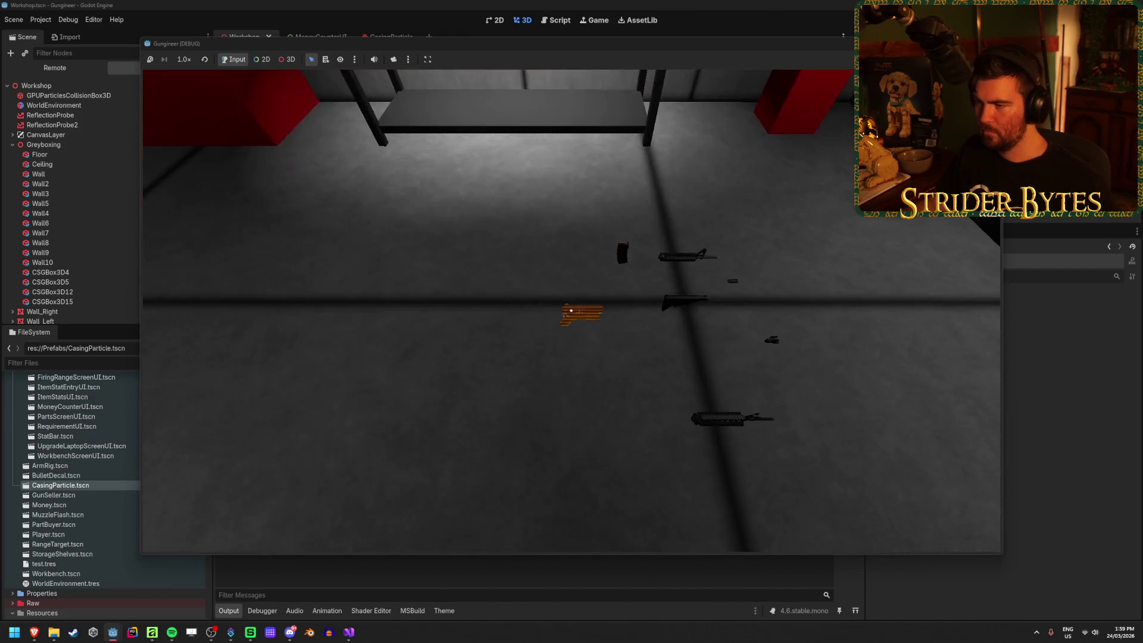
pyautogui.press('w')
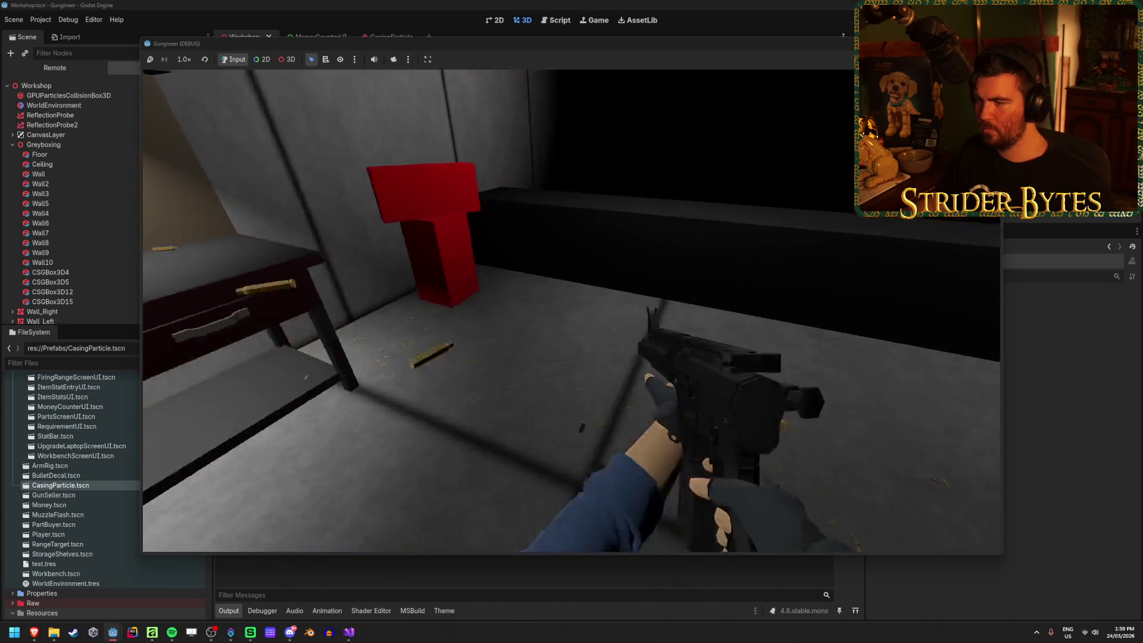
pyautogui.click(571, 311)
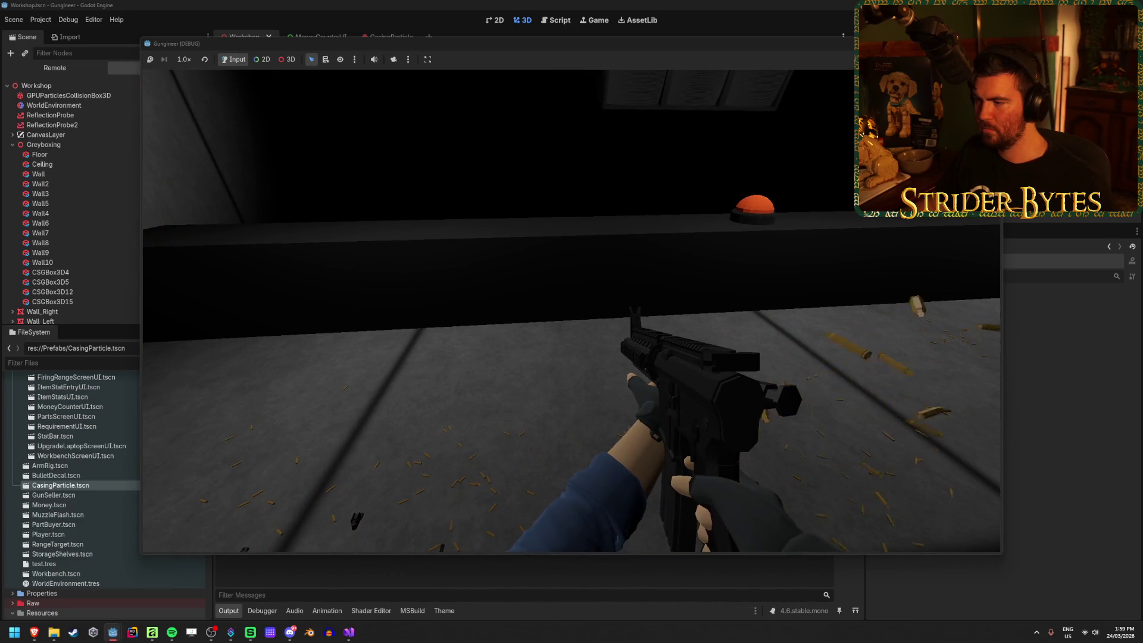
pyautogui.click(571, 310)
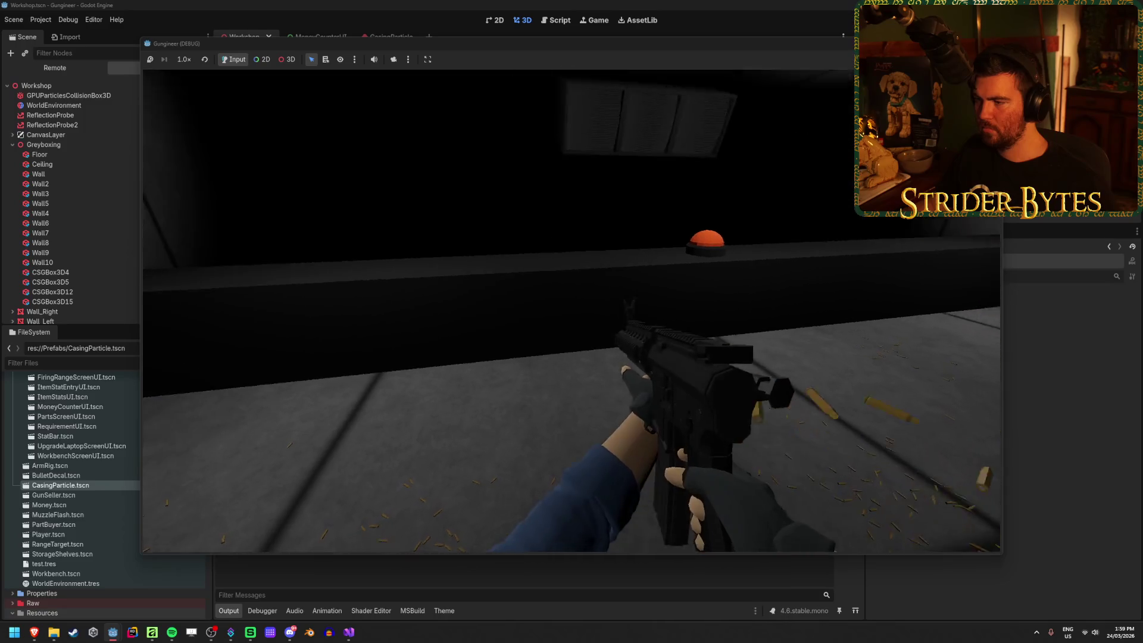
pyautogui.click(571, 310)
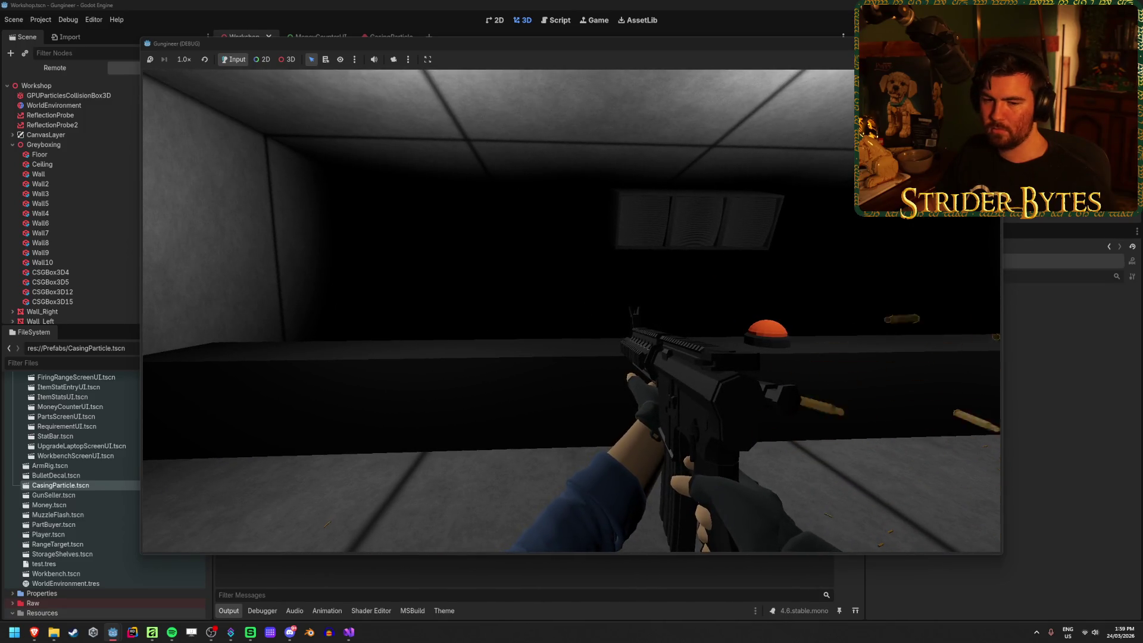
pyautogui.click(571, 311)
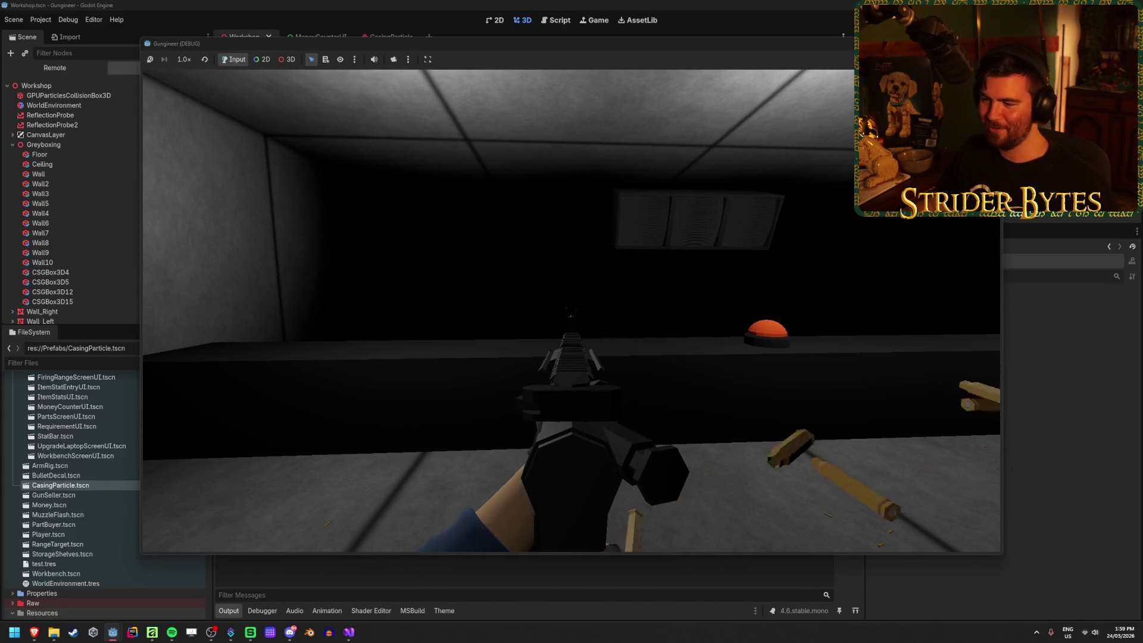
pyautogui.click(571, 310)
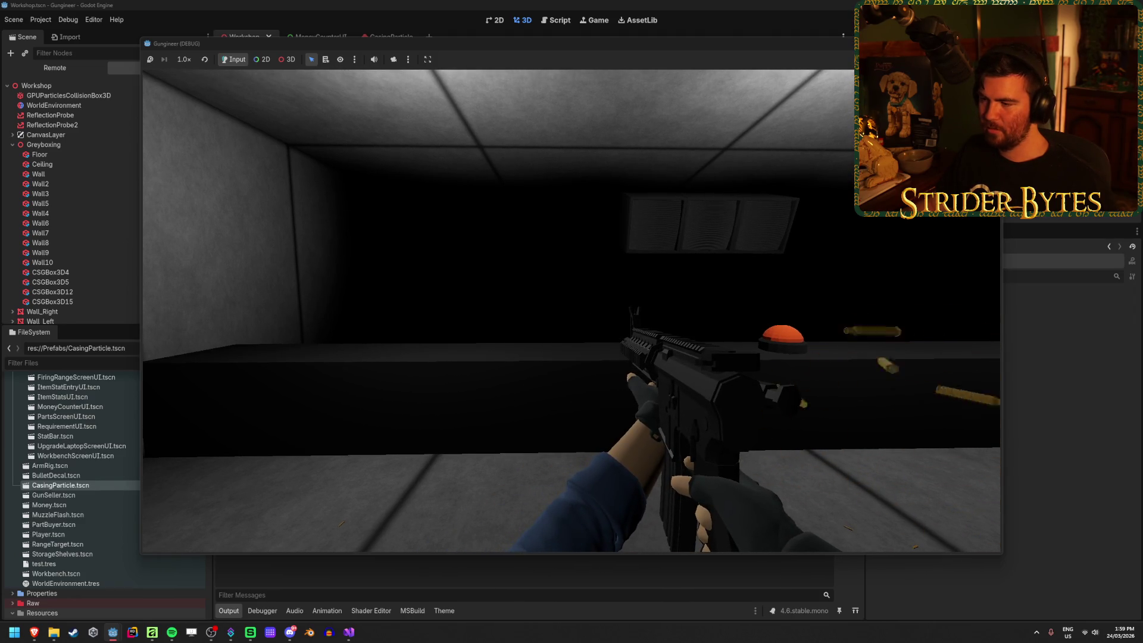
pyautogui.click(571, 310)
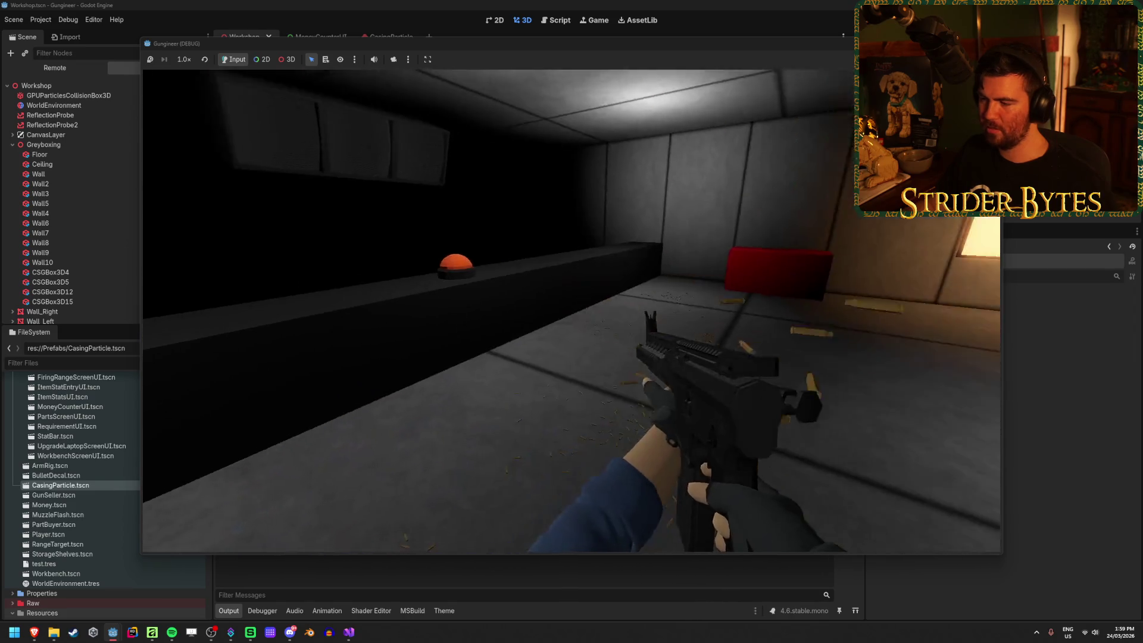
pyautogui.click(571, 310)
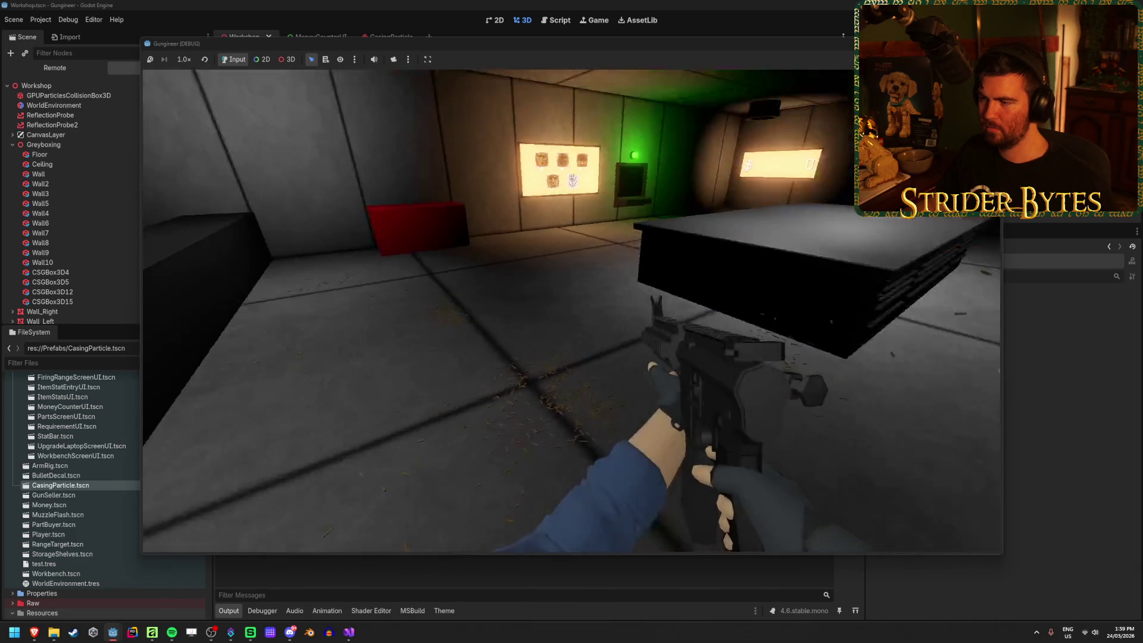
pyautogui.click(571, 310)
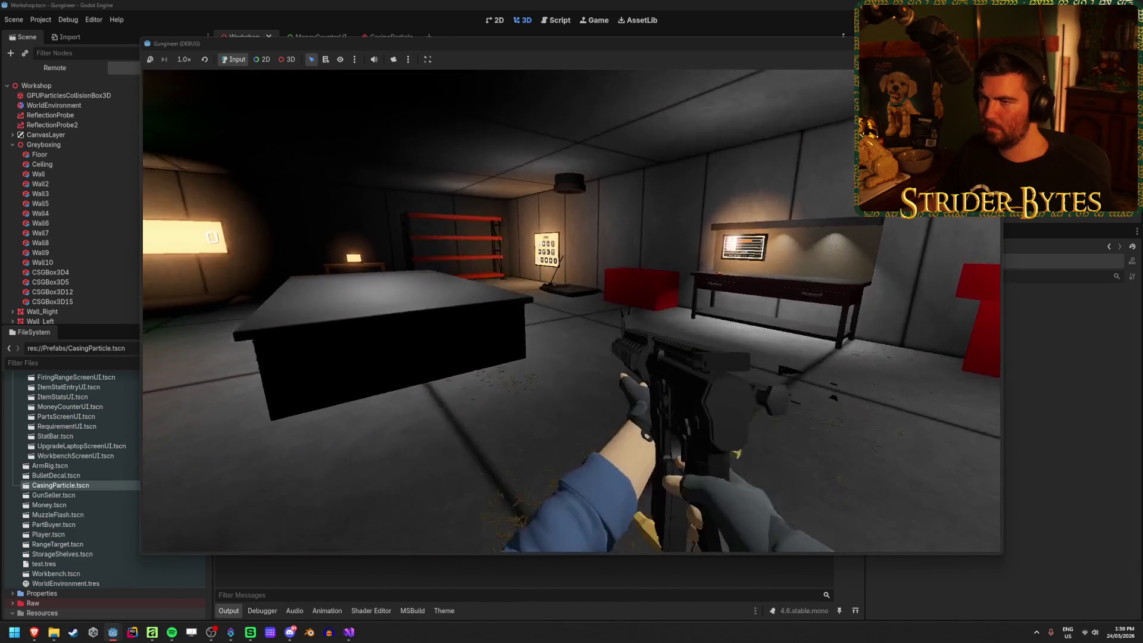
pyautogui.click(571, 310)
pyautogui.click(571, 310)
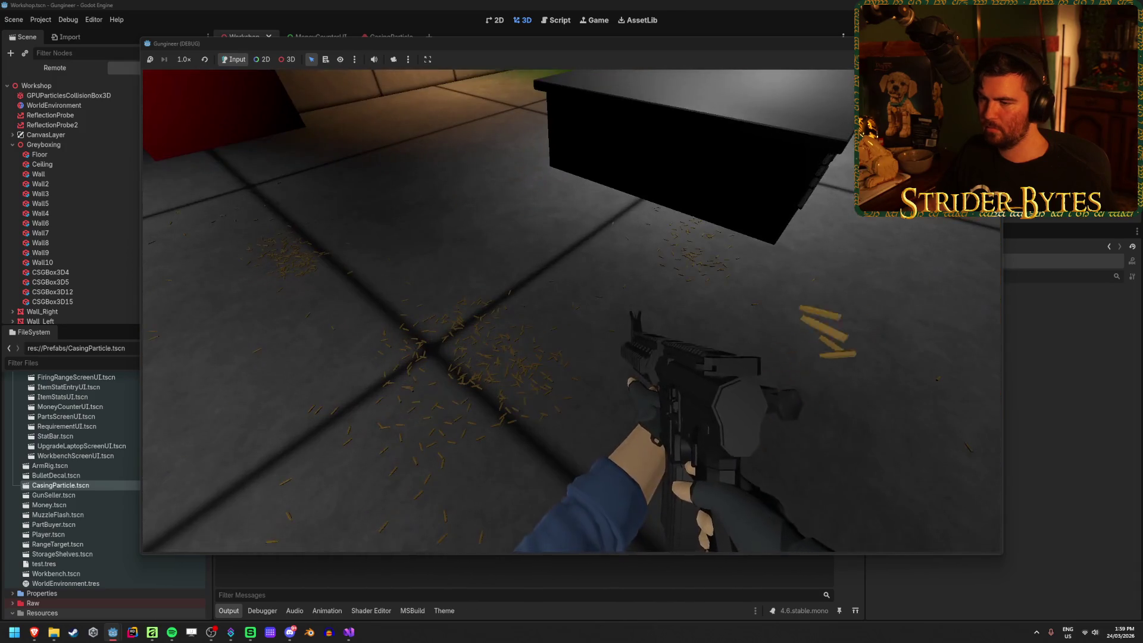
pyautogui.click(571, 310)
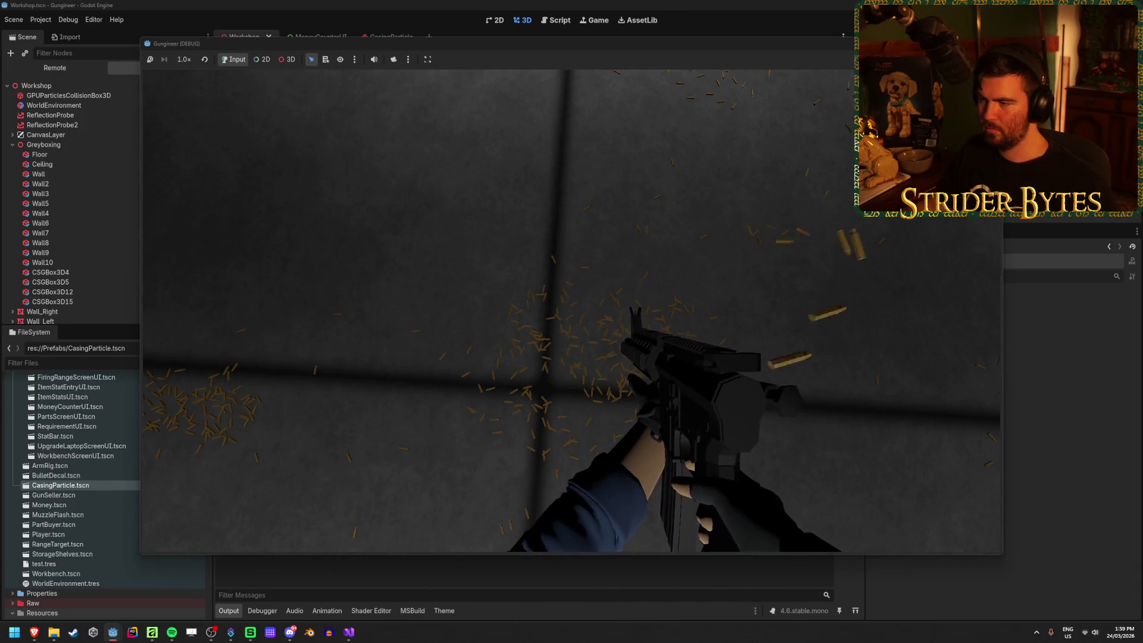
pyautogui.click(571, 310)
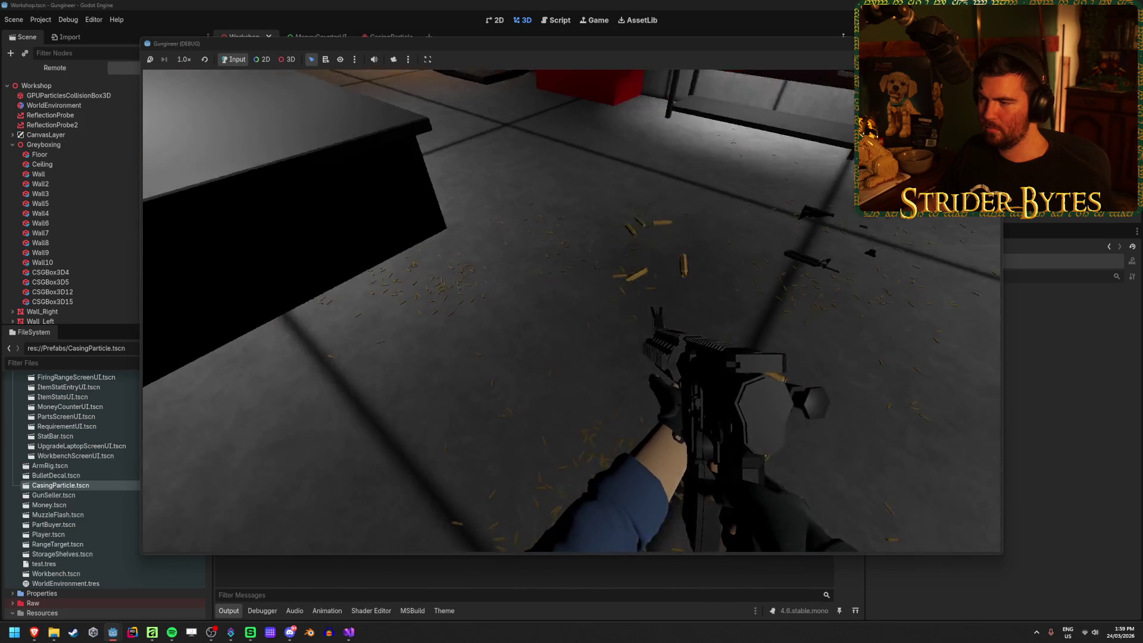
pyautogui.click(570, 310)
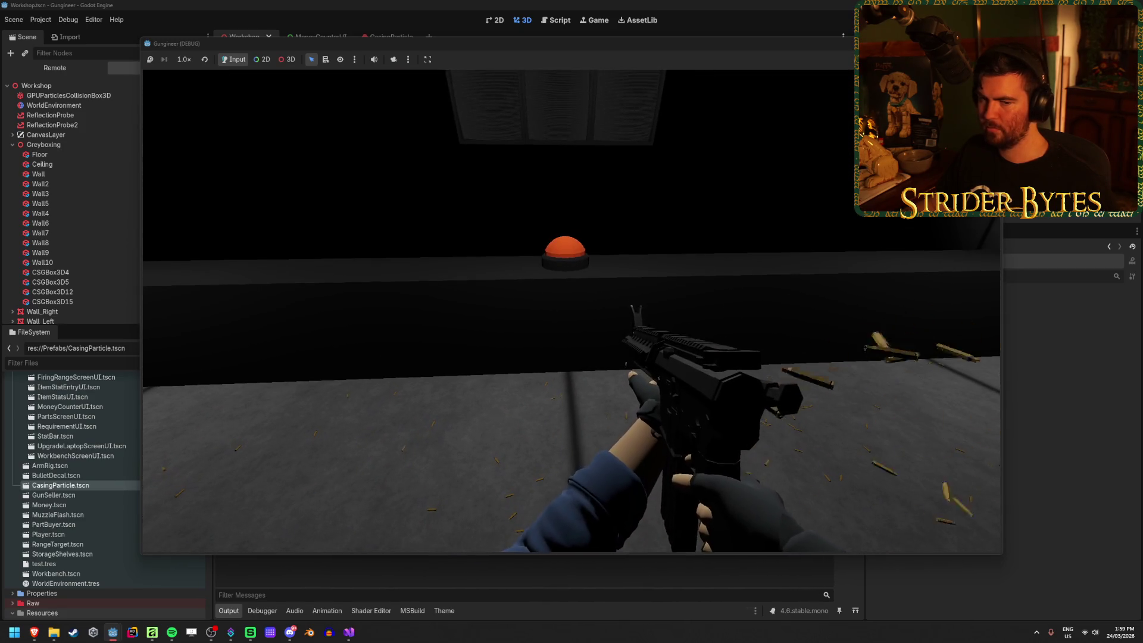
pyautogui.click(571, 310)
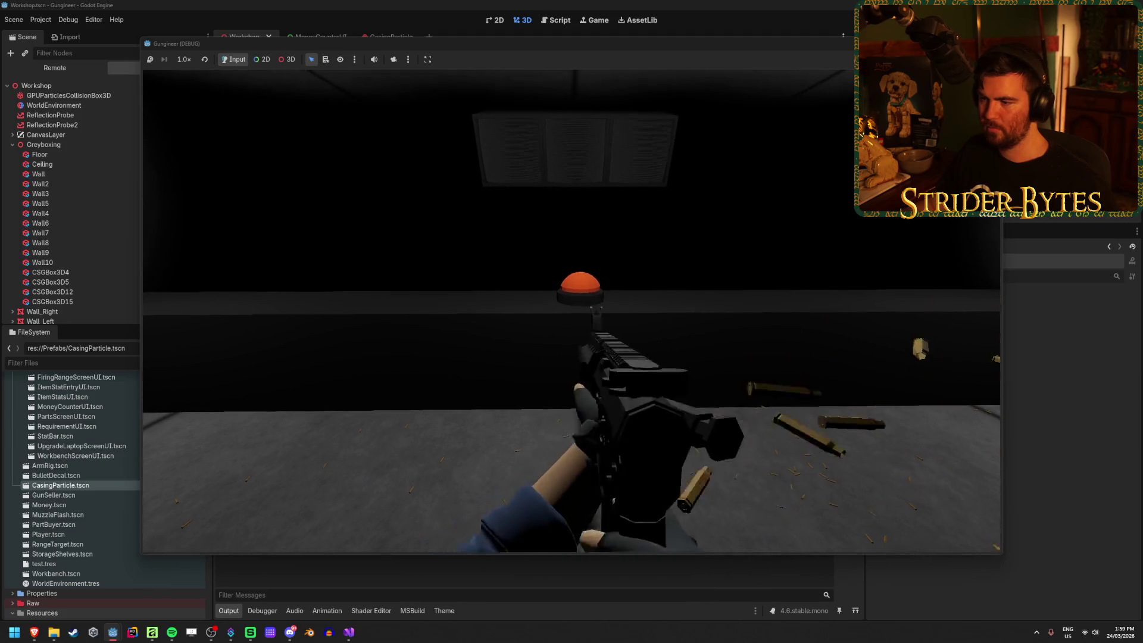
pyautogui.press('Escape')
pyautogui.press('F8')
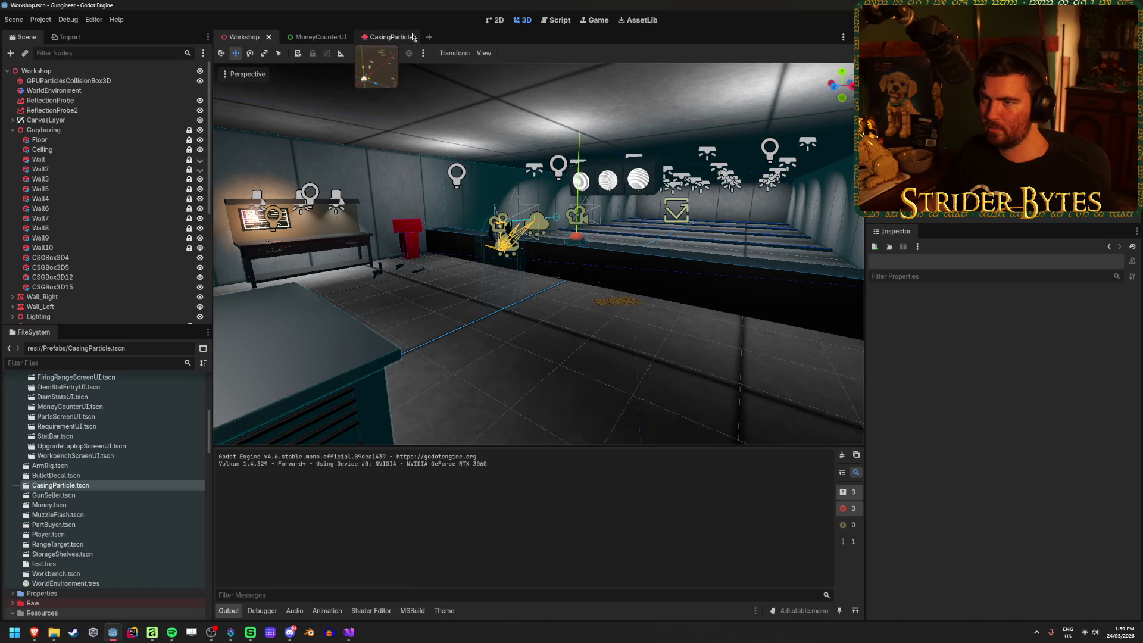
# Turn off CasingParticle emission, then close the CasingParticle and MoneyCounterUI scenes.
pyautogui.click(387, 37)
pyautogui.click(1007, 381)
pyautogui.click(418, 37)
pyautogui.click(310, 37)
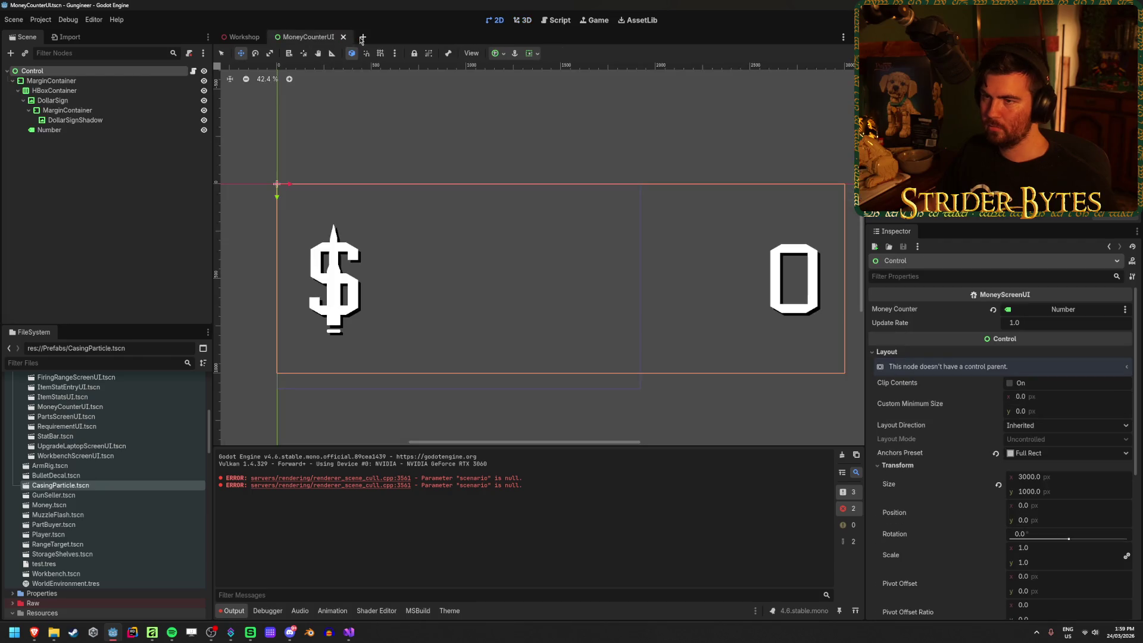
pyautogui.middleClick(316, 39)
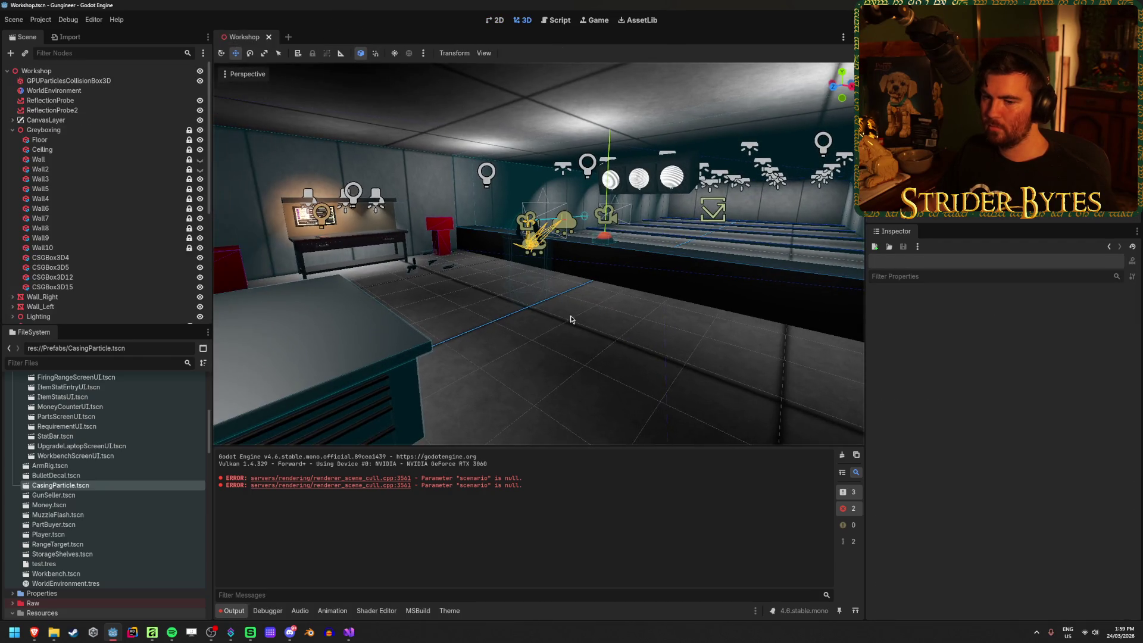
# Collapse the Greyboxing group and bring the player's arm rig into view.
pyautogui.moveTo(570, 319)
pyautogui.mouseDown()
pyautogui.moveTo(488, 309)
pyautogui.moveTo(655, 316)
pyautogui.moveTo(536, 318)
pyautogui.moveTo(676, 353)
pyautogui.mouseUp()
pyautogui.hotkey('alt', 'Tab')
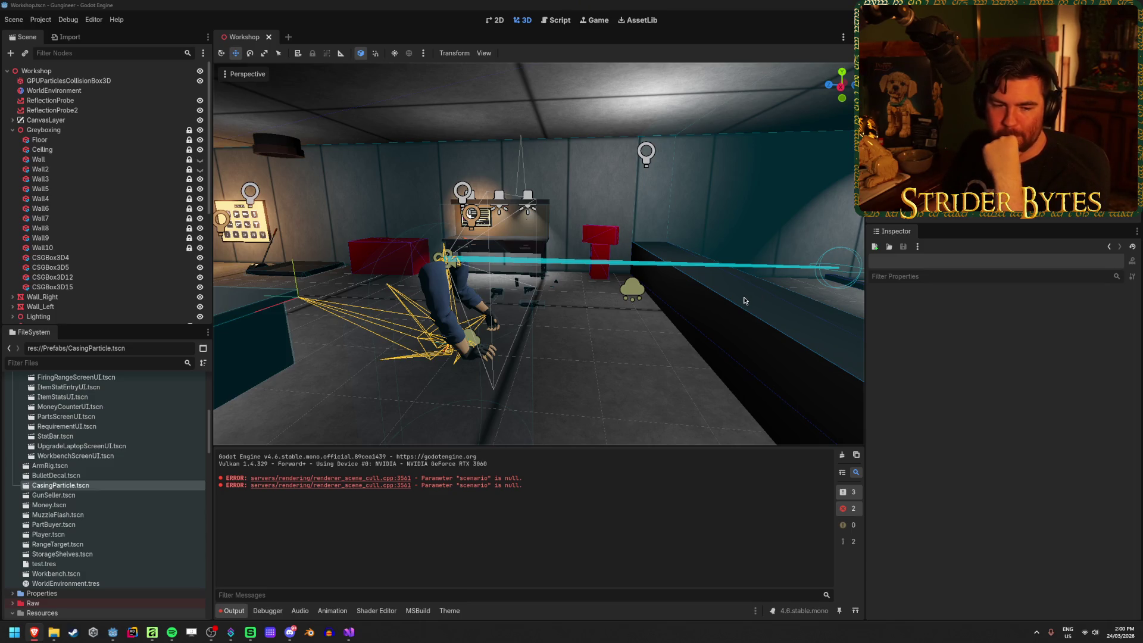
pyautogui.click(700, 306)
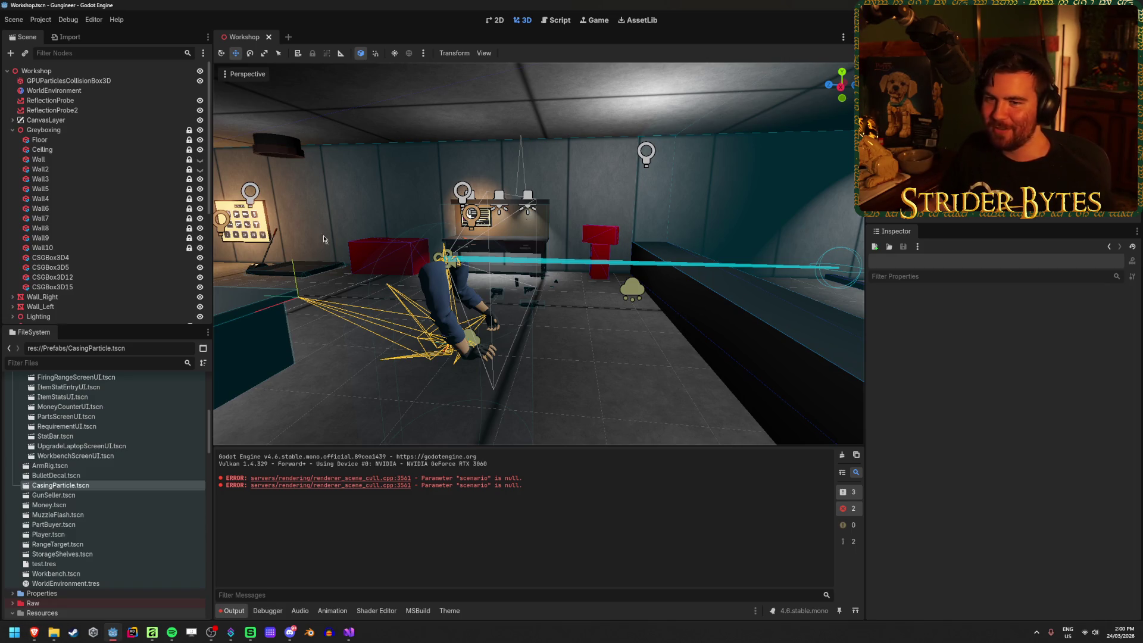
pyautogui.click(12, 130)
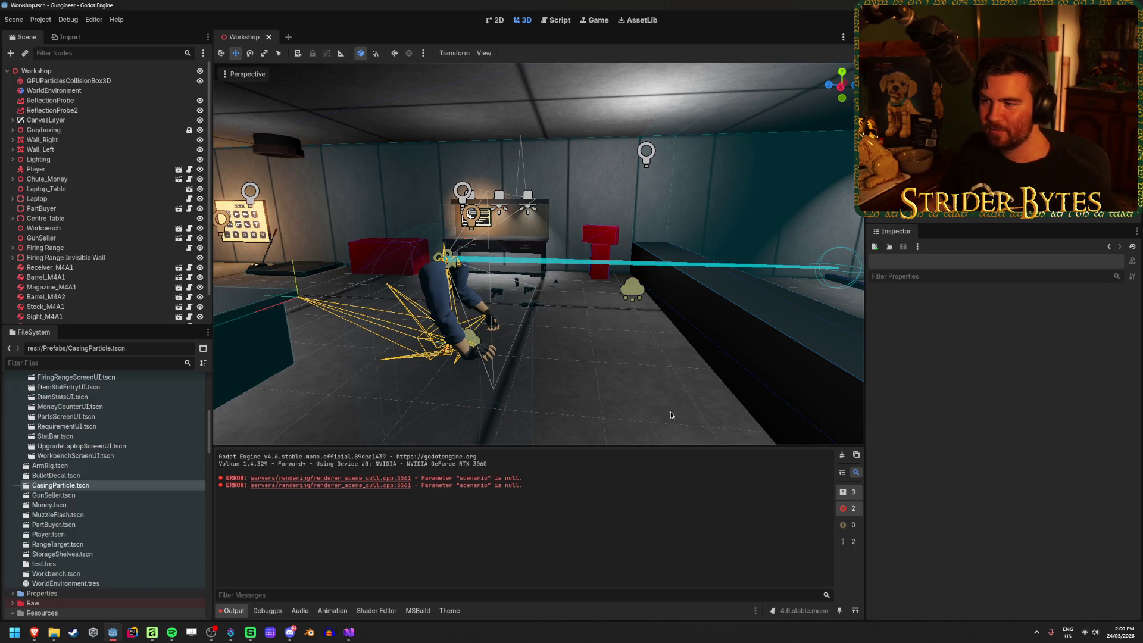
pyautogui.press('d')
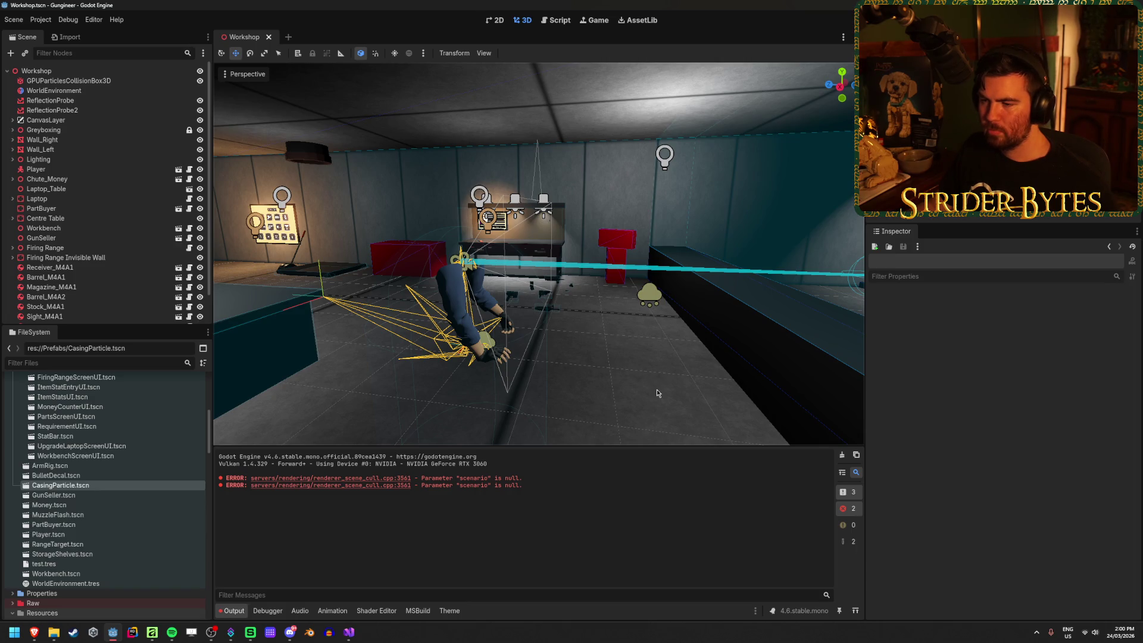
pyautogui.moveTo(657, 393); pyautogui.dragTo(684, 394)
pyautogui.hotkey('alt', 'Tab')
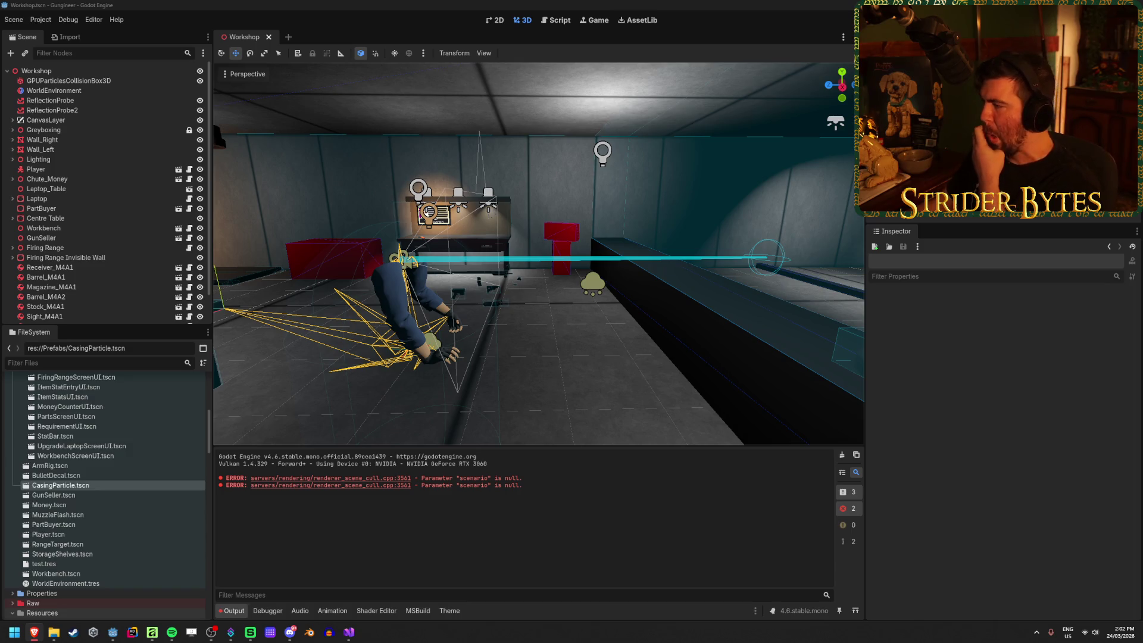
pyautogui.hotkey('alt', 'Tab')
pyautogui.doubleClick(48, 534)
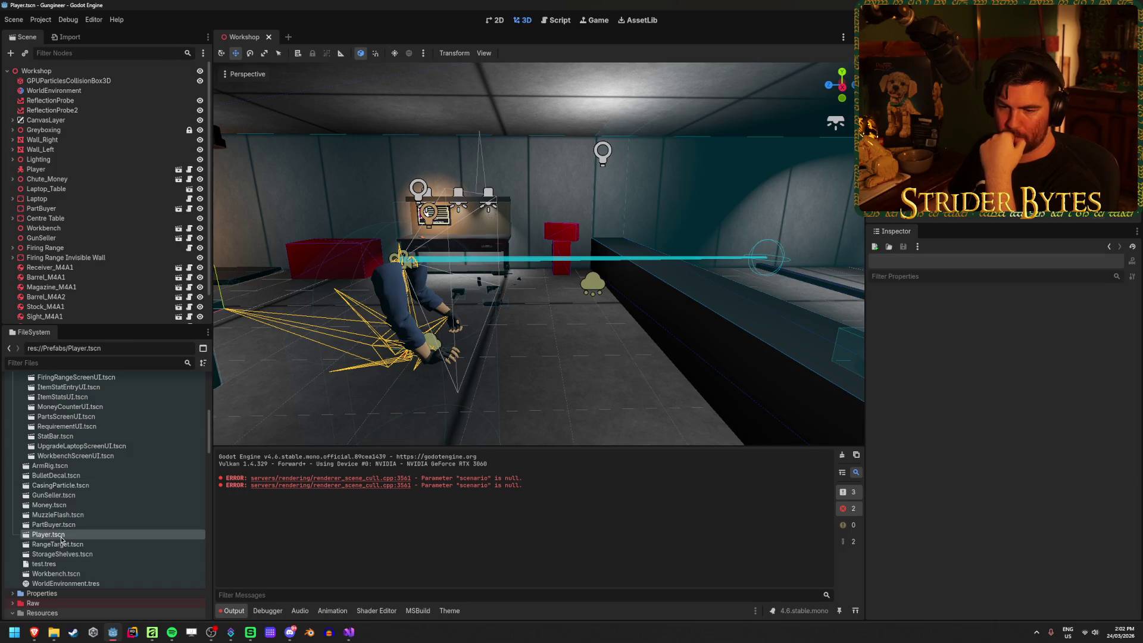
# Inspect Control3D, then expand LVAA to reveal its skeleton and arm meshes.
pyautogui.scroll(-3, 103, 211)
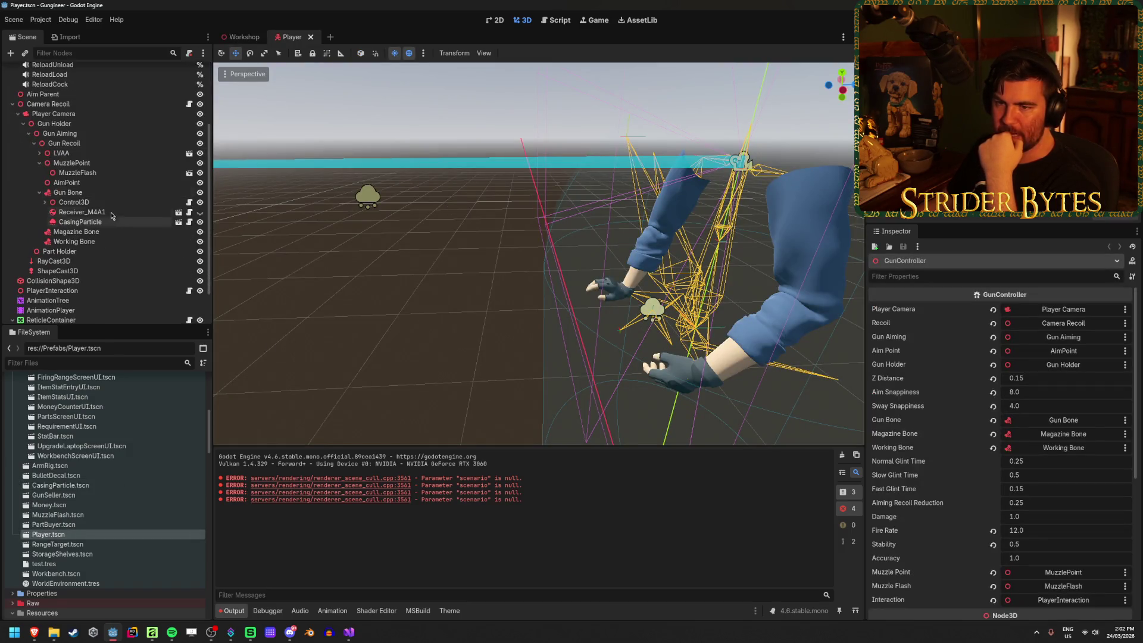
pyautogui.click(109, 203)
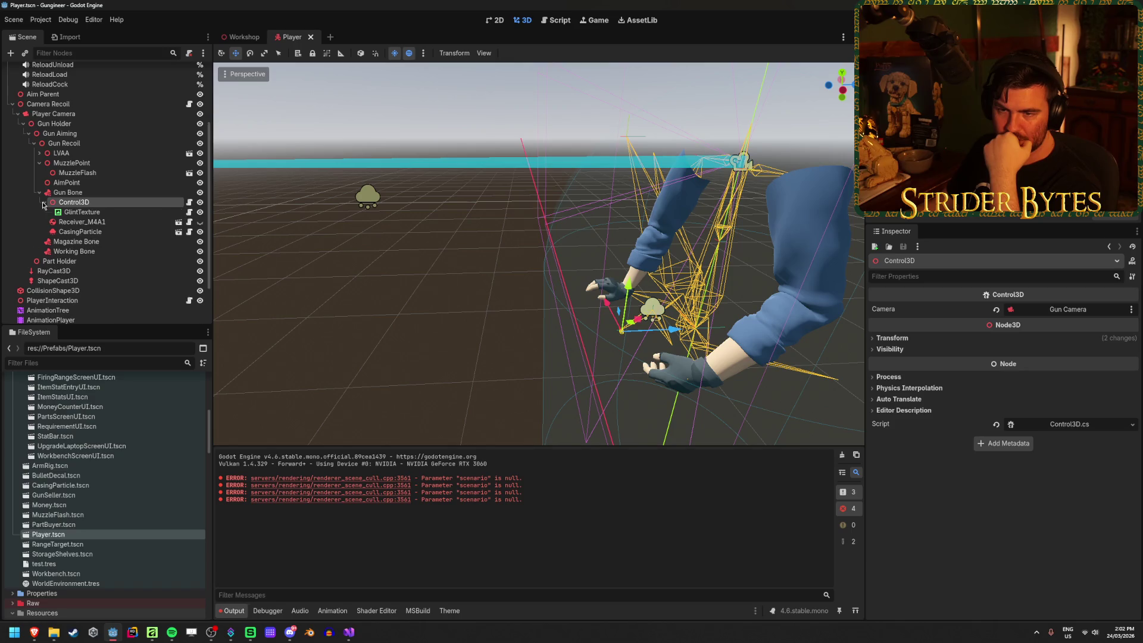
pyautogui.click(39, 154)
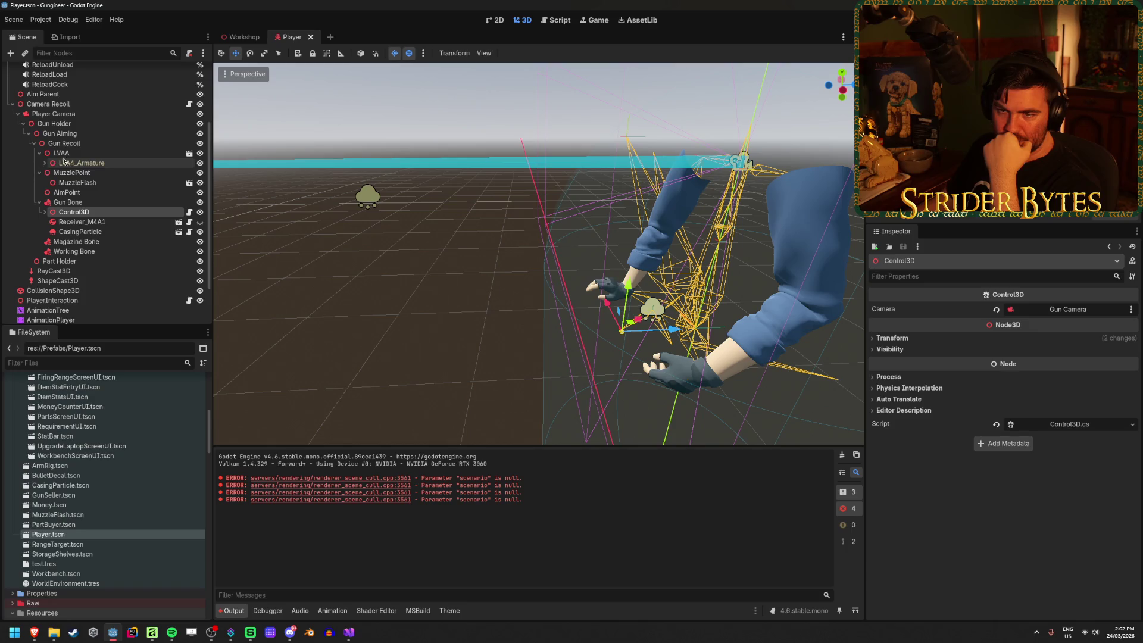
pyautogui.click(76, 155)
pyautogui.click(45, 164)
pyautogui.click(50, 173)
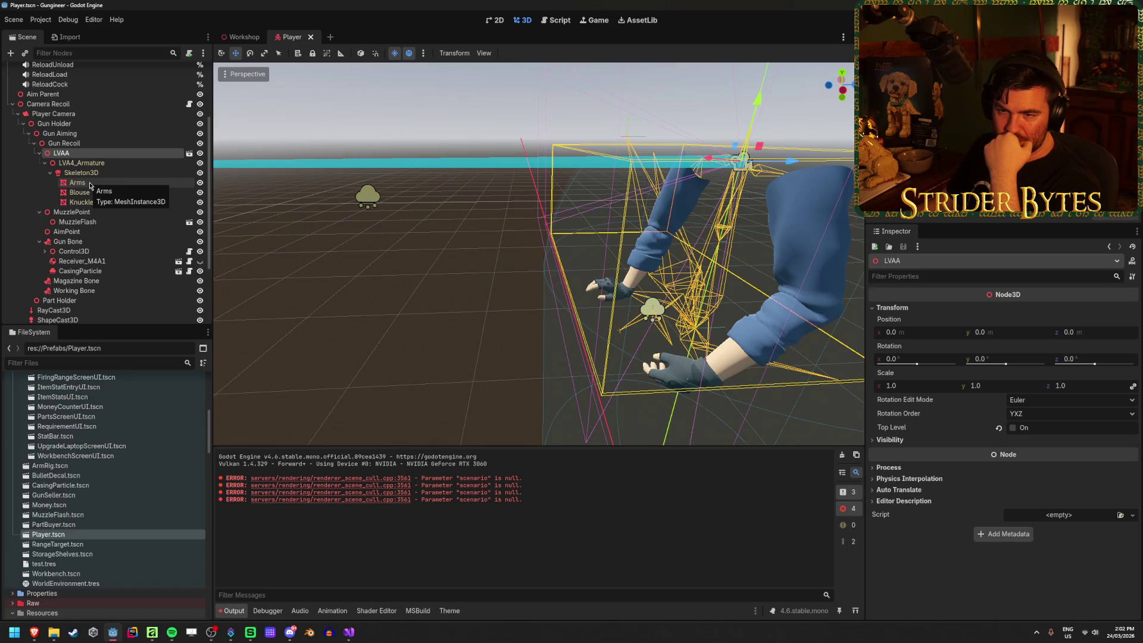
# Collapse LVAA, select the AnimationTree and open its Animation list.
pyautogui.click(40, 154)
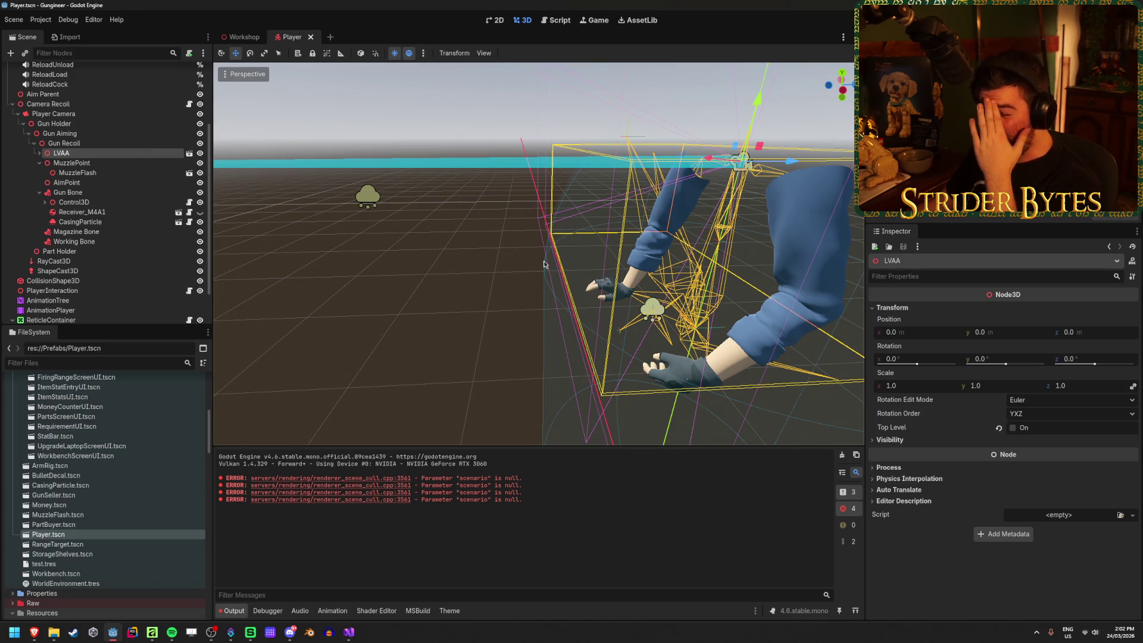
pyautogui.click(81, 303)
pyautogui.click(405, 422)
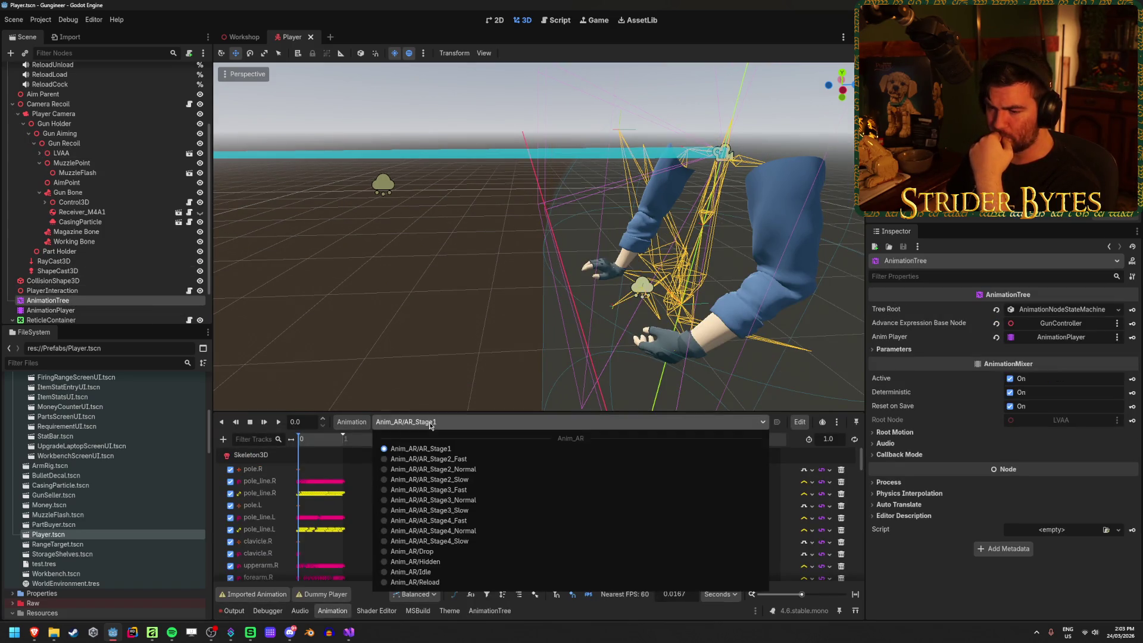
# Load Anim_AR/AR_Stage4_Normal and scrub the arm pose preview to about 0.95 s.
pyautogui.click(452, 531)
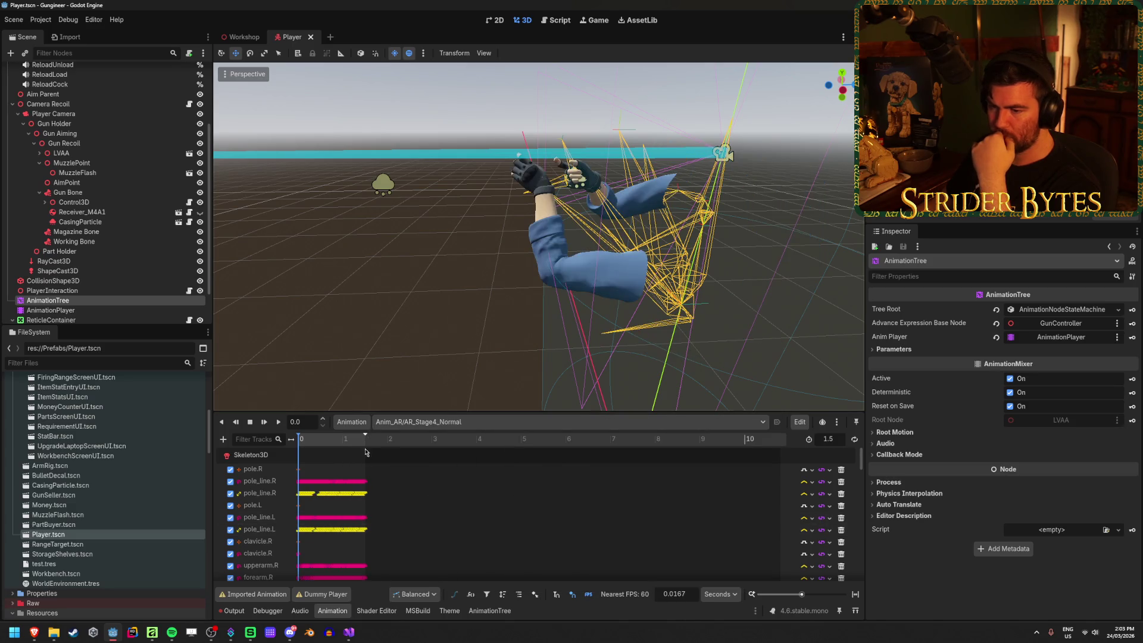
pyautogui.moveTo(301, 438)
pyautogui.mouseDown()
pyautogui.moveTo(353, 447)
pyautogui.moveTo(312, 446)
pyautogui.moveTo(327, 447)
pyautogui.mouseUp()
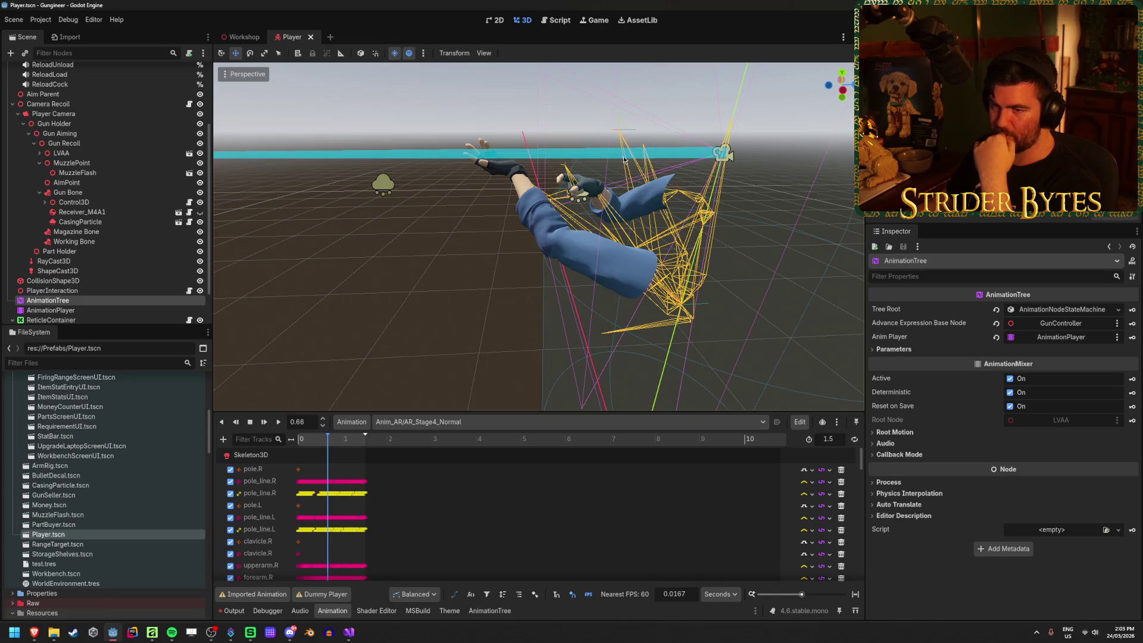
pyautogui.moveTo(327, 446)
pyautogui.mouseDown()
pyautogui.moveTo(301, 445)
pyautogui.moveTo(353, 445)
pyautogui.moveTo(302, 444)
pyautogui.moveTo(343, 439)
pyautogui.mouseUp()
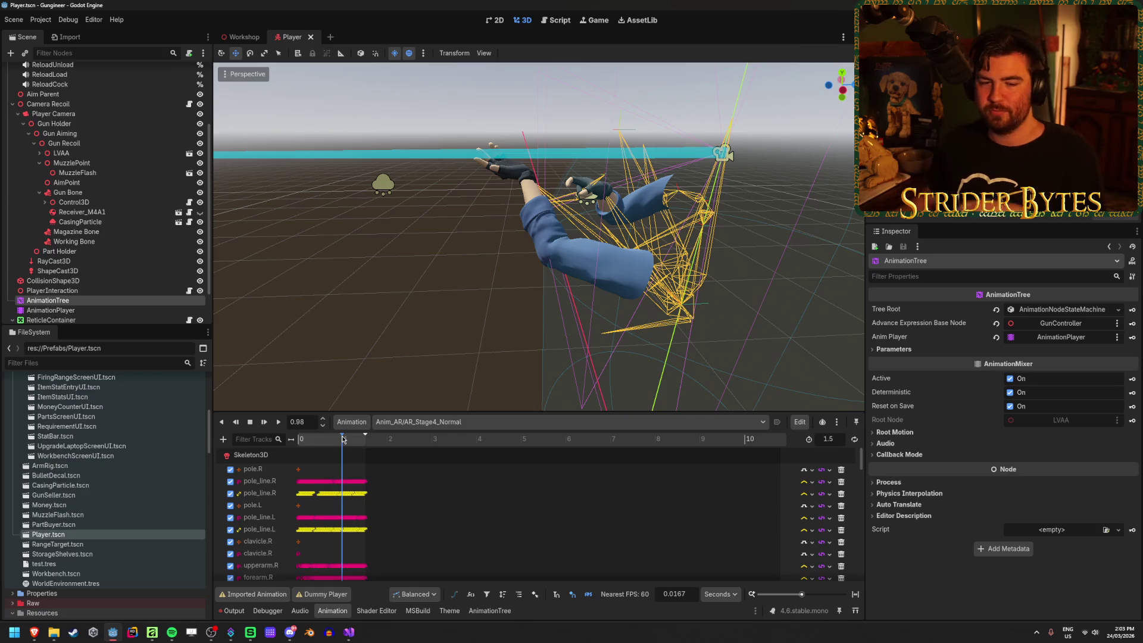
pyautogui.moveTo(345, 441)
pyautogui.mouseDown()
pyautogui.moveTo(315, 450)
pyautogui.moveTo(341, 461)
pyautogui.mouseUp()
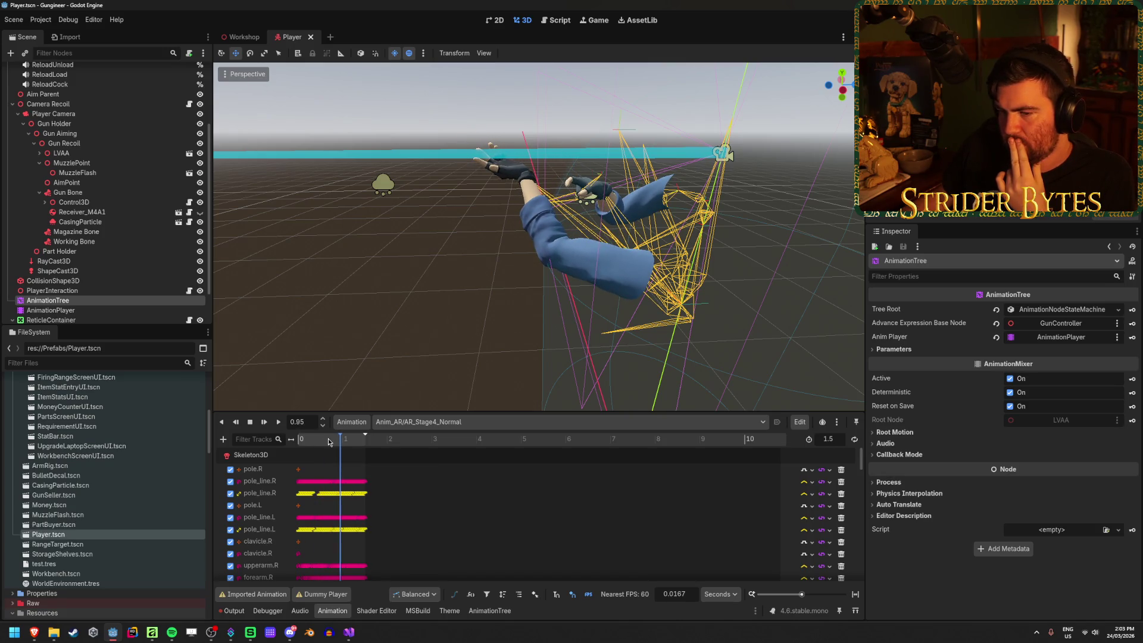
pyautogui.hotkey('alt', 'Tab')
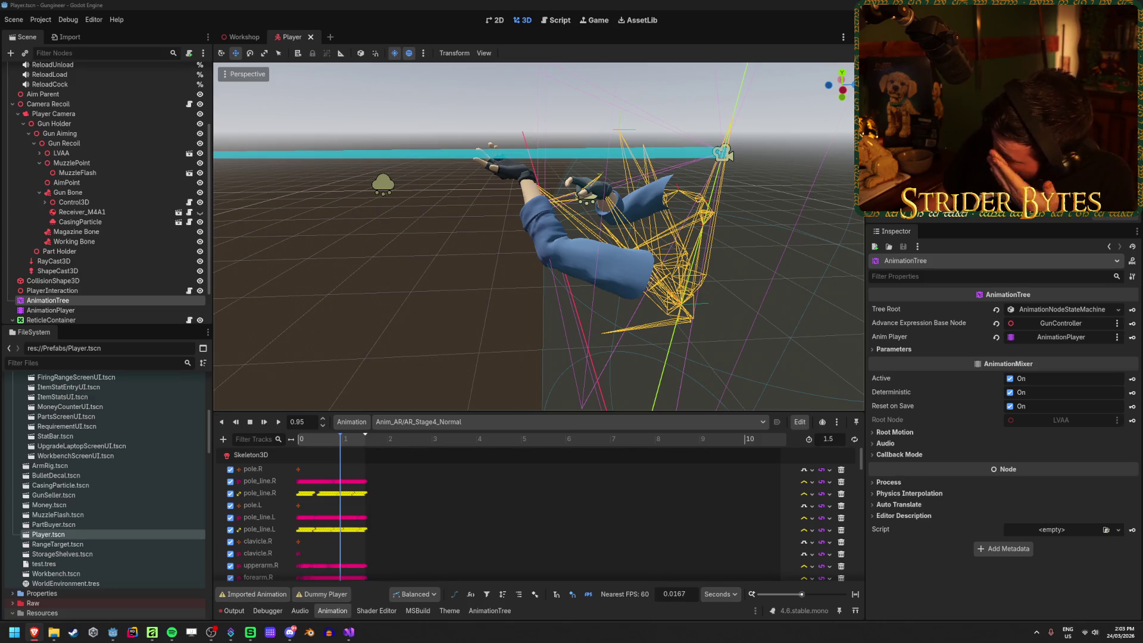
pyautogui.click(98, 154)
# Open Add Child Node for LVAA, search 'ik' and enlarge the dialog.
pyautogui.rightClick(97, 153)
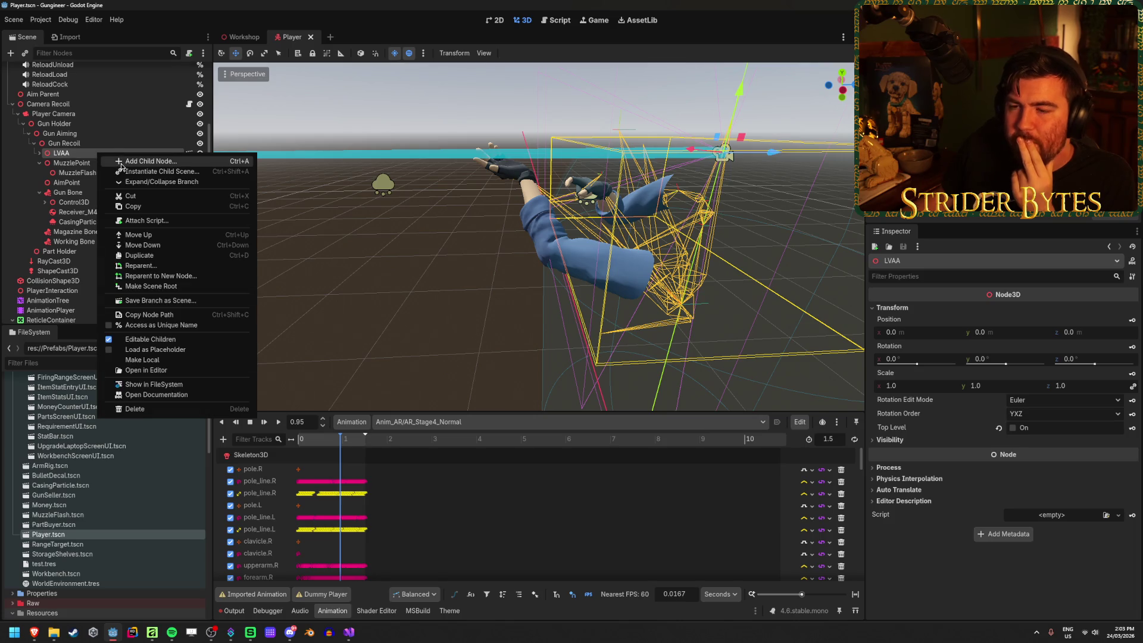
pyautogui.click(121, 163)
pyautogui.write('ik')
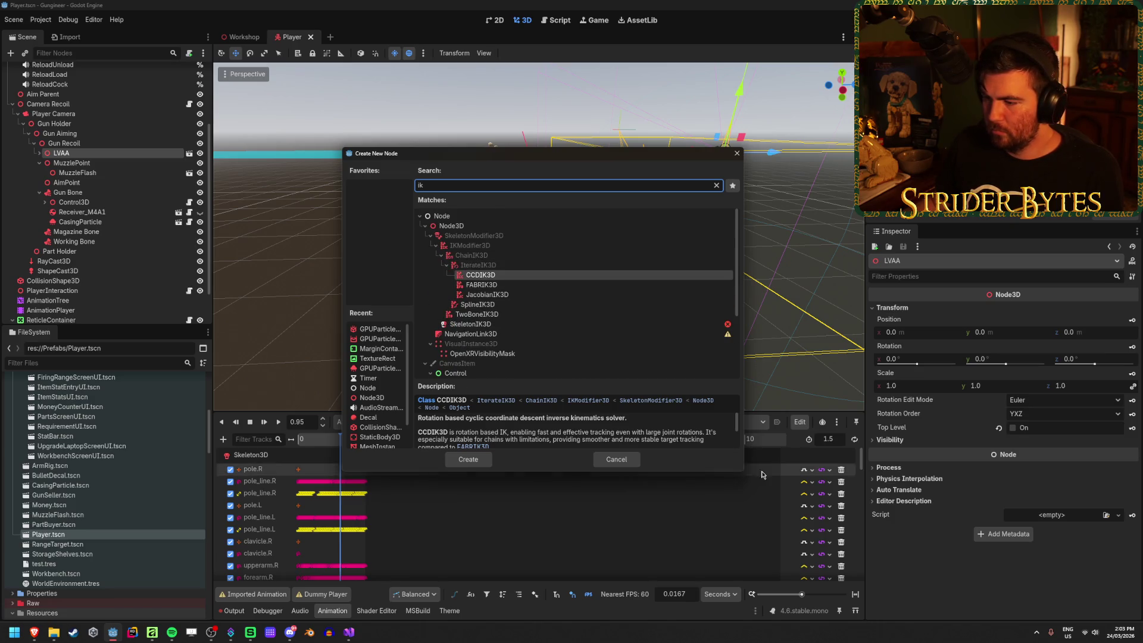
pyautogui.moveTo(742, 471)
pyautogui.mouseDown()
pyautogui.moveTo(765, 506)
pyautogui.moveTo(758, 523)
pyautogui.moveTo(751, 513)
pyautogui.mouseUp()
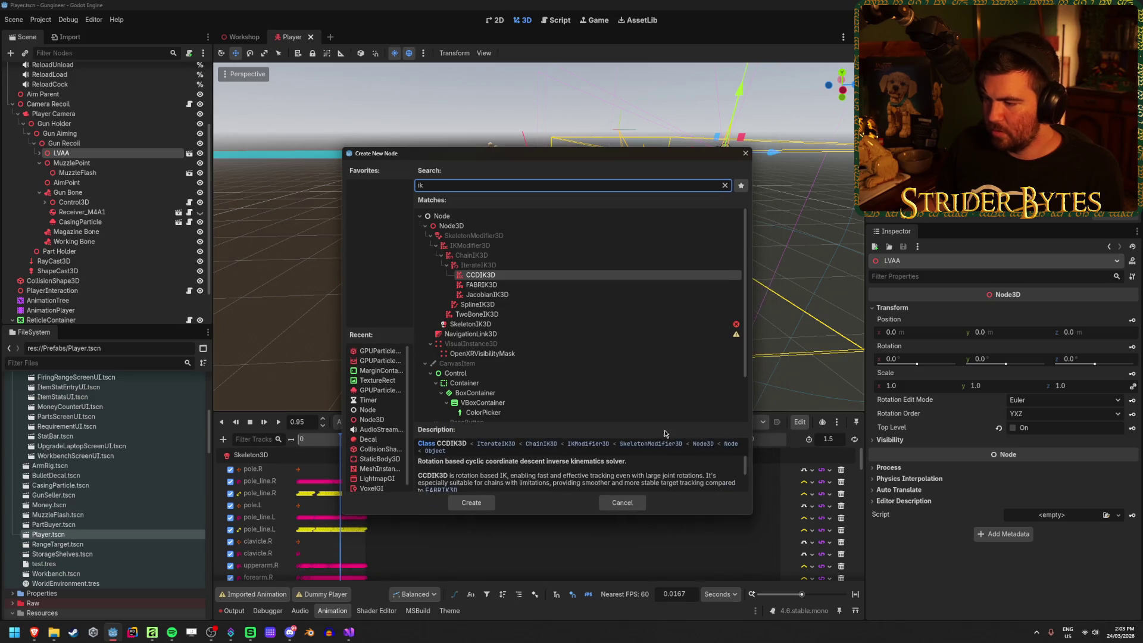
pyautogui.moveTo(663, 424); pyautogui.dragTo(663, 377)
# Compare FABRIK3D, JacobianIK3D and CCDIK3D descriptions, then create a FABRIK3D node.
pyautogui.click(493, 285)
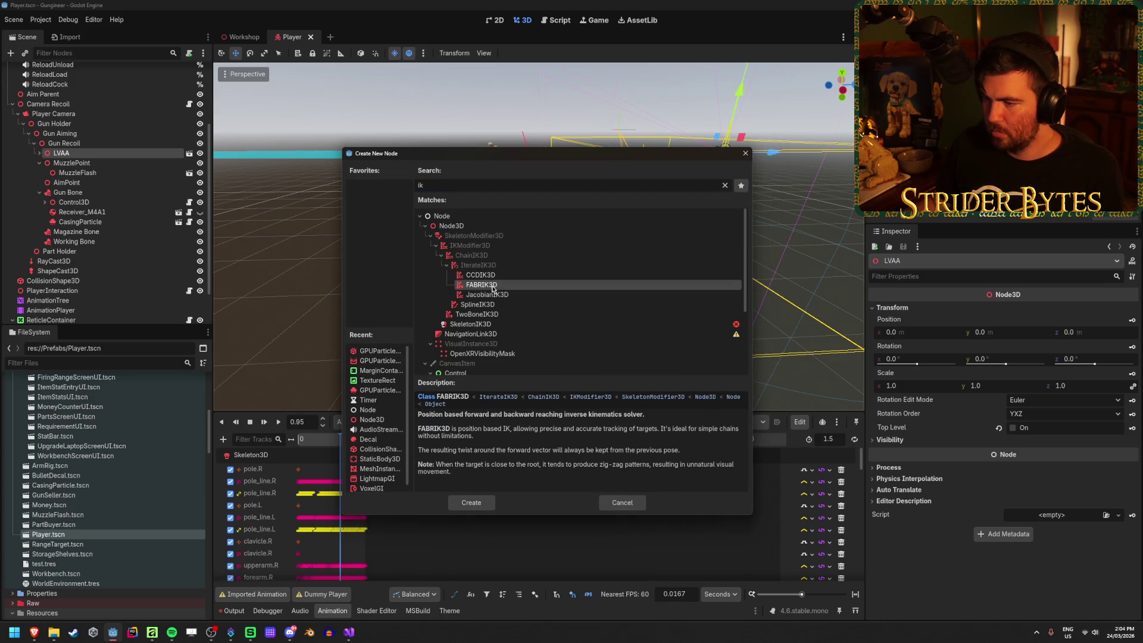
pyautogui.click(505, 295)
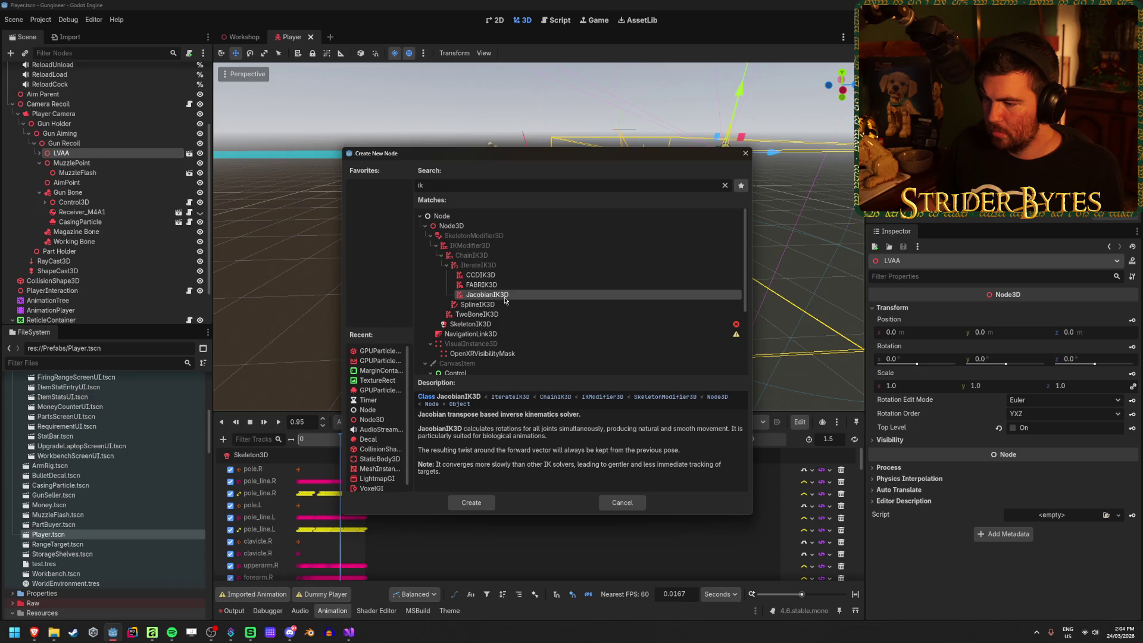
pyautogui.click(498, 275)
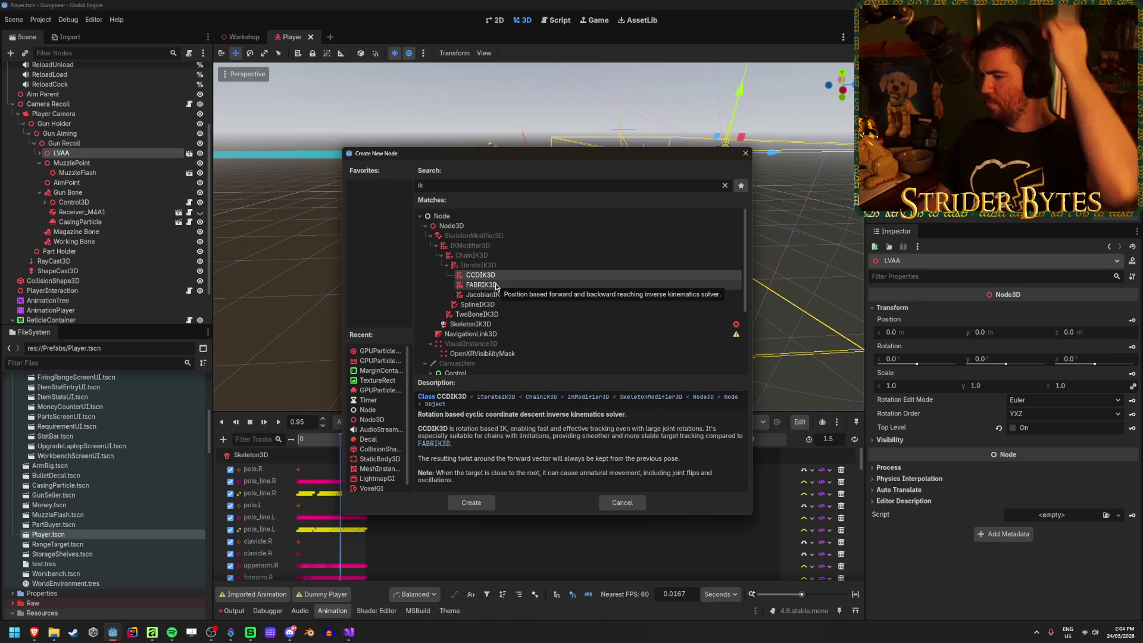
pyautogui.click(496, 286)
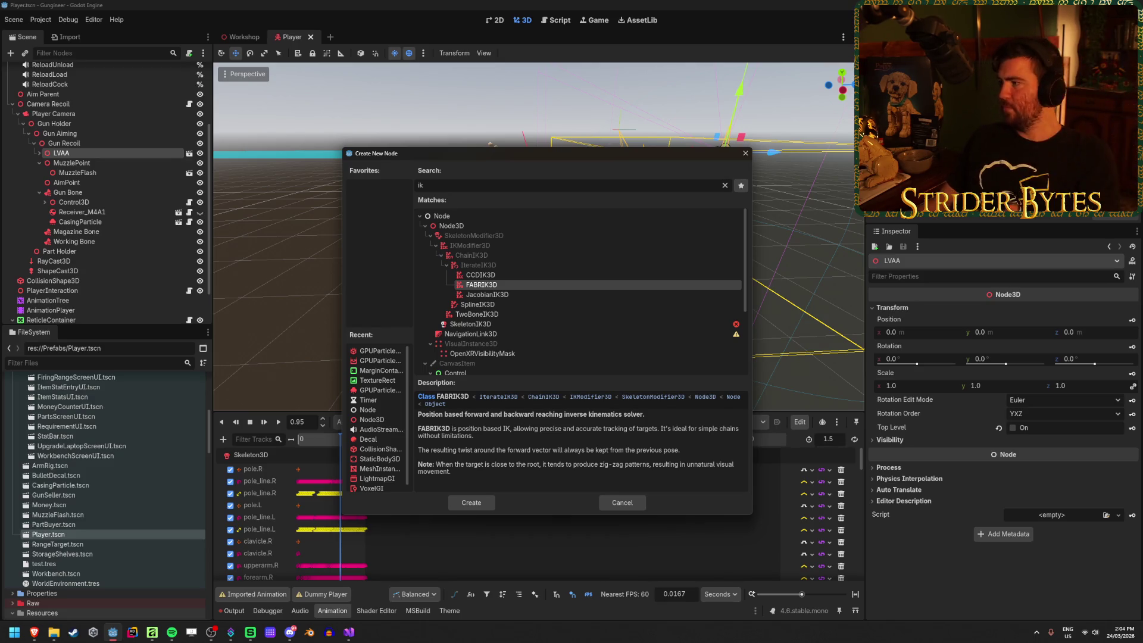
pyautogui.hotkey('alt', 'Tab')
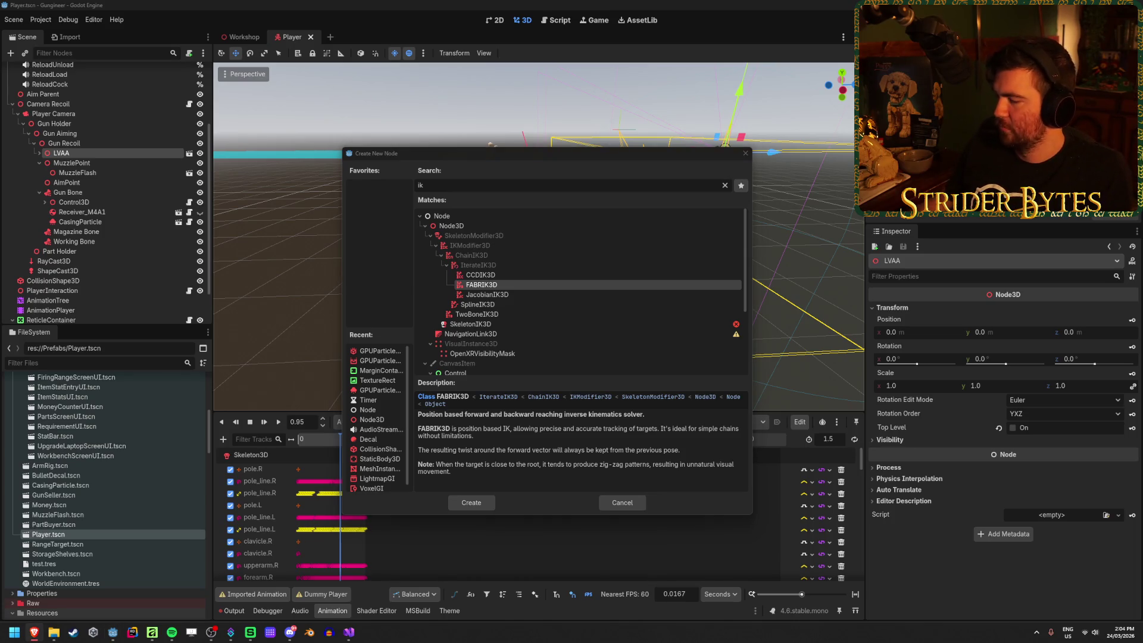
pyautogui.click(471, 503)
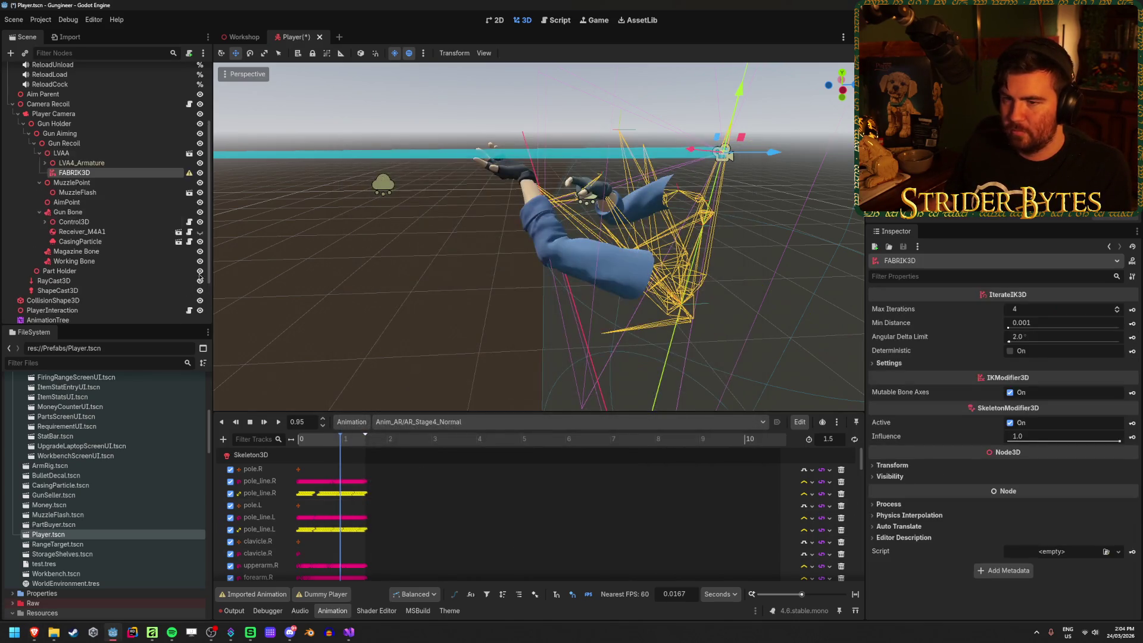
# Reparent FABRIK3D under Skeleton3D and expand its Settings section.
pyautogui.moveTo(187, 175)
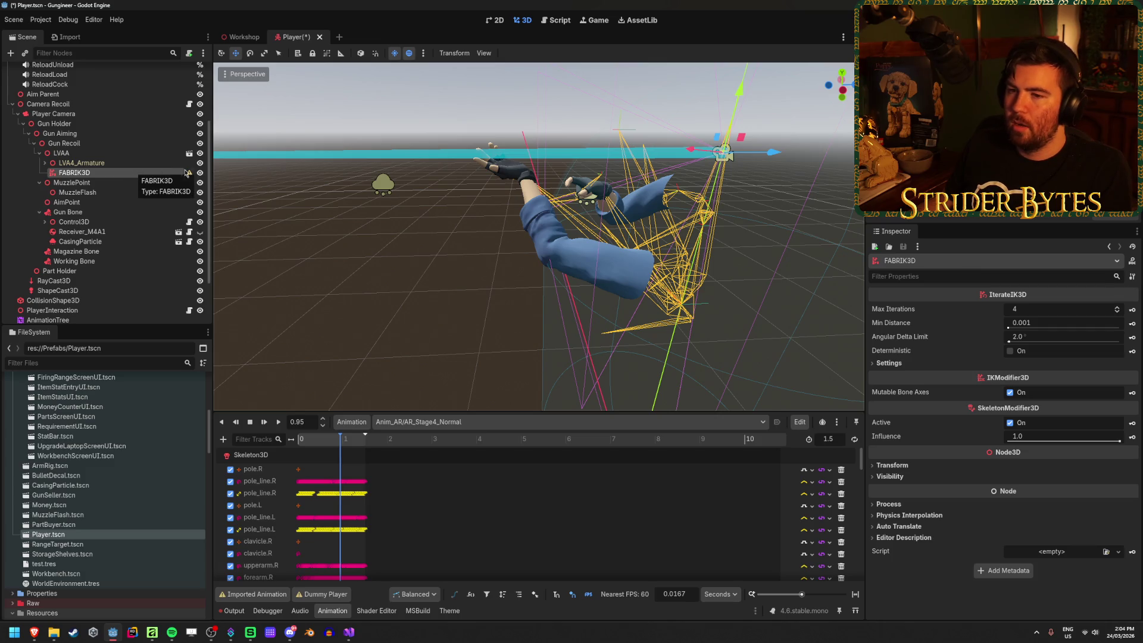
pyautogui.moveTo(191, 174)
pyautogui.mouseDown()
pyautogui.moveTo(83, 165)
pyautogui.moveTo(100, 206)
pyautogui.mouseUp()
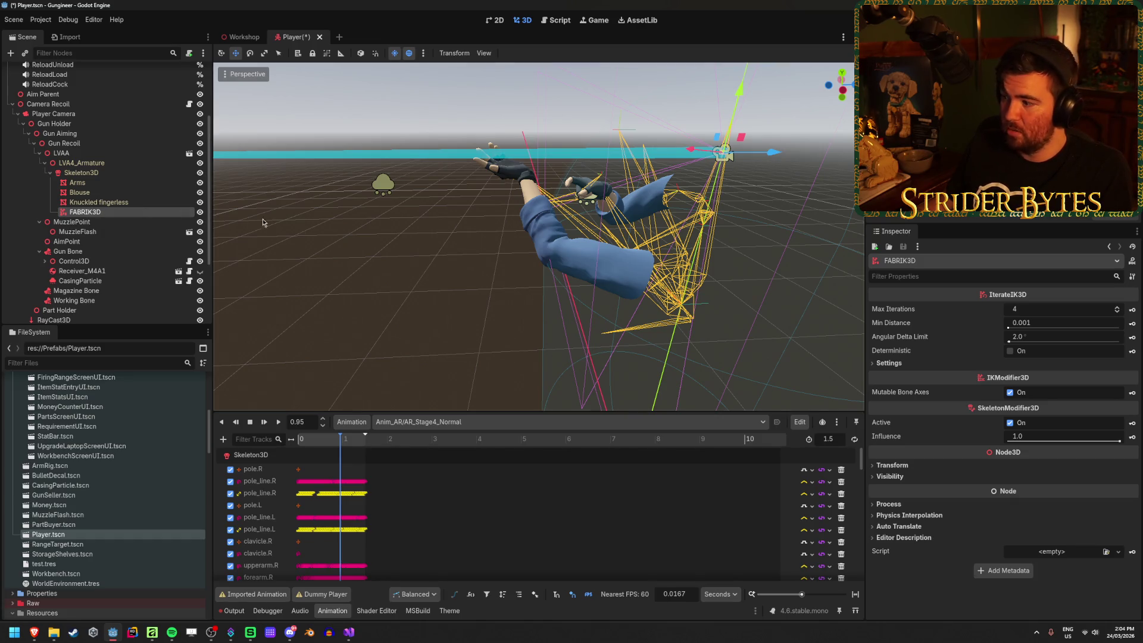
pyautogui.click(1016, 364)
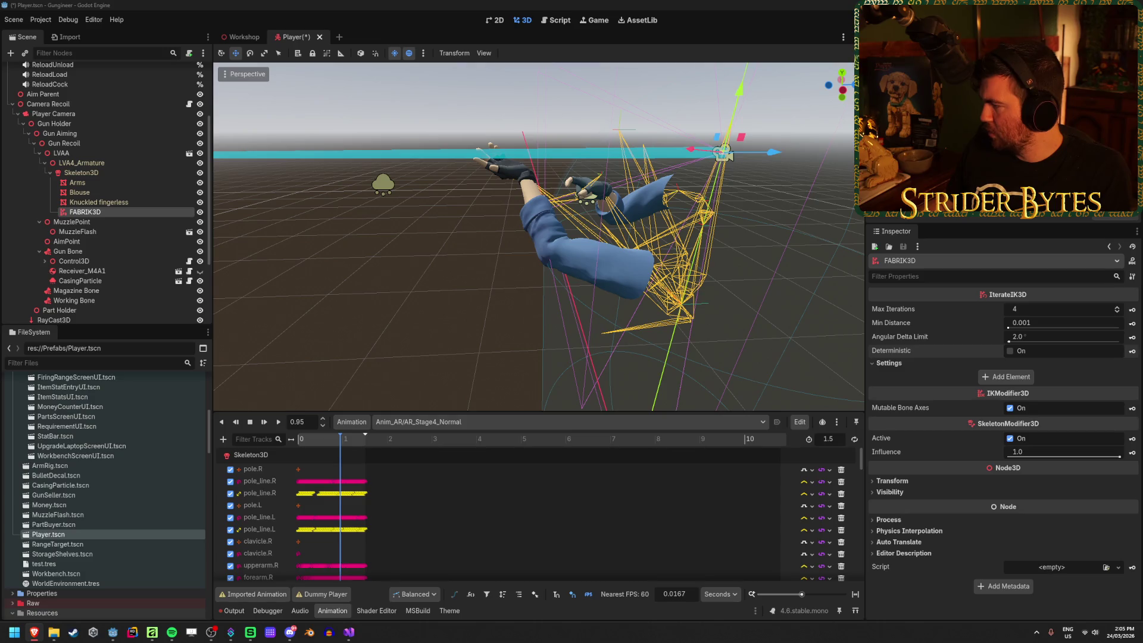
# Toggle the IK modifier's active state and move FABRIK3D toward the hand.
pyautogui.click(1010, 439)
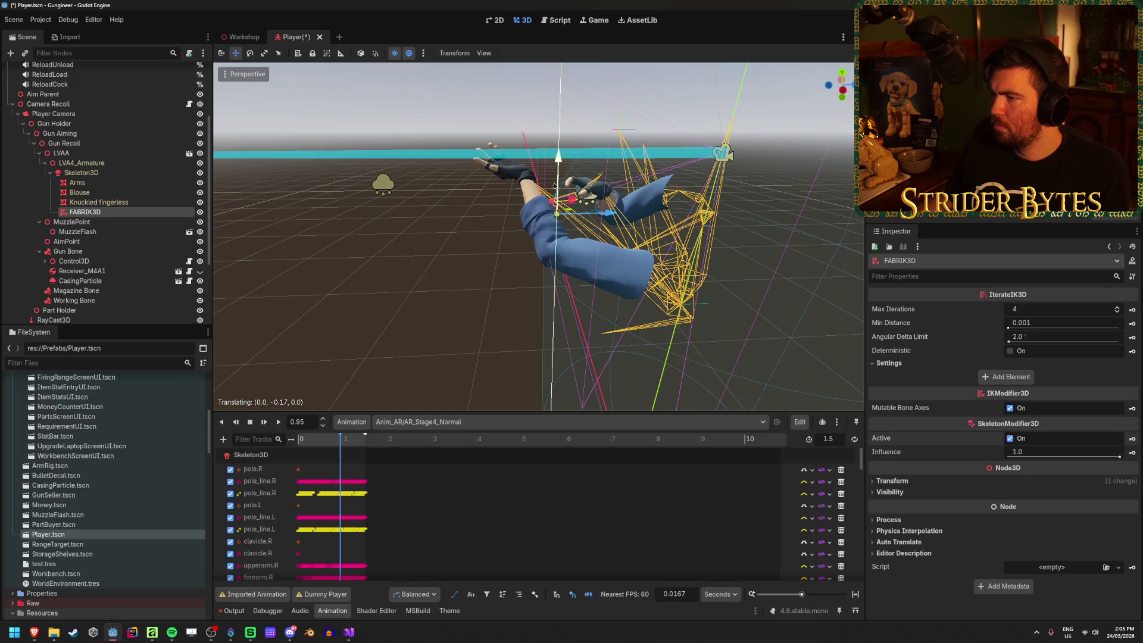
pyautogui.moveTo(555, 201); pyautogui.dragTo(469, 265)
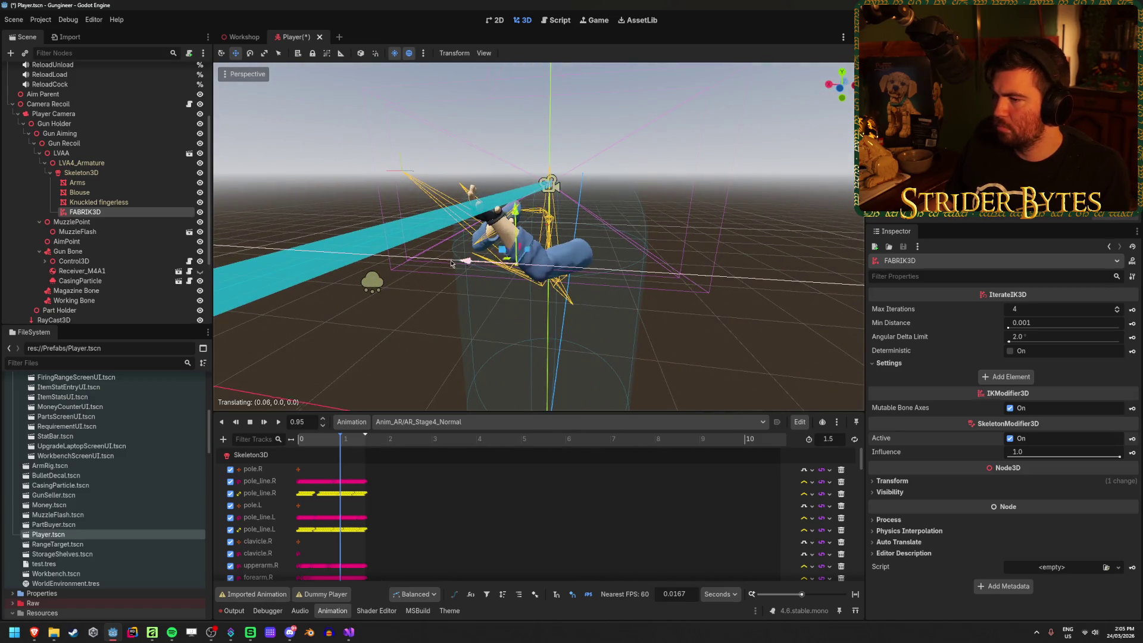
pyautogui.press('w')
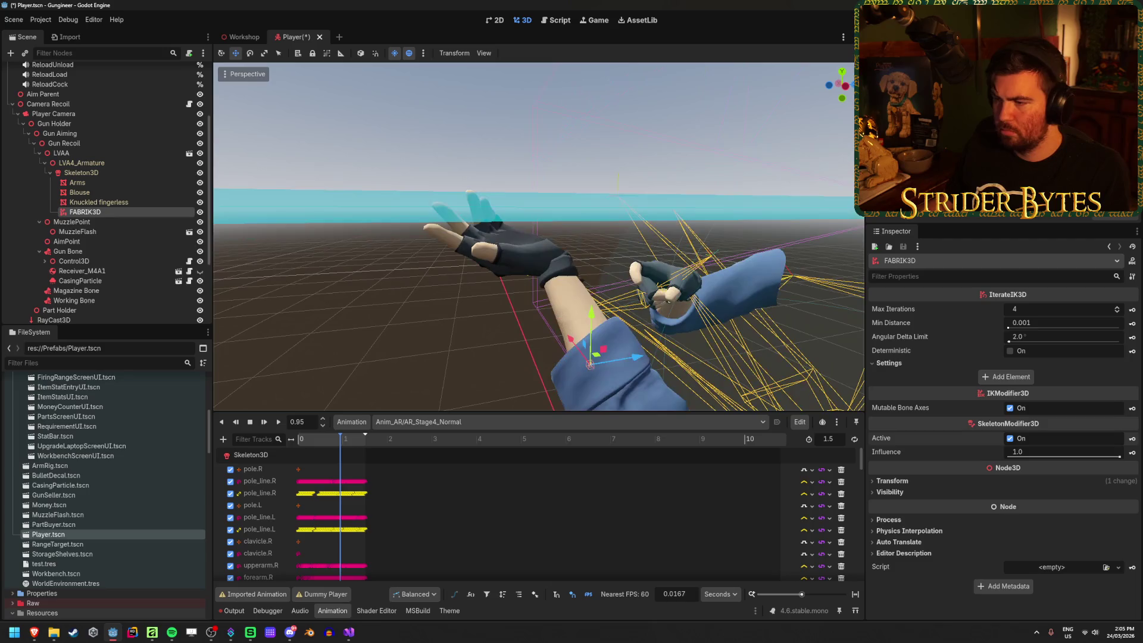
pyautogui.press('w')
pyautogui.moveTo(566, 326); pyautogui.dragTo(646, 337)
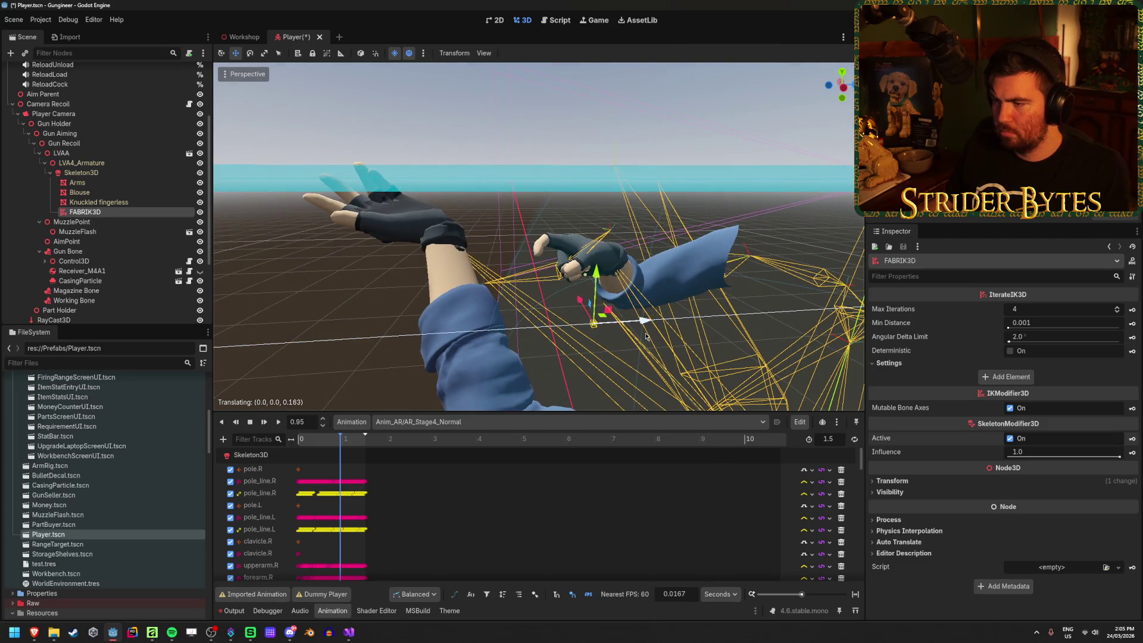
# Add one IK chain entry to FABRIK3D, leaving its target unassigned.
pyautogui.click(1006, 377)
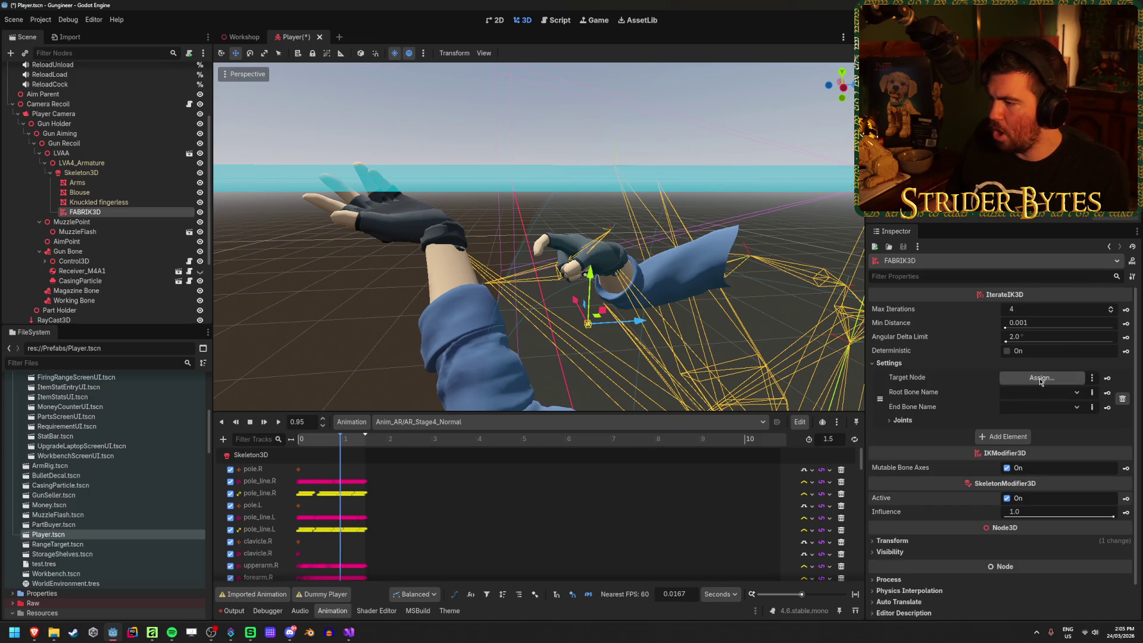
pyautogui.click(1041, 378)
pyautogui.scroll(-3, 561, 293)
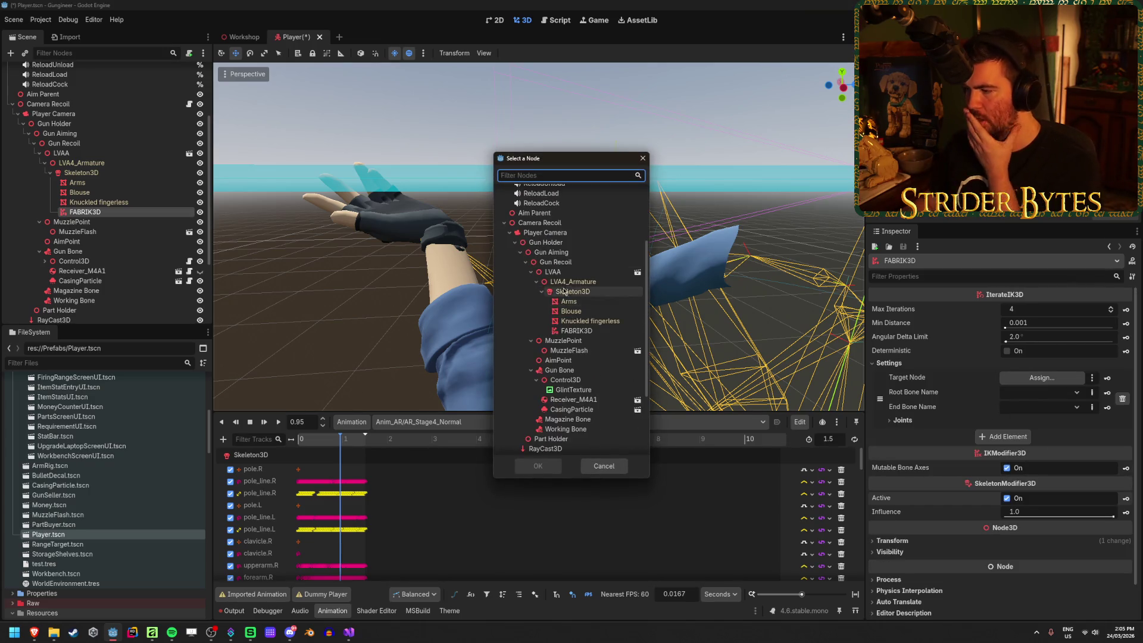
pyautogui.click(642, 158)
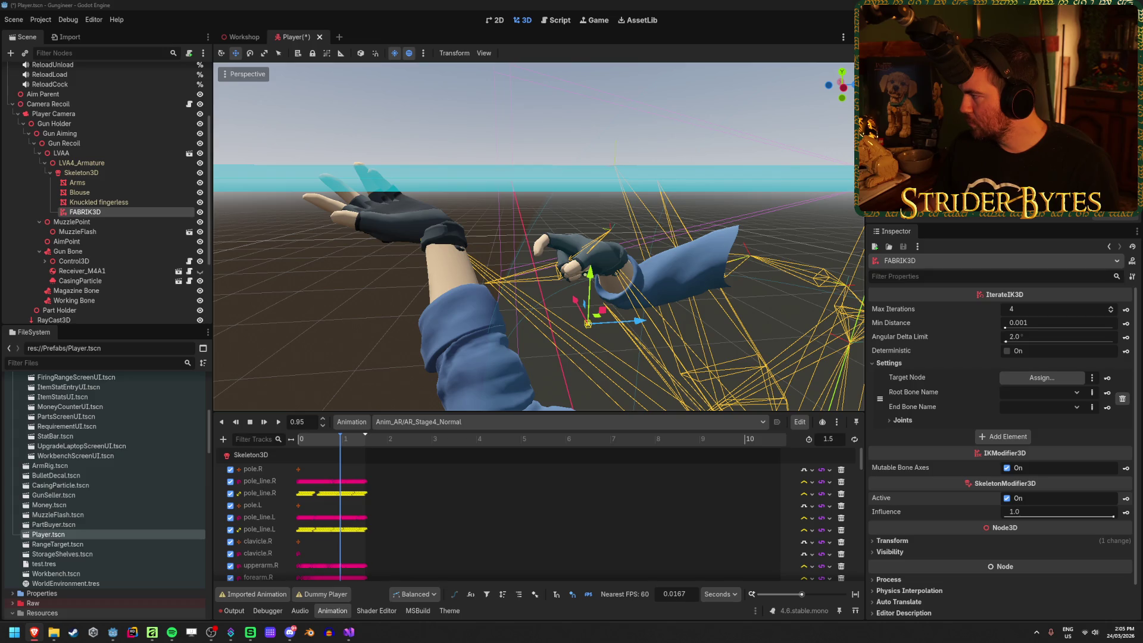
pyautogui.click(34, 632)
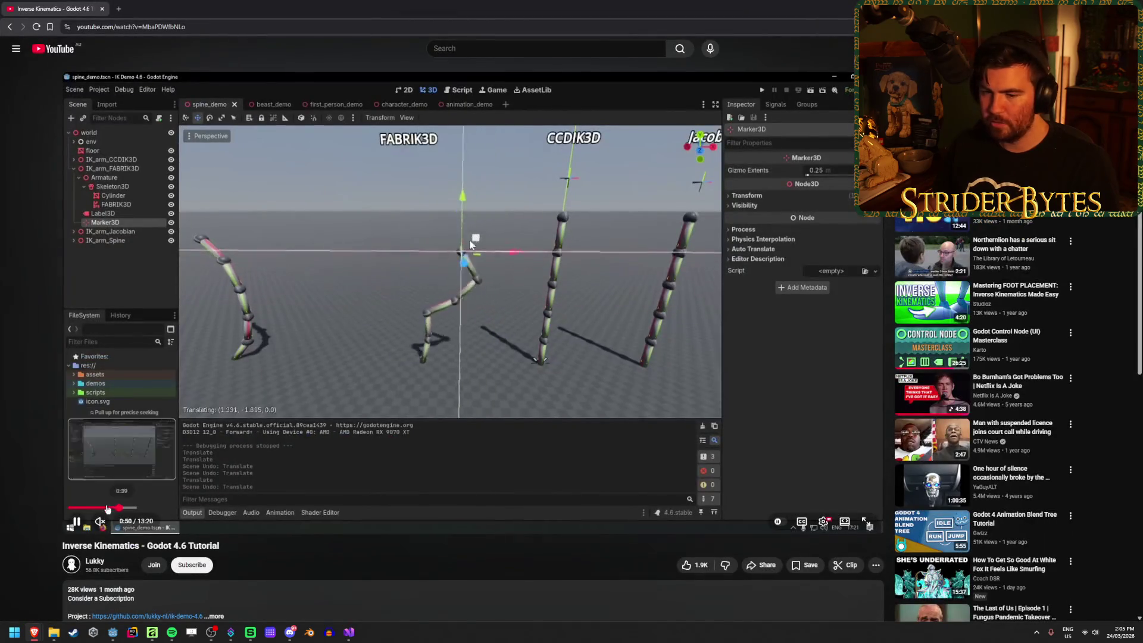
# Enable captions, rewind the IK tutorial to about 0:22 and watch it full screen.
pyautogui.press('c')
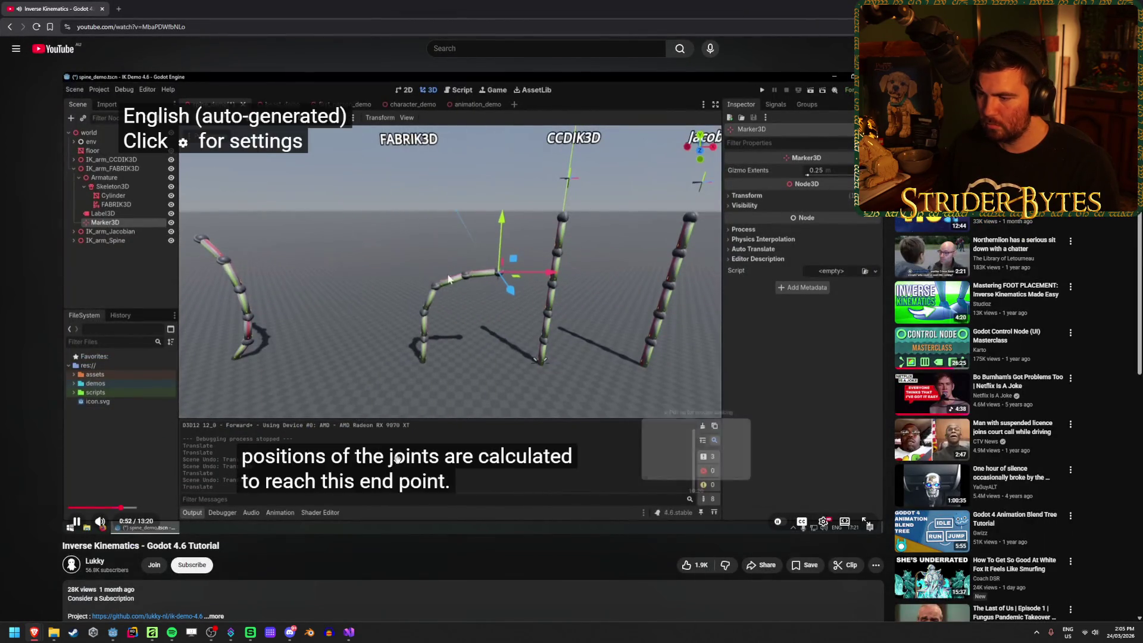
pyautogui.click(91, 507)
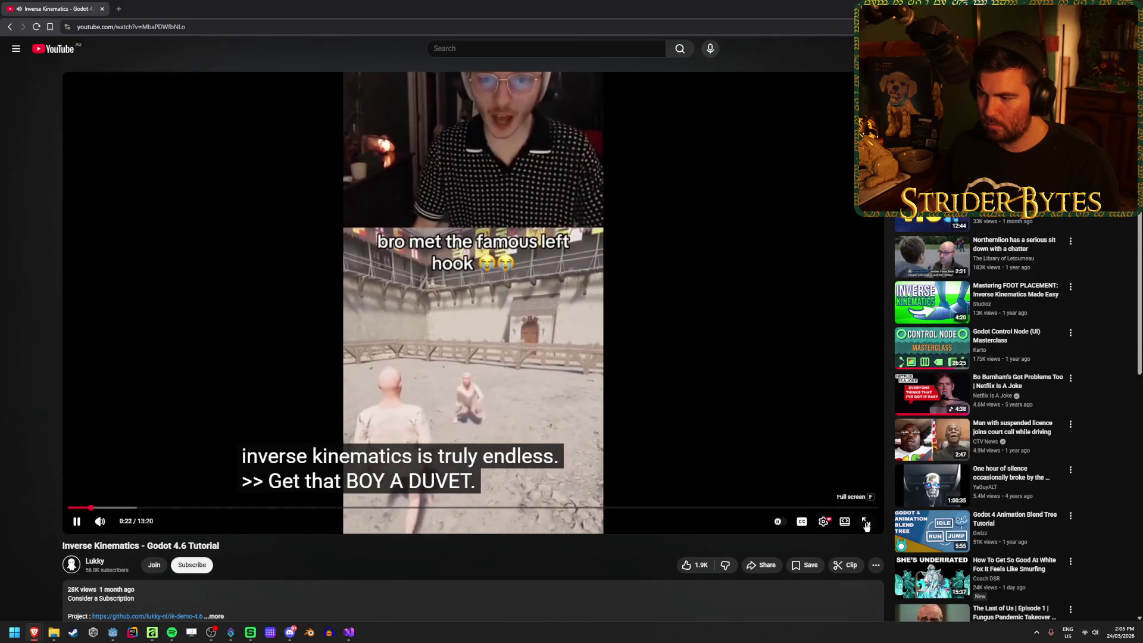
pyautogui.click(866, 522)
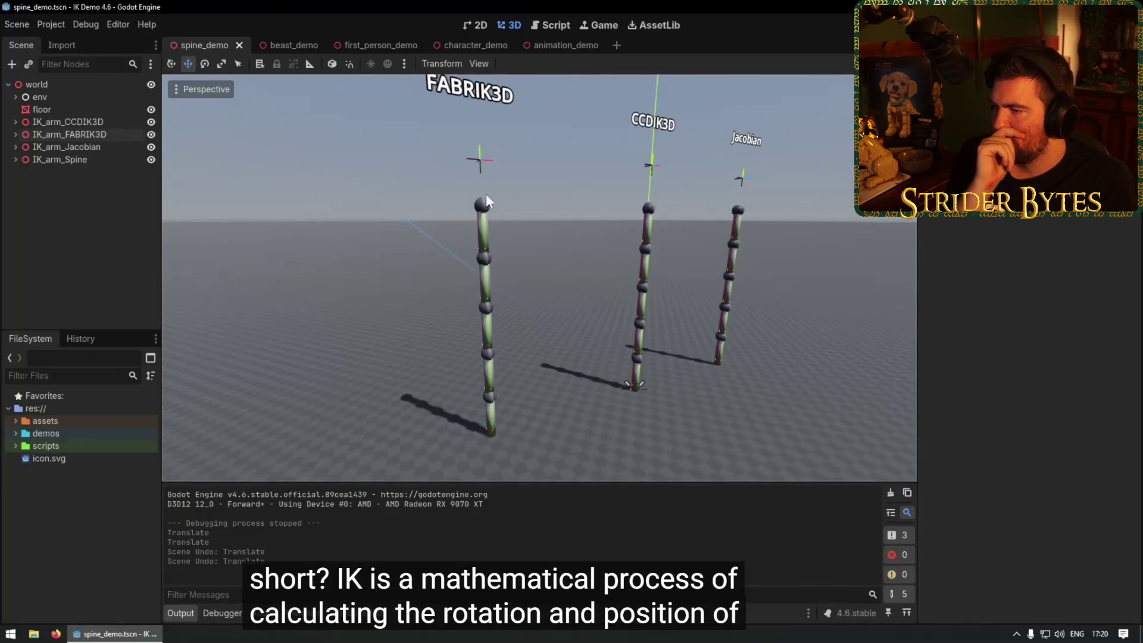
pyautogui.click(481, 168)
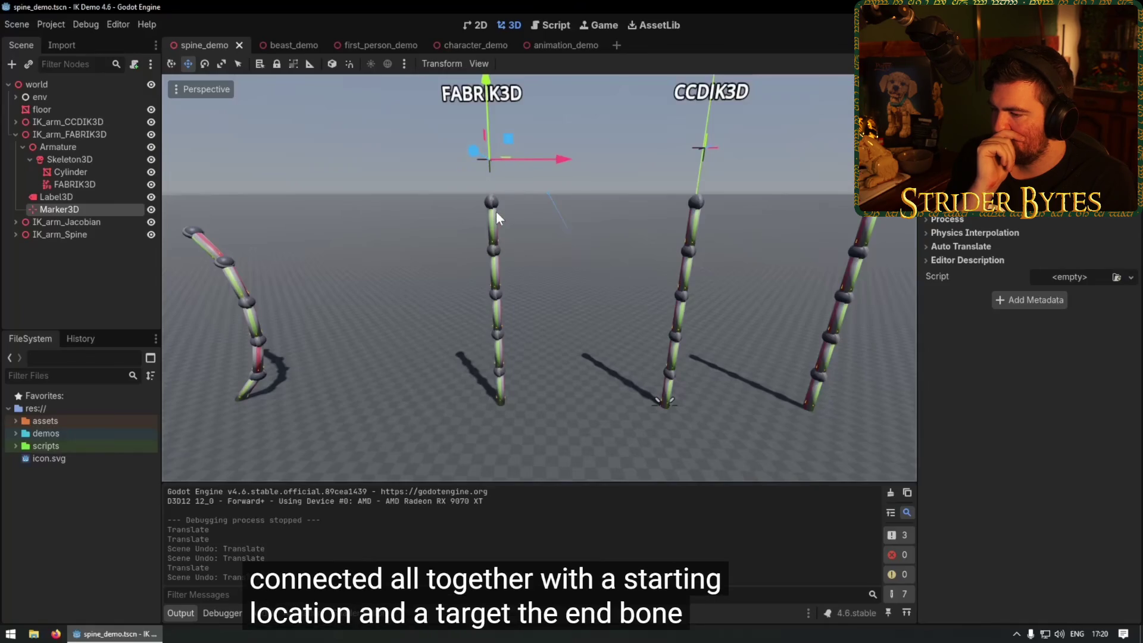
pyautogui.moveTo(512, 151)
pyautogui.mouseDown()
pyautogui.moveTo(598, 255)
pyautogui.moveTo(601, 329)
pyautogui.moveTo(628, 277)
pyautogui.moveTo(399, 300)
pyautogui.moveTo(452, 256)
pyautogui.moveTo(601, 315)
pyautogui.moveTo(580, 231)
pyautogui.moveTo(448, 279)
pyautogui.moveTo(518, 230)
pyautogui.moveTo(627, 264)
pyautogui.mouseUp()
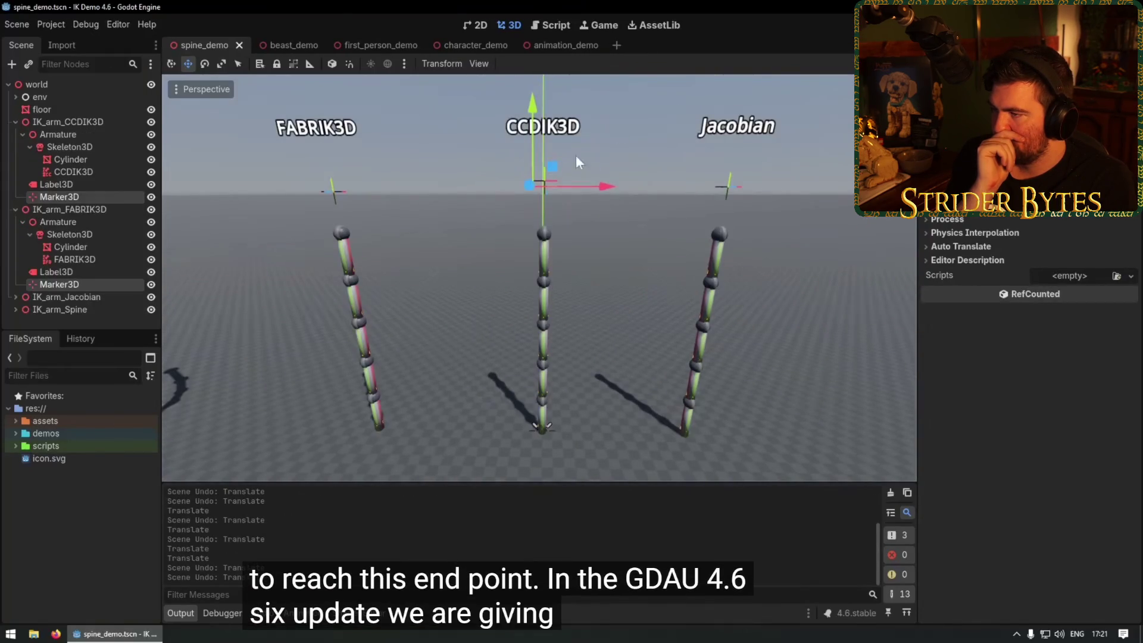
pyautogui.moveTo(551, 168)
pyautogui.mouseDown()
pyautogui.moveTo(609, 187)
pyautogui.moveTo(664, 278)
pyautogui.moveTo(628, 346)
pyautogui.moveTo(543, 329)
pyautogui.moveTo(417, 247)
pyautogui.moveTo(549, 288)
pyautogui.moveTo(626, 258)
pyautogui.moveTo(470, 294)
pyautogui.moveTo(569, 252)
pyautogui.moveTo(580, 173)
pyautogui.moveTo(587, 328)
pyautogui.moveTo(658, 322)
pyautogui.moveTo(595, 221)
pyautogui.moveTo(543, 229)
pyautogui.mouseUp()
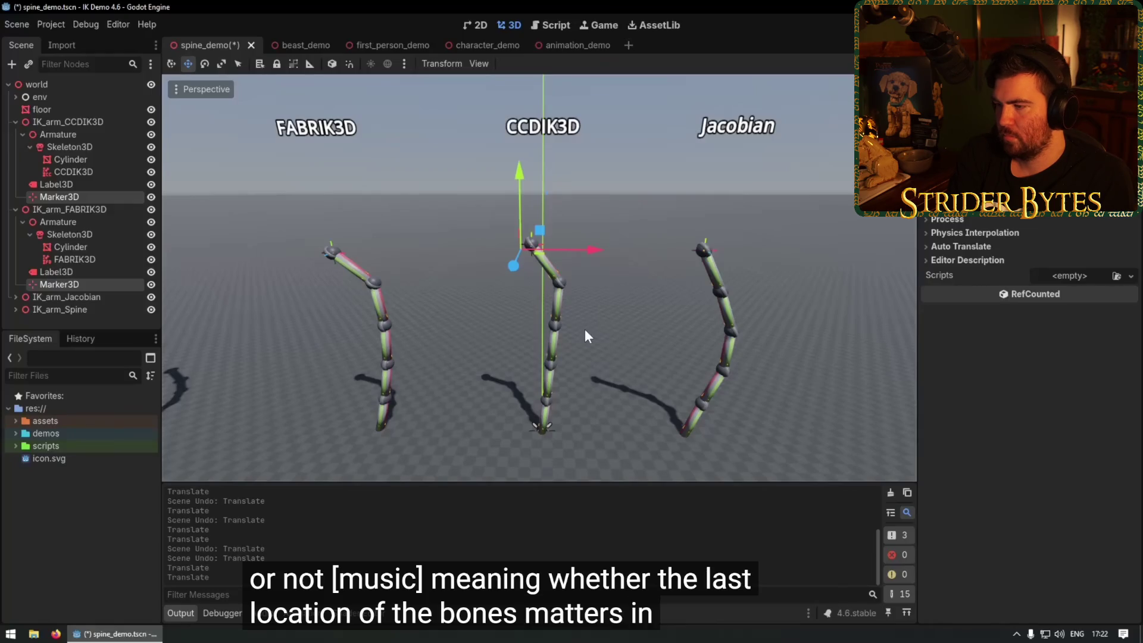
# Seek the full-screen IK tutorial from 2:28 back to 2:17 and keep watching.
pyautogui.click(357, 268)
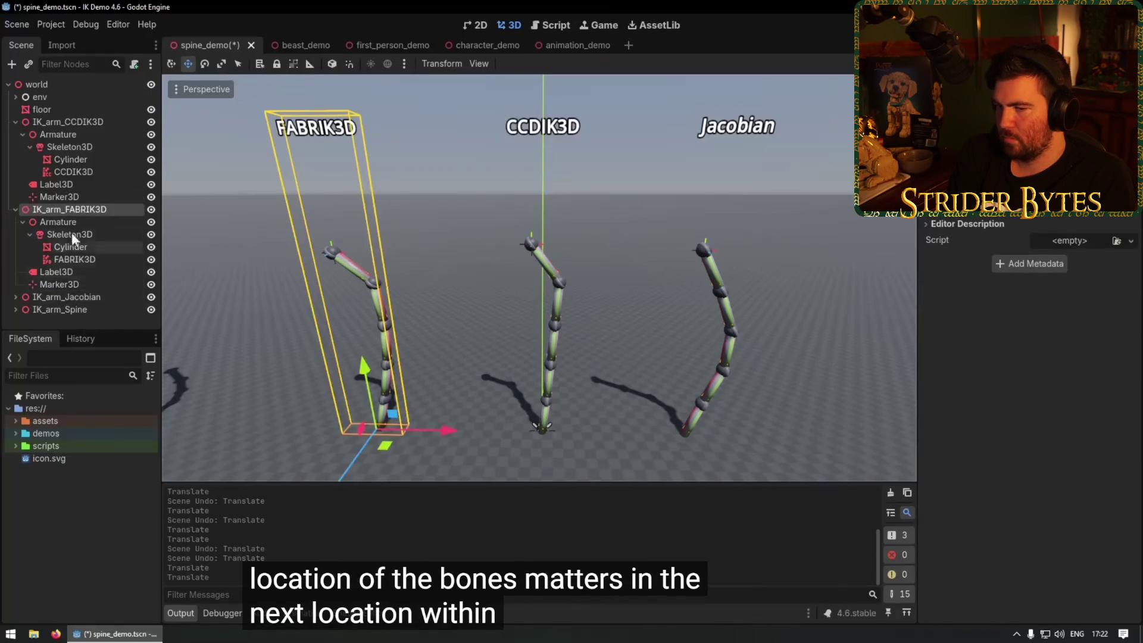
pyautogui.click(64, 257)
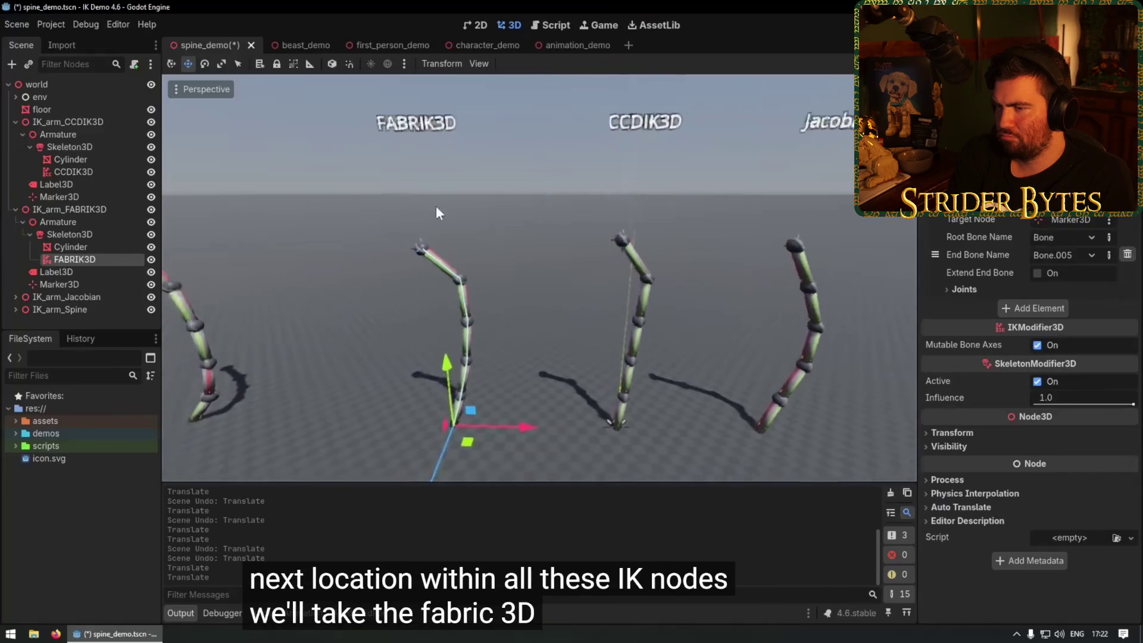
pyautogui.scroll(3, 454, 260)
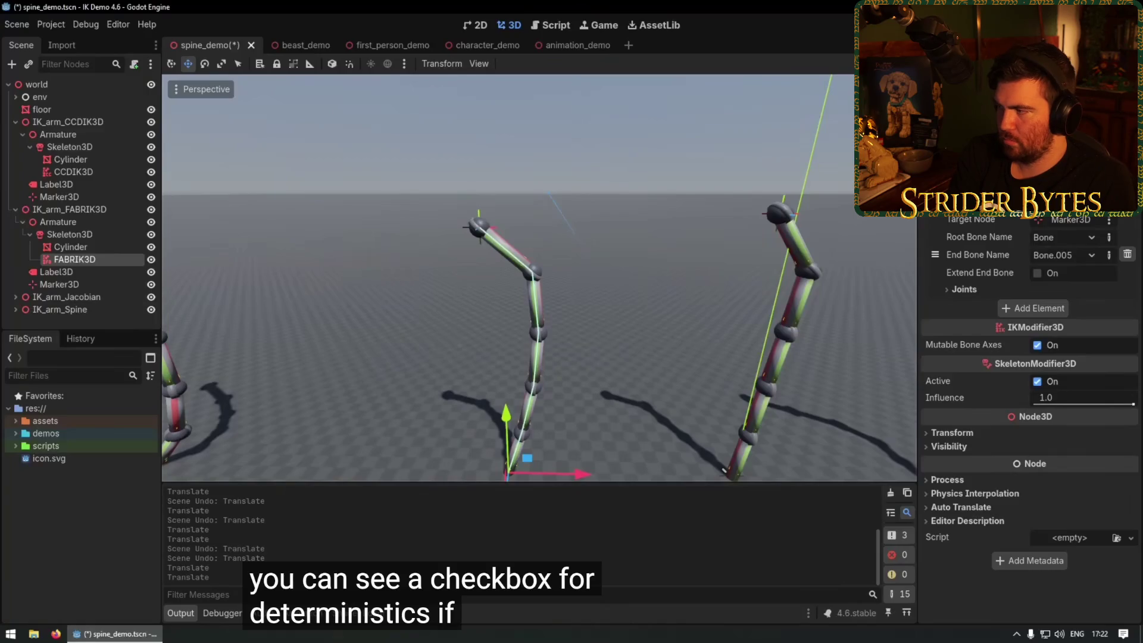
pyautogui.click(1037, 113)
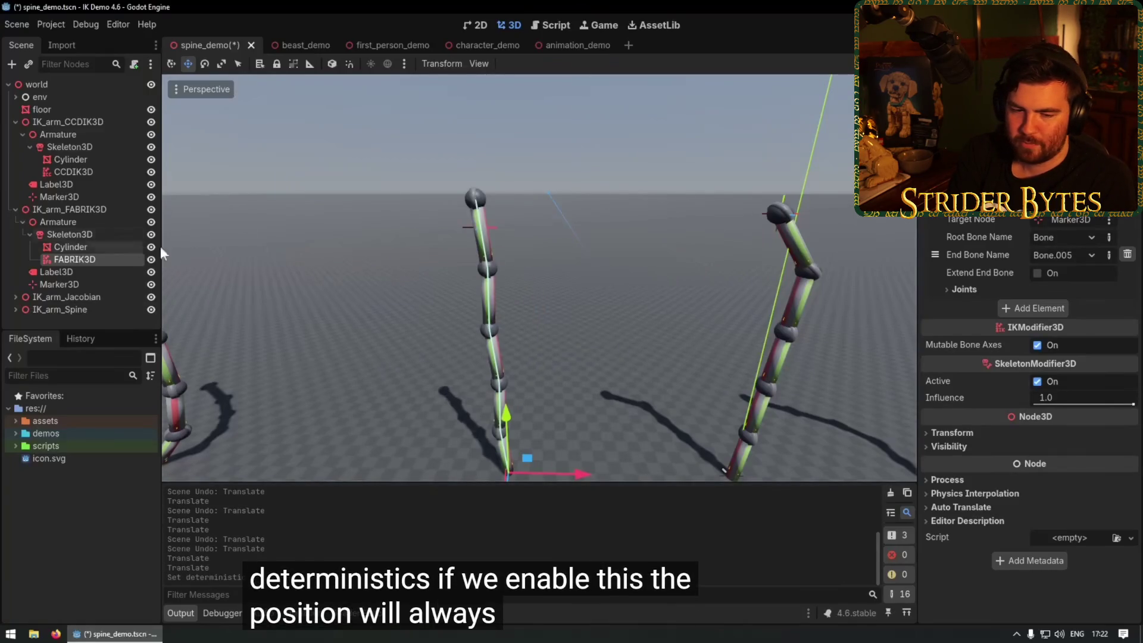
pyautogui.click(1066, 131)
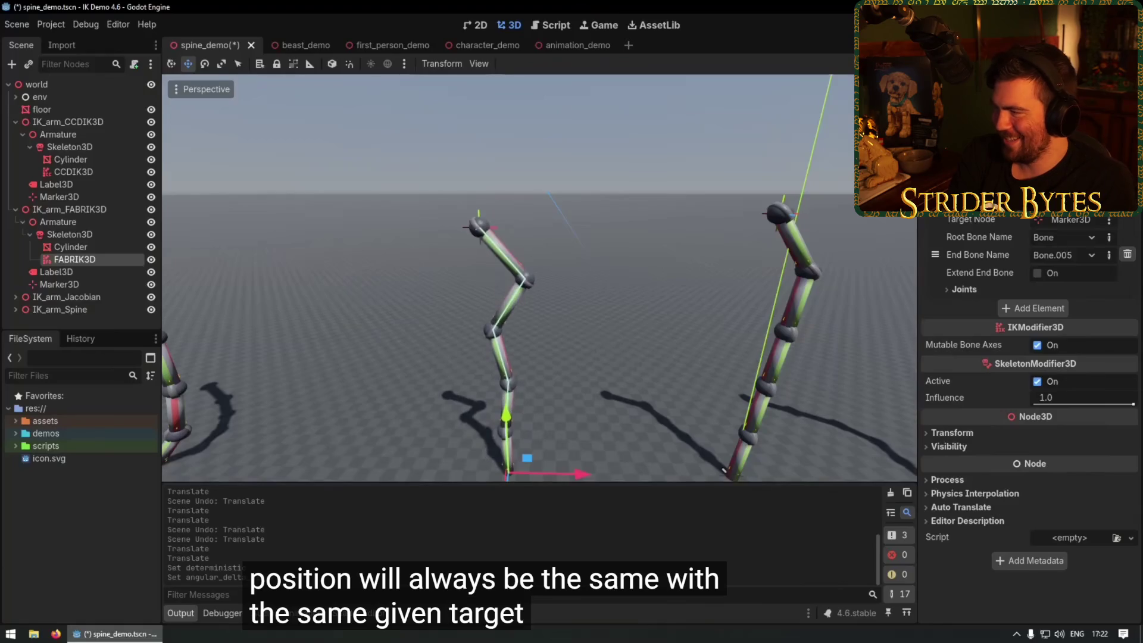
pyautogui.click(59, 285)
pyautogui.moveTo(475, 212)
pyautogui.mouseDown()
pyautogui.moveTo(401, 279)
pyautogui.moveTo(487, 216)
pyautogui.moveTo(582, 263)
pyautogui.moveTo(608, 305)
pyautogui.moveTo(511, 221)
pyautogui.moveTo(444, 313)
pyautogui.moveTo(376, 338)
pyautogui.mouseUp()
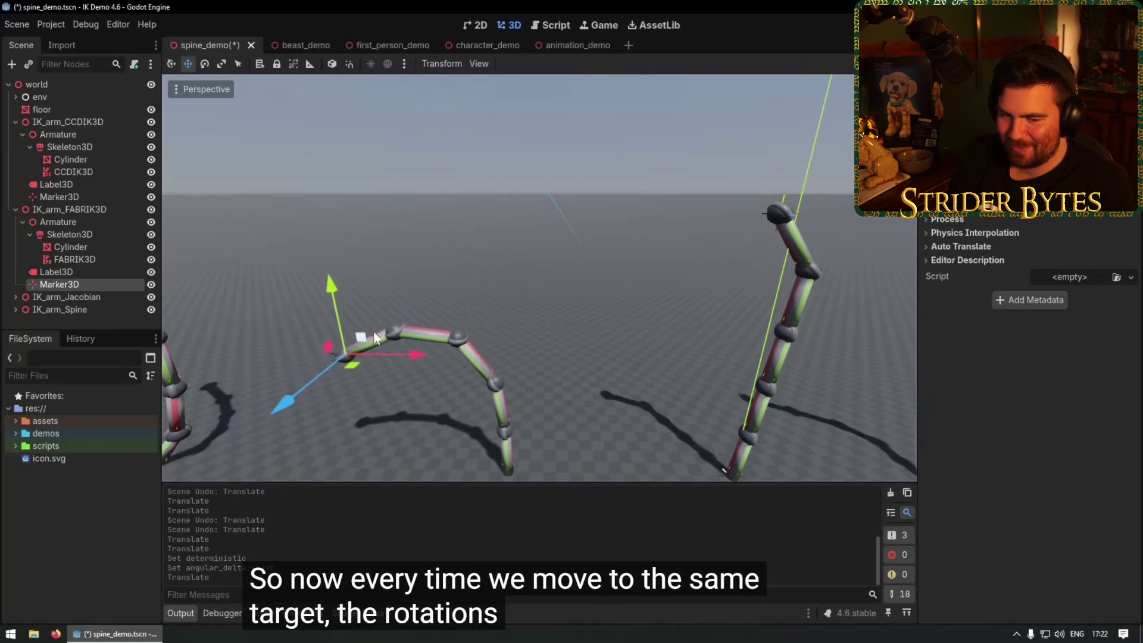
pyautogui.click(91, 259)
pyautogui.click(1037, 166)
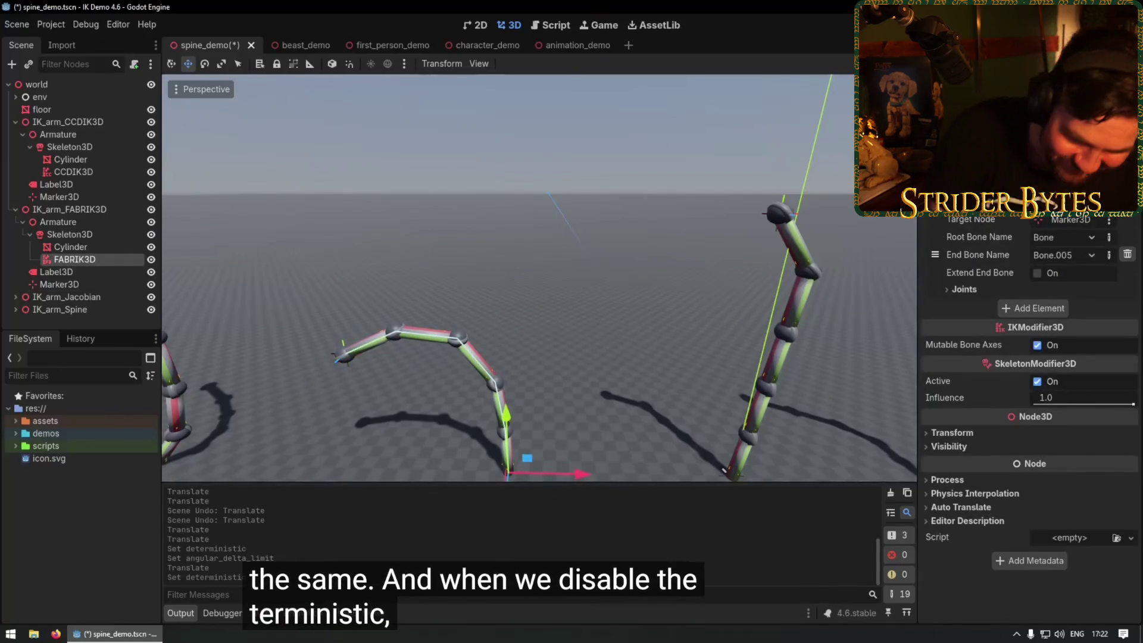
pyautogui.click(342, 356)
pyautogui.moveTo(360, 336)
pyautogui.mouseDown()
pyautogui.moveTo(366, 327)
pyautogui.moveTo(247, 413)
pyautogui.moveTo(402, 309)
pyautogui.moveTo(388, 323)
pyautogui.mouseUp()
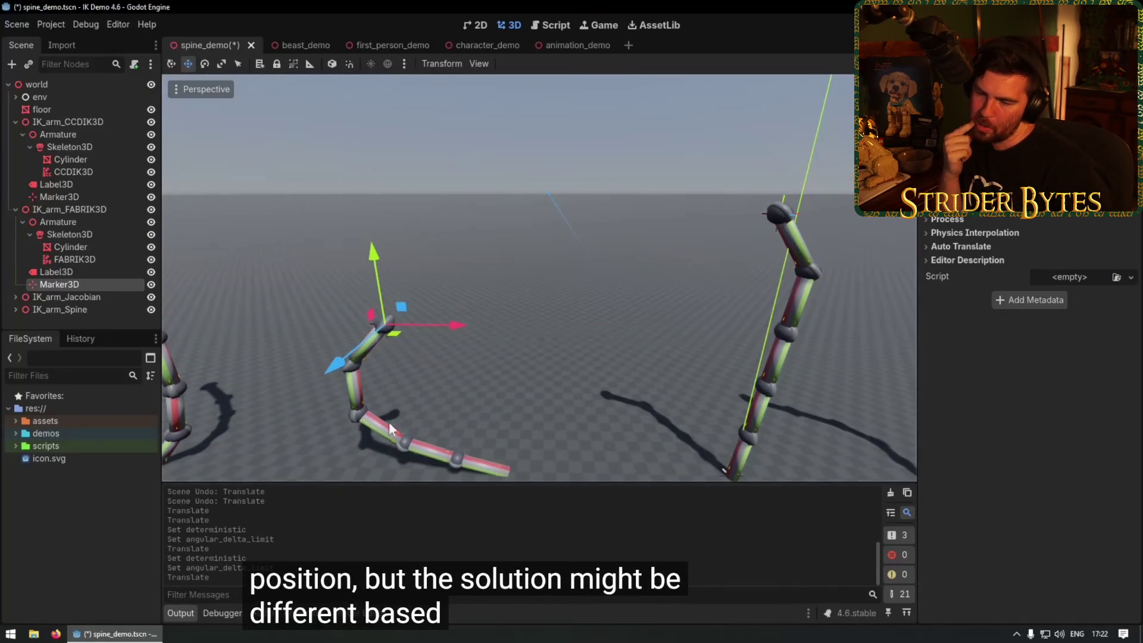
pyautogui.hotkey('ctrl', 'z')
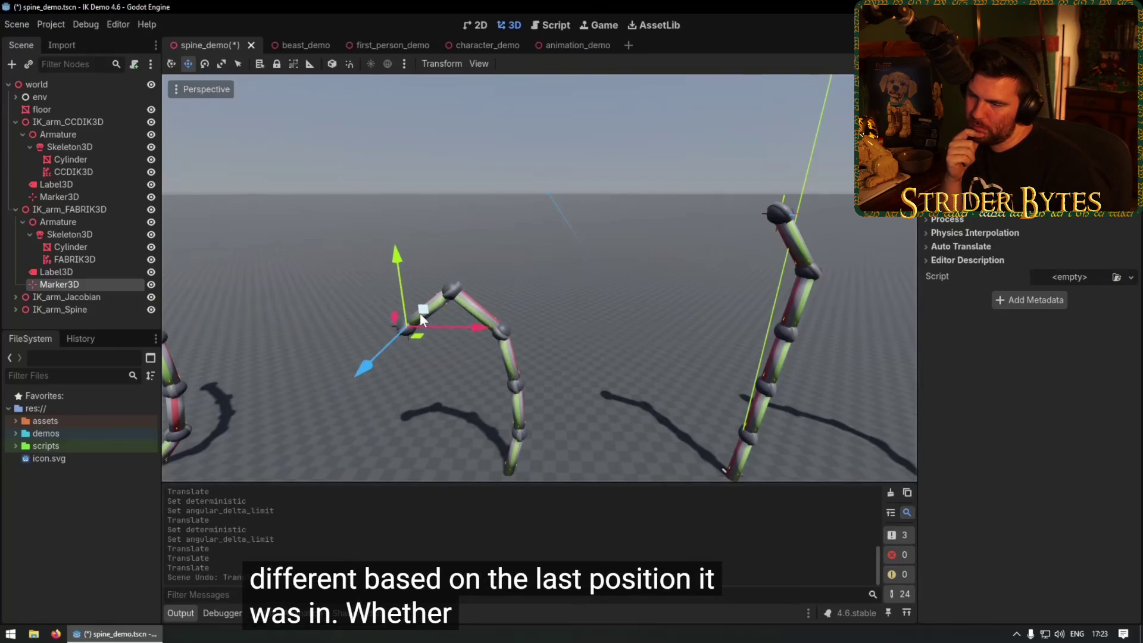
pyautogui.moveTo(420, 309)
pyautogui.mouseDown()
pyautogui.moveTo(362, 363)
pyautogui.moveTo(372, 271)
pyautogui.moveTo(468, 237)
pyautogui.moveTo(601, 380)
pyautogui.moveTo(644, 287)
pyautogui.moveTo(437, 324)
pyautogui.moveTo(344, 263)
pyautogui.moveTo(608, 307)
pyautogui.moveTo(700, 271)
pyautogui.moveTo(713, 294)
pyautogui.mouseUp()
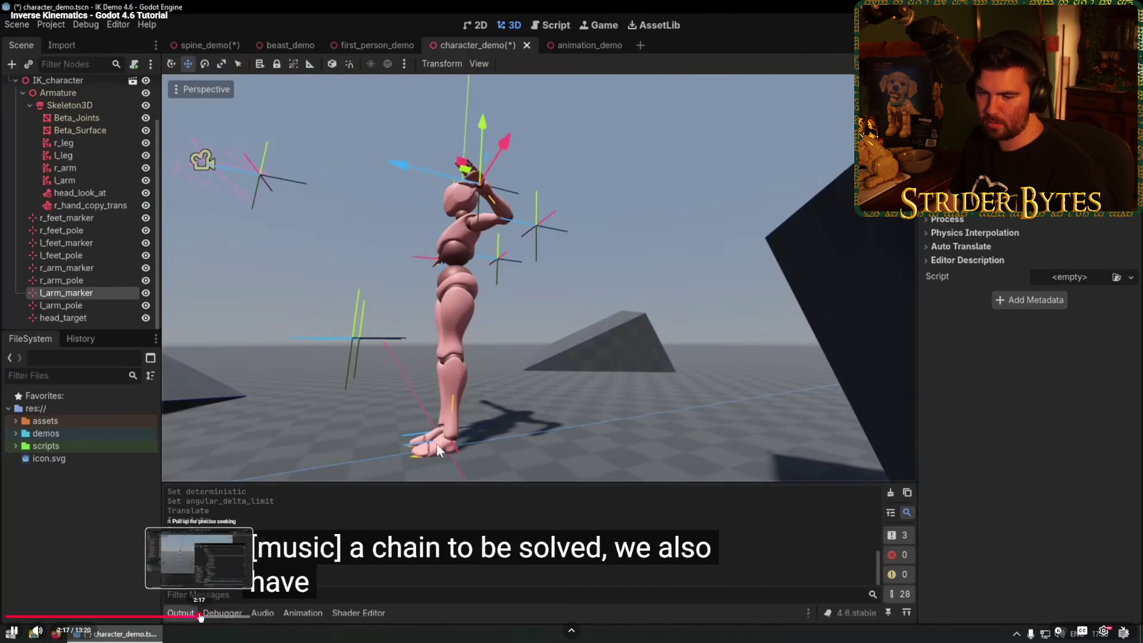
pyautogui.click(200, 616)
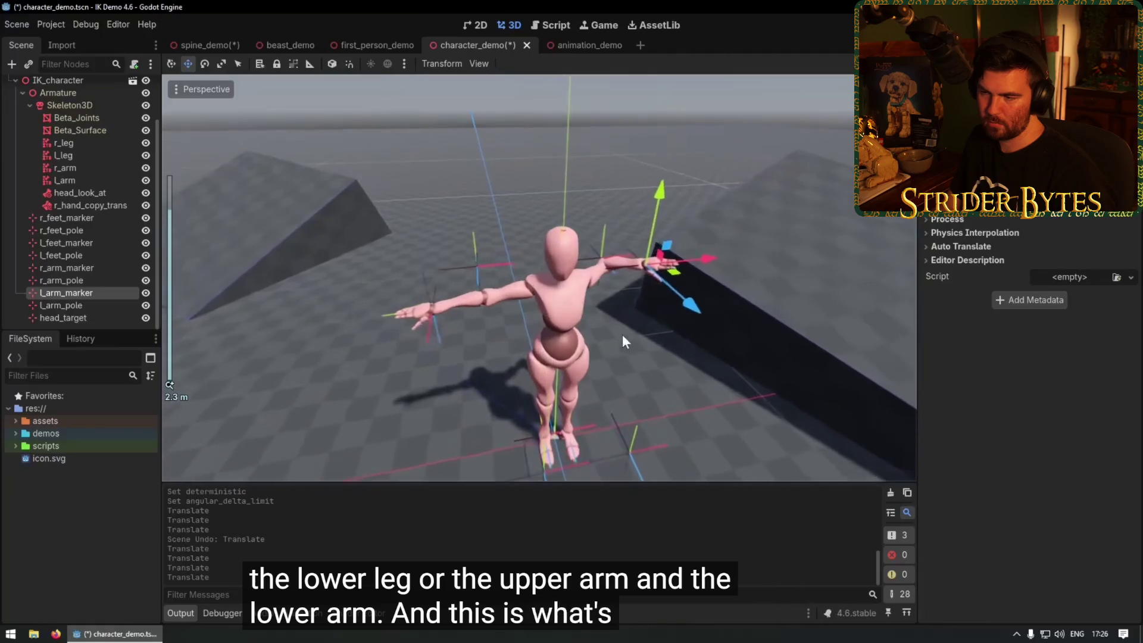
pyautogui.moveTo(638, 311); pyautogui.dragTo(699, 328)
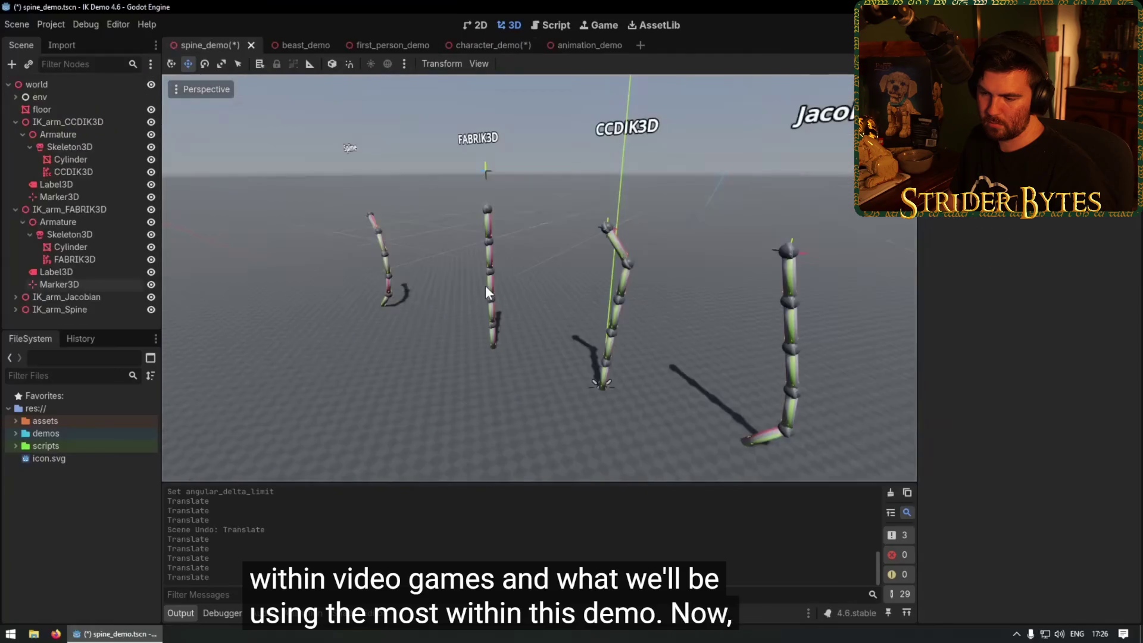
pyautogui.click(205, 45)
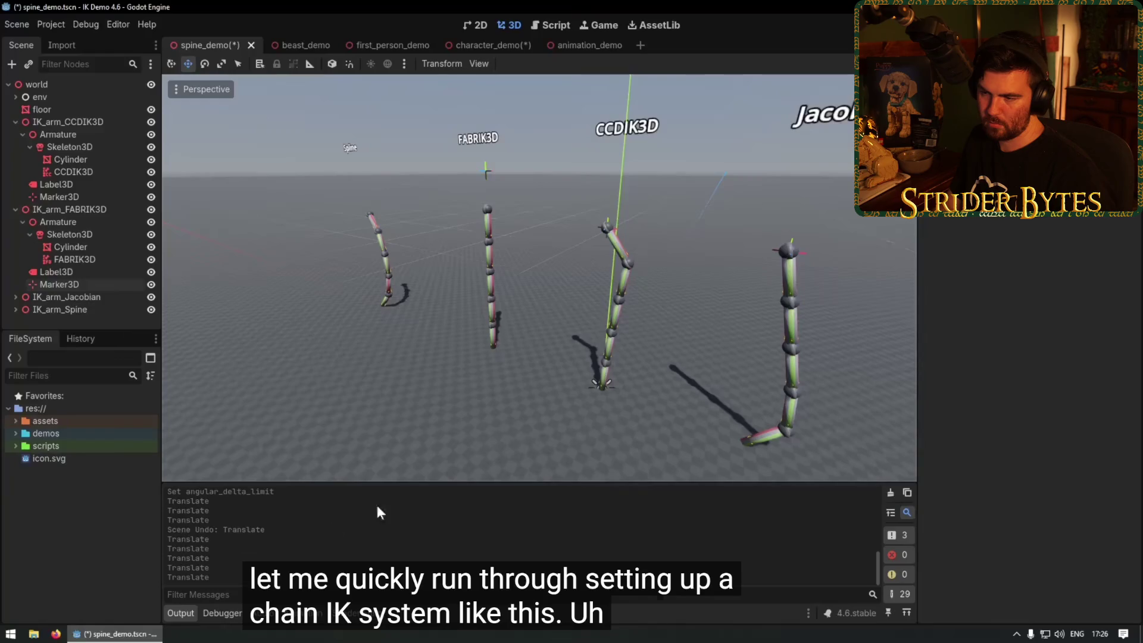
pyautogui.hotkey('ctrl', 's')
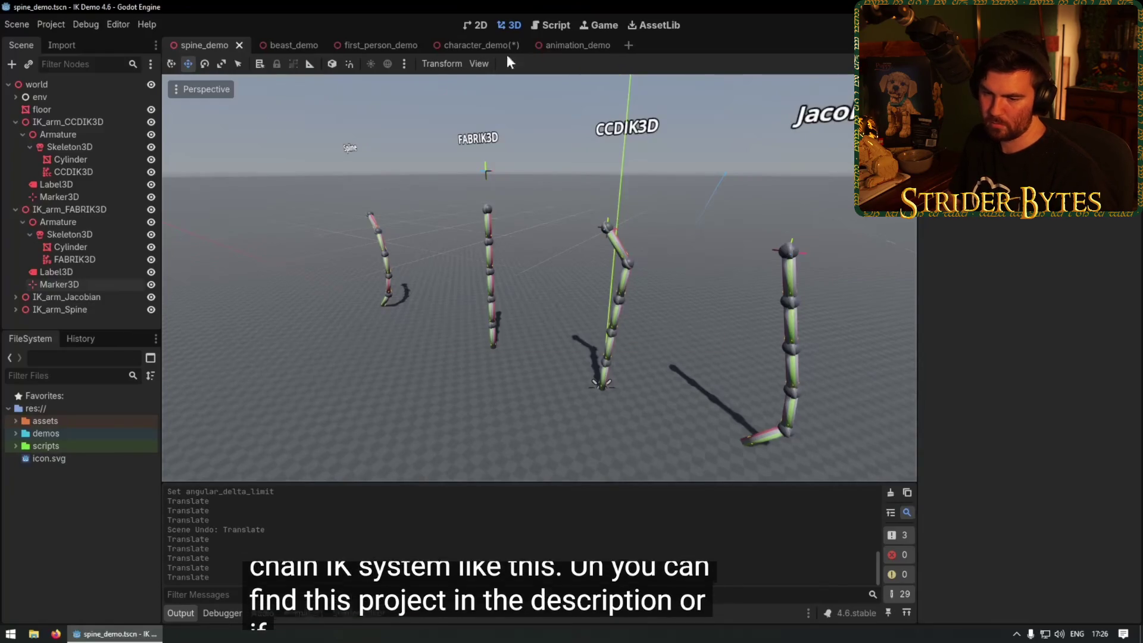
pyautogui.click(477, 44)
pyautogui.hotkey('ctrl', 's')
pyautogui.click(202, 45)
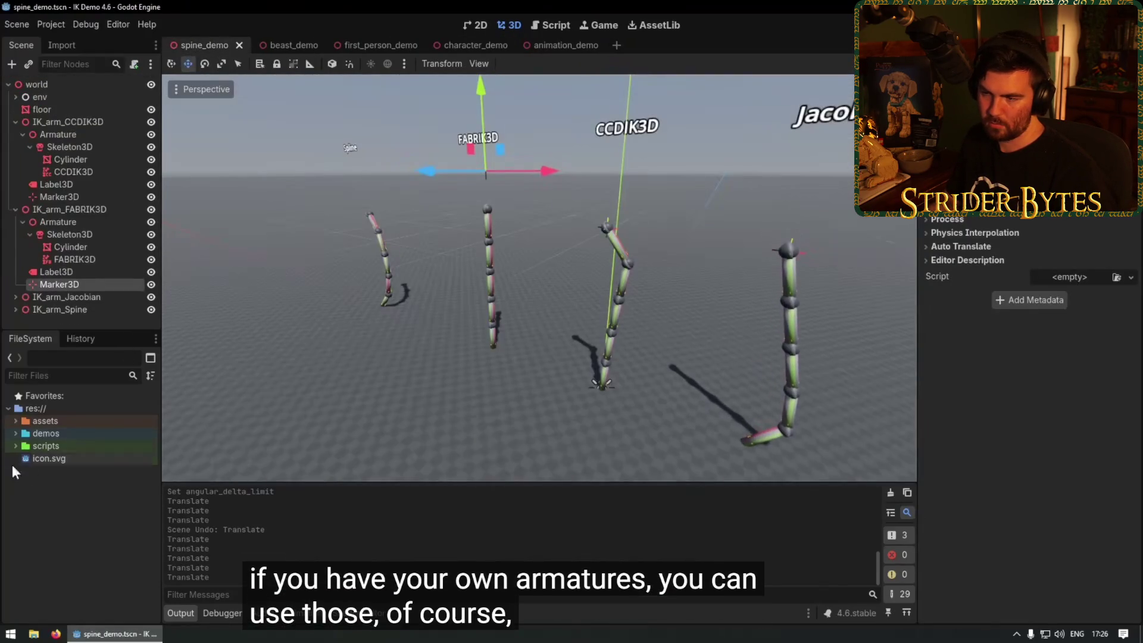
pyautogui.click(16, 421)
pyautogui.click(22, 445)
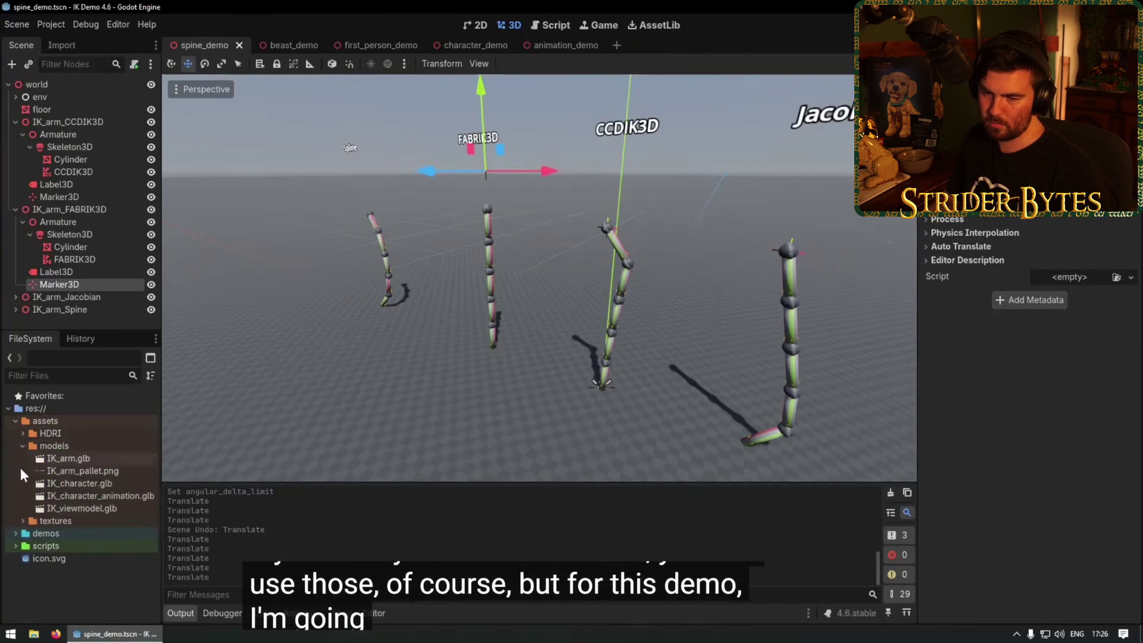
pyautogui.moveTo(74, 458)
pyautogui.mouseDown()
pyautogui.moveTo(410, 383)
pyautogui.moveTo(404, 462)
pyautogui.moveTo(420, 387)
pyautogui.moveTo(509, 376)
pyautogui.moveTo(397, 378)
pyautogui.mouseUp()
pyautogui.moveTo(32, 298); pyautogui.dragTo(34, 326)
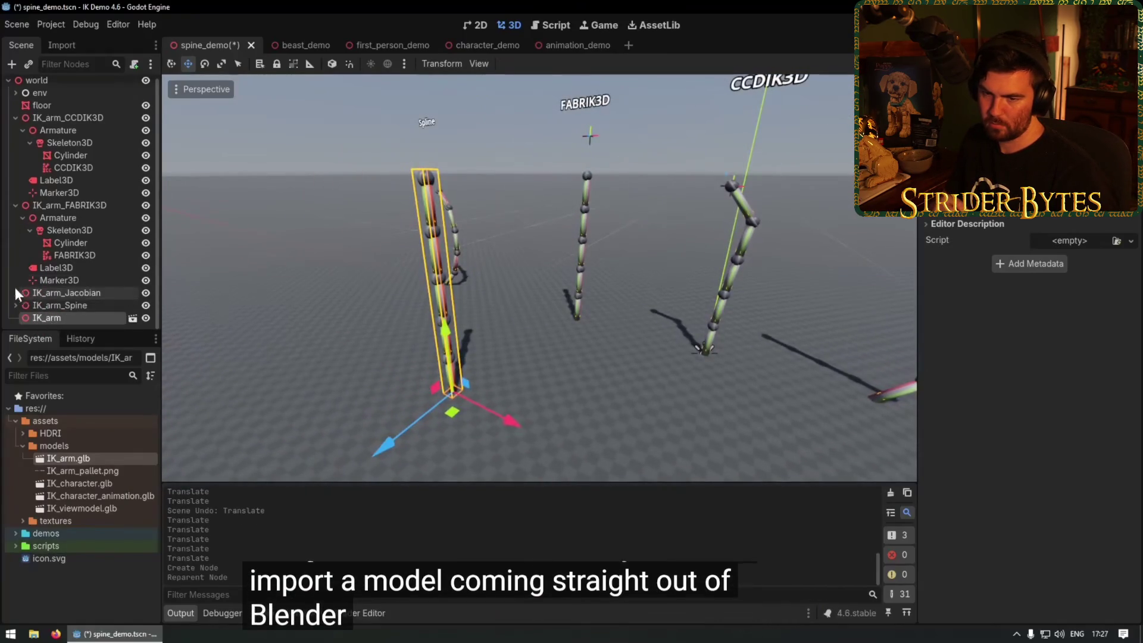
pyautogui.click(16, 119)
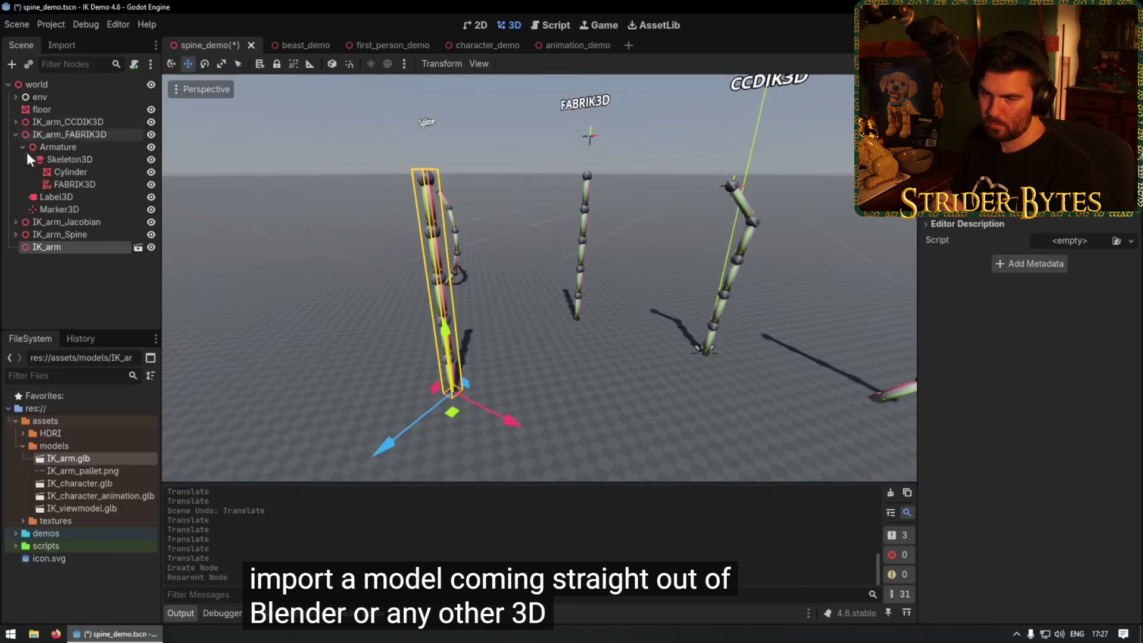
pyautogui.rightClick(75, 250)
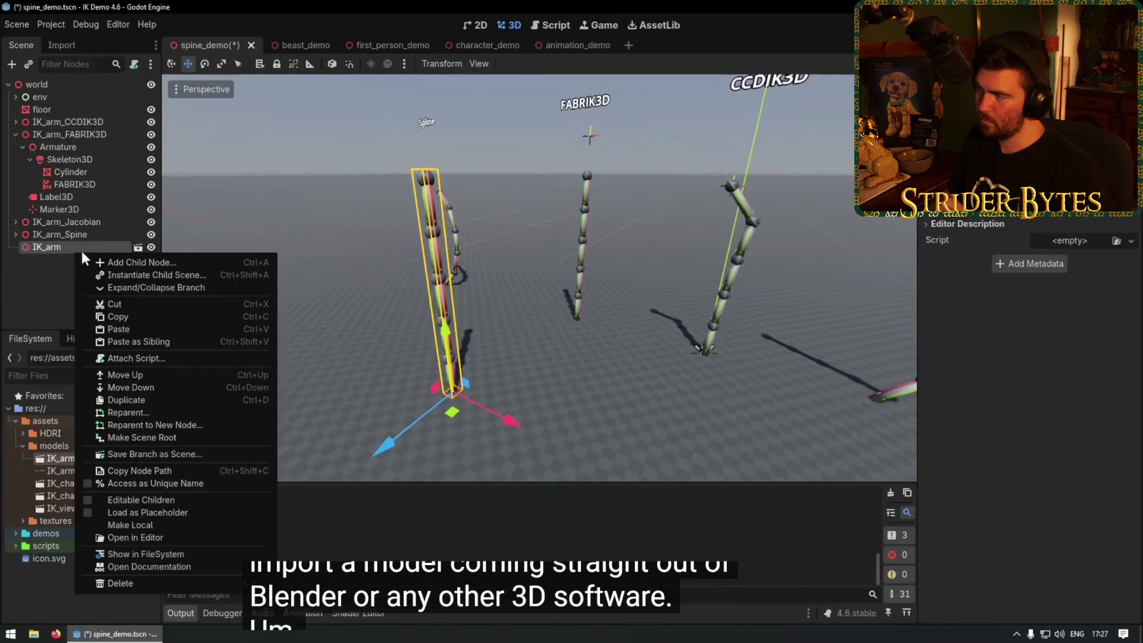
pyautogui.click(151, 524)
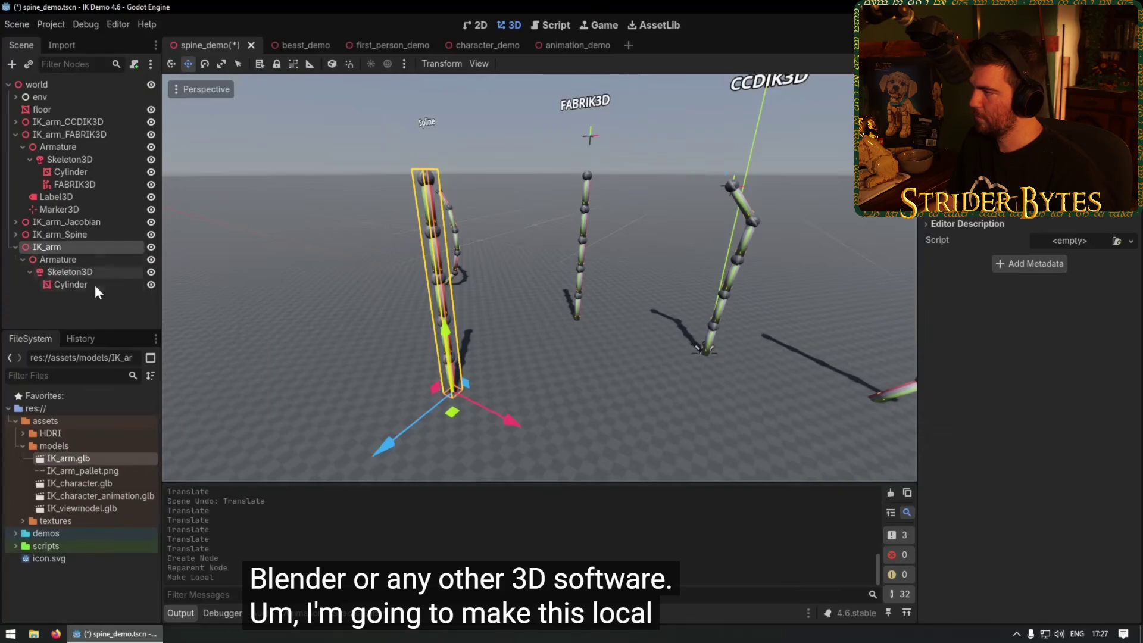
pyautogui.click(48, 272)
pyautogui.scroll(5, 374, 355)
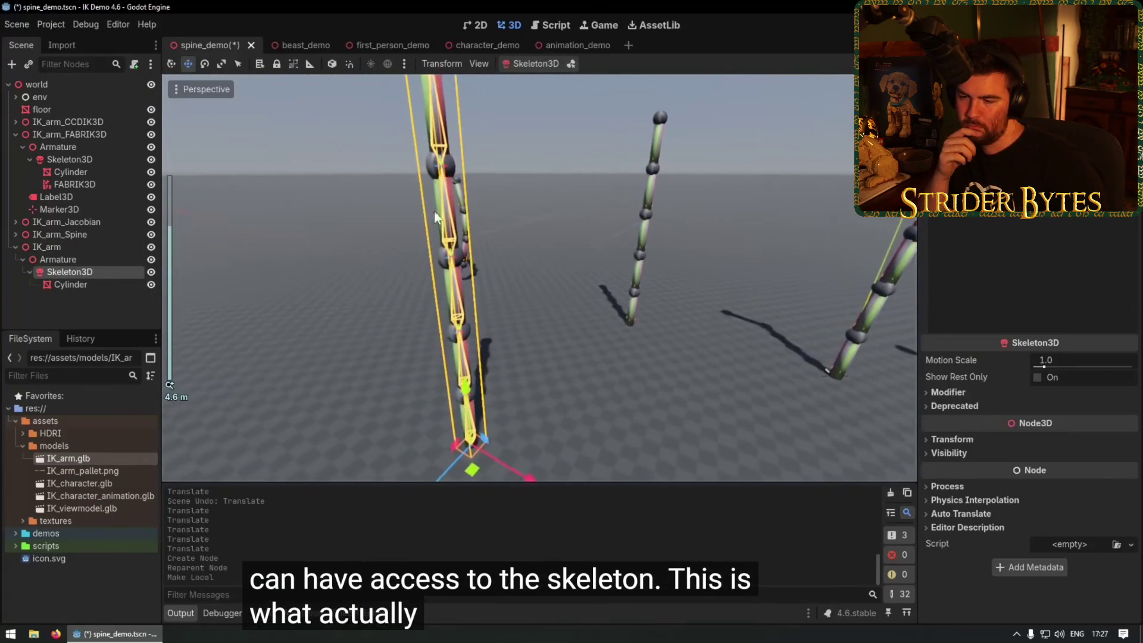
pyautogui.scroll(-4, 476, 363)
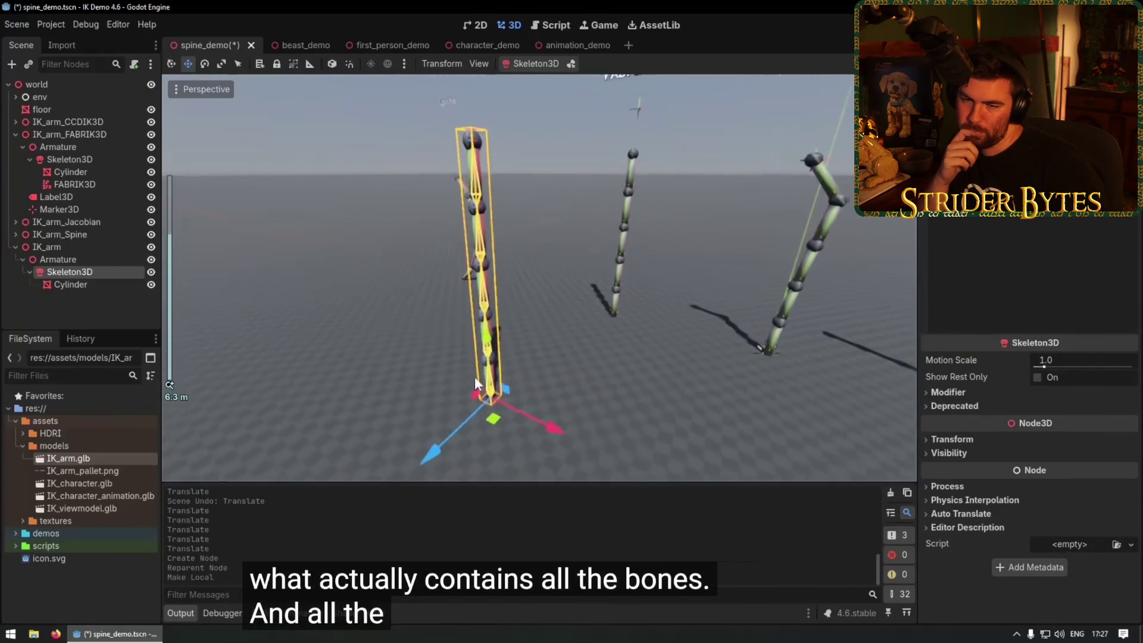
pyautogui.rightClick(65, 273)
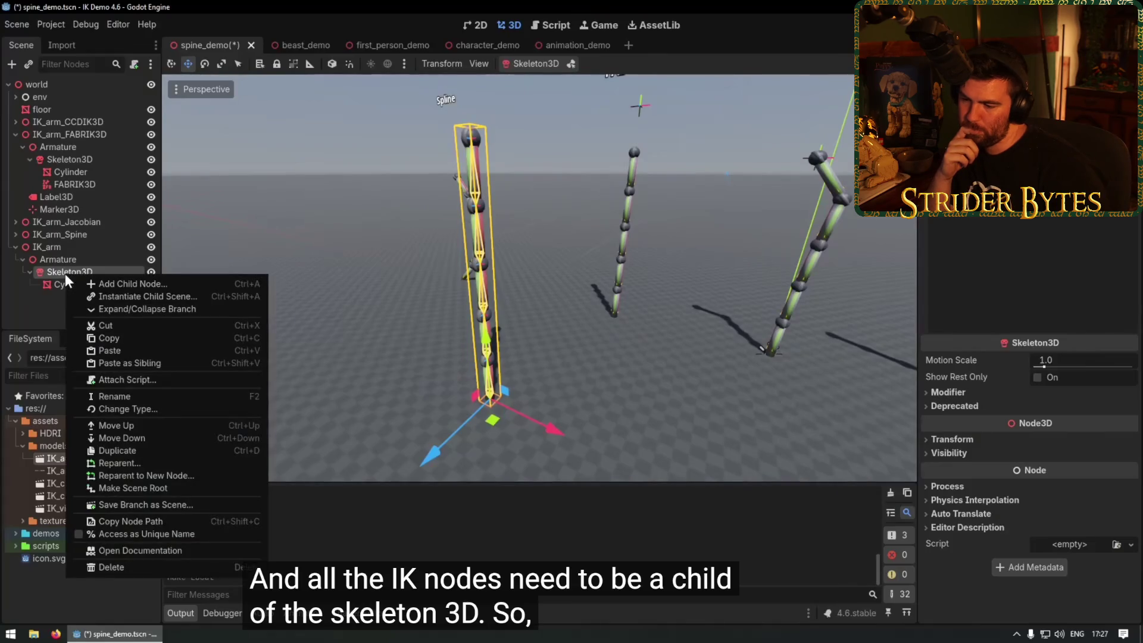
pyautogui.click(101, 285)
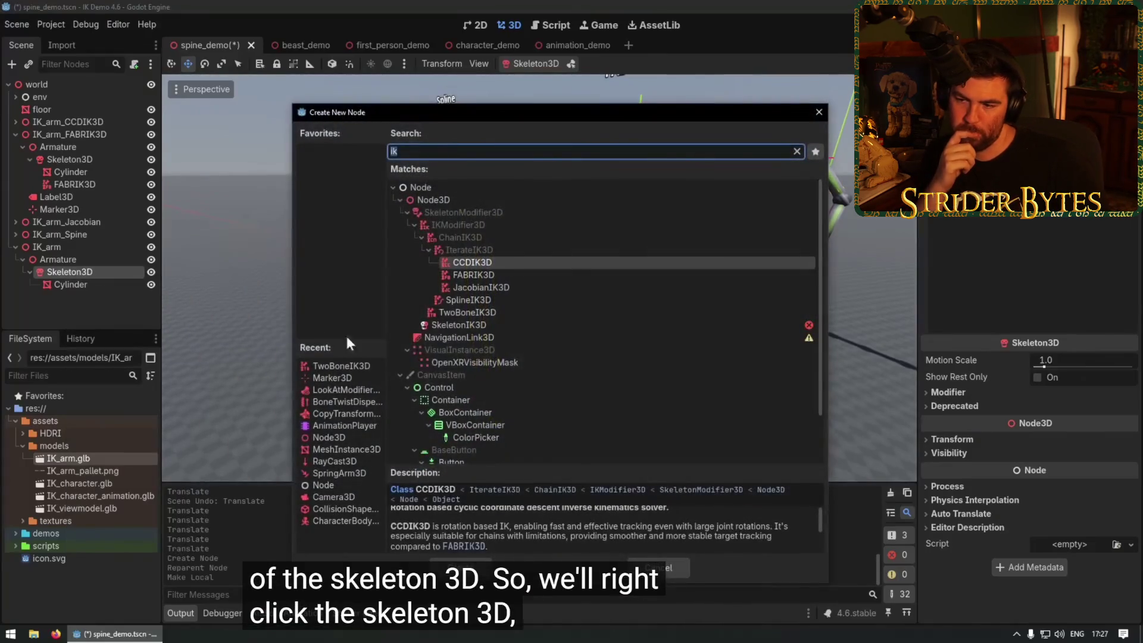
# Add a FABRIK3D solver under the IK_arm skeleton.
pyautogui.click(487, 275)
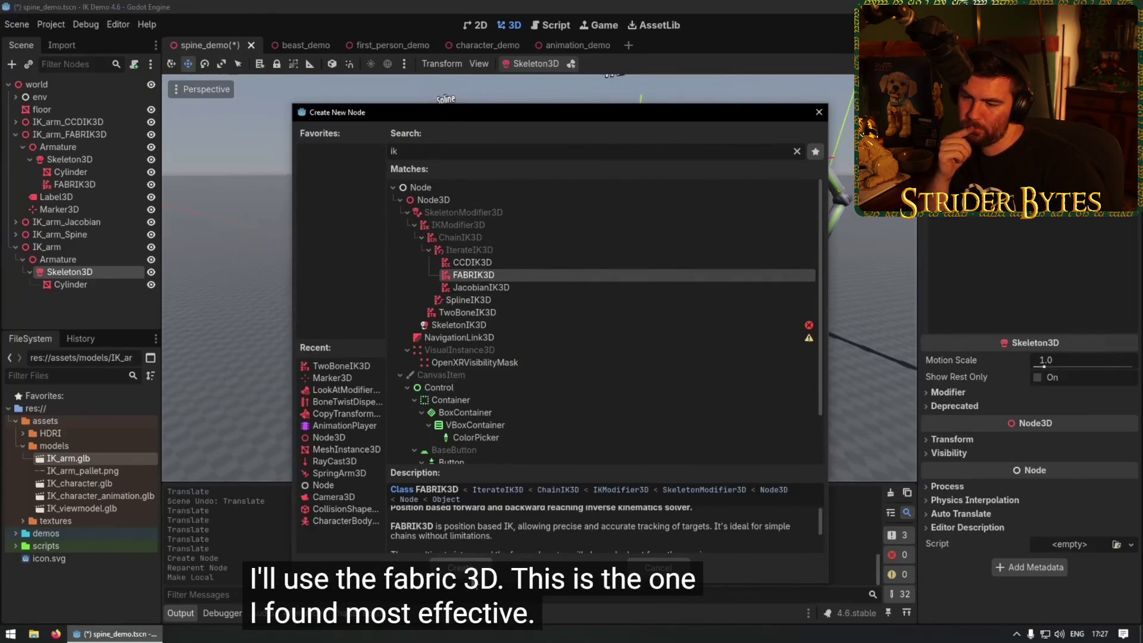
pyautogui.click(461, 567)
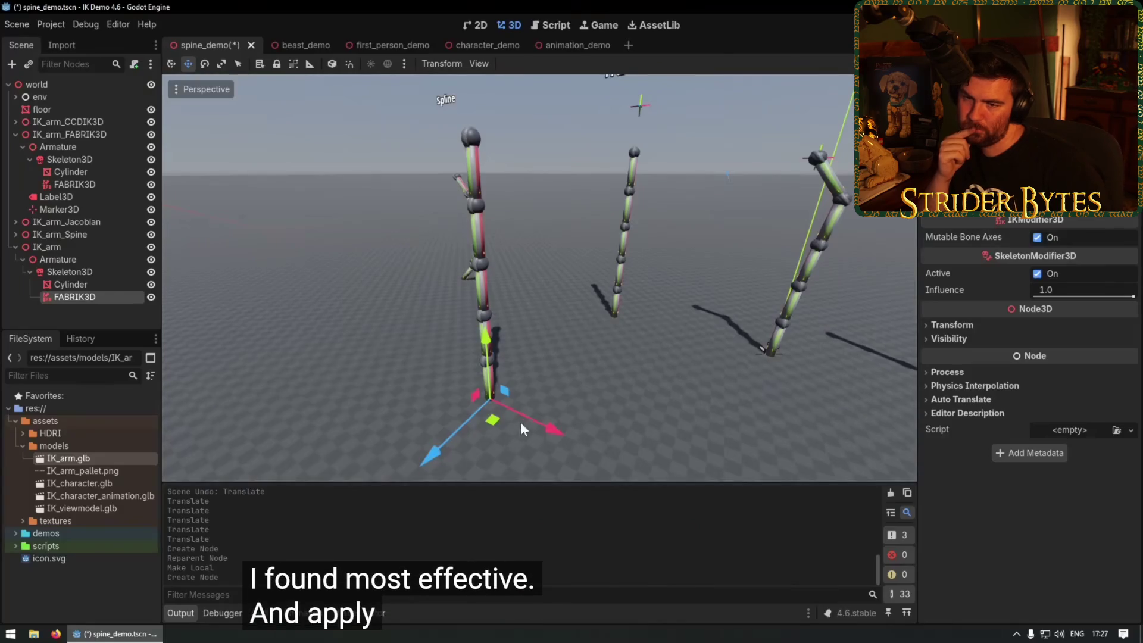
pyautogui.moveTo(519, 423); pyautogui.dragTo(567, 401)
pyautogui.scroll(-3, 694, 333)
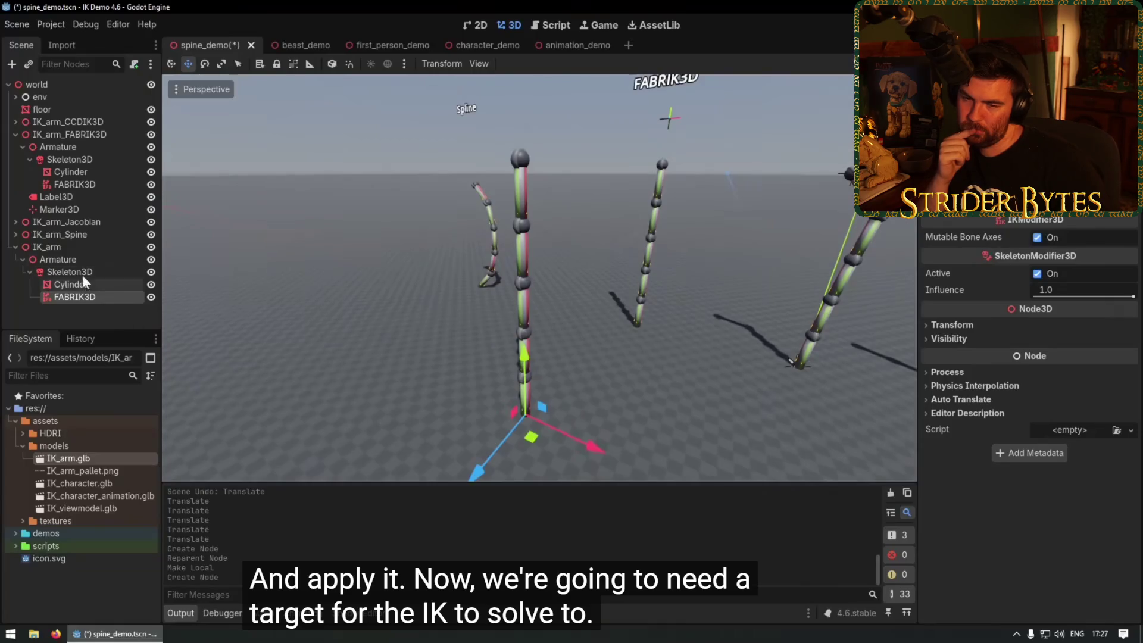
# Add a Marker3D child under the IK_arm Armature as the IK target.
pyautogui.click(50, 261)
pyautogui.click(118, 270)
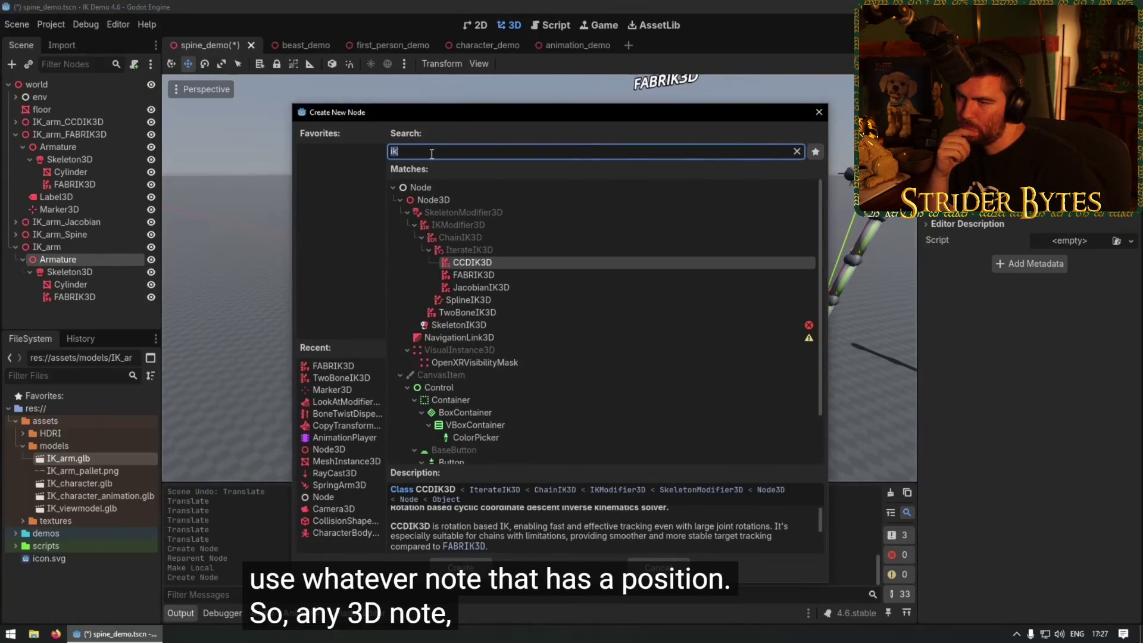
pyautogui.write('mark')
pyautogui.press('Return')
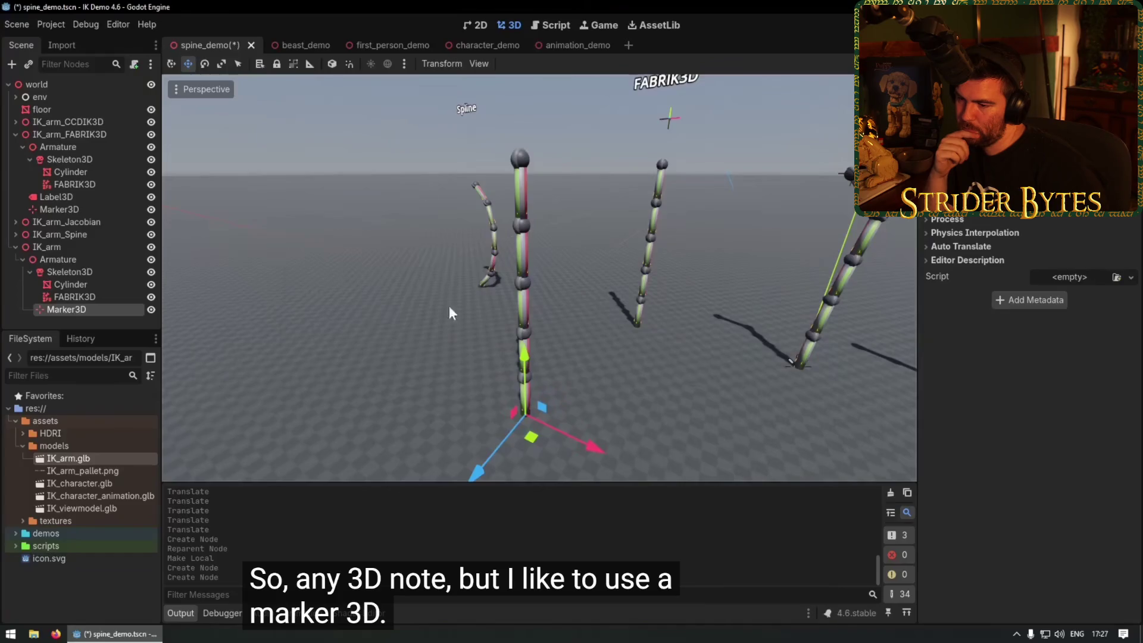
# Raise the marker to the top of the spine and select the FABRIK3D node.
pyautogui.moveTo(476, 470)
pyautogui.mouseDown()
pyautogui.moveTo(444, 381)
pyautogui.moveTo(398, 372)
pyautogui.mouseUp()
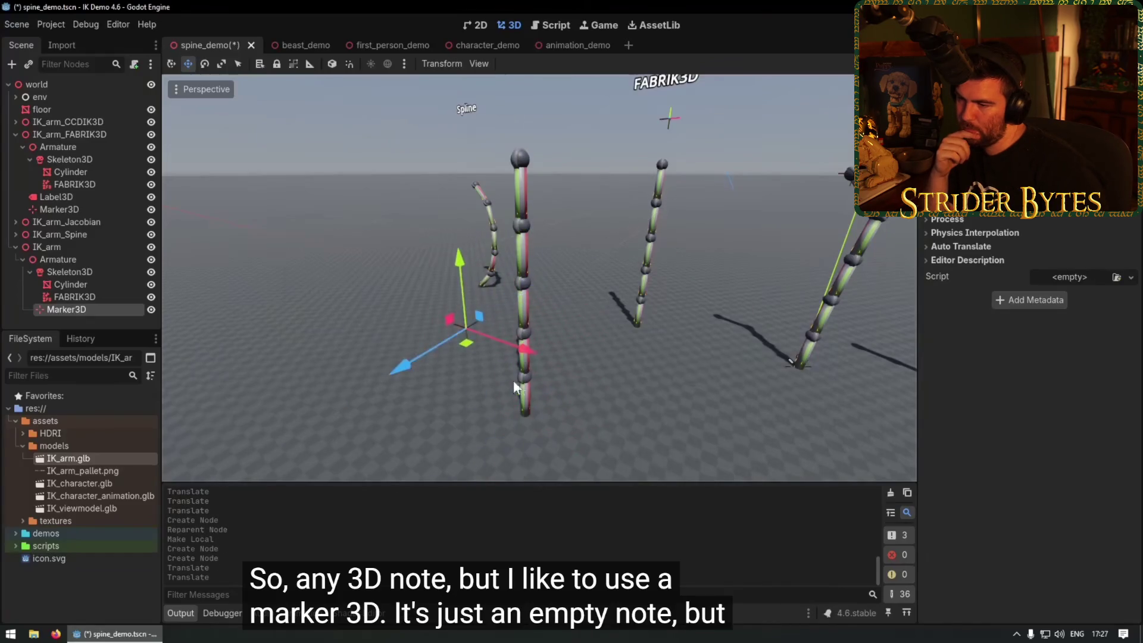
pyautogui.click(509, 375)
pyautogui.click(464, 331)
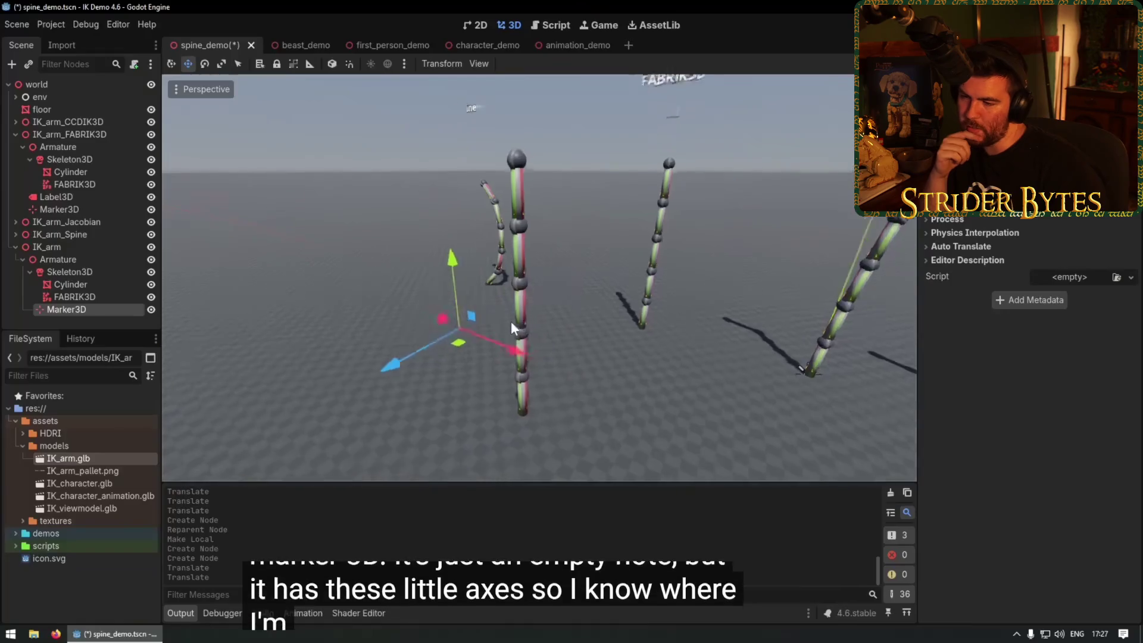
pyautogui.moveTo(415, 309)
pyautogui.mouseDown()
pyautogui.moveTo(439, 141)
pyautogui.moveTo(481, 69)
pyautogui.moveTo(467, 70)
pyautogui.mouseUp()
pyautogui.moveTo(524, 204); pyautogui.dragTo(576, 238)
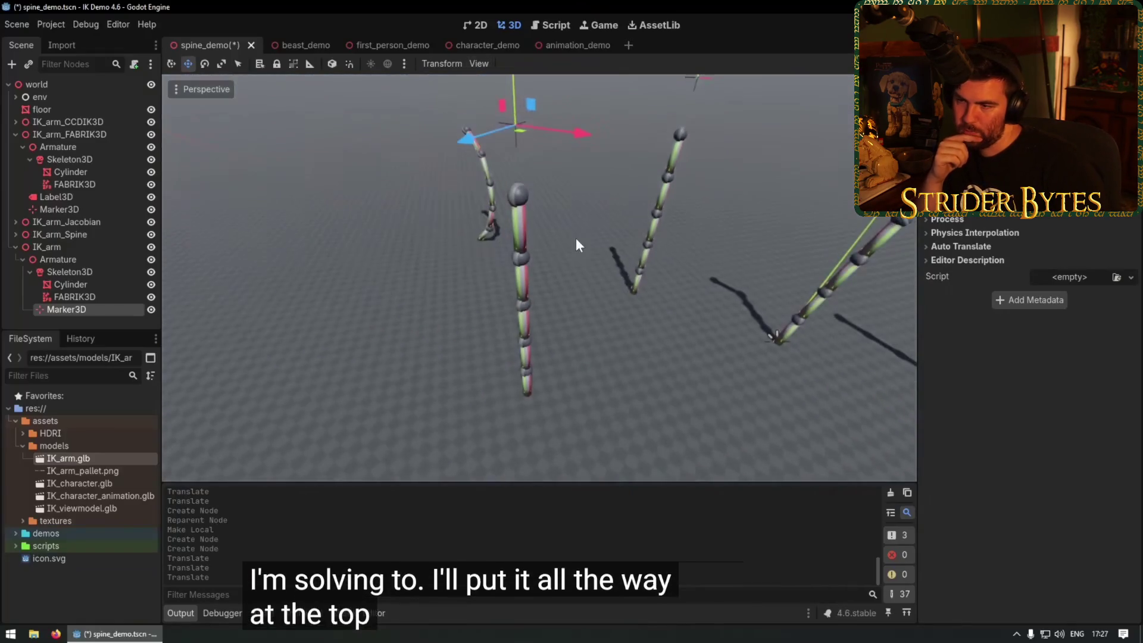
pyautogui.click(60, 297)
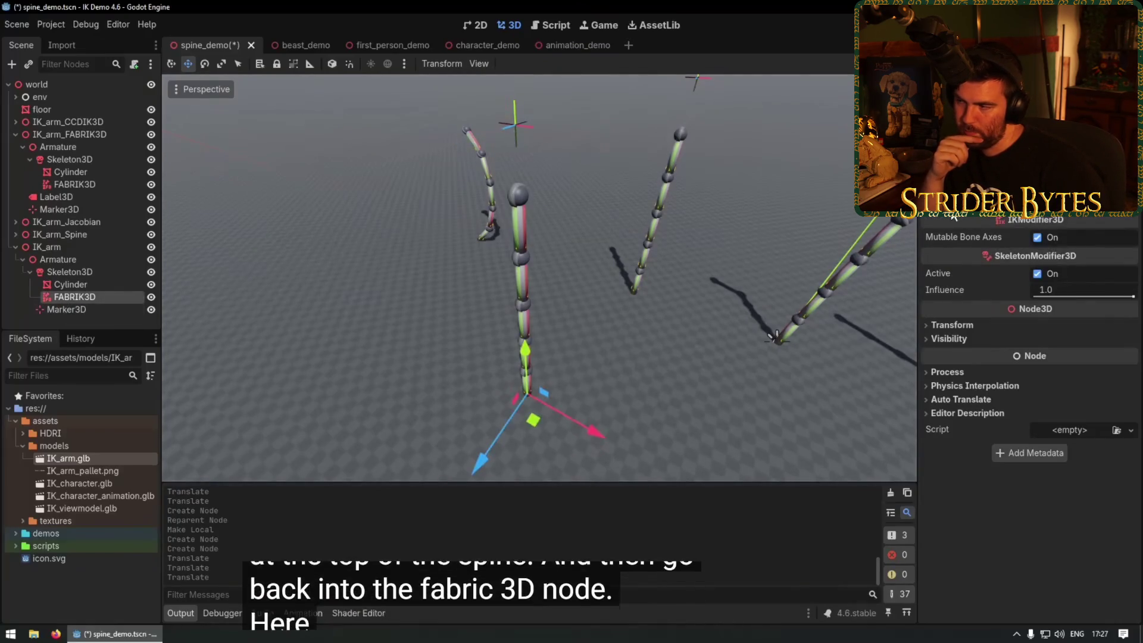
pyautogui.scroll(1, 1006, 219)
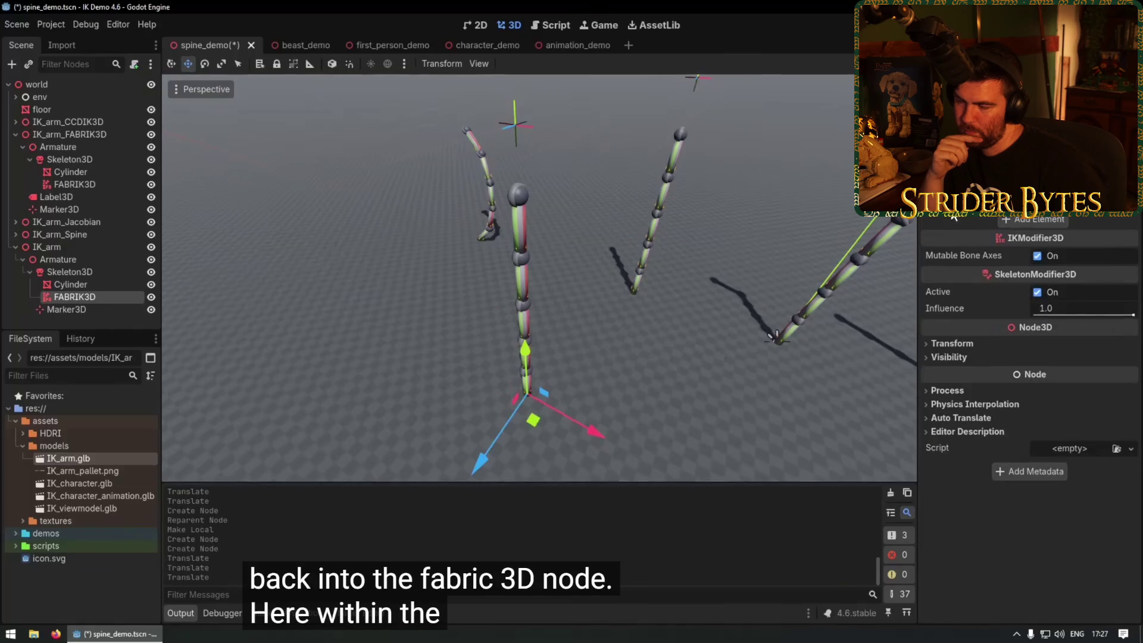
# Add a FABRIK3D setting targeting Marker3D with root bone Bone and end bone Bone.005.
pyautogui.click(1053, 220)
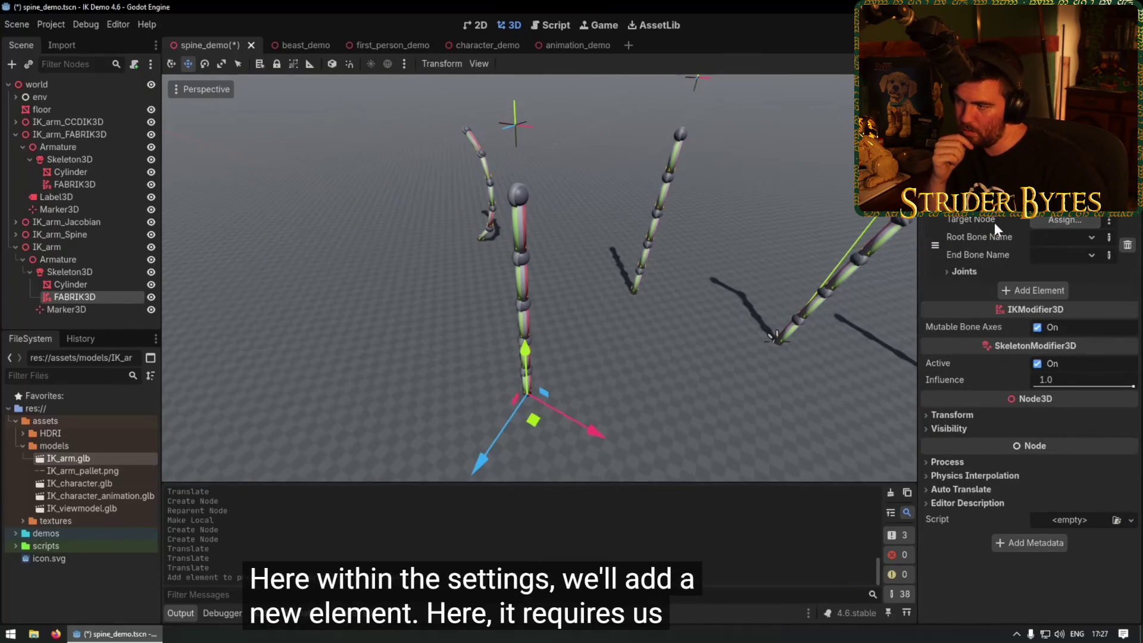
pyautogui.click(1052, 223)
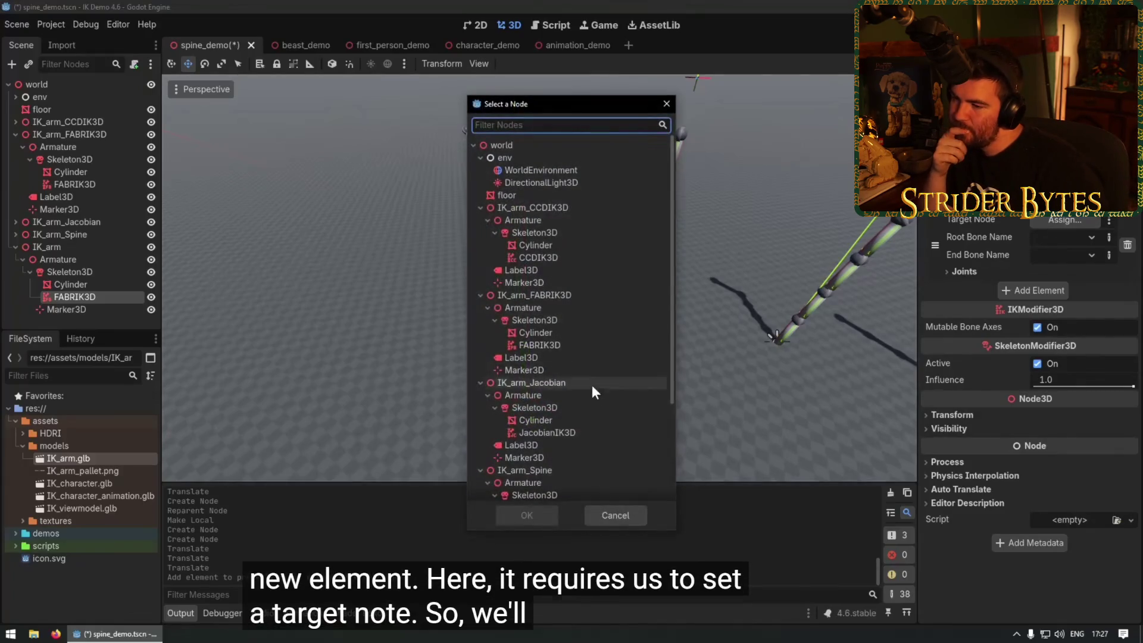
pyautogui.scroll(-5, 588, 382)
pyautogui.click(541, 489)
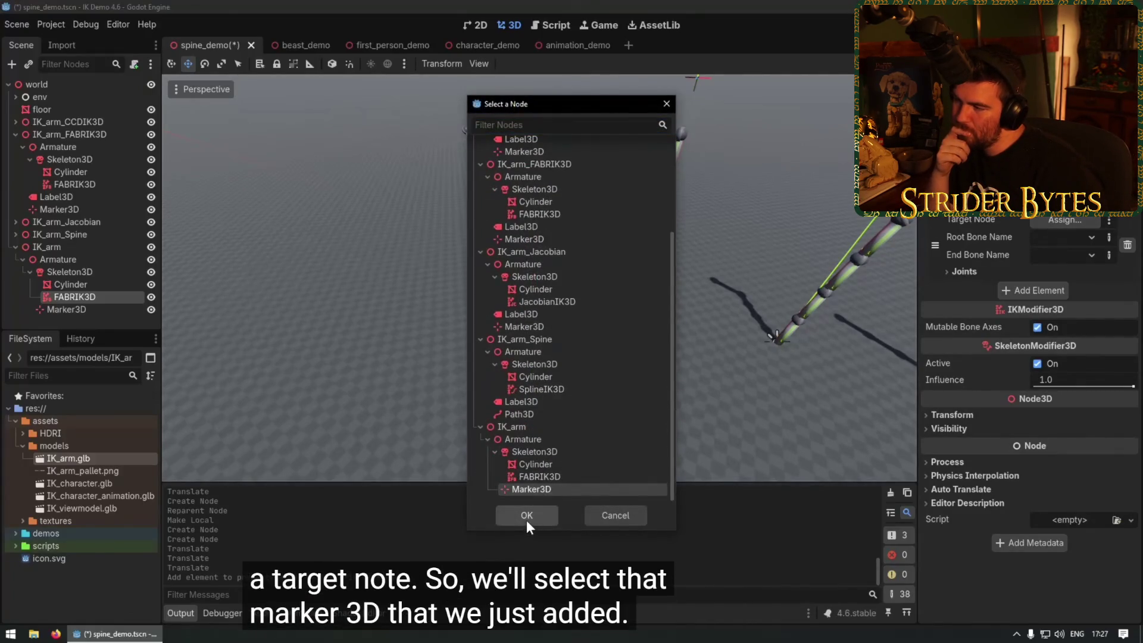
pyautogui.click(526, 519)
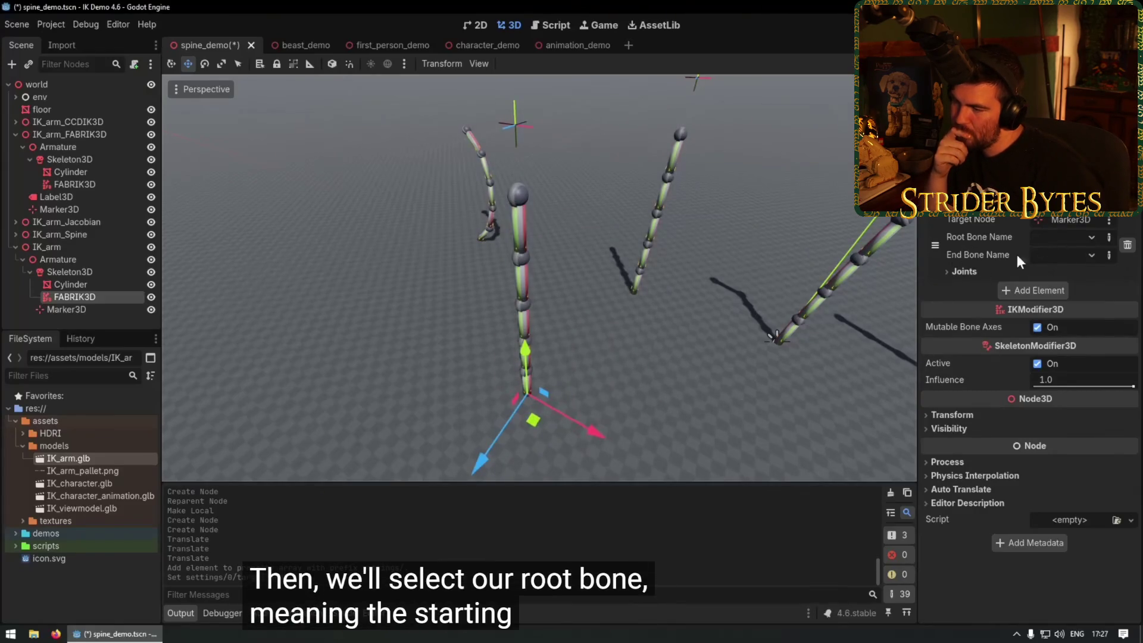
pyautogui.click(1047, 239)
pyautogui.click(1074, 271)
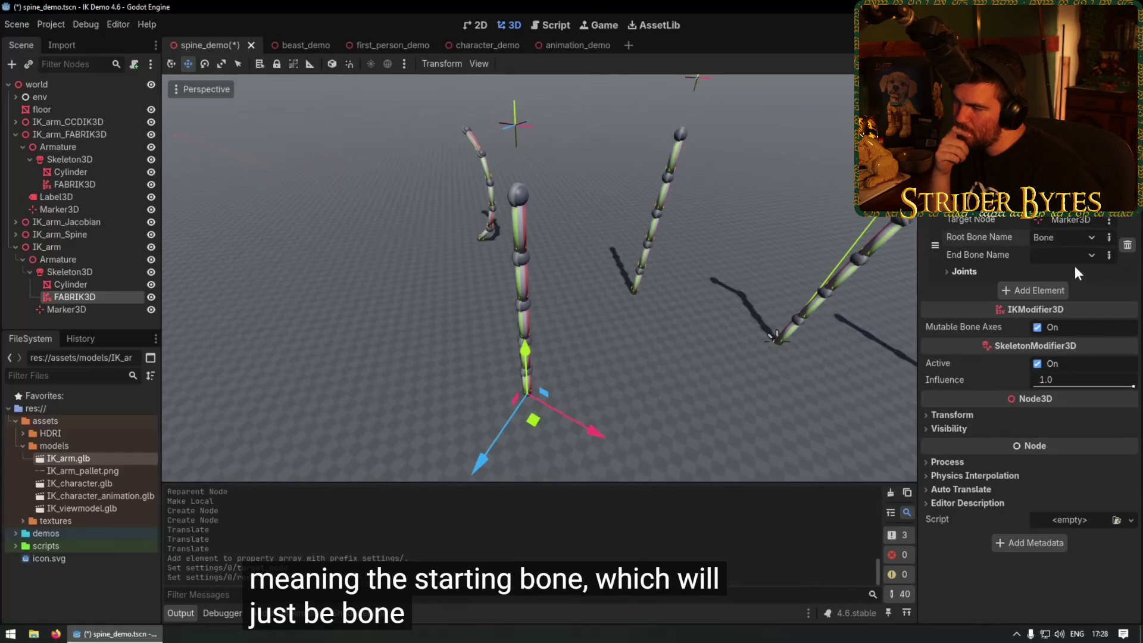
pyautogui.click(1050, 254)
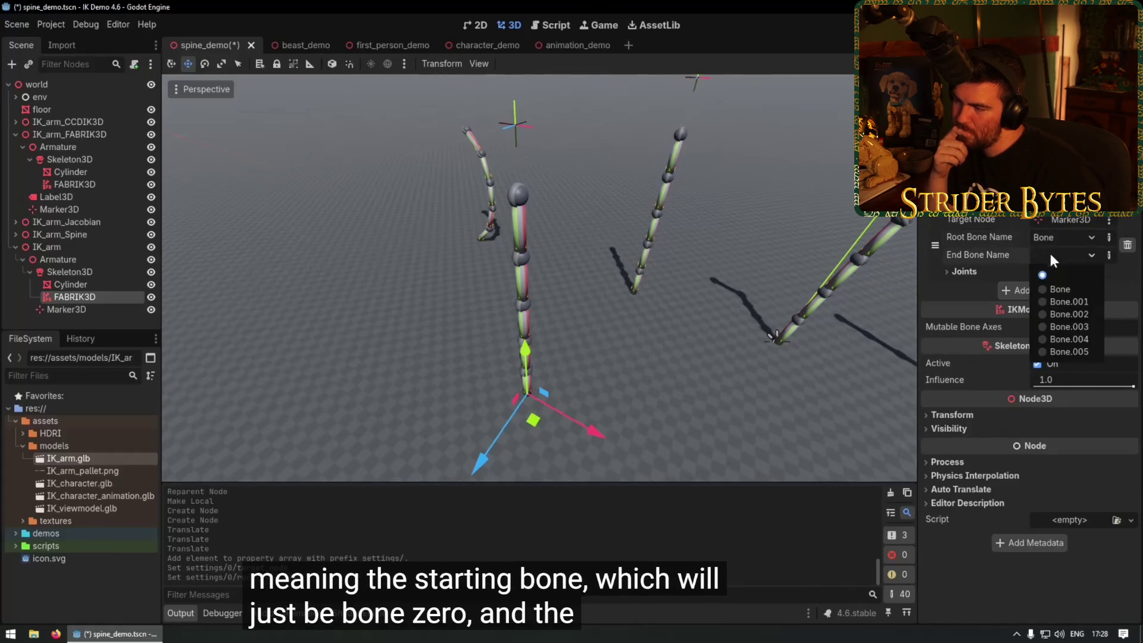
pyautogui.click(1055, 352)
# Move Marker3D so the spine follows, then duplicate it as Marker3D2.
pyautogui.click(66, 309)
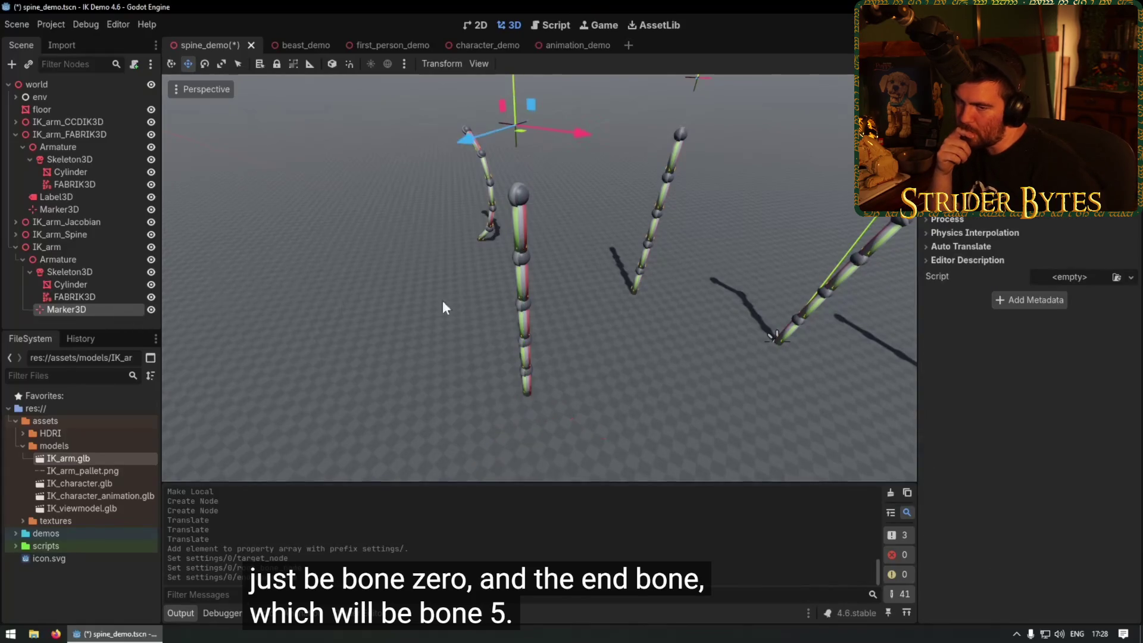
pyautogui.scroll(-3, 387, 286)
pyautogui.moveTo(473, 162)
pyautogui.mouseDown()
pyautogui.moveTo(440, 225)
pyautogui.moveTo(381, 225)
pyautogui.moveTo(564, 248)
pyautogui.moveTo(398, 223)
pyautogui.moveTo(515, 179)
pyautogui.moveTo(494, 237)
pyautogui.moveTo(470, 221)
pyautogui.moveTo(435, 276)
pyautogui.mouseUp()
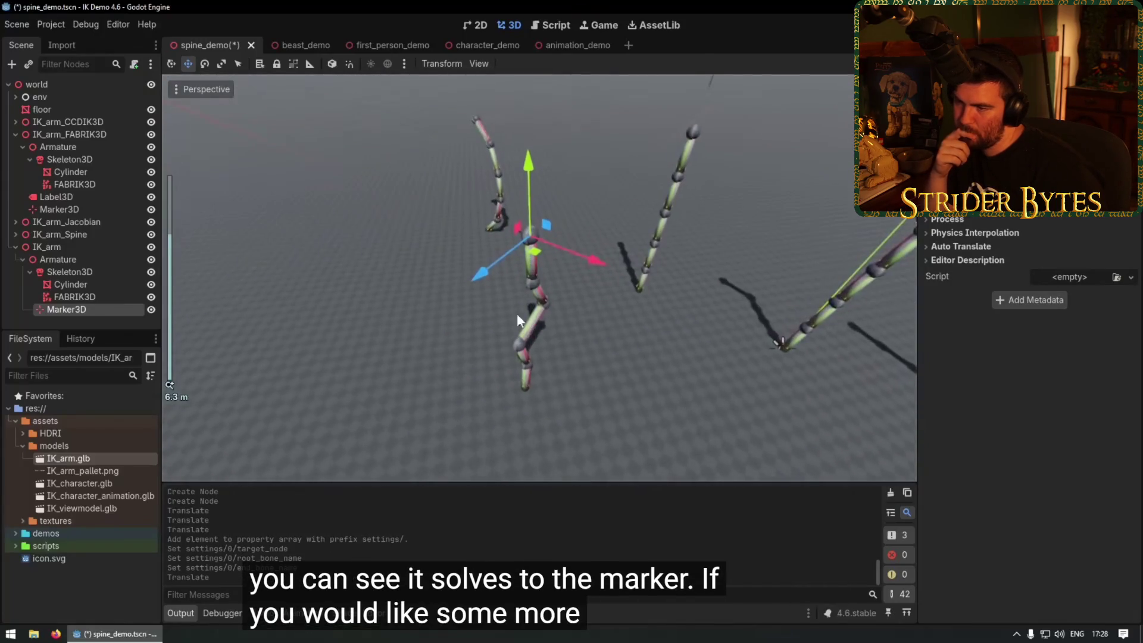
pyautogui.moveTo(515, 140); pyautogui.dragTo(499, 31)
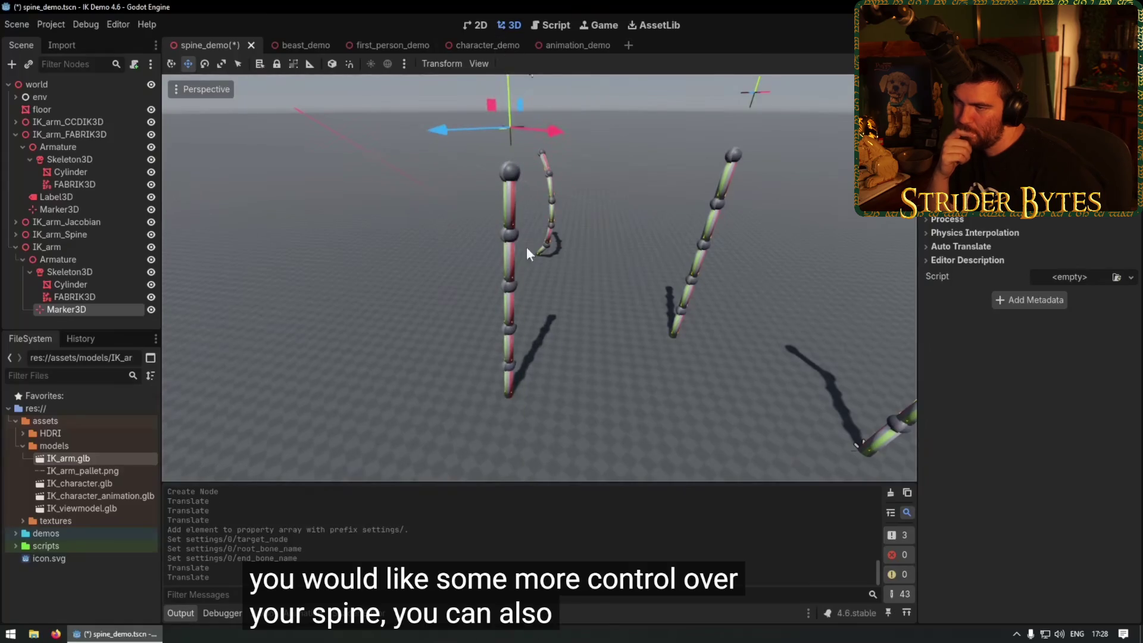
pyautogui.scroll(-4, 517, 266)
pyautogui.hotkey('ctrl', 'd')
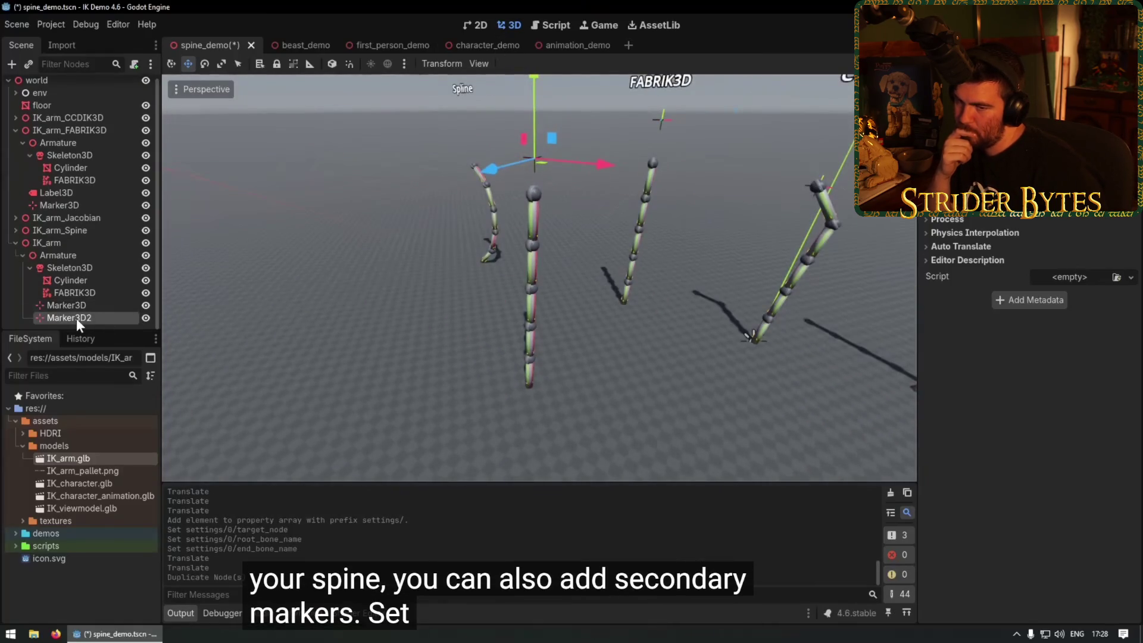
pyautogui.click(82, 306)
pyautogui.click(73, 294)
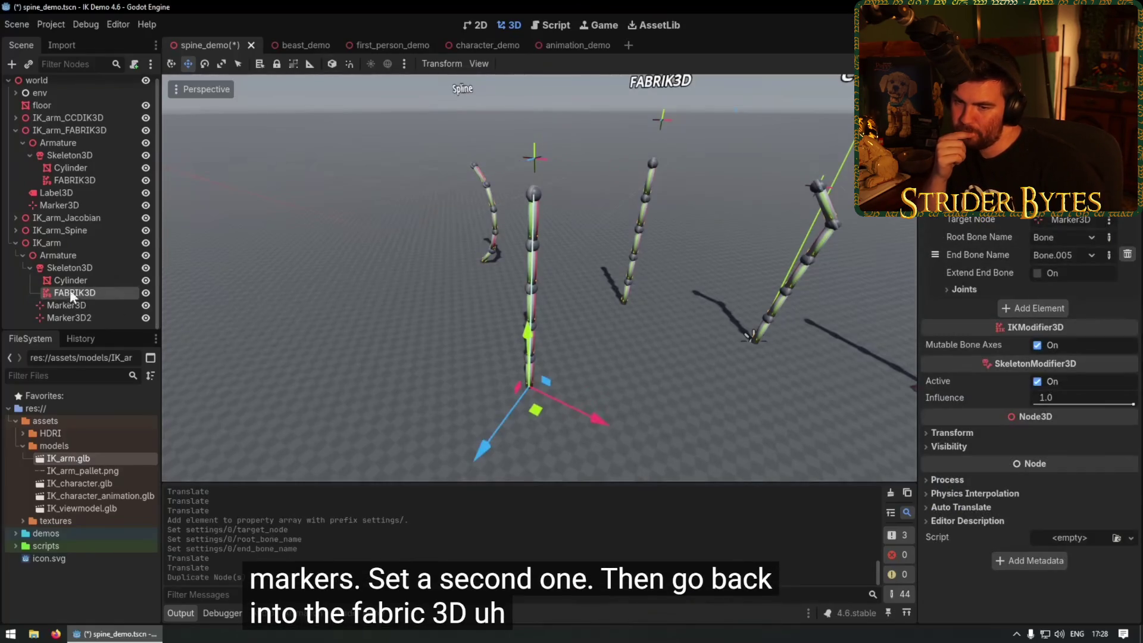
# Replace the FABRIK3D setting with one targeting Marker3D2, from Bone to Bone.003.
pyautogui.click(1128, 254)
pyautogui.click(1019, 219)
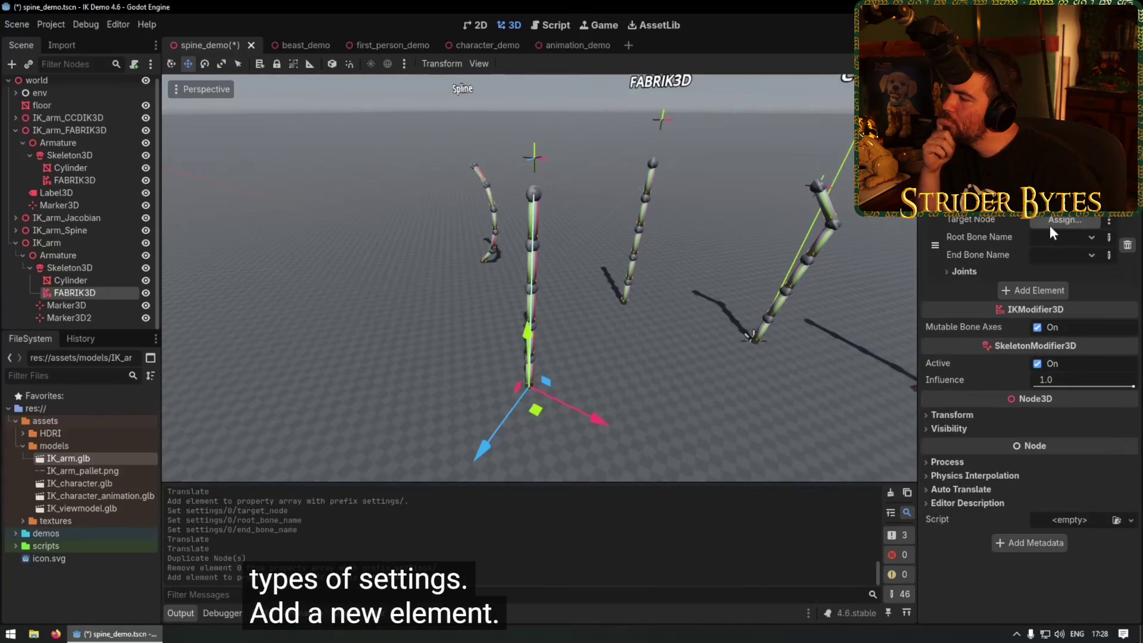
pyautogui.click(1050, 225)
pyautogui.scroll(-5, 565, 459)
pyautogui.scroll(-2, 545, 492)
pyautogui.doubleClick(549, 487)
pyautogui.click(1066, 236)
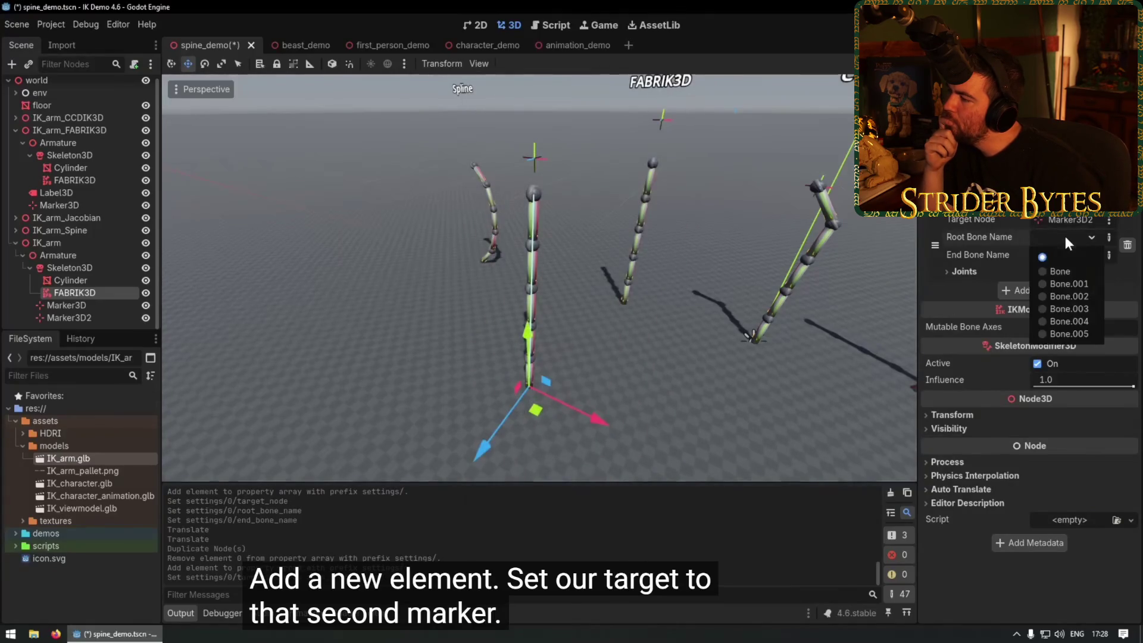
pyautogui.click(1061, 269)
pyautogui.click(1061, 257)
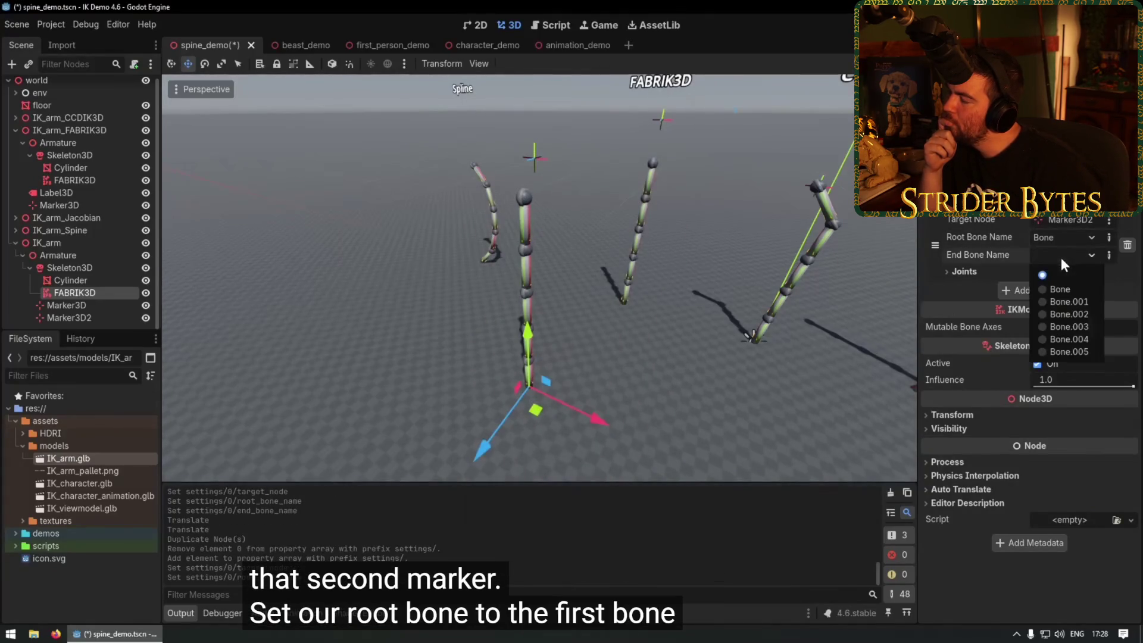
pyautogui.click(1081, 326)
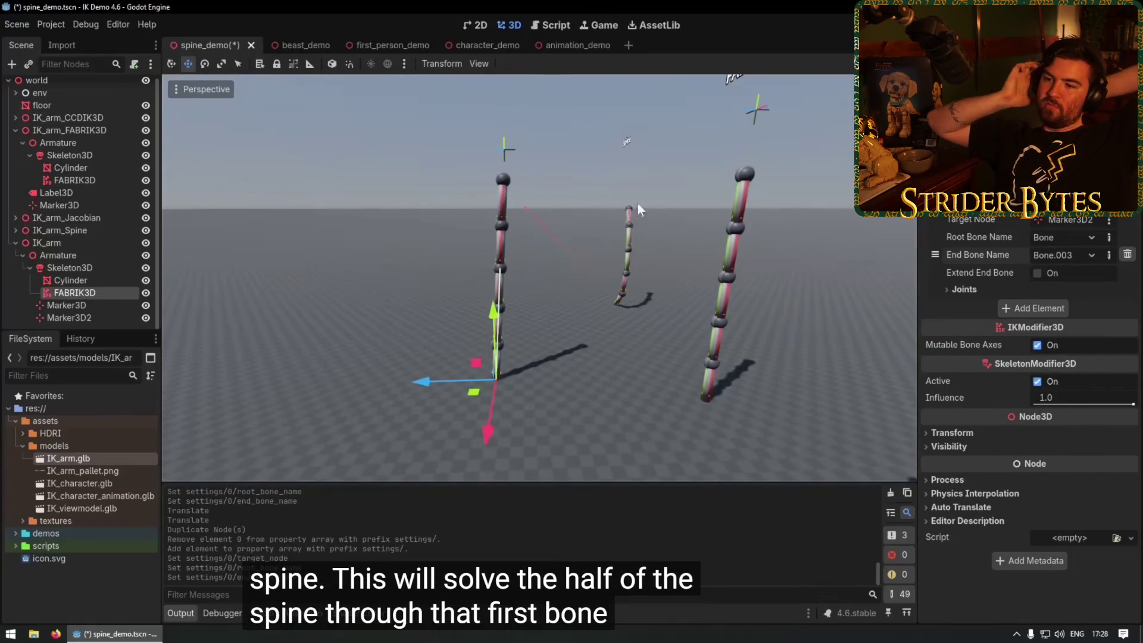
# Add a second setting targeting Marker3D, from Bone to Bone.005.
pyautogui.click(1037, 308)
pyautogui.click(1048, 309)
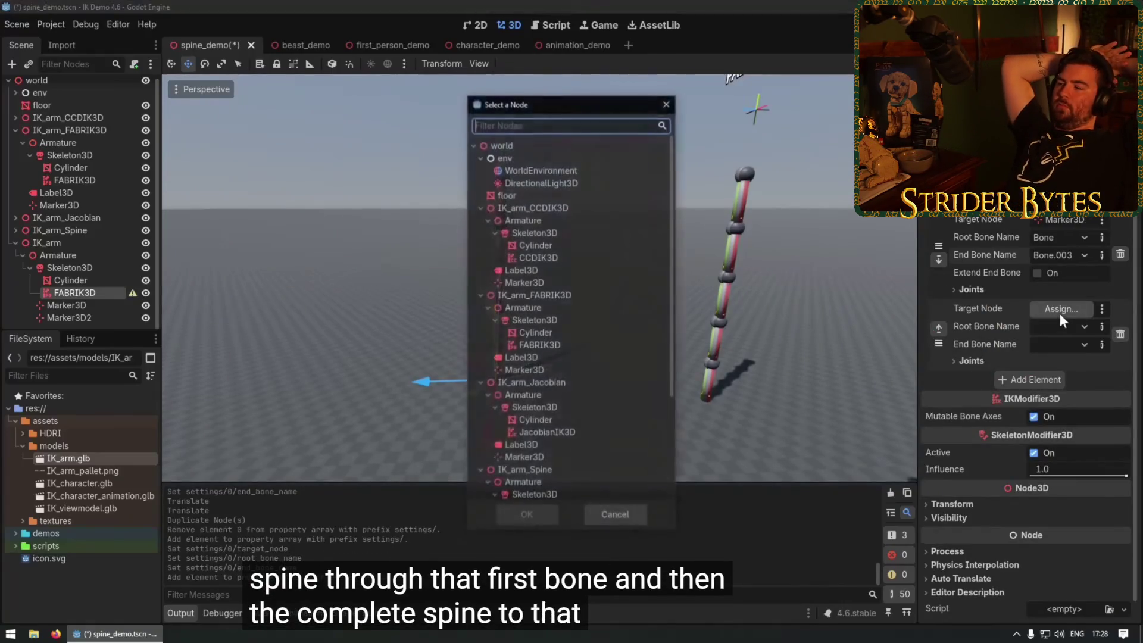
pyautogui.scroll(-5, 541, 473)
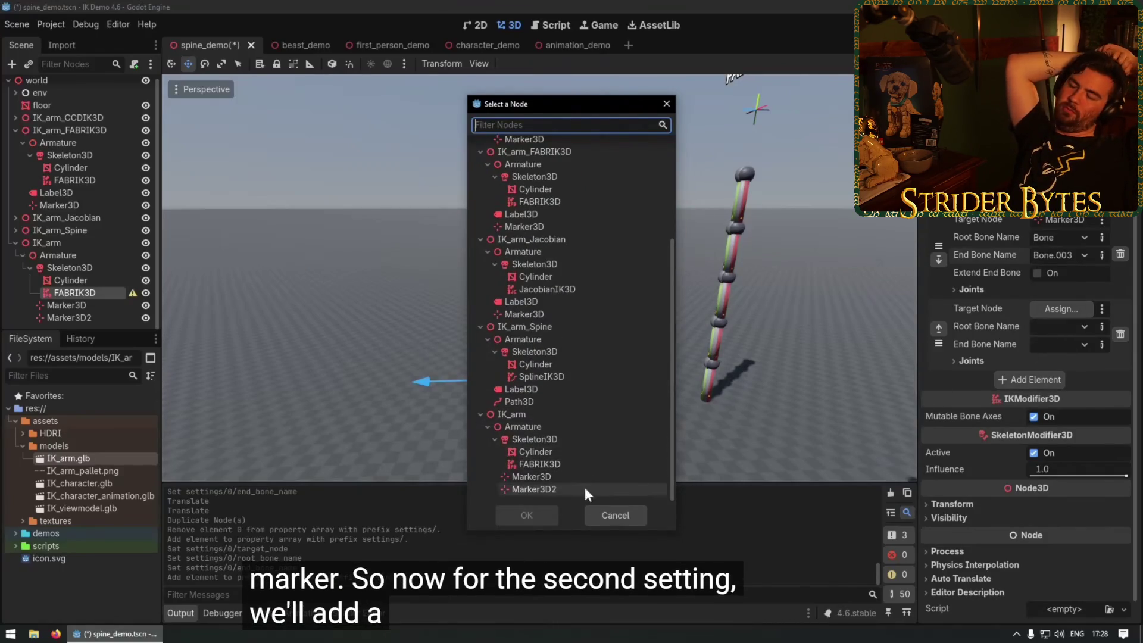
pyautogui.click(537, 478)
pyautogui.click(528, 515)
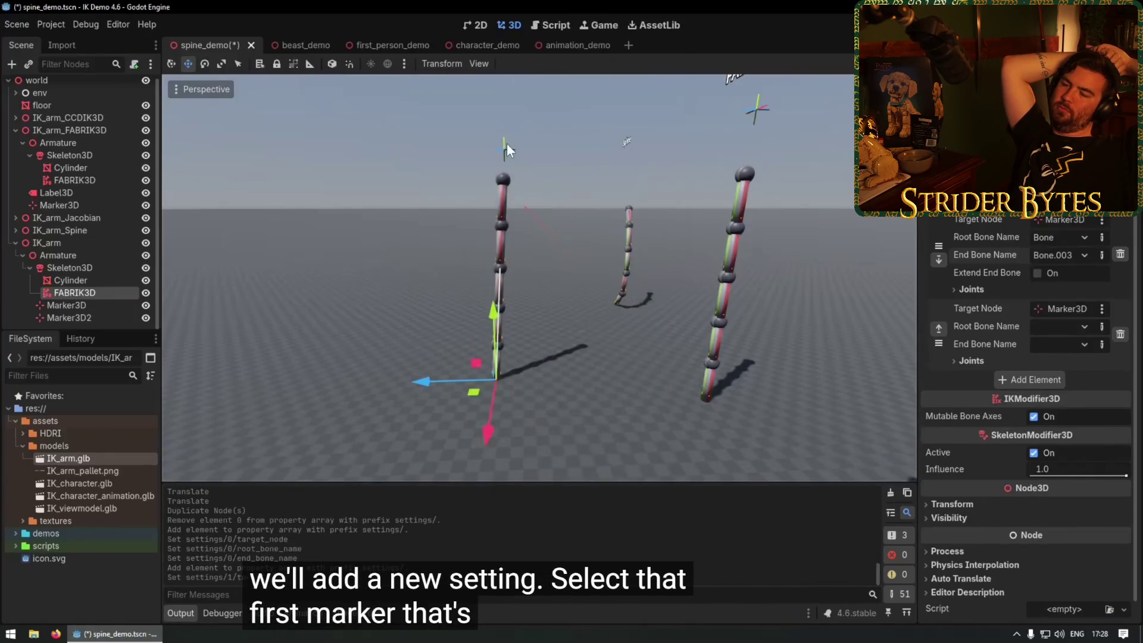
pyautogui.click(1052, 327)
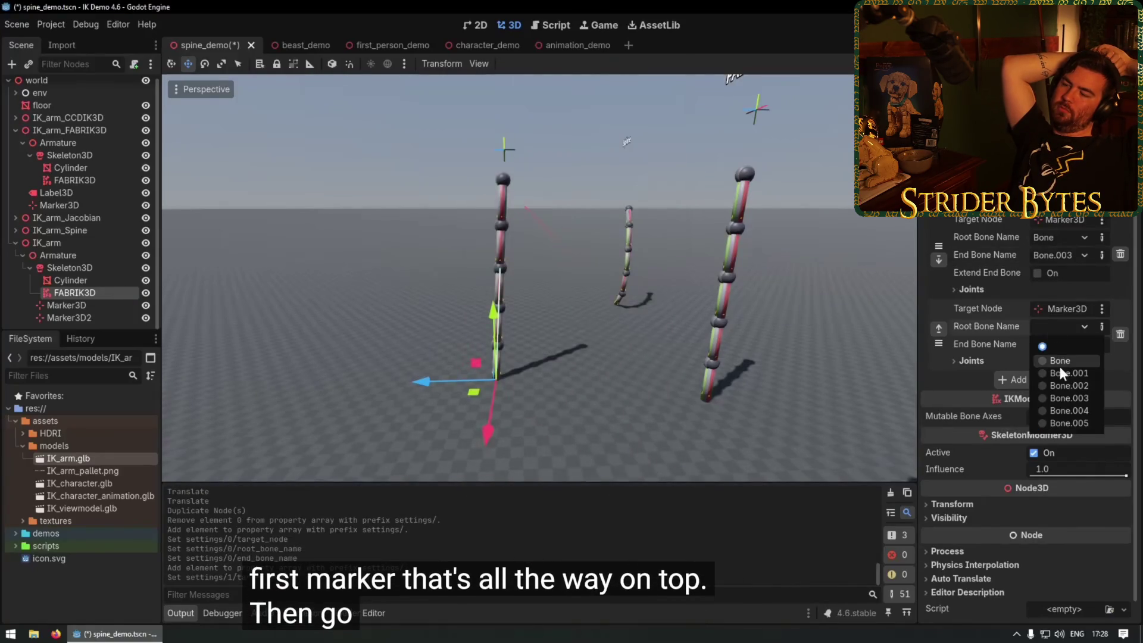
pyautogui.click(1060, 361)
pyautogui.click(1055, 348)
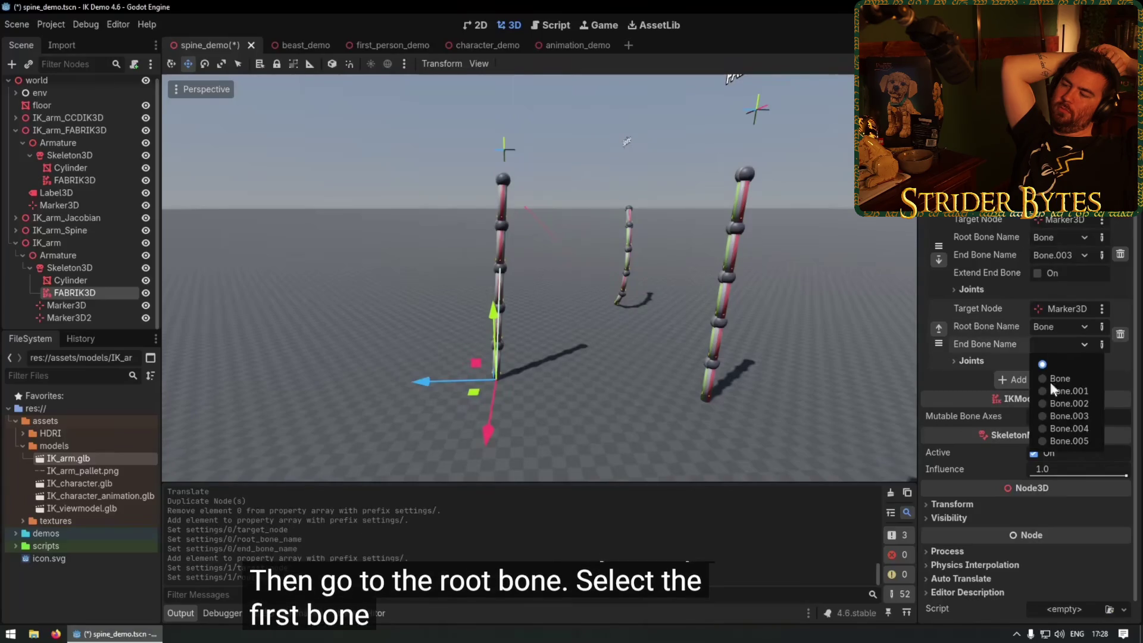
pyautogui.click(1058, 439)
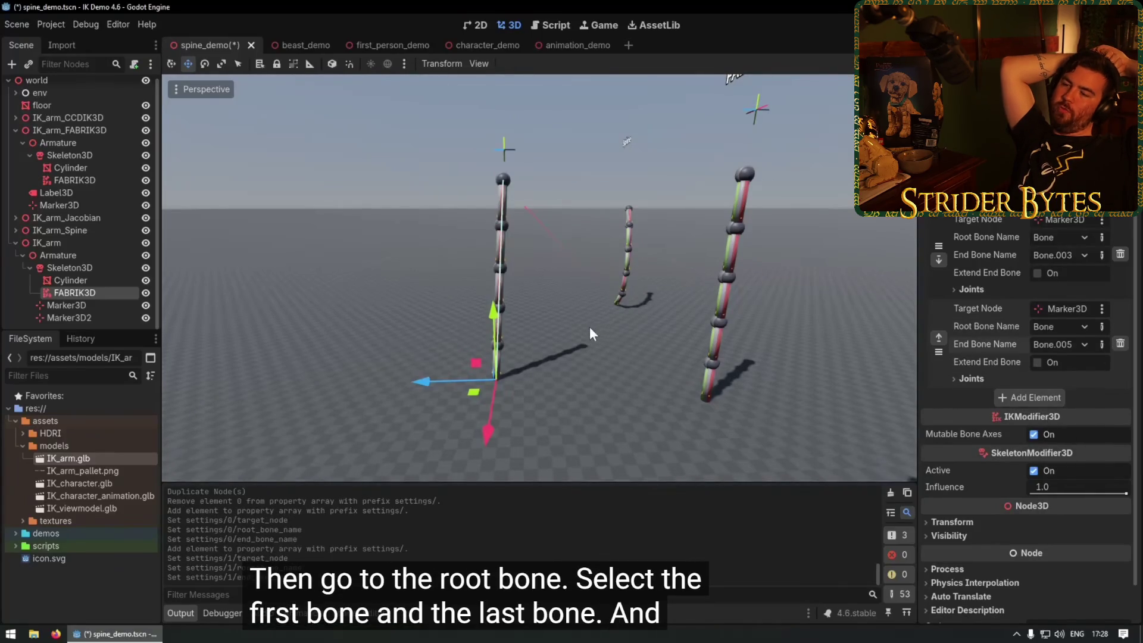
pyautogui.moveTo(516, 226)
pyautogui.mouseDown()
pyautogui.moveTo(581, 291)
pyautogui.moveTo(613, 288)
pyautogui.mouseUp()
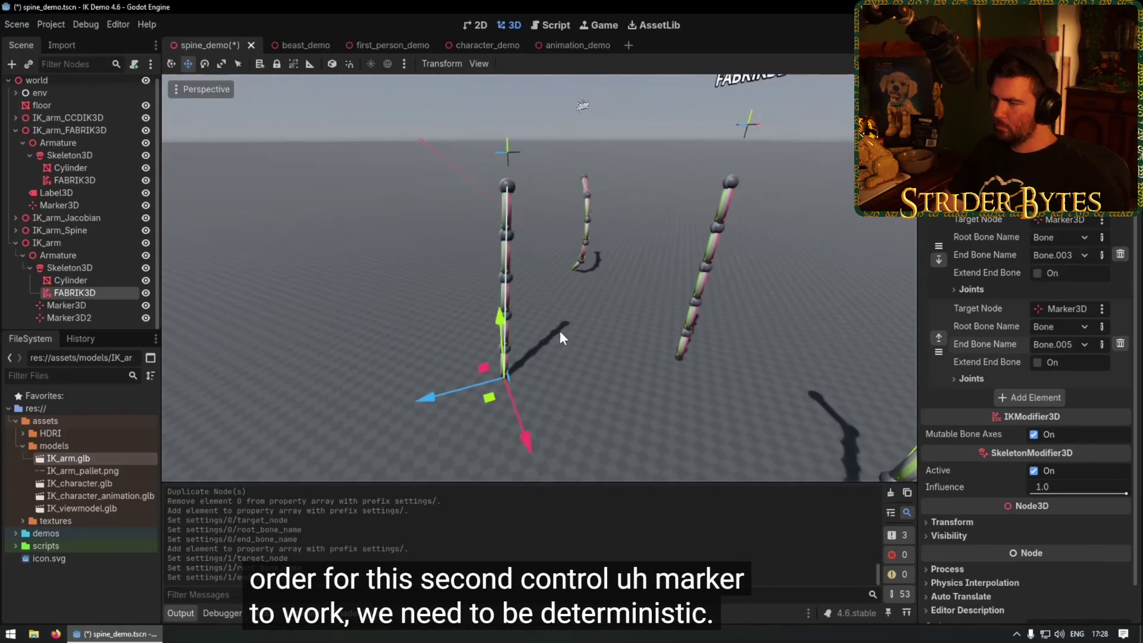
# Drag Marker3D and Marker3D2 to new positions so the spine arms bend toward them.
pyautogui.scroll(2, 595, 327)
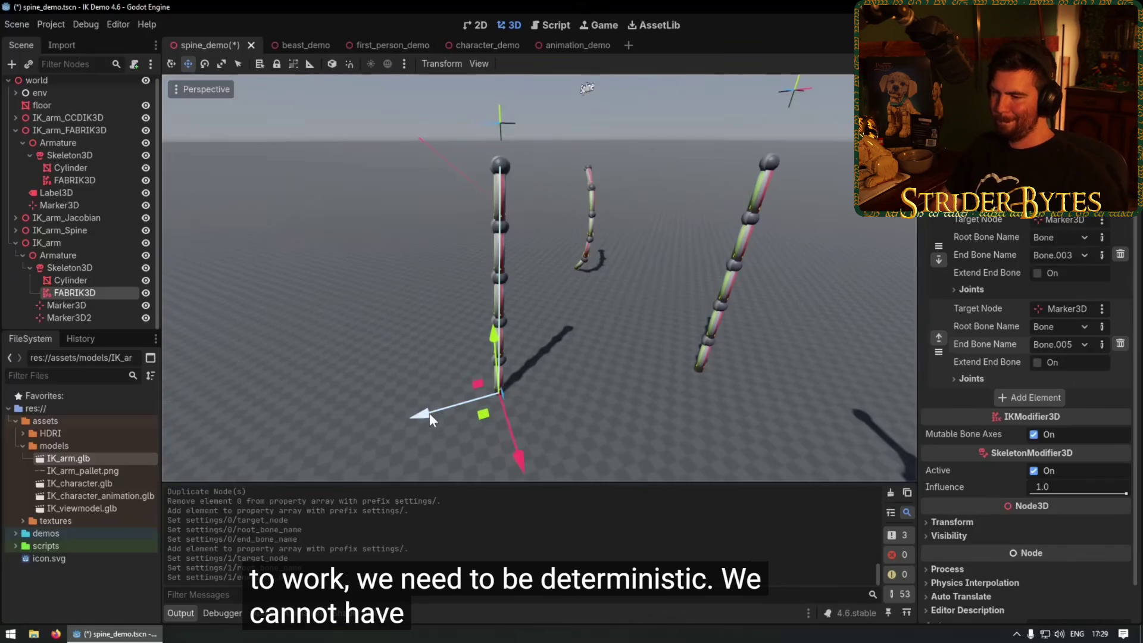
pyautogui.moveTo(592, 173)
pyautogui.mouseDown()
pyautogui.moveTo(574, 291)
pyautogui.moveTo(810, 306)
pyautogui.moveTo(682, 323)
pyautogui.mouseUp()
pyautogui.scroll(2, 811, 310)
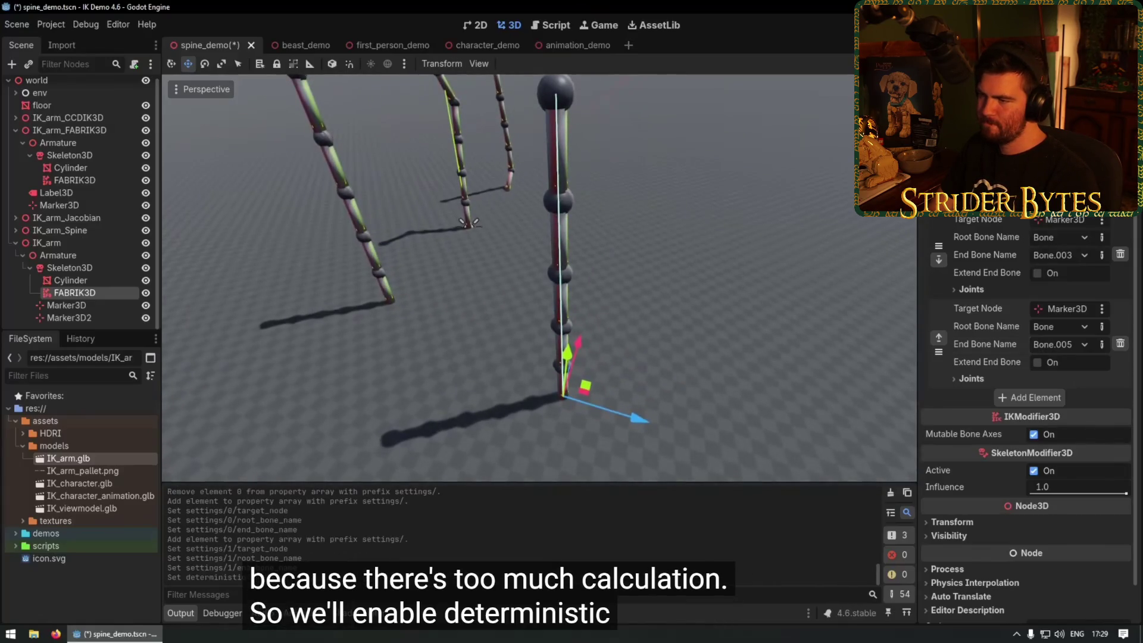
pyautogui.moveTo(724, 249)
pyautogui.mouseDown()
pyautogui.moveTo(688, 243)
pyautogui.moveTo(579, 334)
pyautogui.mouseUp()
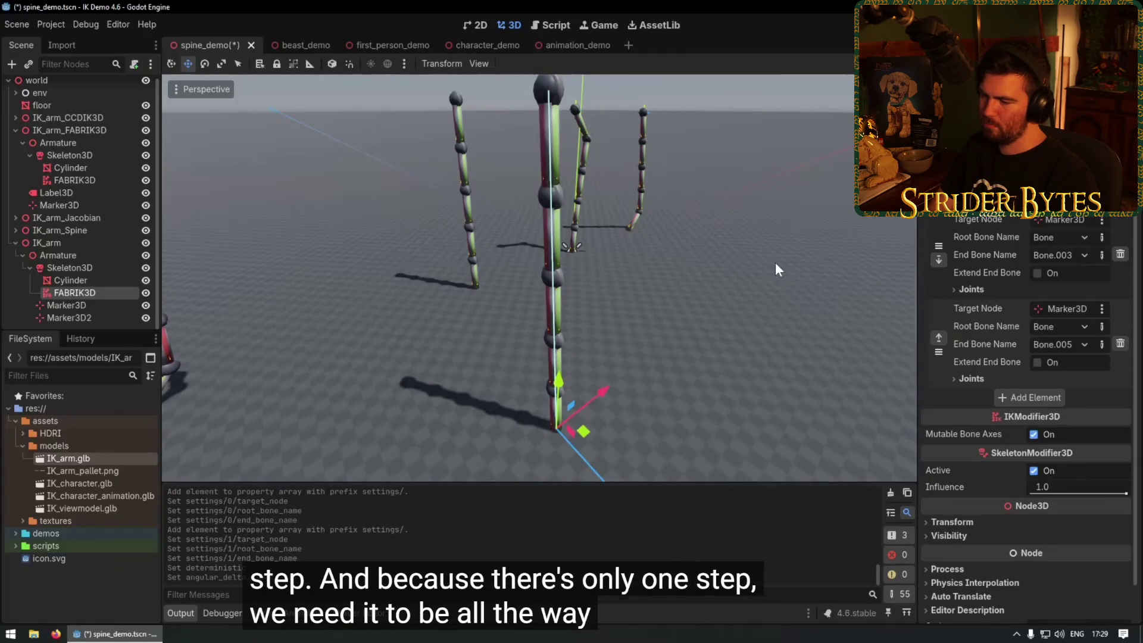
pyautogui.click(513, 141)
pyautogui.moveTo(512, 141)
pyautogui.mouseDown()
pyautogui.moveTo(416, 198)
pyautogui.moveTo(372, 263)
pyautogui.moveTo(384, 238)
pyautogui.mouseUp()
pyautogui.click(45, 317)
pyautogui.moveTo(559, 144)
pyautogui.mouseDown()
pyautogui.moveTo(640, 271)
pyautogui.moveTo(598, 396)
pyautogui.moveTo(574, 189)
pyautogui.moveTo(362, 331)
pyautogui.mouseUp()
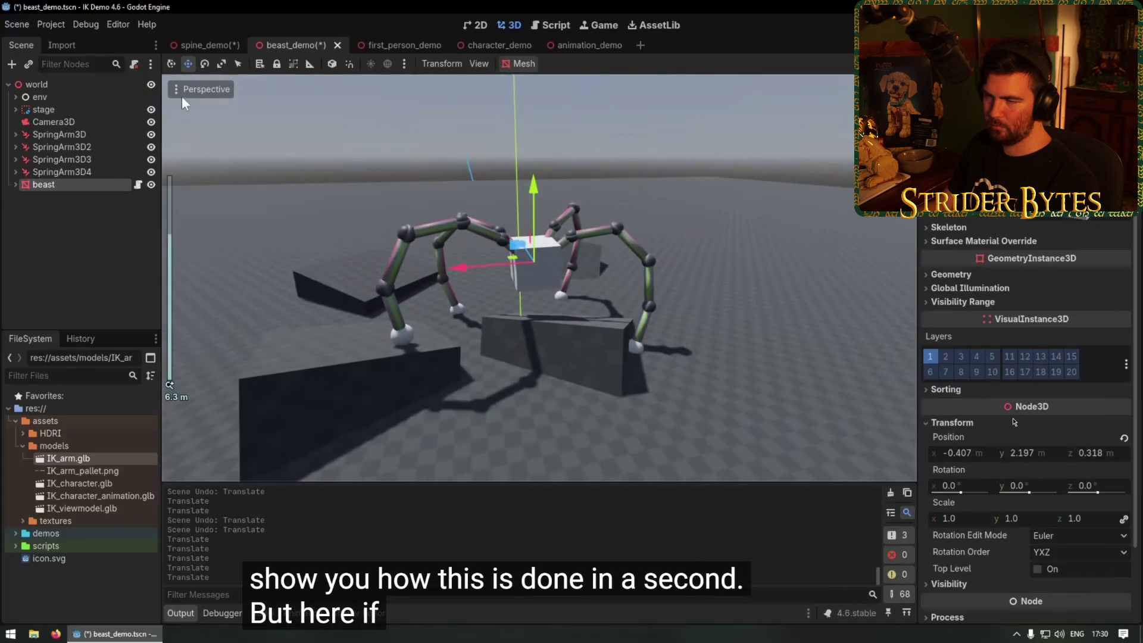
# Enable View Gizmos in the beast demo's 3D viewport.
pyautogui.click(181, 91)
pyautogui.click(183, 349)
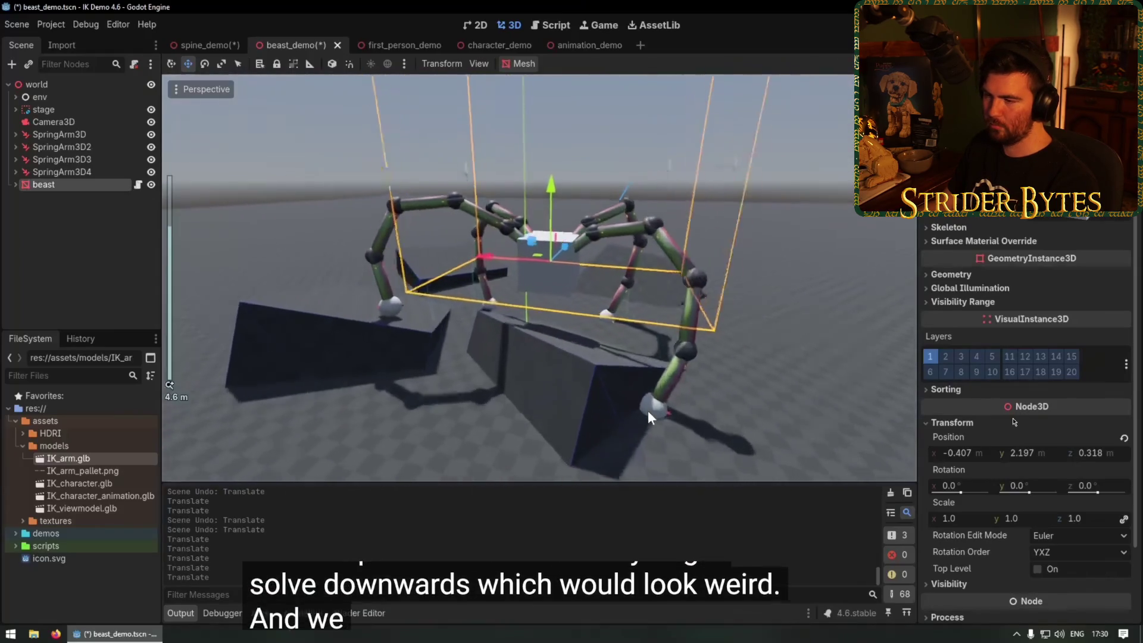
pyautogui.scroll(5, 648, 410)
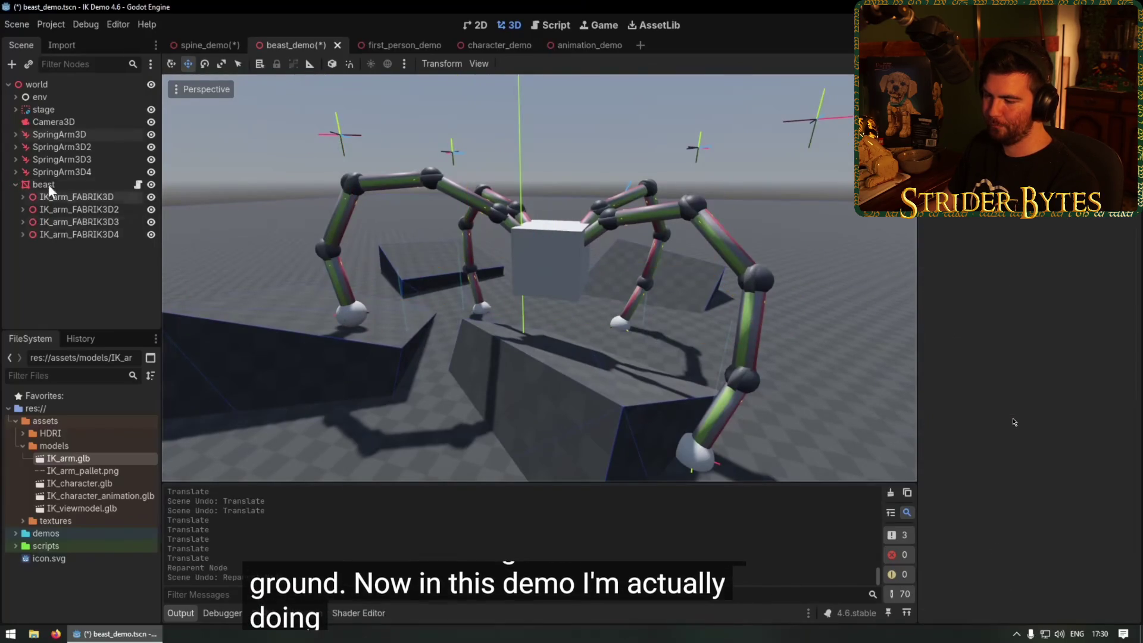
# Reparent SpringArm3D through SpringArm3D4 under the beast node.
pyautogui.click(60, 171)
pyautogui.keyDown('shift'); pyautogui.click(59, 134); pyautogui.keyUp('shift')
pyautogui.moveTo(66, 138); pyautogui.dragTo(47, 184)
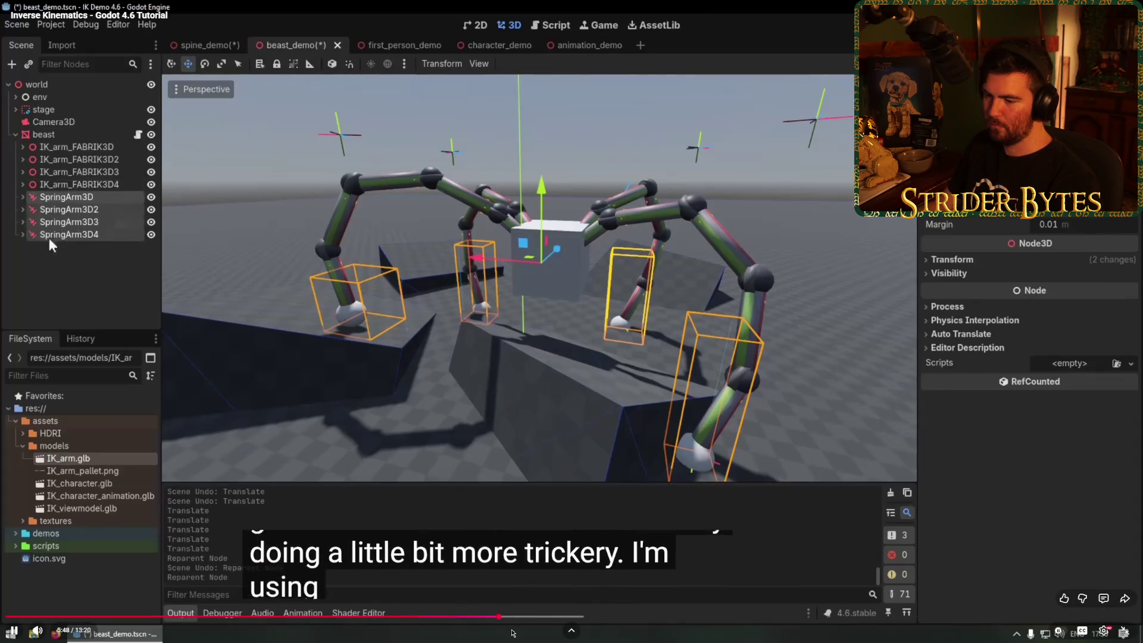
pyautogui.moveTo(567, 618); pyautogui.dragTo(603, 616)
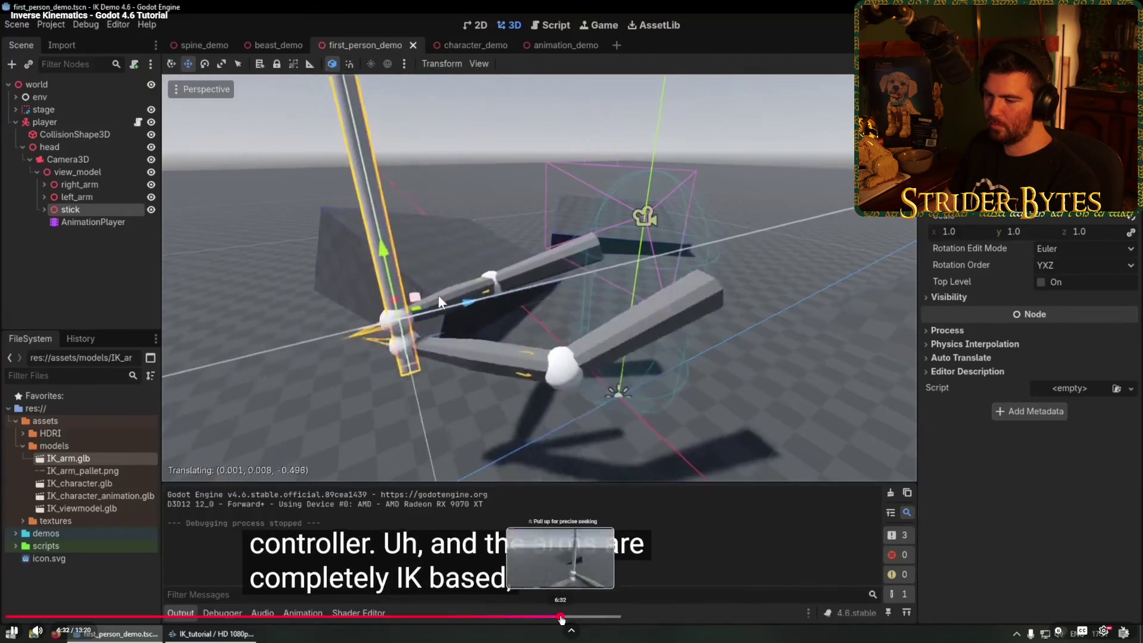
# Scrub the tutorial timeline and switch to the character_demo scene.
pyautogui.moveTo(558, 619); pyautogui.dragTo(562, 618)
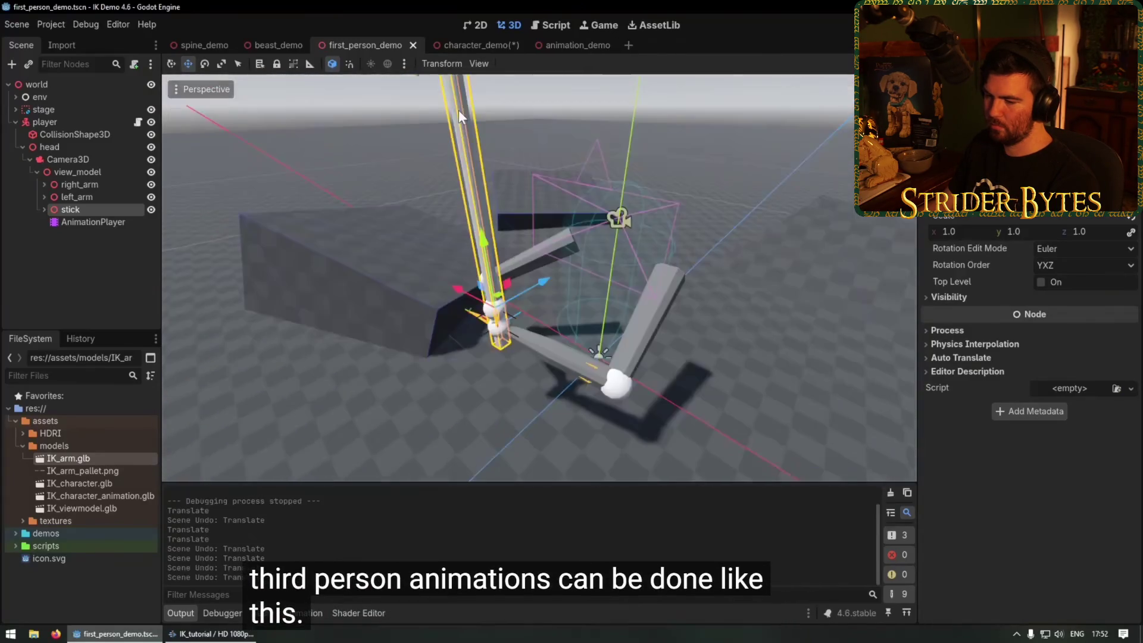
pyautogui.click(461, 44)
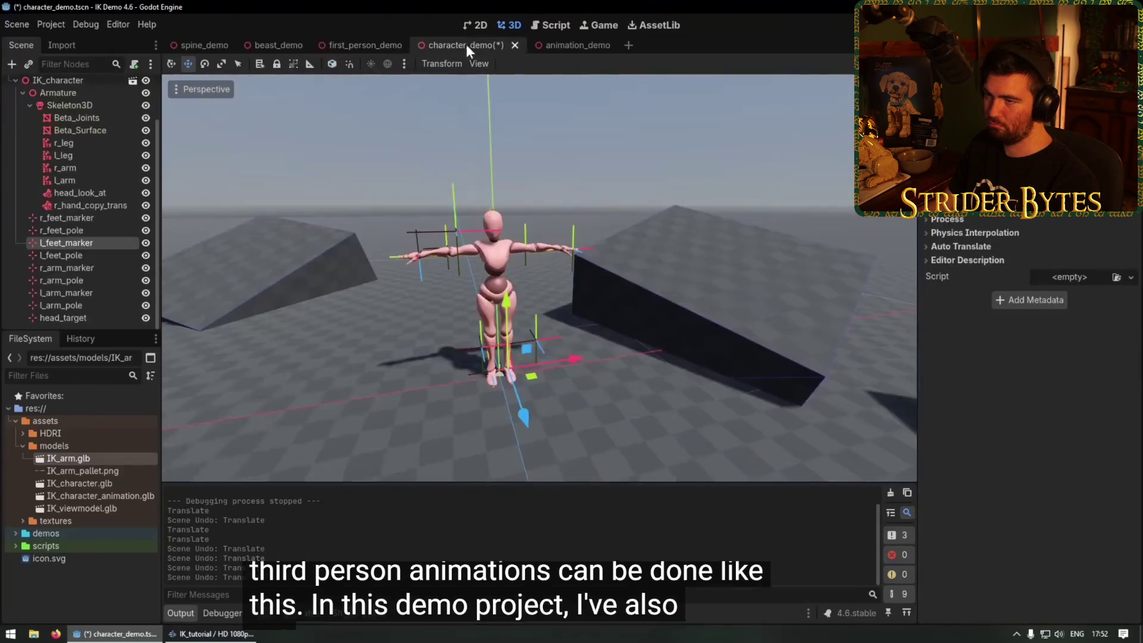
# Rotate both foot markers to swing the legs into a stride, then undo back to standing.
pyautogui.scroll(3, 534, 231)
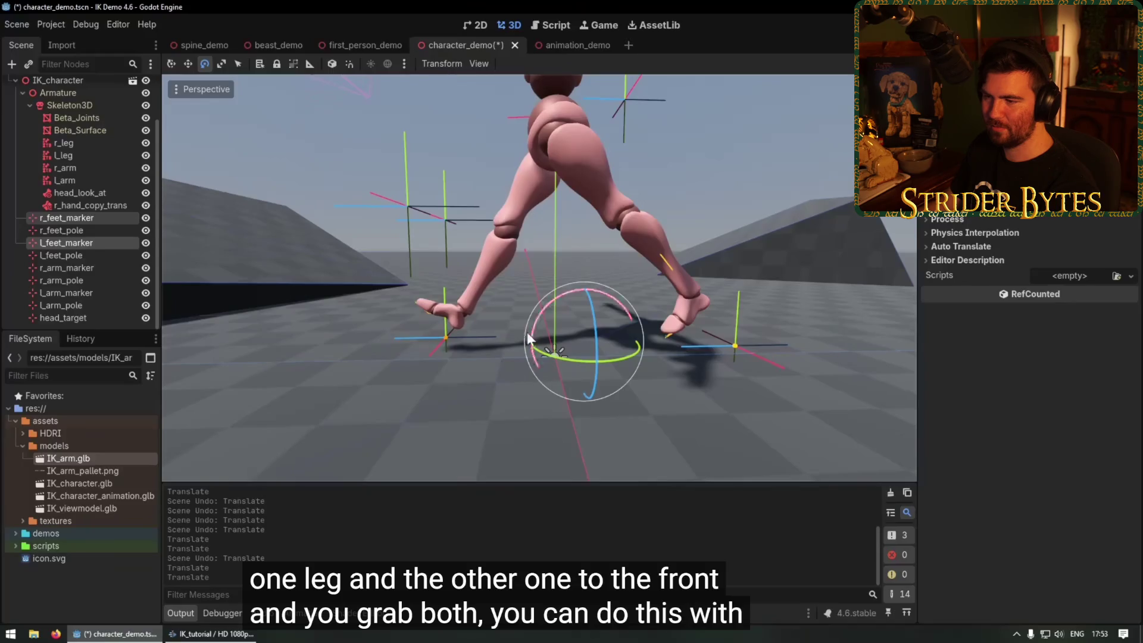
pyautogui.moveTo(556, 297)
pyautogui.mouseDown()
pyautogui.moveTo(533, 355)
pyautogui.moveTo(590, 344)
pyautogui.moveTo(562, 304)
pyautogui.moveTo(528, 337)
pyautogui.moveTo(562, 351)
pyautogui.moveTo(591, 340)
pyautogui.moveTo(582, 312)
pyautogui.moveTo(540, 304)
pyautogui.moveTo(520, 358)
pyautogui.moveTo(620, 352)
pyautogui.moveTo(592, 390)
pyautogui.moveTo(529, 327)
pyautogui.moveTo(601, 315)
pyautogui.moveTo(556, 373)
pyautogui.moveTo(523, 301)
pyautogui.moveTo(555, 293)
pyautogui.moveTo(581, 334)
pyautogui.mouseUp()
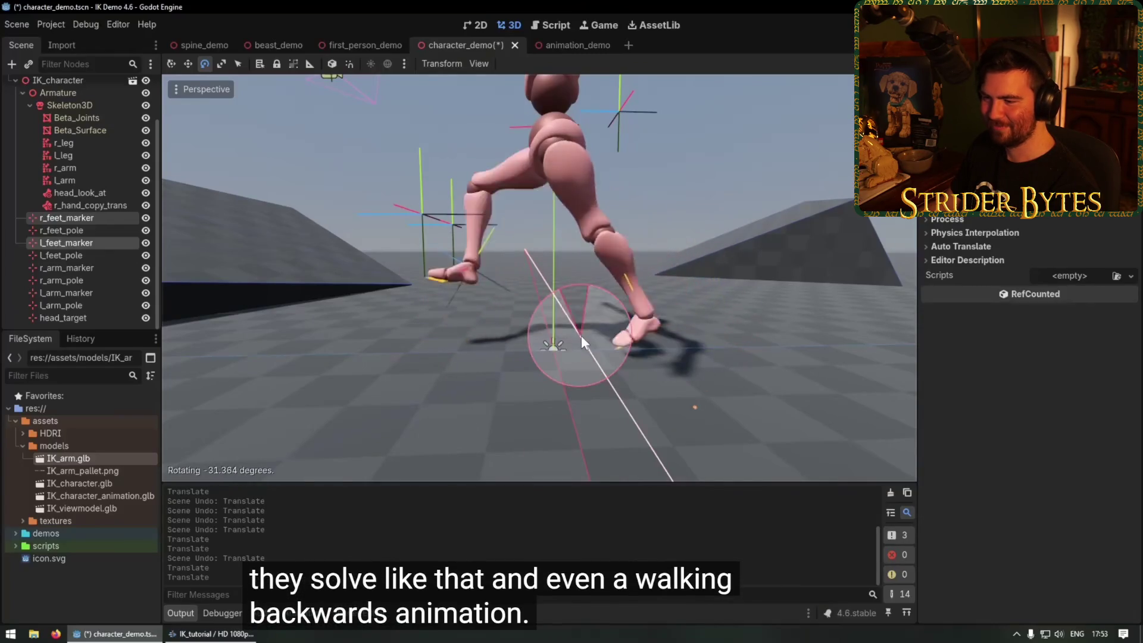
pyautogui.hotkey('ctrl', 'z')
pyautogui.hotkey('ctrl', 'z')
pyautogui.hotkey('ctrl', 'z')
pyautogui.scroll(-5, 419, 336)
pyautogui.moveTo(436, 315)
pyautogui.mouseDown()
pyautogui.moveTo(586, 361)
pyautogui.moveTo(481, 351)
pyautogui.mouseUp()
pyautogui.scroll(5, 485, 366)
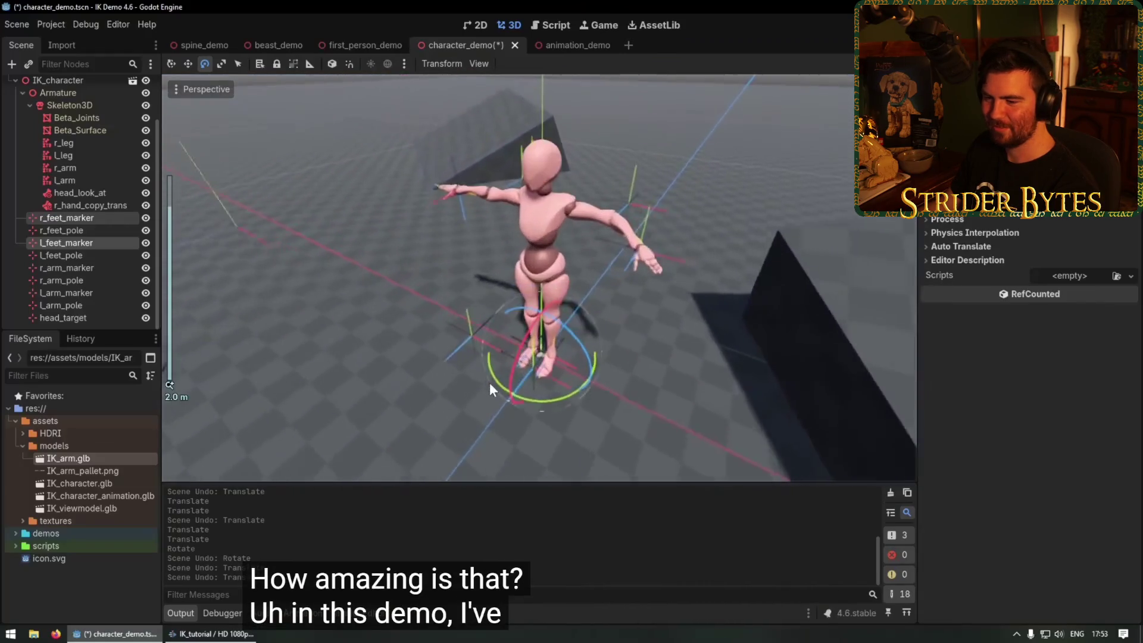
pyautogui.scroll(-2, 489, 384)
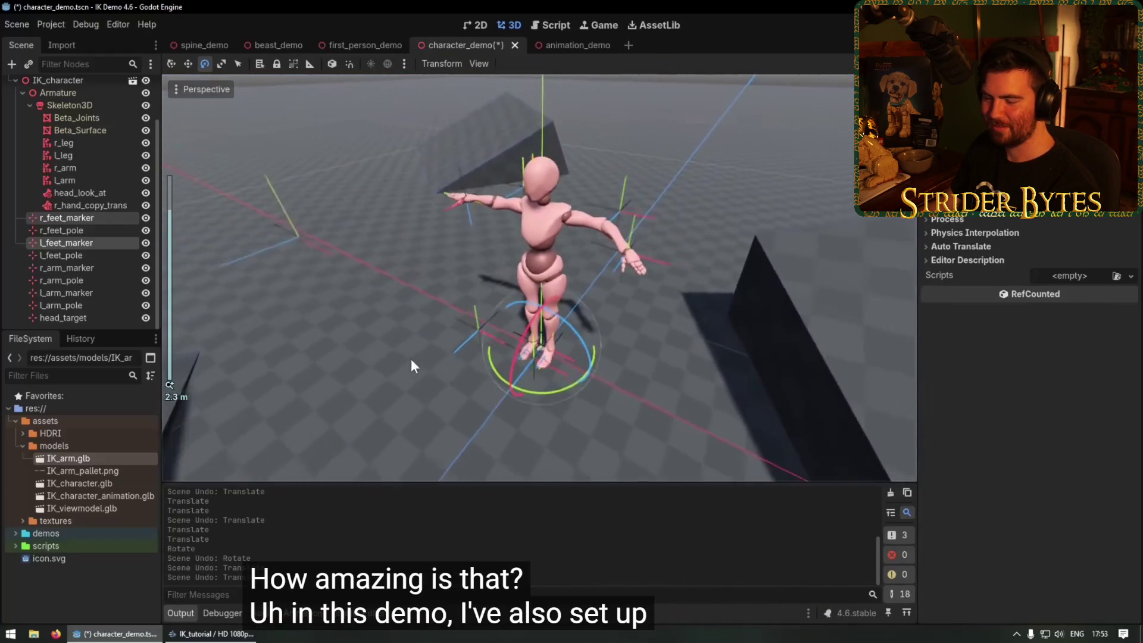
pyautogui.click(304, 238)
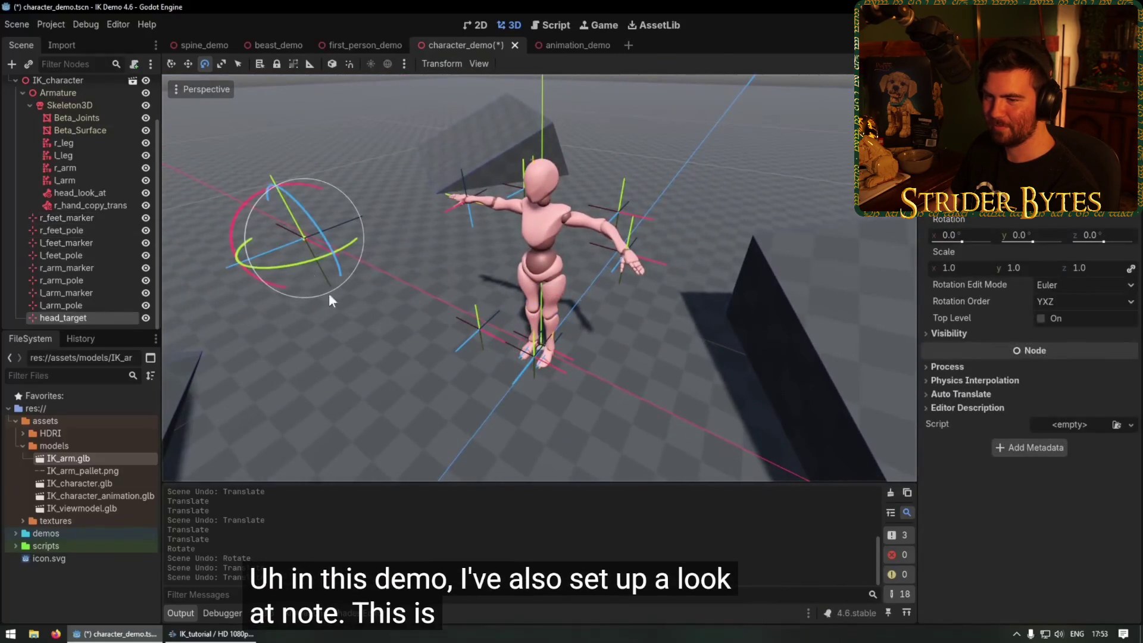
# Slide head_target across the floor so the character's head turns to follow.
pyautogui.moveTo(448, 335)
pyautogui.mouseDown()
pyautogui.moveTo(513, 338)
pyautogui.moveTo(582, 309)
pyautogui.moveTo(568, 334)
pyautogui.mouseUp()
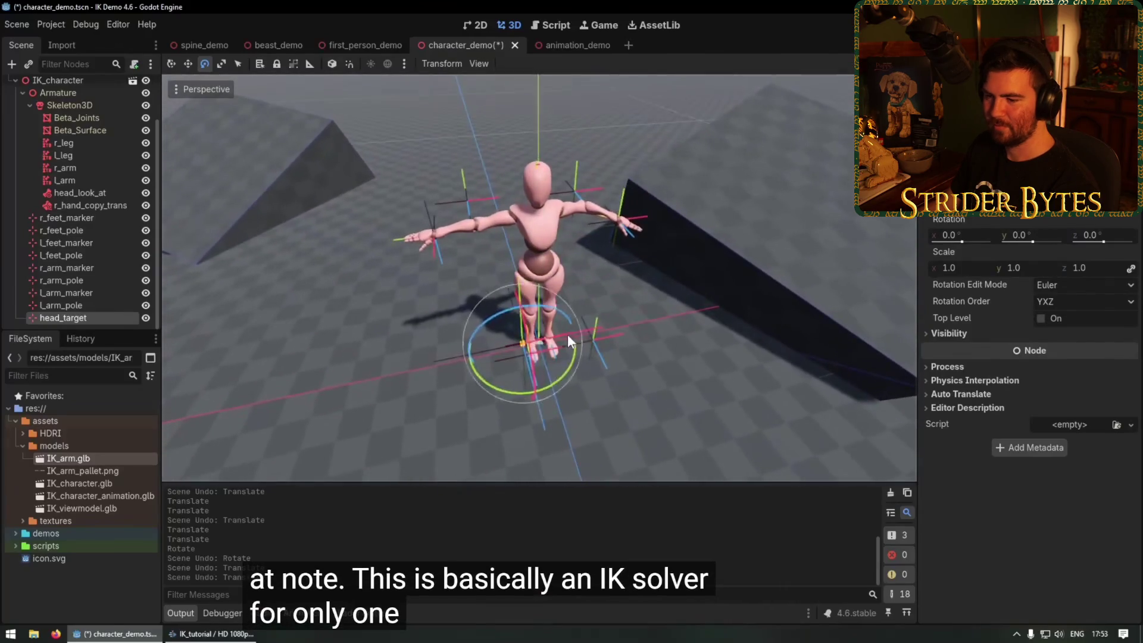
pyautogui.press('w')
pyautogui.moveTo(499, 351); pyautogui.dragTo(506, 299)
pyautogui.moveTo(369, 281)
pyautogui.mouseDown()
pyautogui.moveTo(685, 250)
pyautogui.moveTo(333, 240)
pyautogui.moveTo(652, 298)
pyautogui.moveTo(665, 400)
pyautogui.moveTo(589, 411)
pyautogui.moveTo(503, 386)
pyautogui.moveTo(467, 359)
pyautogui.moveTo(511, 311)
pyautogui.moveTo(486, 409)
pyautogui.moveTo(489, 210)
pyautogui.moveTo(631, 302)
pyautogui.moveTo(497, 263)
pyautogui.moveTo(561, 199)
pyautogui.moveTo(477, 220)
pyautogui.mouseUp()
pyautogui.scroll(2, 485, 408)
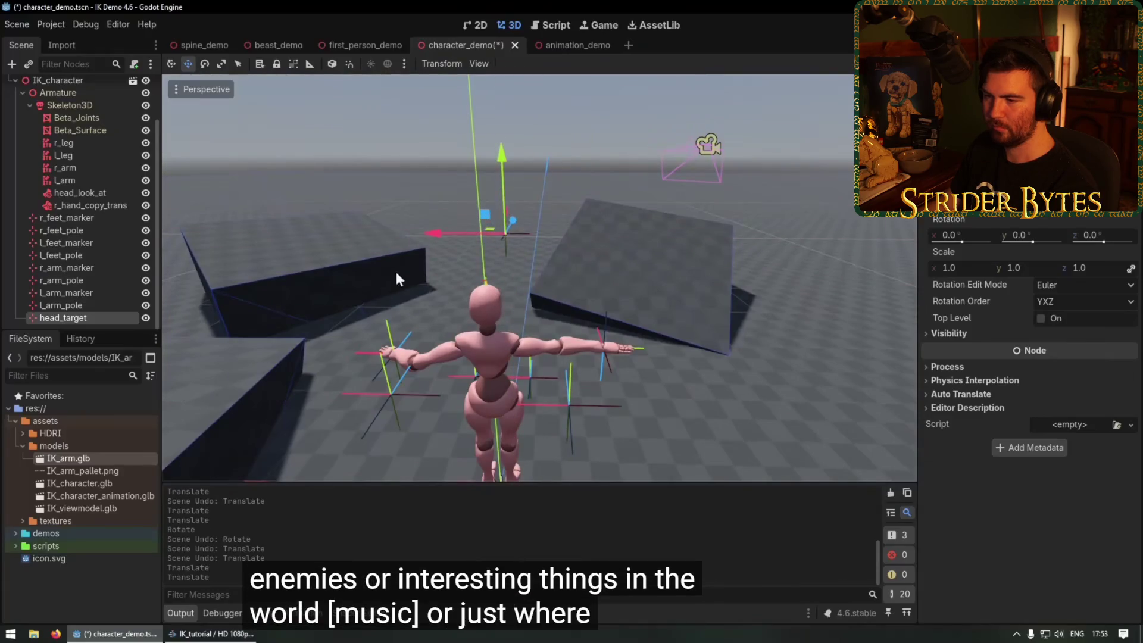
pyautogui.moveTo(405, 267); pyautogui.dragTo(533, 297)
pyautogui.scroll(3, 592, 338)
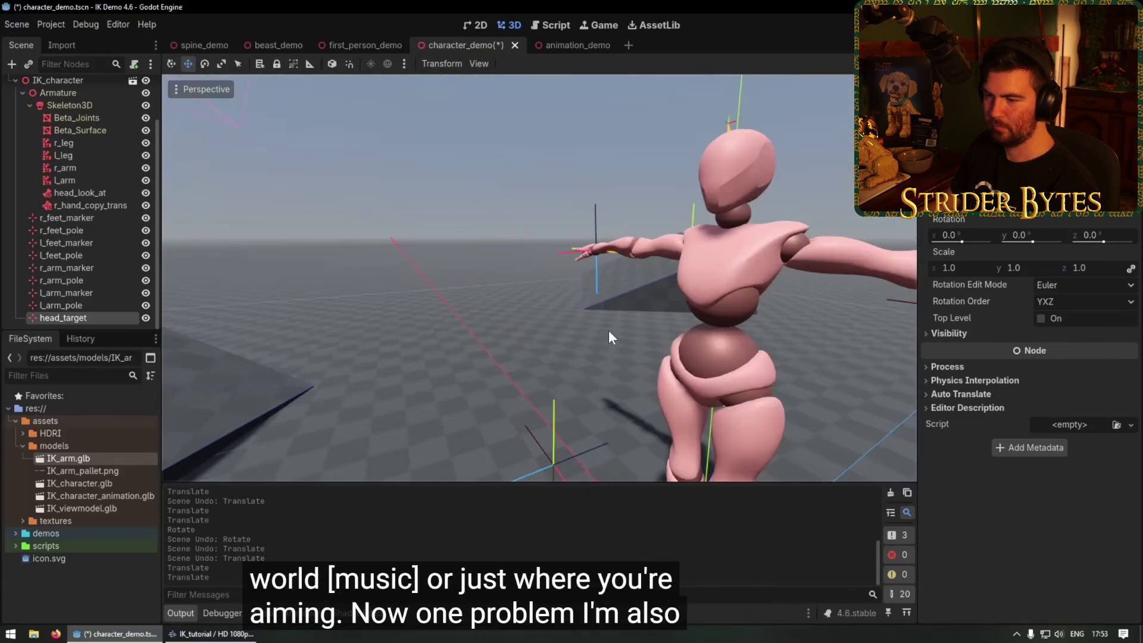
pyautogui.scroll(-3, 608, 330)
pyautogui.moveTo(608, 330)
pyautogui.mouseDown()
pyautogui.moveTo(631, 299)
pyautogui.moveTo(564, 307)
pyautogui.mouseUp()
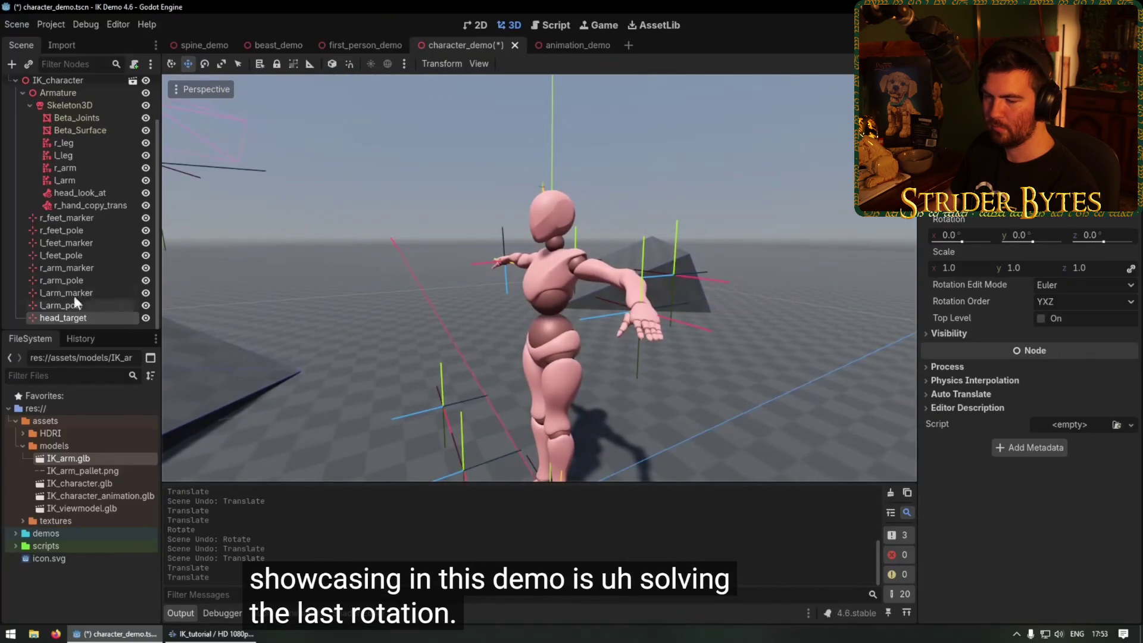
# Move the left hand marker so the left arm follows, undoing a stray rotation.
pyautogui.click(633, 307)
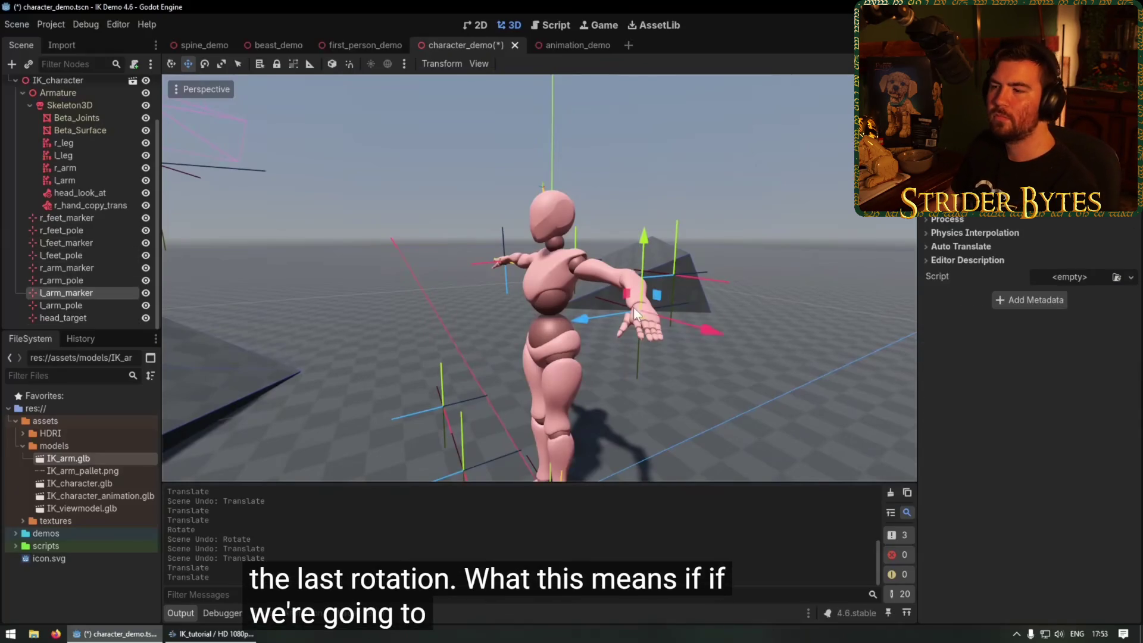
pyautogui.moveTo(657, 294)
pyautogui.mouseDown()
pyautogui.moveTo(752, 300)
pyautogui.moveTo(595, 196)
pyautogui.moveTo(542, 211)
pyautogui.moveTo(624, 201)
pyautogui.moveTo(588, 205)
pyautogui.moveTo(595, 160)
pyautogui.moveTo(621, 135)
pyautogui.moveTo(572, 303)
pyautogui.moveTo(669, 293)
pyautogui.moveTo(659, 262)
pyautogui.moveTo(598, 267)
pyautogui.moveTo(606, 185)
pyautogui.moveTo(622, 253)
pyautogui.moveTo(586, 250)
pyautogui.moveTo(609, 145)
pyautogui.moveTo(591, 249)
pyautogui.moveTo(607, 230)
pyautogui.mouseUp()
pyautogui.press('e')
pyautogui.hotkey('ctrl', 'z')
pyautogui.press('w')
pyautogui.moveTo(551, 270)
pyautogui.mouseDown()
pyautogui.moveTo(516, 302)
pyautogui.moveTo(668, 344)
pyautogui.moveTo(536, 335)
pyautogui.mouseUp()
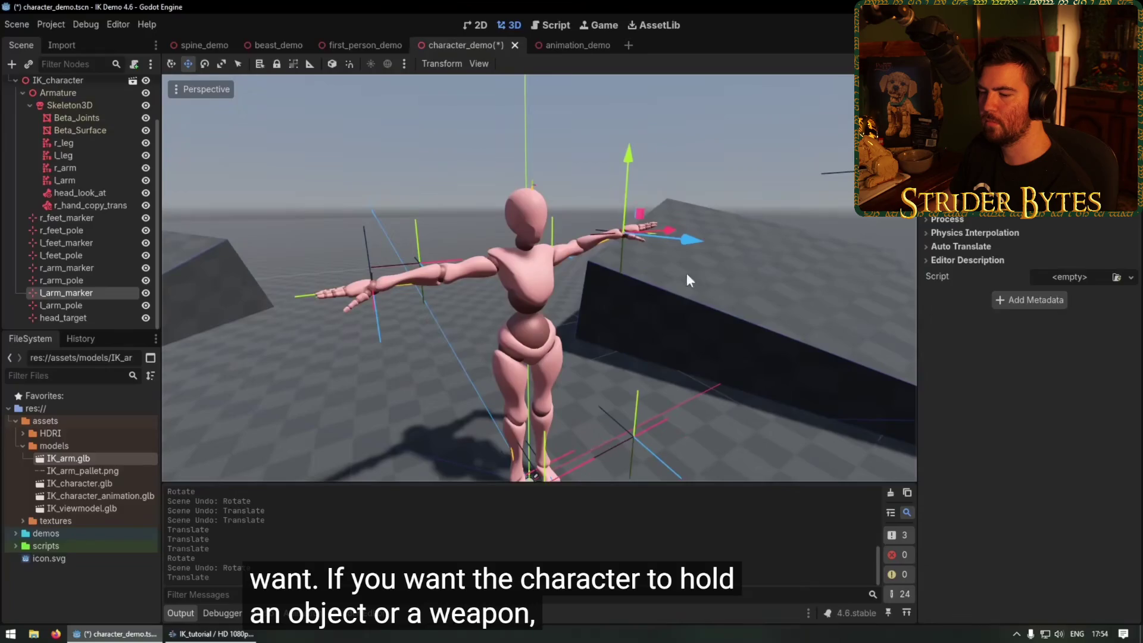
pyautogui.moveTo(684, 273); pyautogui.dragTo(677, 269)
pyautogui.moveTo(434, 325)
pyautogui.mouseDown()
pyautogui.moveTo(478, 323)
pyautogui.moveTo(408, 295)
pyautogui.mouseUp()
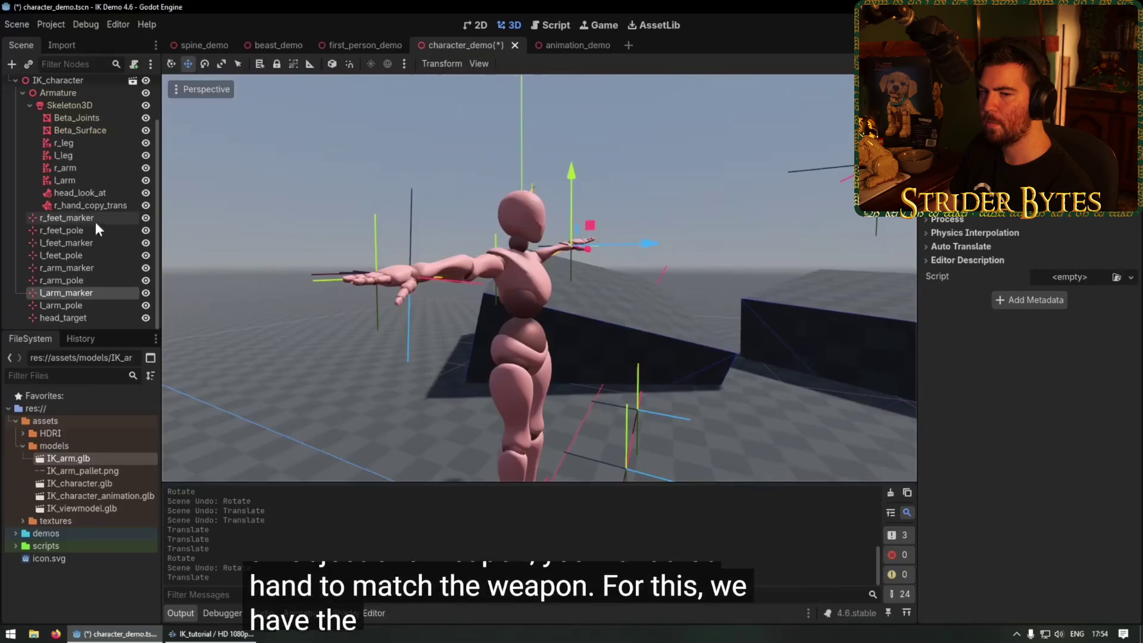
pyautogui.click(70, 206)
pyautogui.moveTo(366, 295)
pyautogui.mouseDown()
pyautogui.moveTo(452, 268)
pyautogui.moveTo(482, 295)
pyautogui.moveTo(427, 351)
pyautogui.mouseUp()
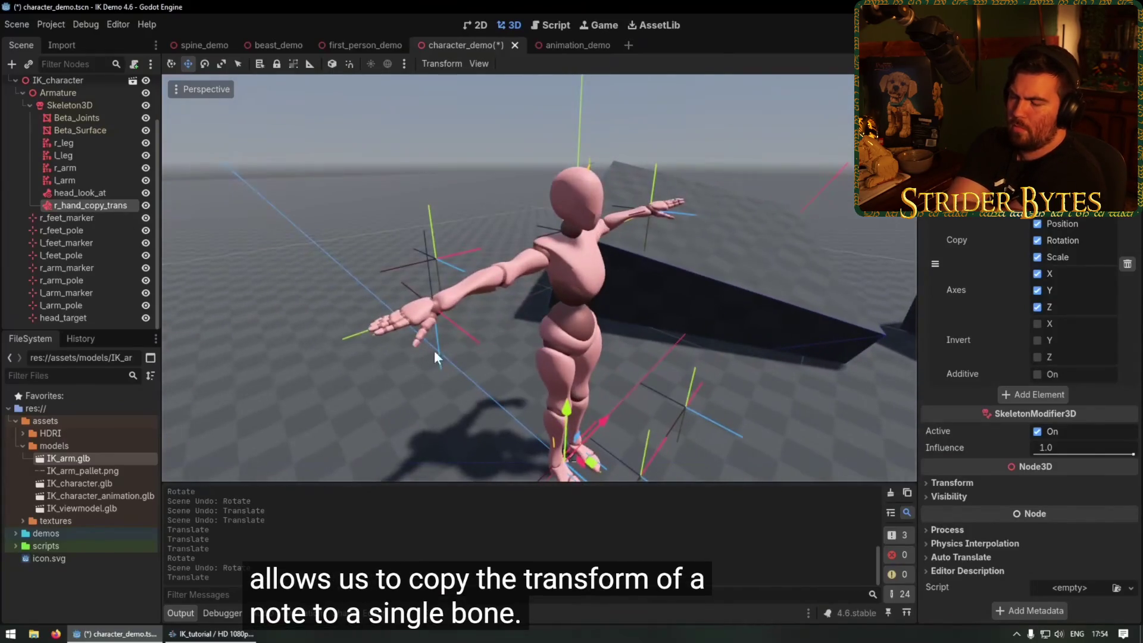
pyautogui.click(90, 207)
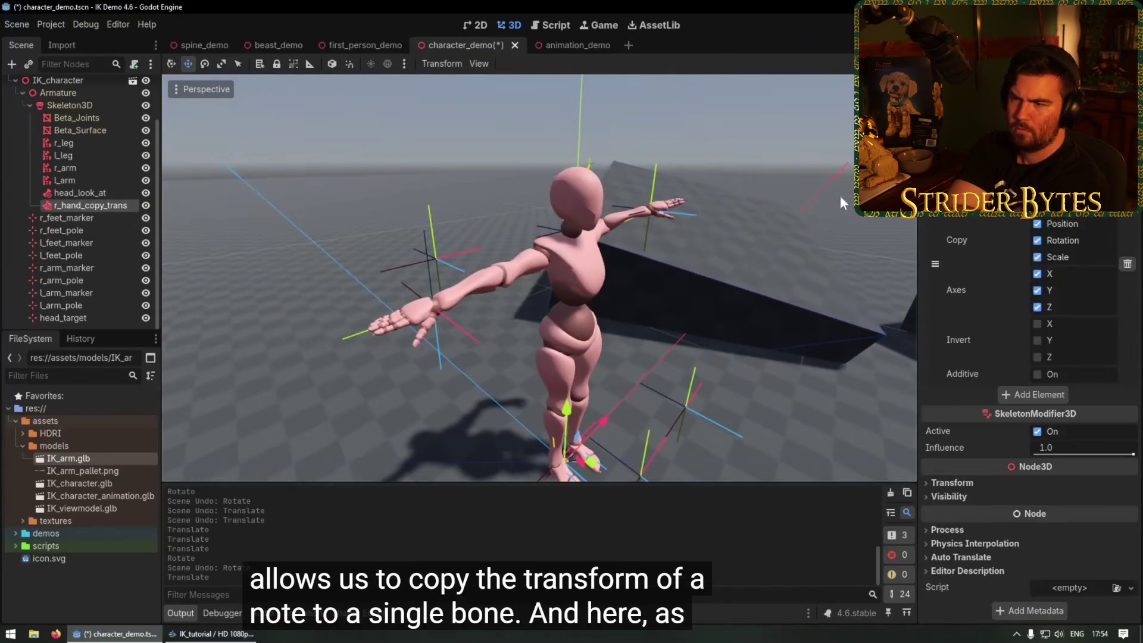
pyautogui.click(1030, 205)
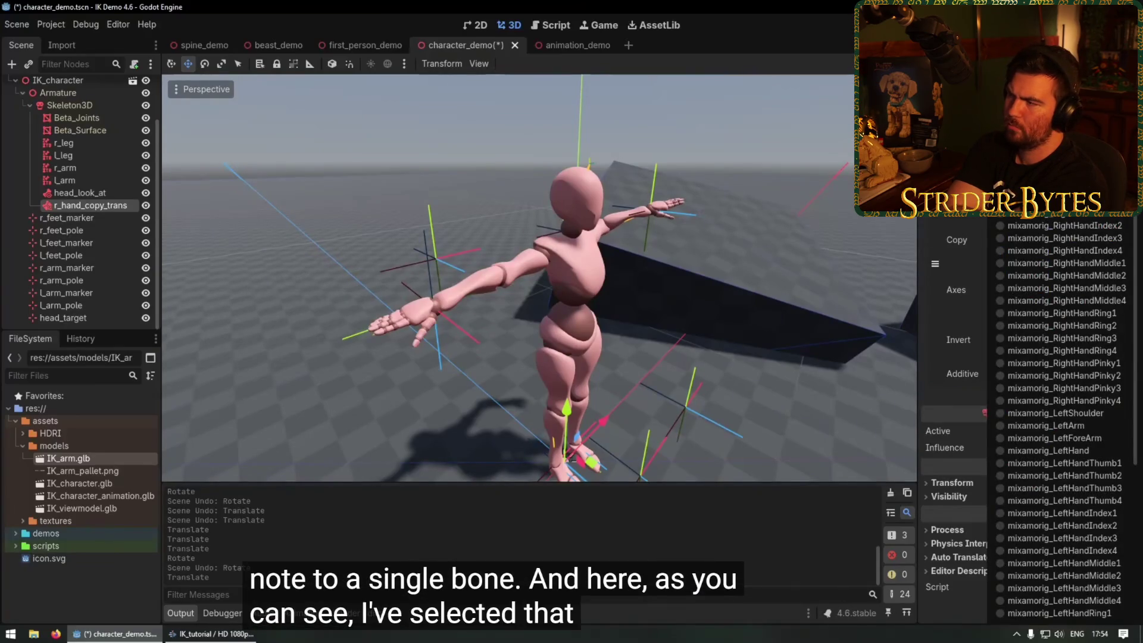
pyautogui.press('Escape')
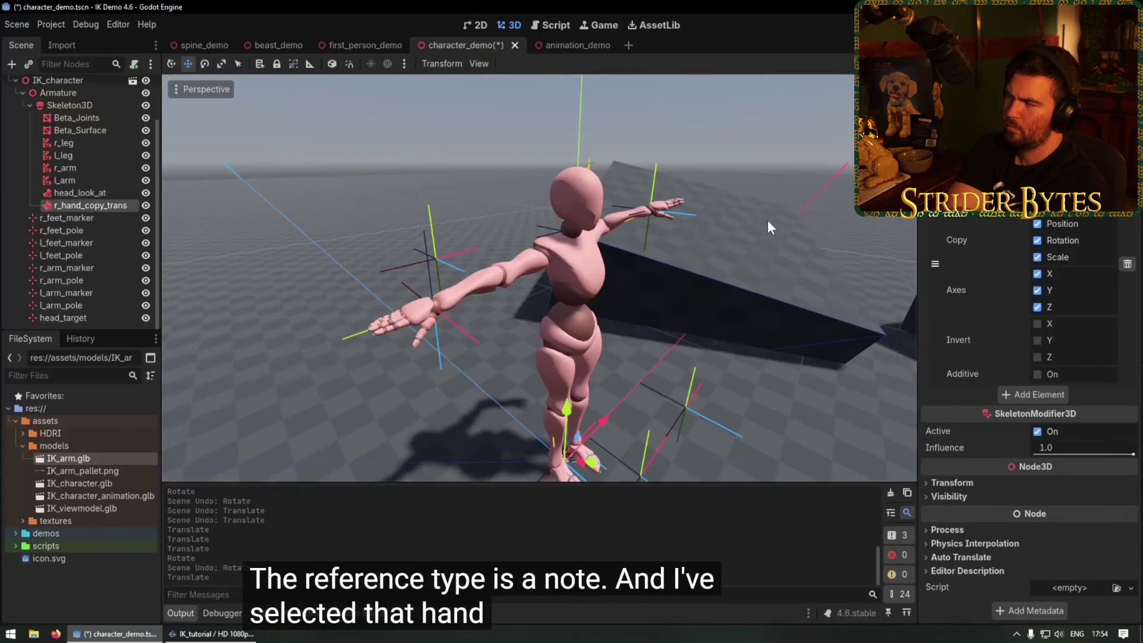
pyautogui.moveTo(538, 282); pyautogui.dragTo(375, 256)
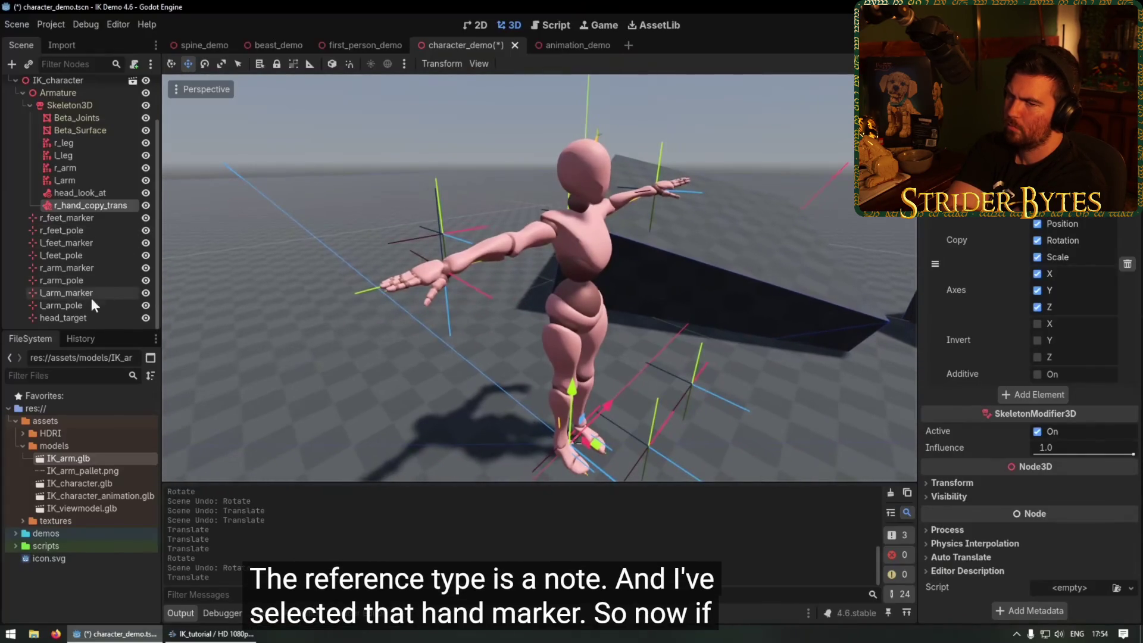
pyautogui.click(67, 268)
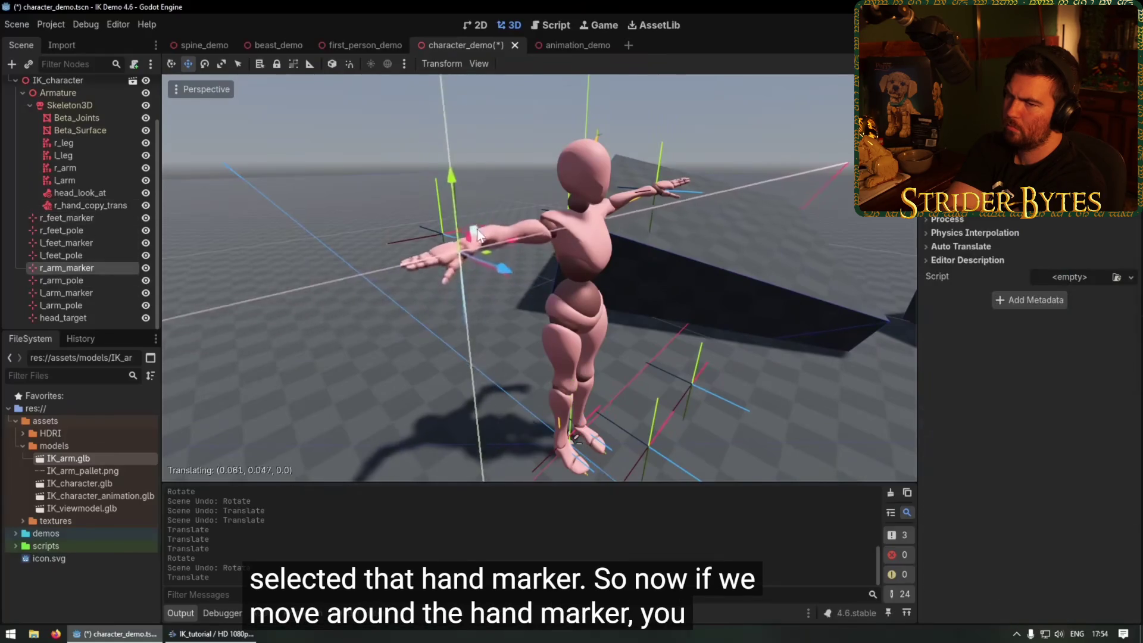
pyautogui.moveTo(476, 228); pyautogui.dragTo(528, 273)
pyautogui.click(527, 274)
pyautogui.press('r')
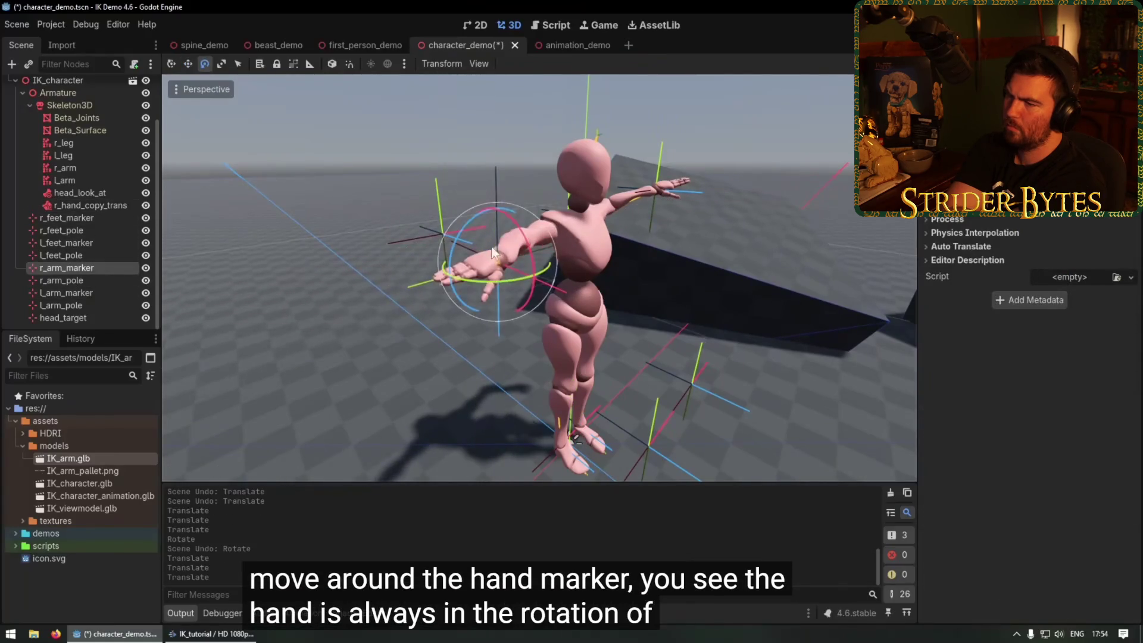
pyautogui.press('z')
pyautogui.click(524, 264)
pyautogui.press('e')
pyautogui.moveTo(528, 249); pyautogui.dragTo(535, 276)
pyautogui.press('w')
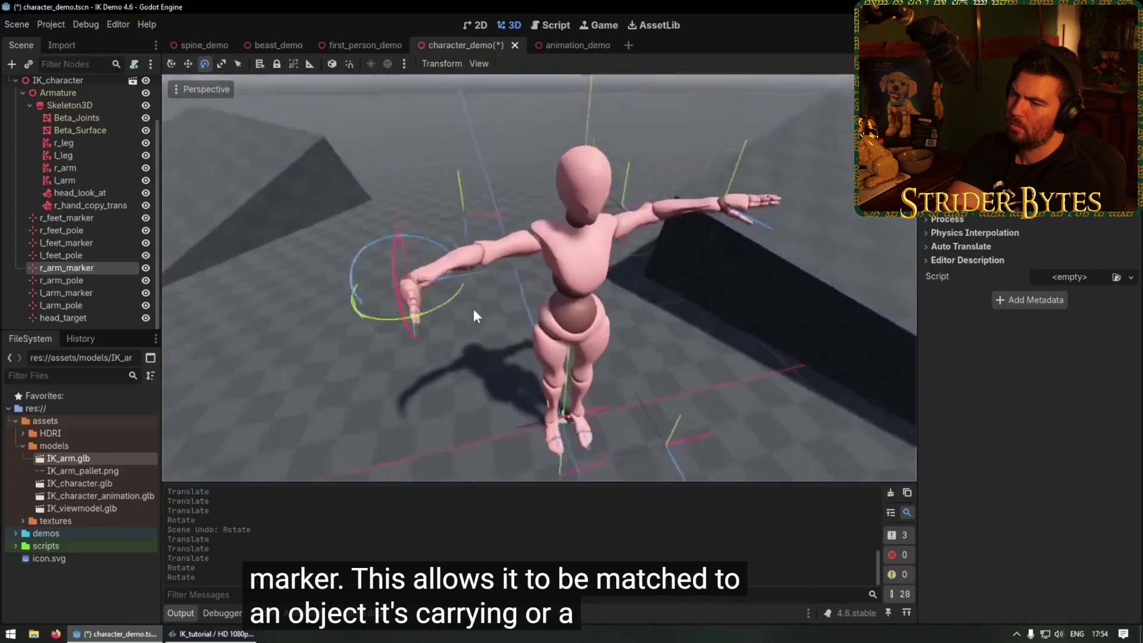
pyautogui.scroll(2, 420, 247)
pyautogui.moveTo(401, 228)
pyautogui.mouseDown()
pyautogui.moveTo(431, 249)
pyautogui.moveTo(347, 223)
pyautogui.moveTo(368, 126)
pyautogui.moveTo(386, 250)
pyautogui.moveTo(528, 119)
pyautogui.moveTo(505, 119)
pyautogui.mouseUp()
pyautogui.press('w')
pyautogui.scroll(-1, 387, 250)
pyautogui.hotkey('ctrl', 'z')
pyautogui.hotkey('ctrl', 'z')
pyautogui.hotkey('ctrl', 'z')
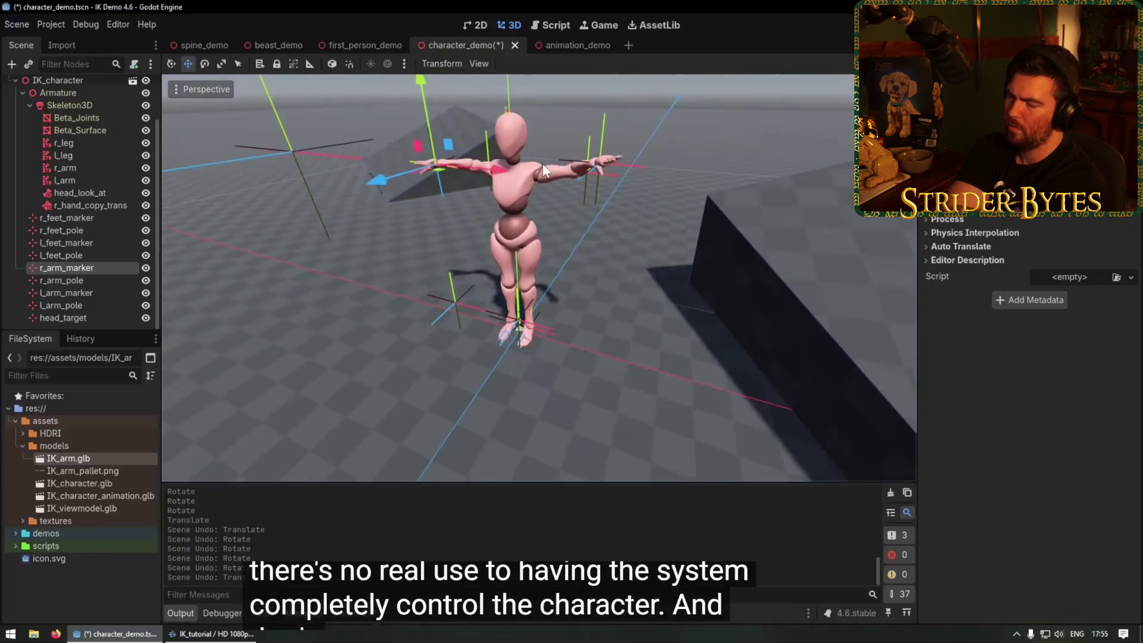
# Open animation_demo and play the AnimationPlayer's walk animation.
pyautogui.click(552, 45)
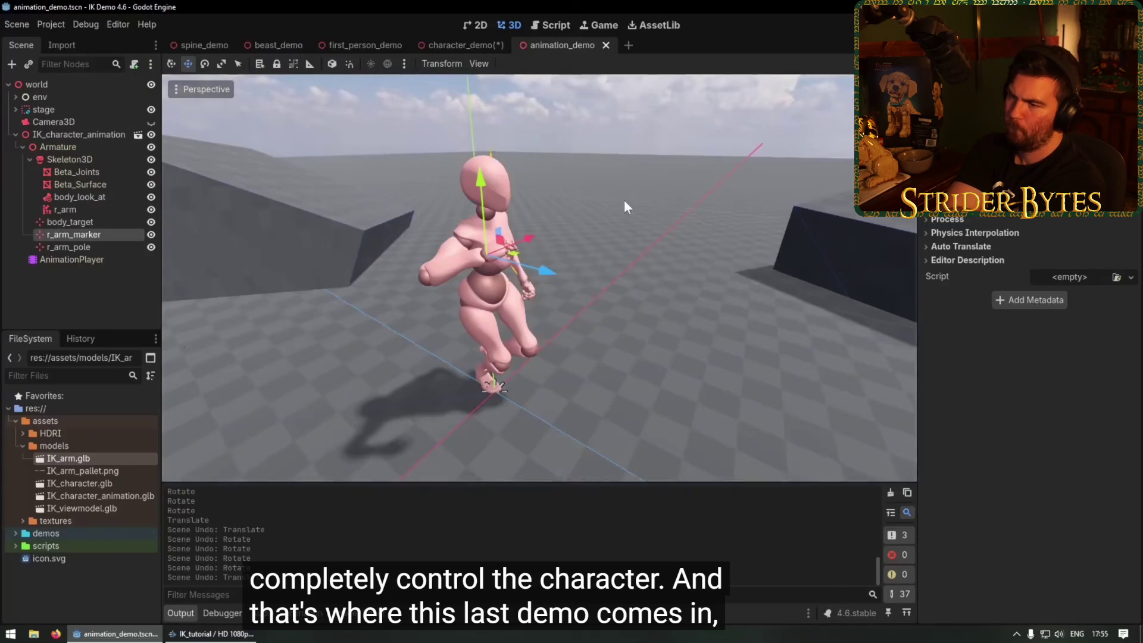
pyautogui.scroll(3, 536, 203)
pyautogui.scroll(-2, 416, 229)
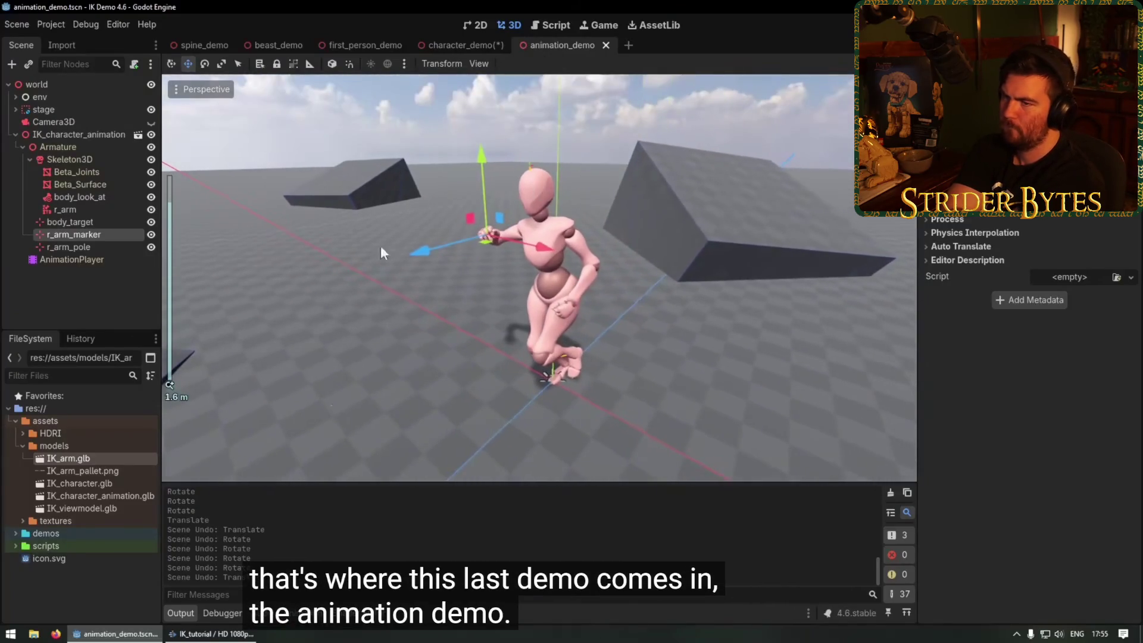
pyautogui.click(75, 260)
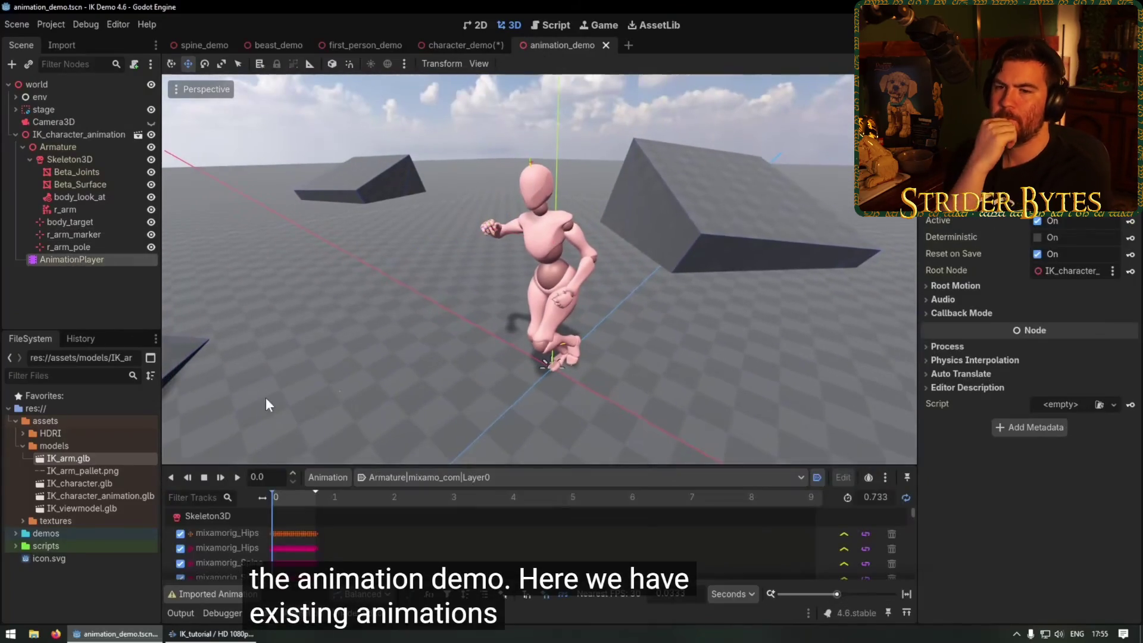
pyautogui.click(241, 478)
pyautogui.moveTo(573, 352)
pyautogui.mouseDown()
pyautogui.moveTo(479, 352)
pyautogui.moveTo(598, 405)
pyautogui.moveTo(437, 328)
pyautogui.moveTo(505, 334)
pyautogui.moveTo(453, 316)
pyautogui.mouseUp()
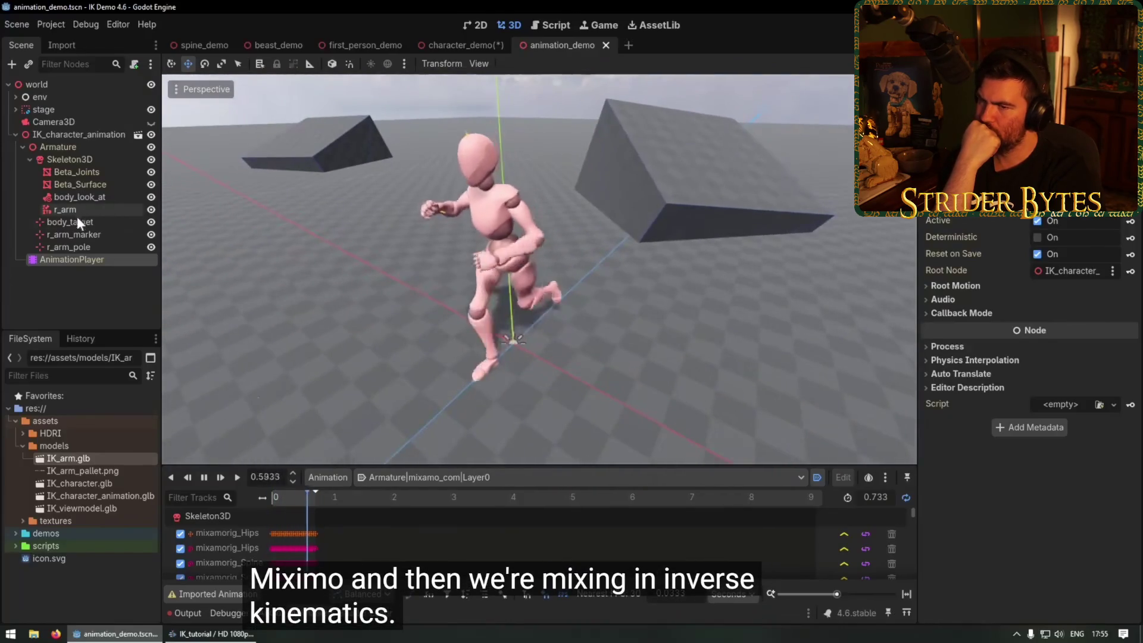
# Move r_arm_marker so the right arm follows it.
pyautogui.click(79, 236)
pyautogui.moveTo(410, 202)
pyautogui.mouseDown()
pyautogui.moveTo(388, 112)
pyautogui.moveTo(424, 158)
pyautogui.moveTo(345, 213)
pyautogui.moveTo(449, 191)
pyautogui.moveTo(348, 208)
pyautogui.moveTo(433, 191)
pyautogui.mouseUp()
pyautogui.click(74, 197)
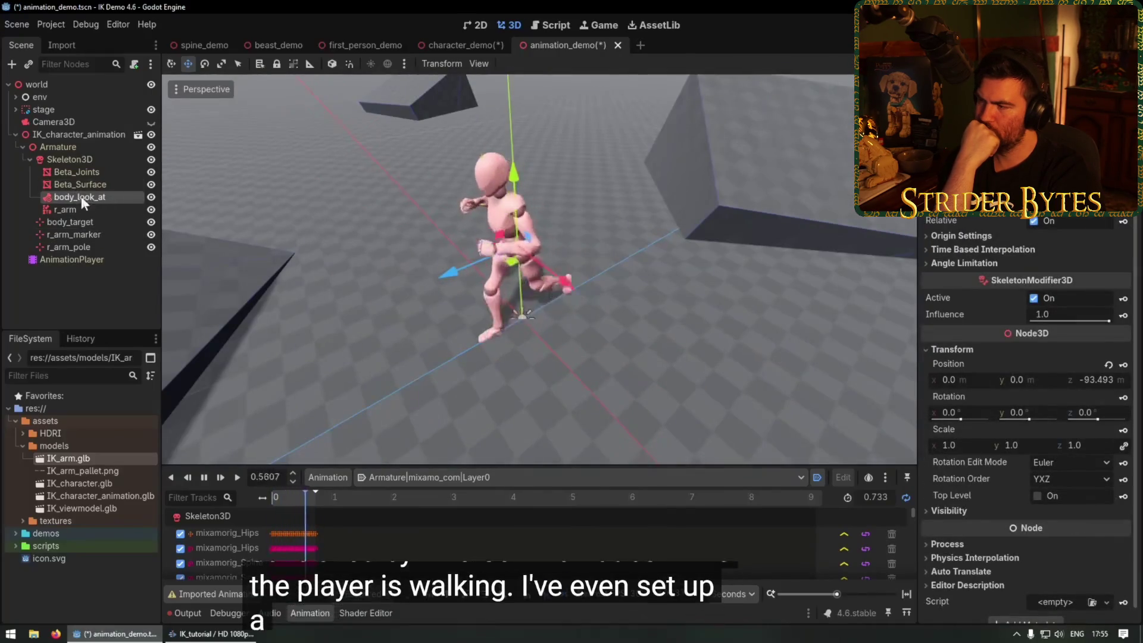
pyautogui.moveTo(390, 227); pyautogui.dragTo(355, 190)
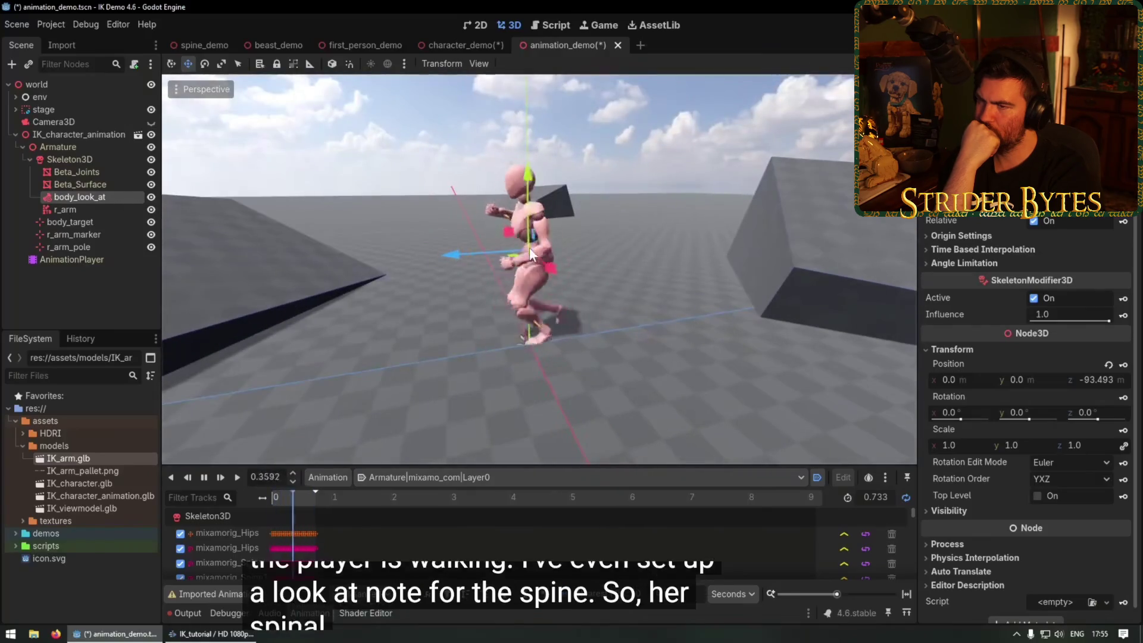
# Raise and shift body_target so the walking mannequin turns toward it, cancelling the last move.
pyautogui.click(76, 224)
pyautogui.scroll(2, 344, 268)
pyautogui.moveTo(344, 268)
pyautogui.mouseDown()
pyautogui.moveTo(376, 391)
pyautogui.moveTo(415, 370)
pyautogui.moveTo(503, 418)
pyautogui.moveTo(531, 309)
pyautogui.moveTo(469, 335)
pyautogui.moveTo(388, 294)
pyautogui.mouseUp()
pyautogui.moveTo(388, 209)
pyautogui.mouseDown()
pyautogui.moveTo(378, 220)
pyautogui.moveTo(391, 276)
pyautogui.moveTo(405, 208)
pyautogui.moveTo(401, 49)
pyautogui.moveTo(392, 206)
pyautogui.mouseUp()
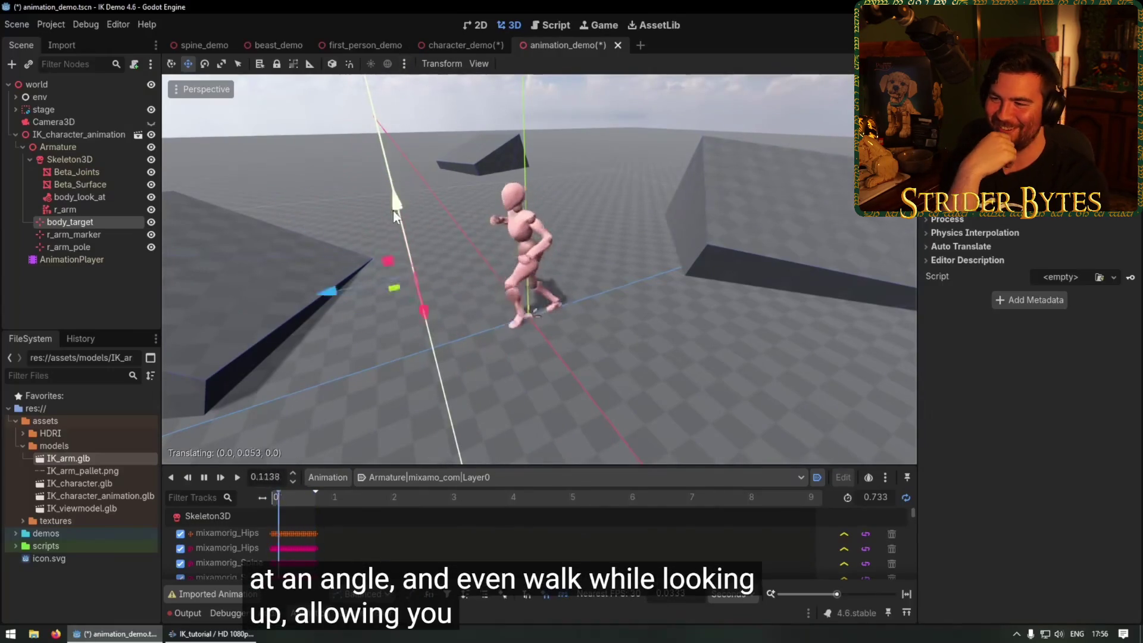
pyautogui.moveTo(343, 250); pyautogui.dragTo(605, 244)
pyautogui.moveTo(572, 349)
pyautogui.mouseDown()
pyautogui.moveTo(419, 337)
pyautogui.moveTo(575, 380)
pyautogui.moveTo(409, 234)
pyautogui.moveTo(398, 338)
pyautogui.moveTo(404, 328)
pyautogui.mouseUp()
pyautogui.moveTo(634, 287); pyautogui.dragTo(380, 277)
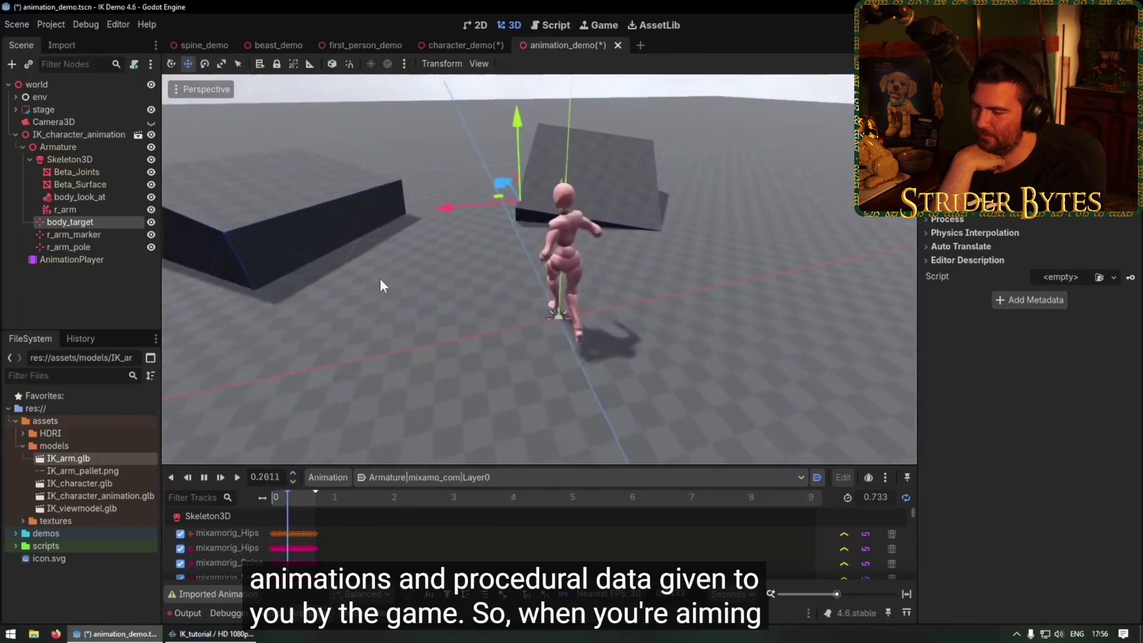
pyautogui.scroll(3, 519, 252)
pyautogui.moveTo(517, 252)
pyautogui.mouseDown()
pyautogui.moveTo(460, 249)
pyautogui.moveTo(649, 263)
pyautogui.moveTo(418, 252)
pyautogui.mouseUp()
pyautogui.rightClick(420, 256)
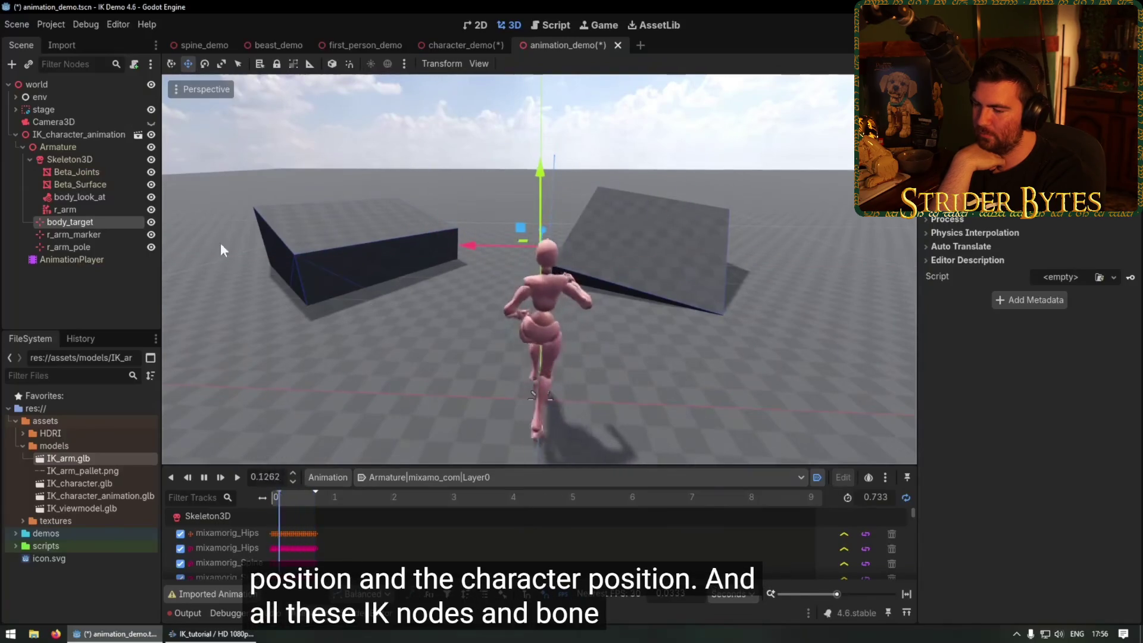
# Set the body_look_at modifier's Influence to 0.0.
pyautogui.click(94, 199)
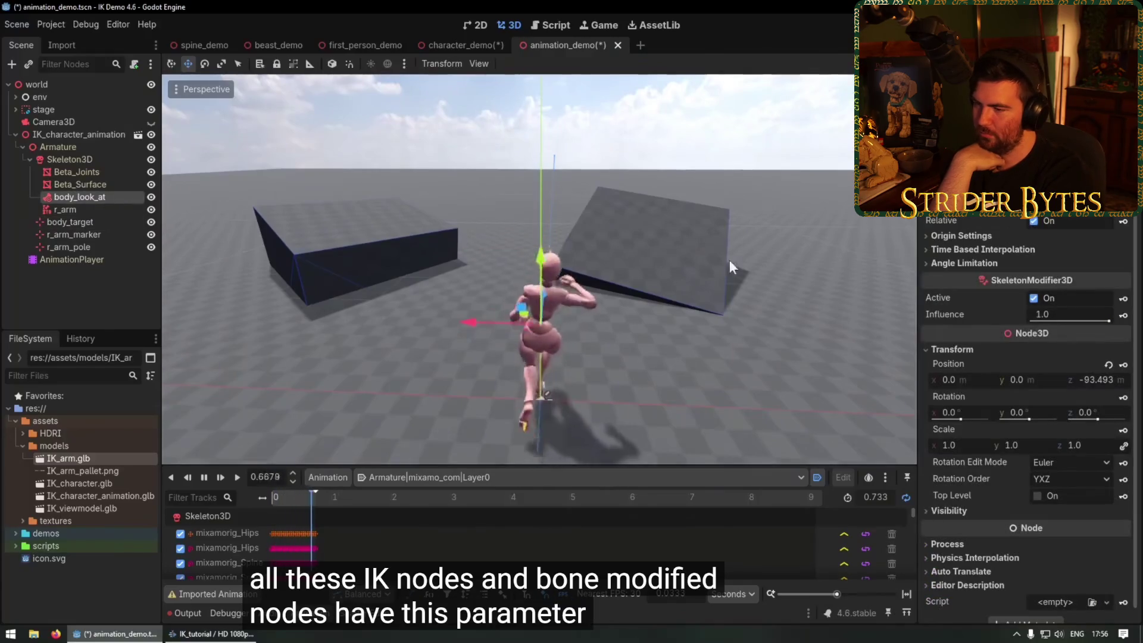
pyautogui.moveTo(709, 299)
pyautogui.mouseDown()
pyautogui.moveTo(795, 294)
pyautogui.moveTo(905, 310)
pyautogui.mouseUp()
pyautogui.moveTo(1103, 320); pyautogui.dragTo(1030, 320)
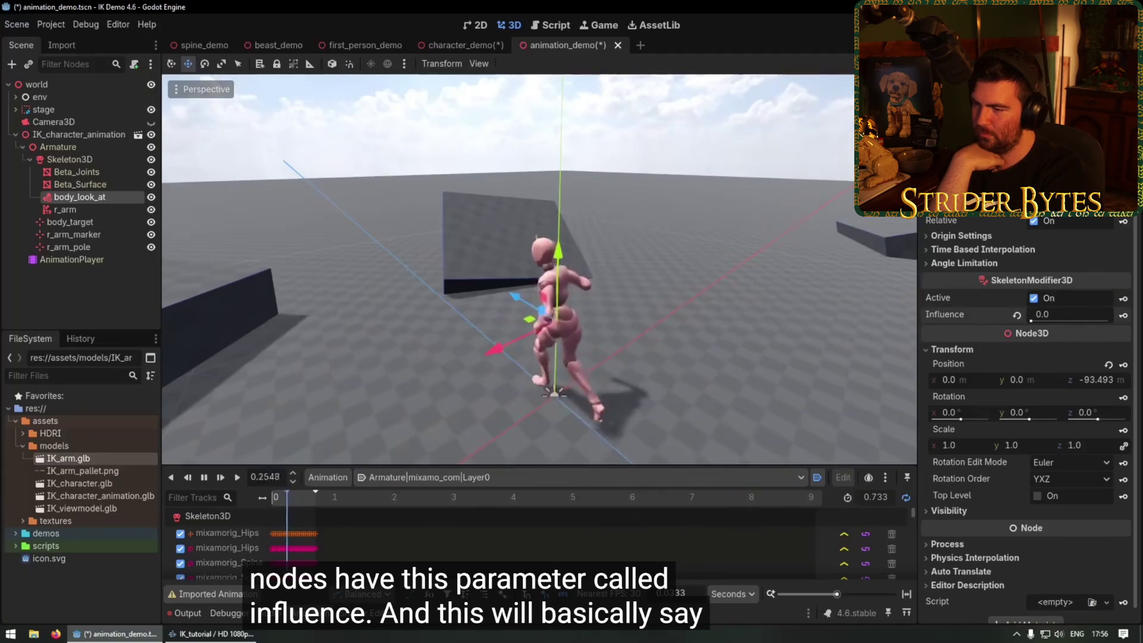
pyautogui.moveTo(872, 298); pyautogui.dragTo(812, 292)
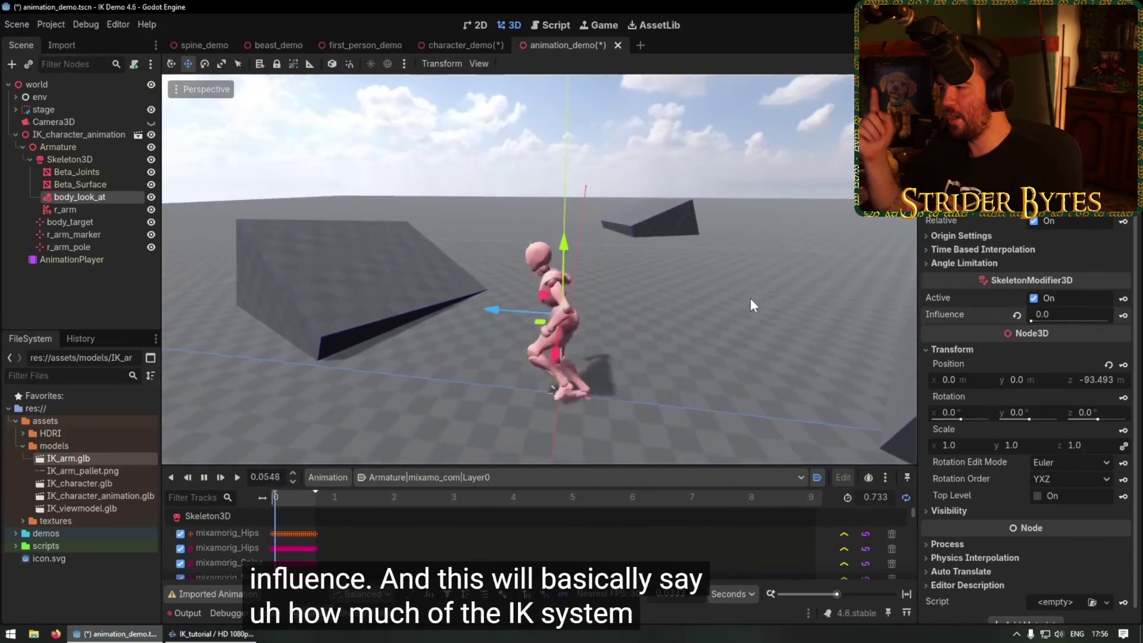
pyautogui.scroll(2, 576, 374)
pyautogui.moveTo(577, 374); pyautogui.dragTo(560, 345)
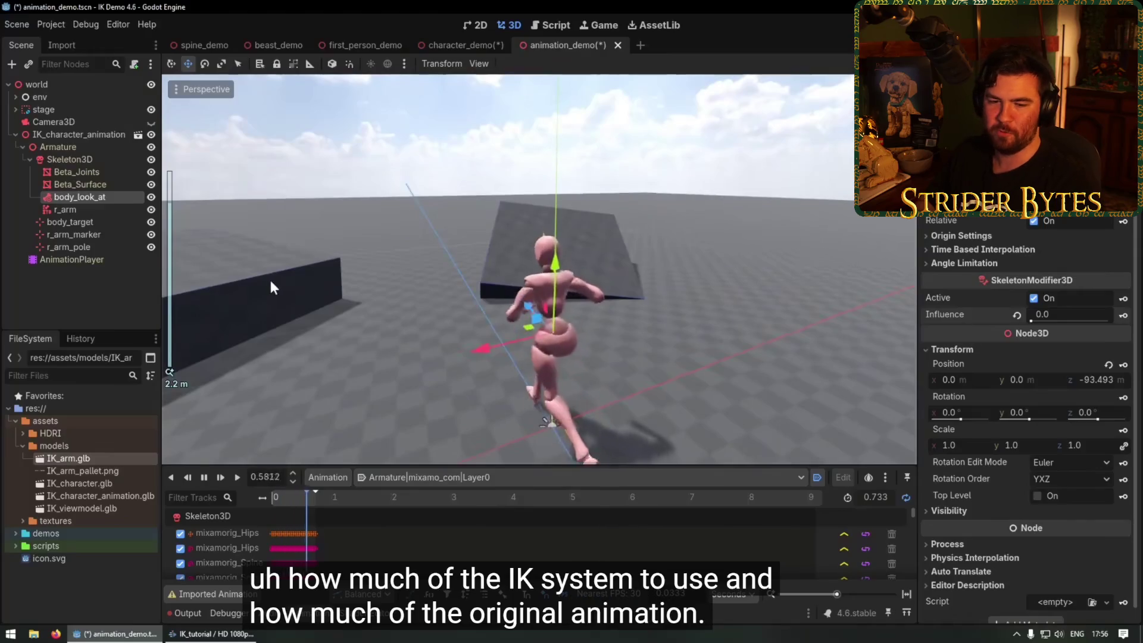
# Lower the r_arm IK Influence to 0.378.
pyautogui.click(66, 210)
pyautogui.moveTo(417, 262)
pyautogui.mouseDown()
pyautogui.moveTo(547, 275)
pyautogui.moveTo(476, 295)
pyautogui.moveTo(677, 306)
pyautogui.mouseUp()
pyautogui.scroll(3, 677, 306)
pyautogui.moveTo(1110, 391)
pyautogui.mouseDown()
pyautogui.moveTo(1009, 391)
pyautogui.moveTo(1131, 391)
pyautogui.moveTo(997, 383)
pyautogui.moveTo(1125, 387)
pyautogui.moveTo(1018, 390)
pyautogui.mouseUp()
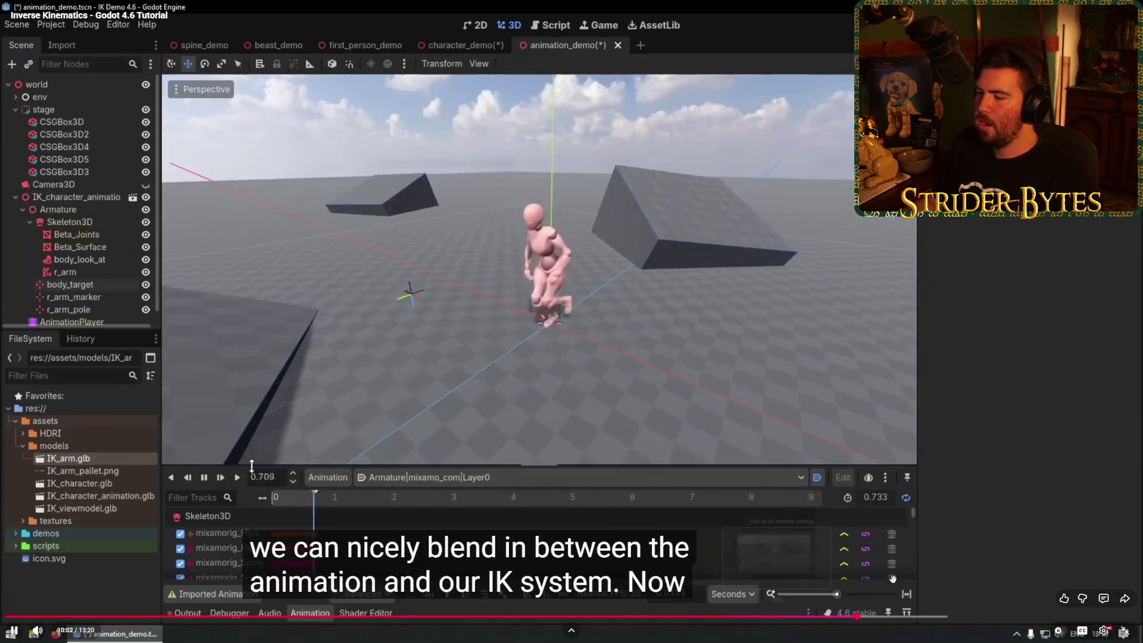
# Rewind, pause and jump ahead in the tutorial video.
pyautogui.click(846, 617)
pyautogui.press('space')
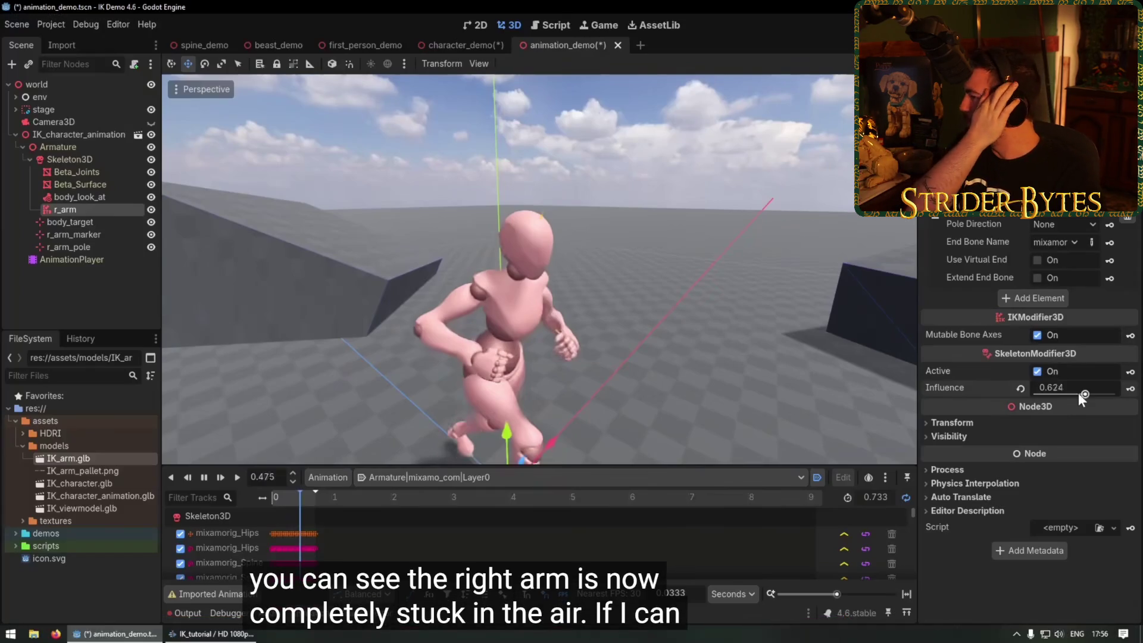
pyautogui.click(878, 616)
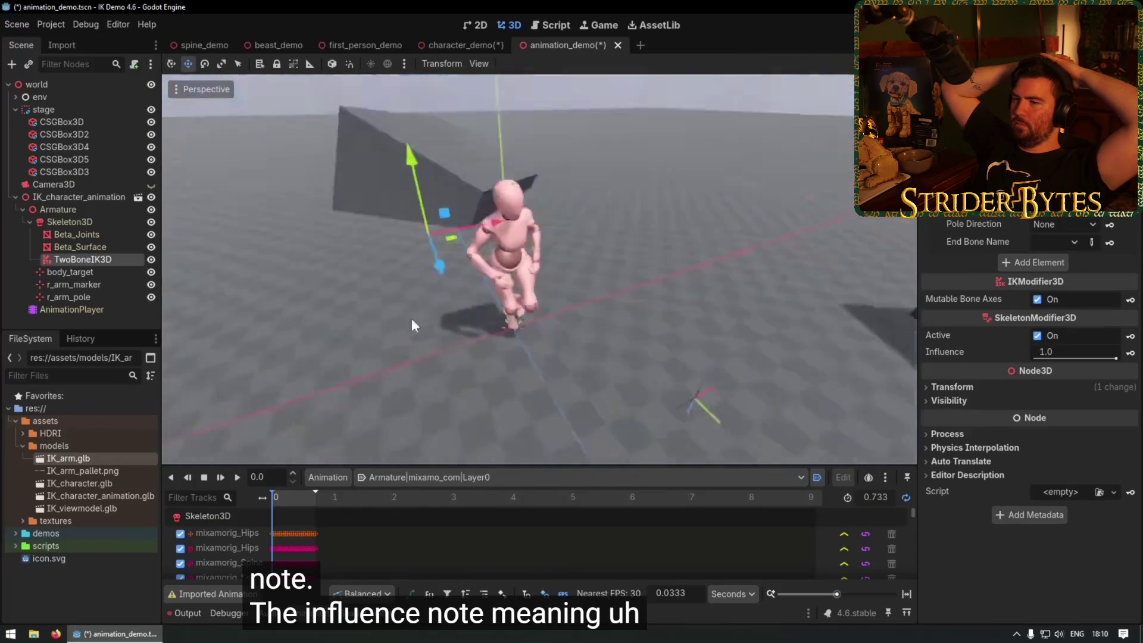
# Set the TwoBoneIK3D root, middle and end bones to RightArm, RightForeArm and RightHand.
pyautogui.moveTo(402, 213)
pyautogui.mouseDown()
pyautogui.moveTo(405, 172)
pyautogui.moveTo(566, 234)
pyautogui.mouseUp()
pyautogui.moveTo(531, 303); pyautogui.dragTo(459, 245)
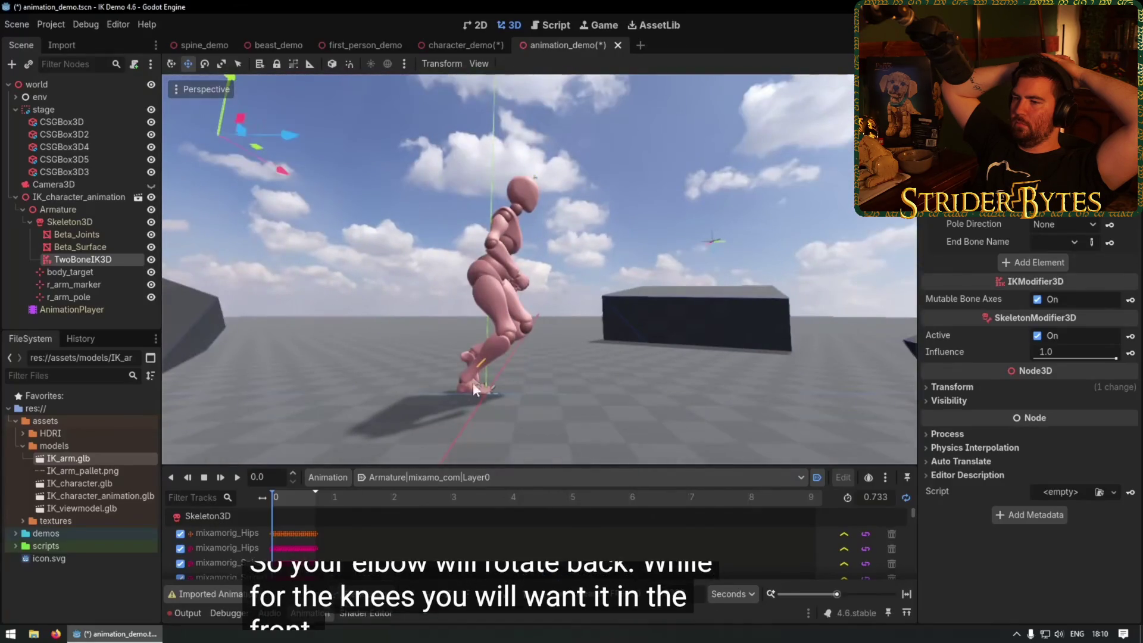
pyautogui.moveTo(601, 220); pyautogui.dragTo(402, 306)
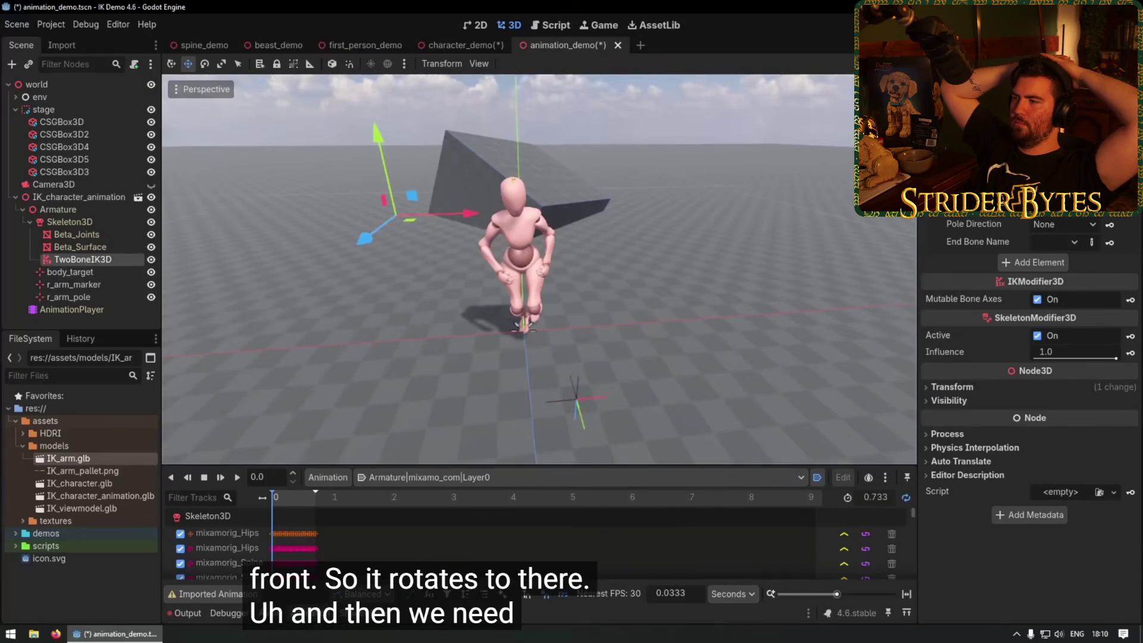
pyautogui.click(1060, 190)
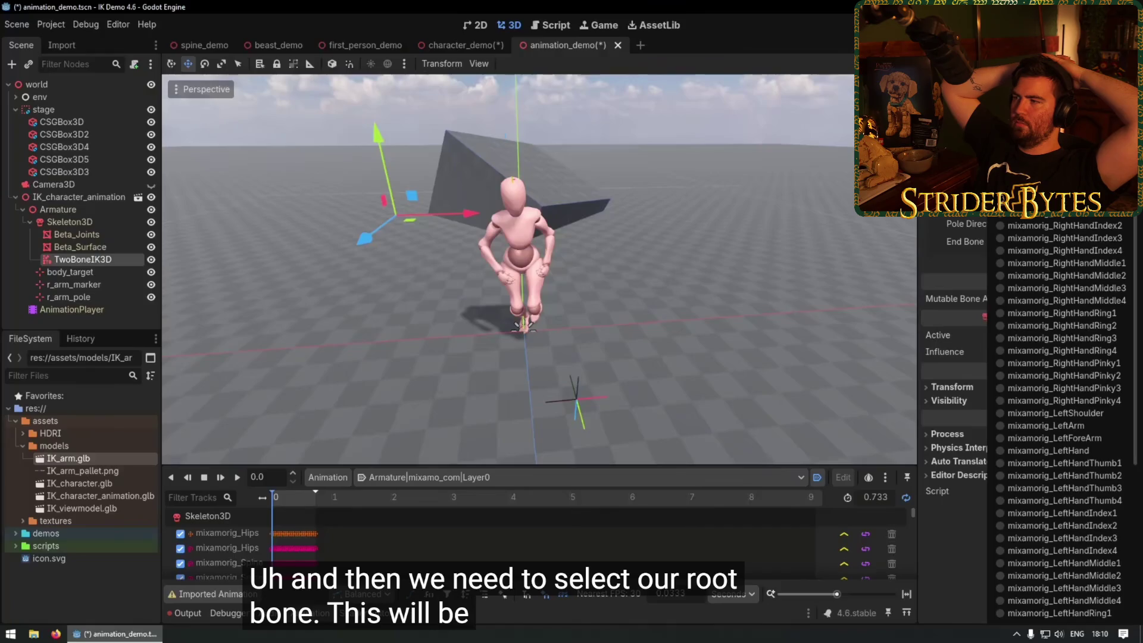
pyautogui.click(1049, 221)
pyautogui.click(1049, 221)
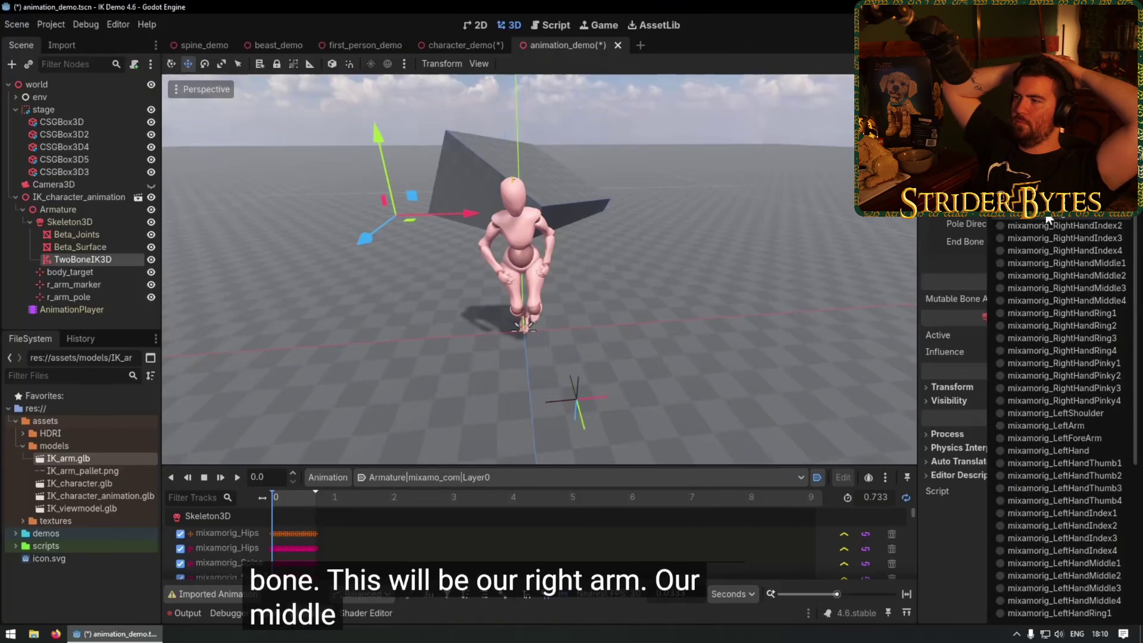
pyautogui.click(953, 214)
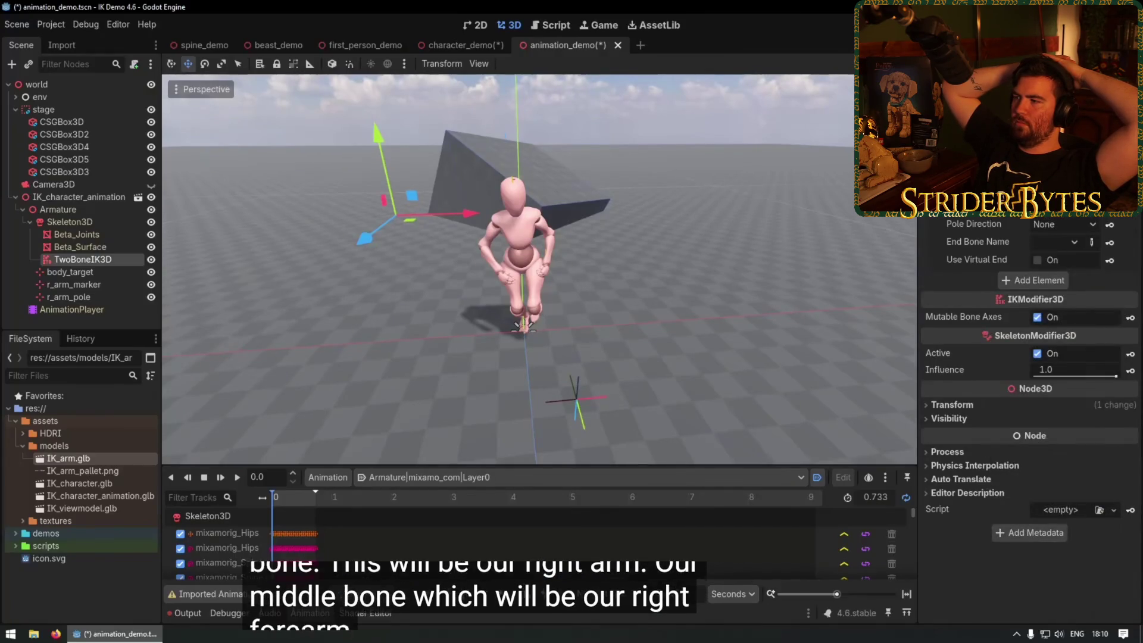
pyautogui.click(1055, 241)
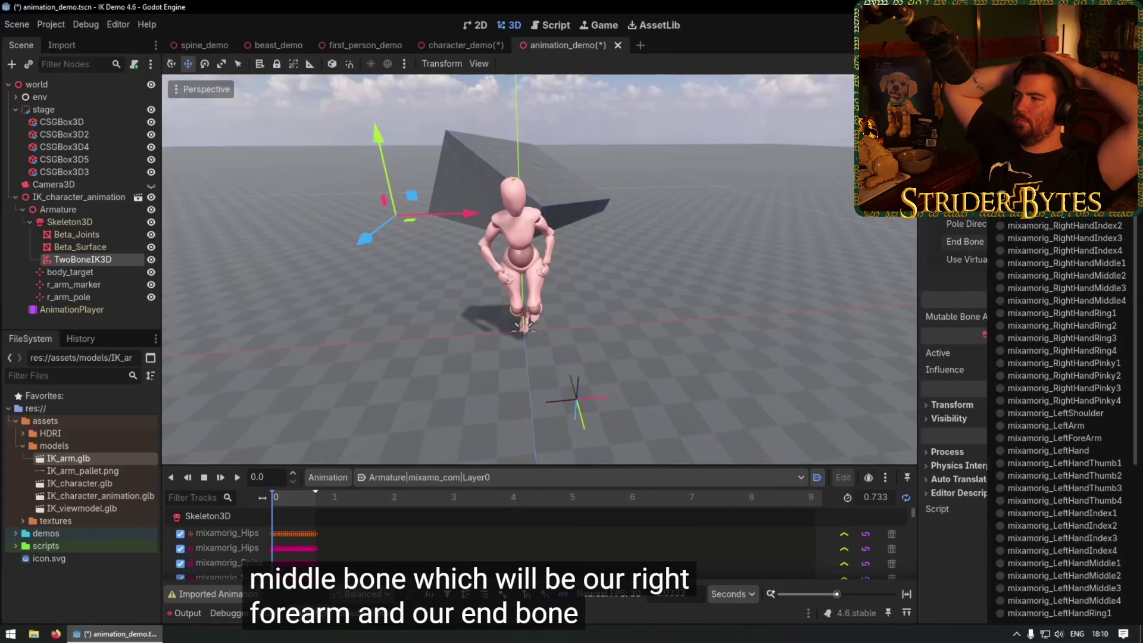
pyautogui.click(1059, 150)
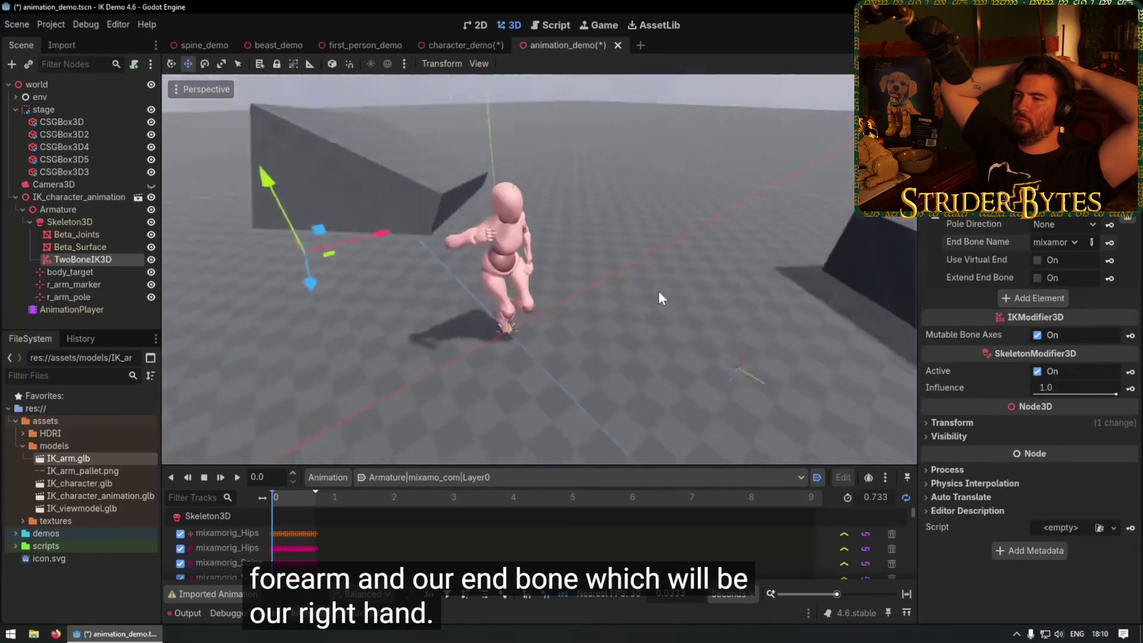
# Drag r_arm_marker so the right arm reaches toward it.
pyautogui.moveTo(488, 271); pyautogui.dragTo(449, 258)
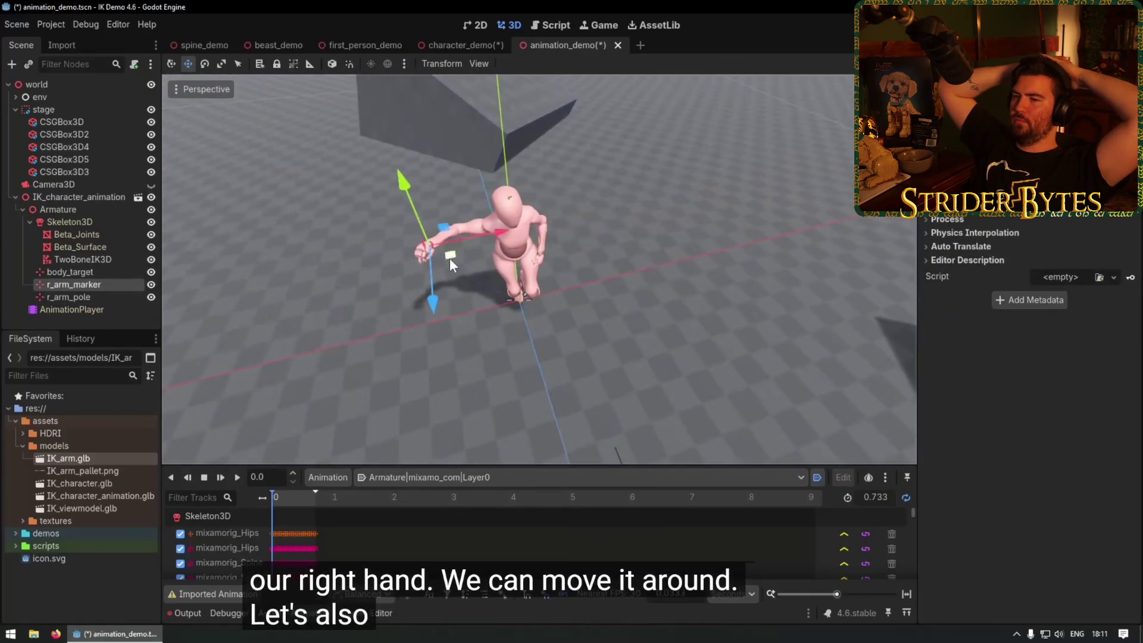
pyautogui.scroll(3, 481, 241)
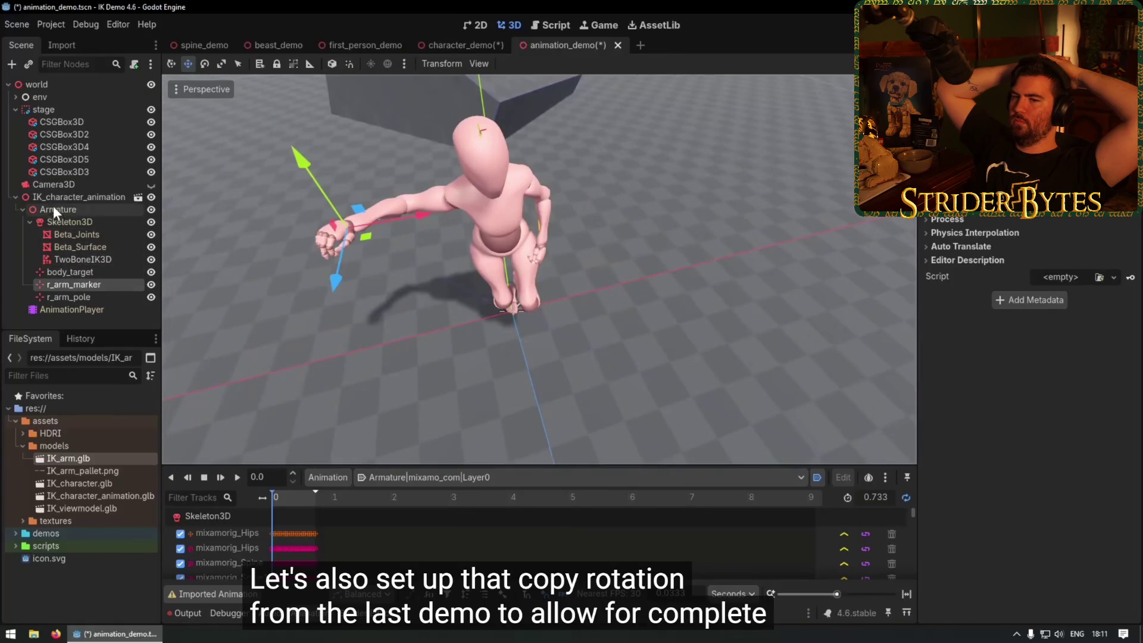
pyautogui.click(52, 224)
# Add a CopyTransformModifier3D under Skeleton3D, pick its bone, and use r_arm_marker as reference node.
pyautogui.rightClick(51, 223)
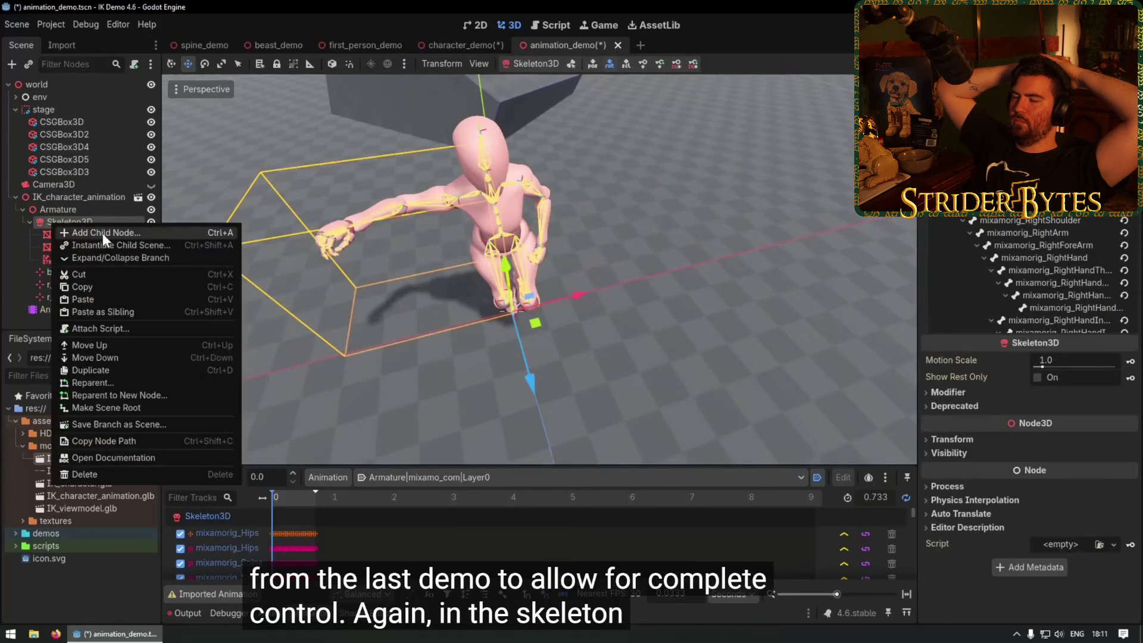
pyautogui.click(103, 233)
pyautogui.write('copy')
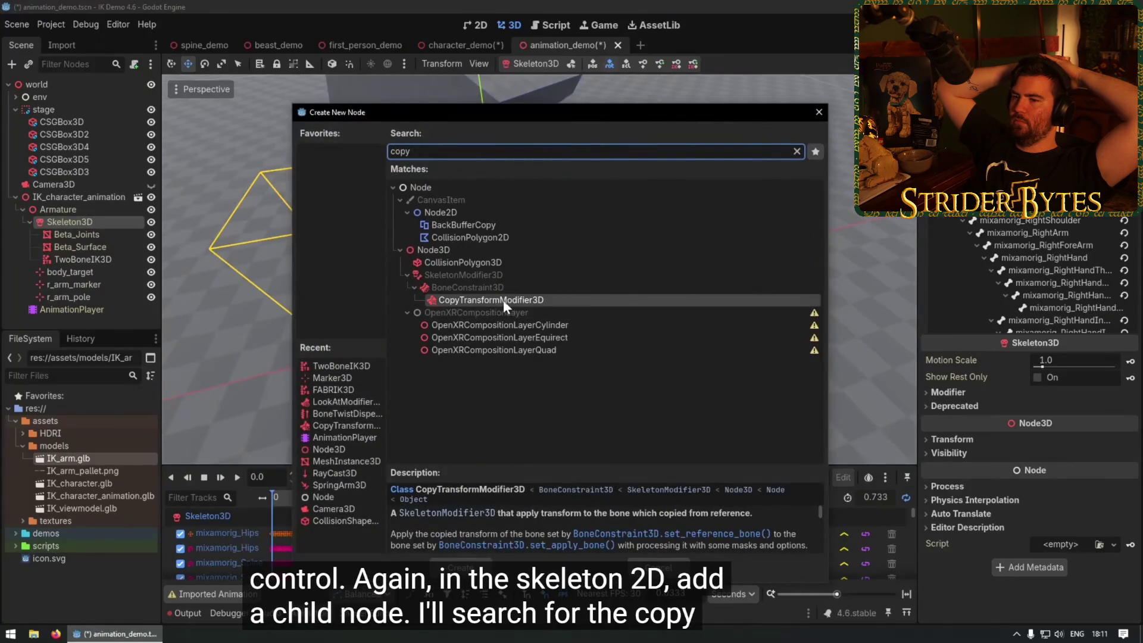
pyautogui.doubleClick(473, 298)
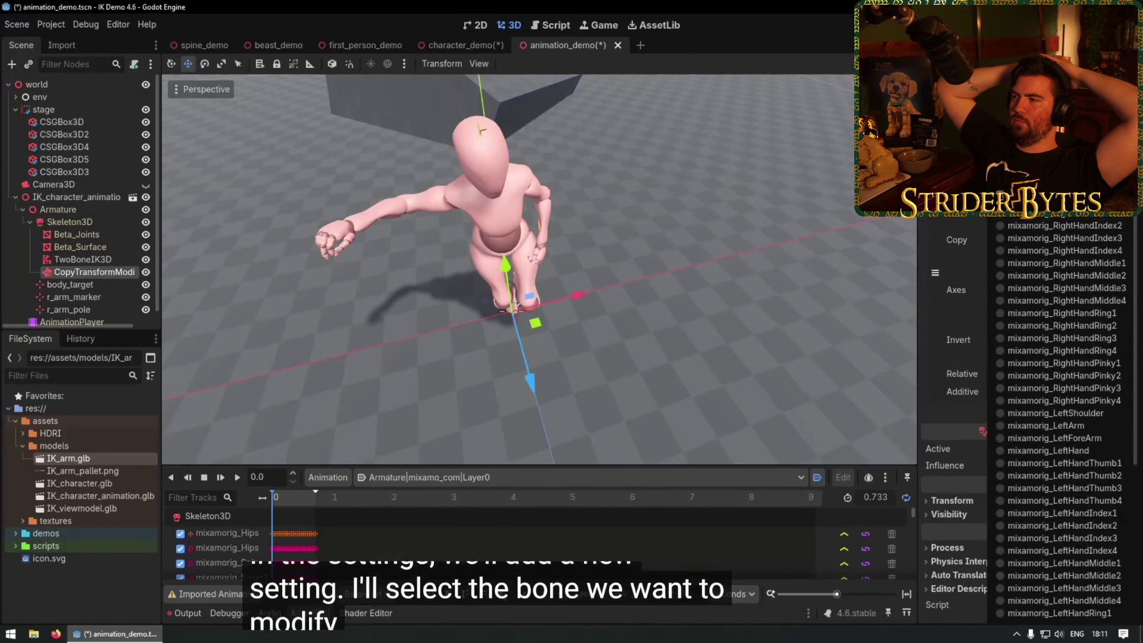
pyautogui.click(1060, 220)
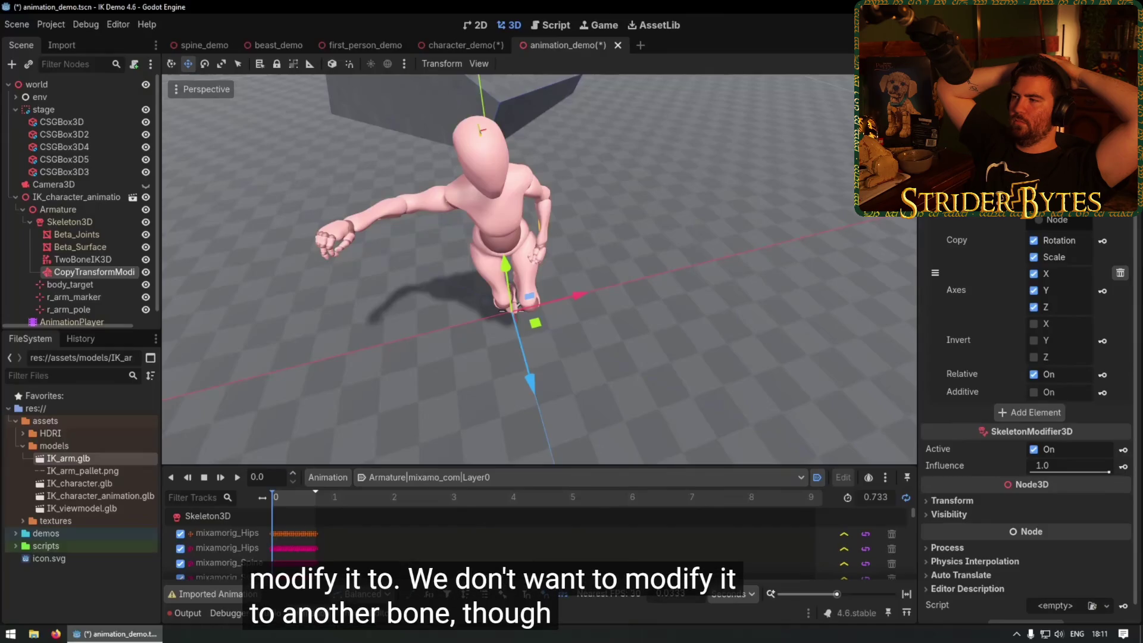
pyautogui.click(1042, 221)
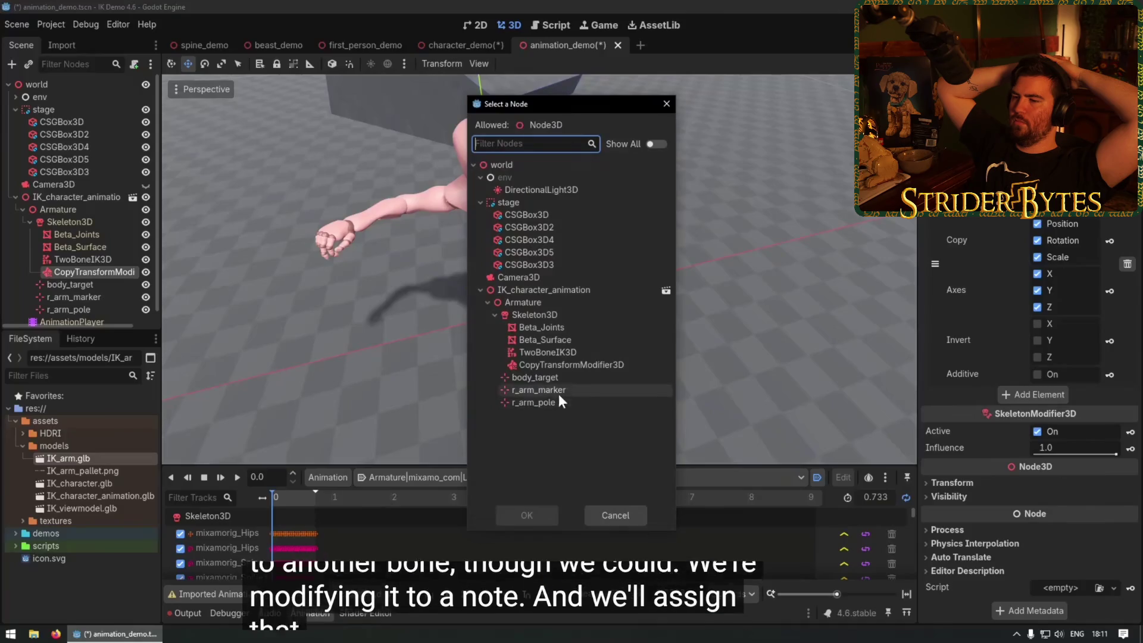
pyautogui.doubleClick(562, 391)
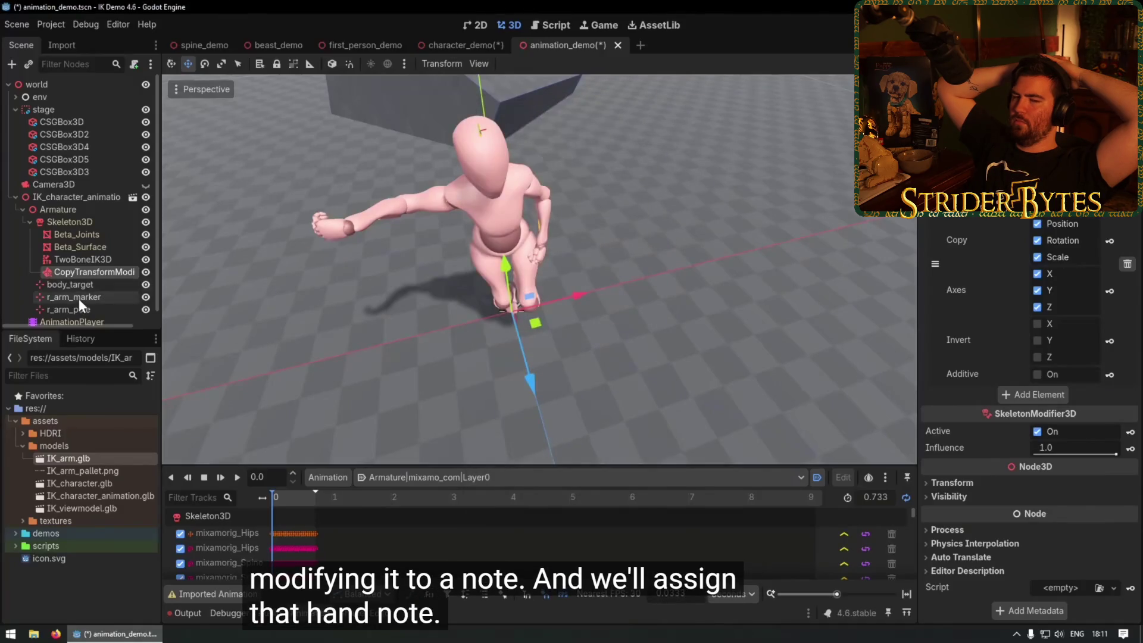
# Rotate r_arm_marker in the 3D viewport with the rotate gizmo.
pyautogui.click(82, 297)
pyautogui.press('e')
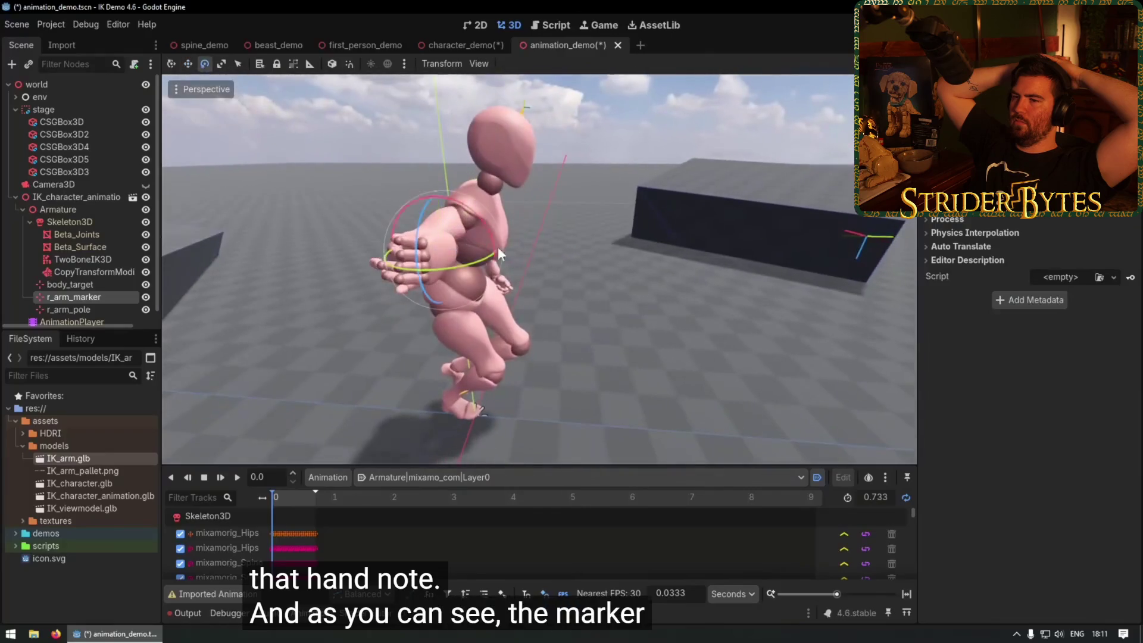
pyautogui.moveTo(485, 226)
pyautogui.mouseDown()
pyautogui.moveTo(418, 184)
pyautogui.moveTo(301, 223)
pyautogui.moveTo(446, 256)
pyautogui.moveTo(338, 266)
pyautogui.moveTo(357, 214)
pyautogui.moveTo(420, 281)
pyautogui.moveTo(502, 201)
pyautogui.moveTo(435, 247)
pyautogui.moveTo(511, 208)
pyautogui.mouseUp()
pyautogui.press('w')
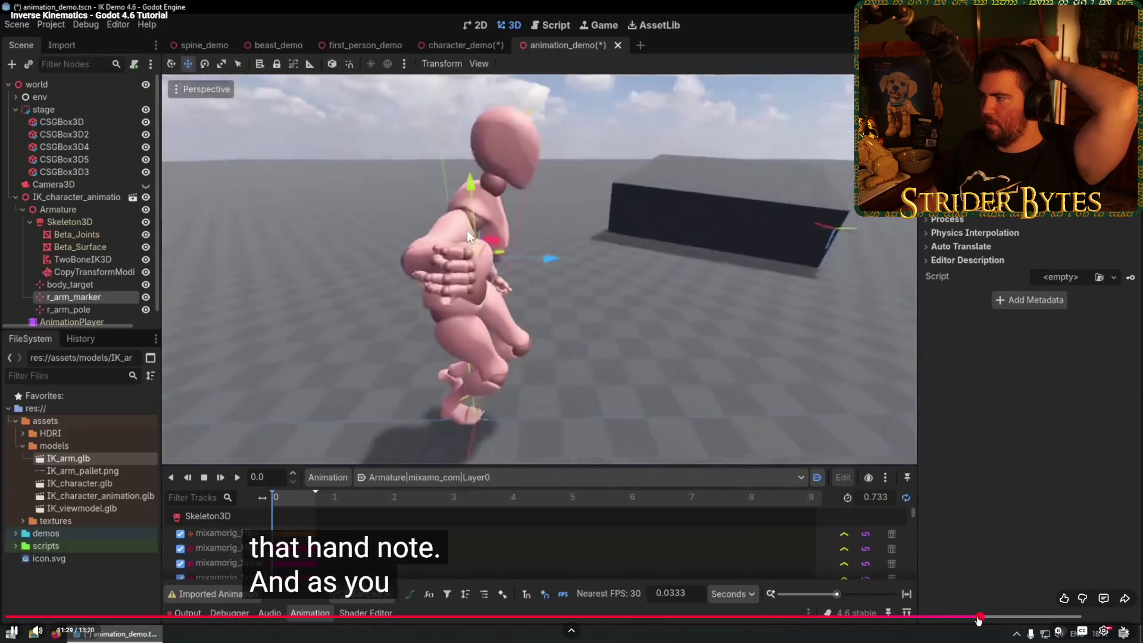
# Skip the tutorial back to the node-creation step, pause, exit fullscreen and return to Godot.
pyautogui.click(964, 620)
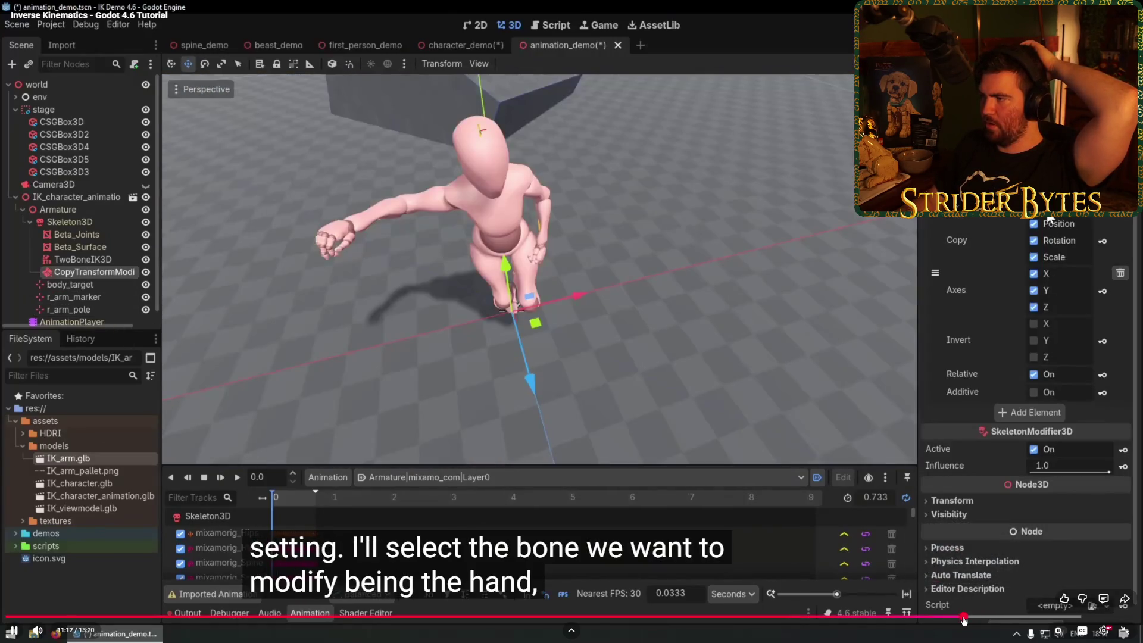
pyautogui.click(951, 620)
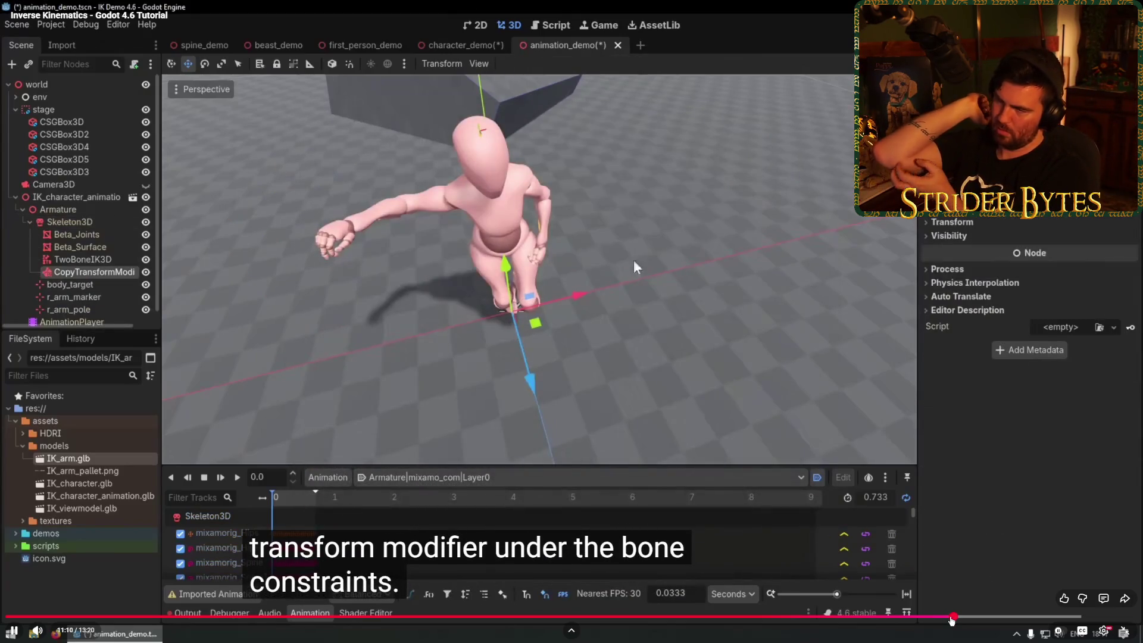
pyautogui.press('j')
pyautogui.press('j')
pyautogui.press('j')
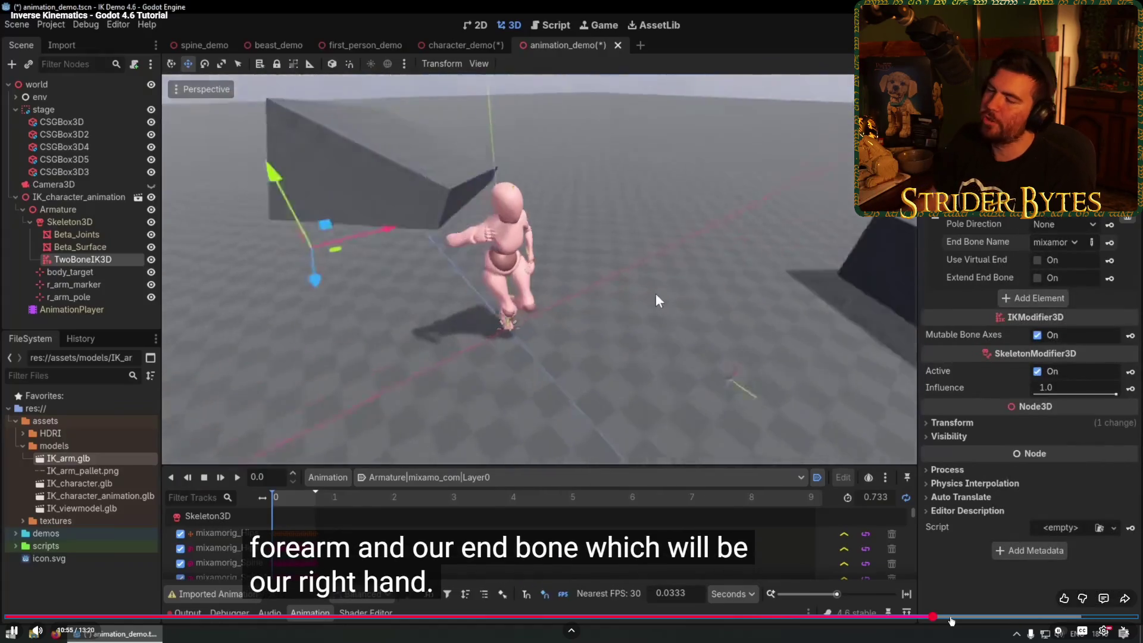
pyautogui.click(632, 375)
pyautogui.press('Escape')
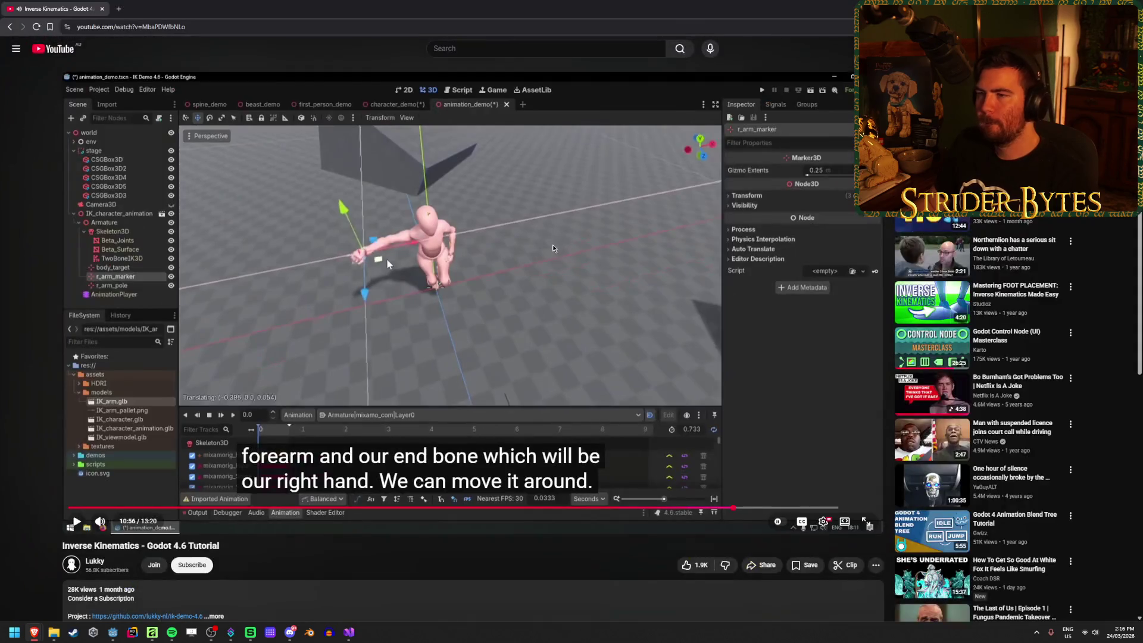
pyautogui.hotkey('alt', 'Tab')
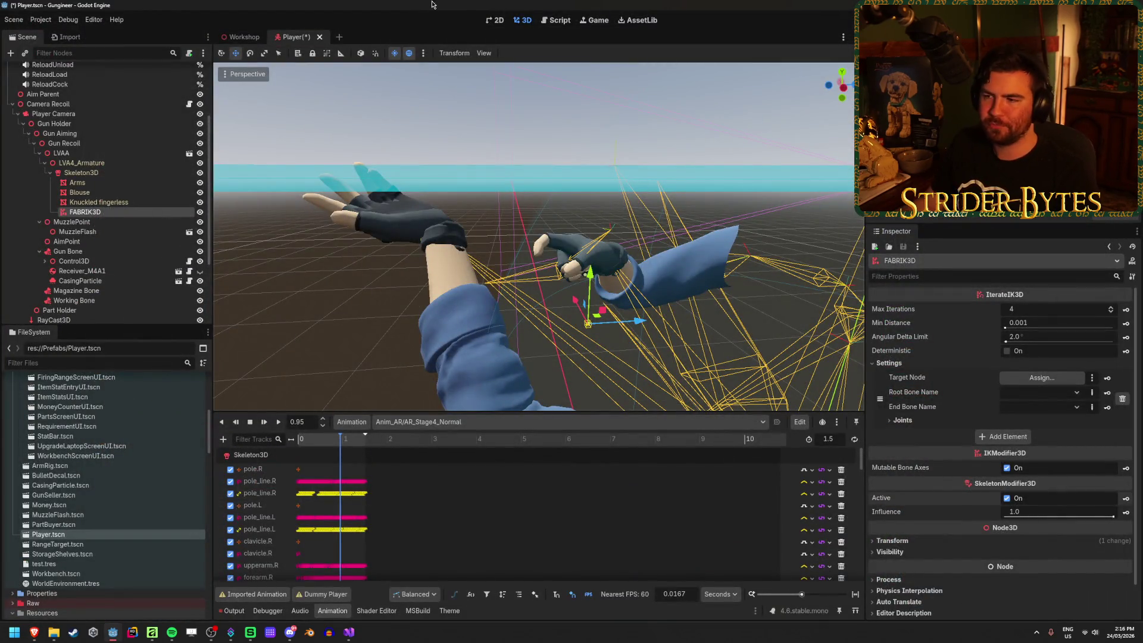
# Delete the FABRIK3D node from the Player scene.
pyautogui.click(123, 203)
pyautogui.click(119, 211)
pyautogui.press('Delete')
pyautogui.press('Return')
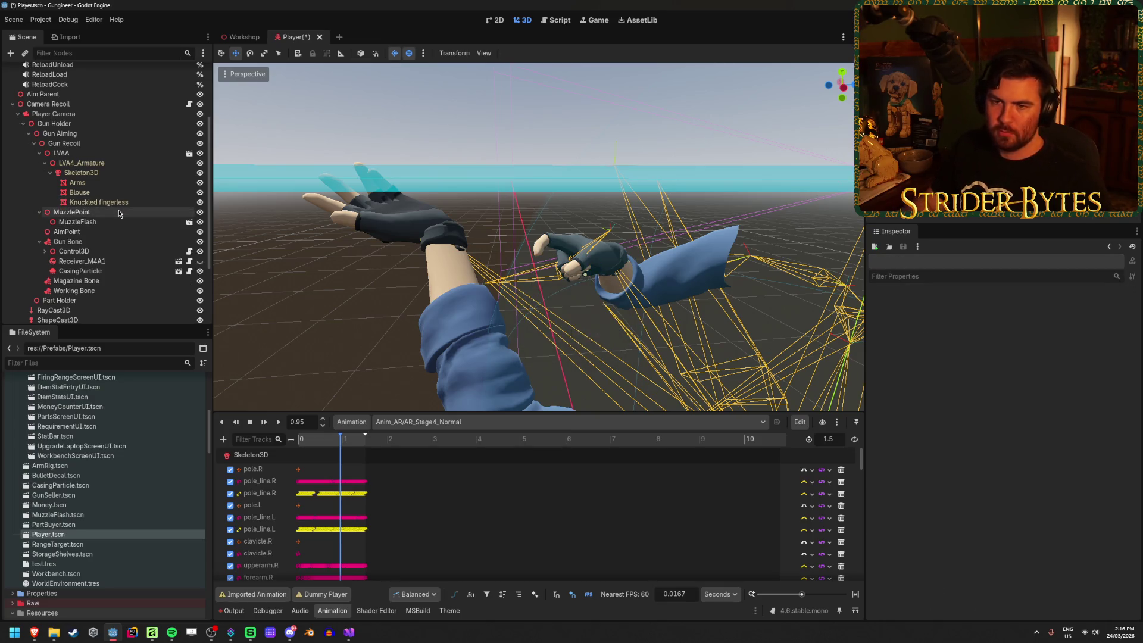
# Look over LVAA's context menu and the Gun Bone attachment without making changes.
pyautogui.rightClick(90, 159)
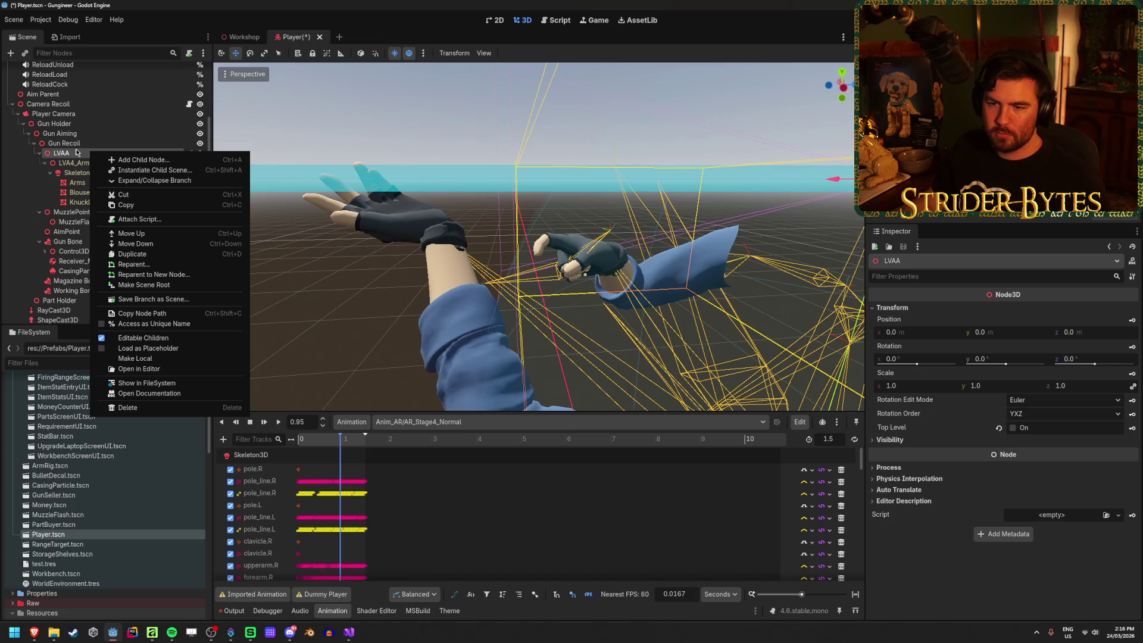
pyautogui.press('Escape')
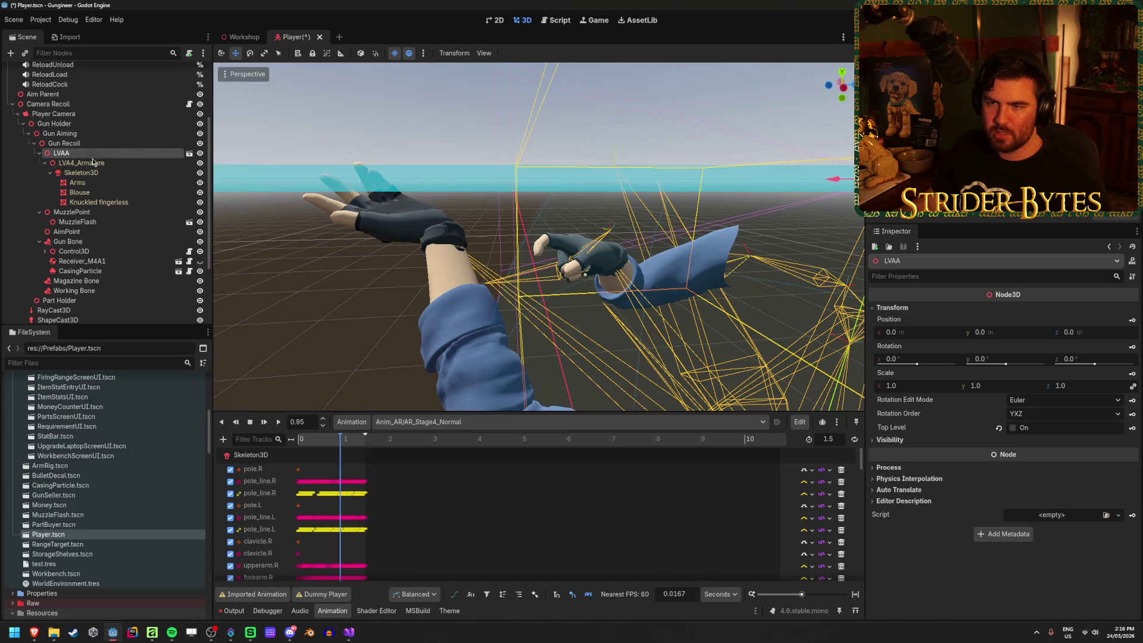
pyautogui.scroll(-5, 342, 262)
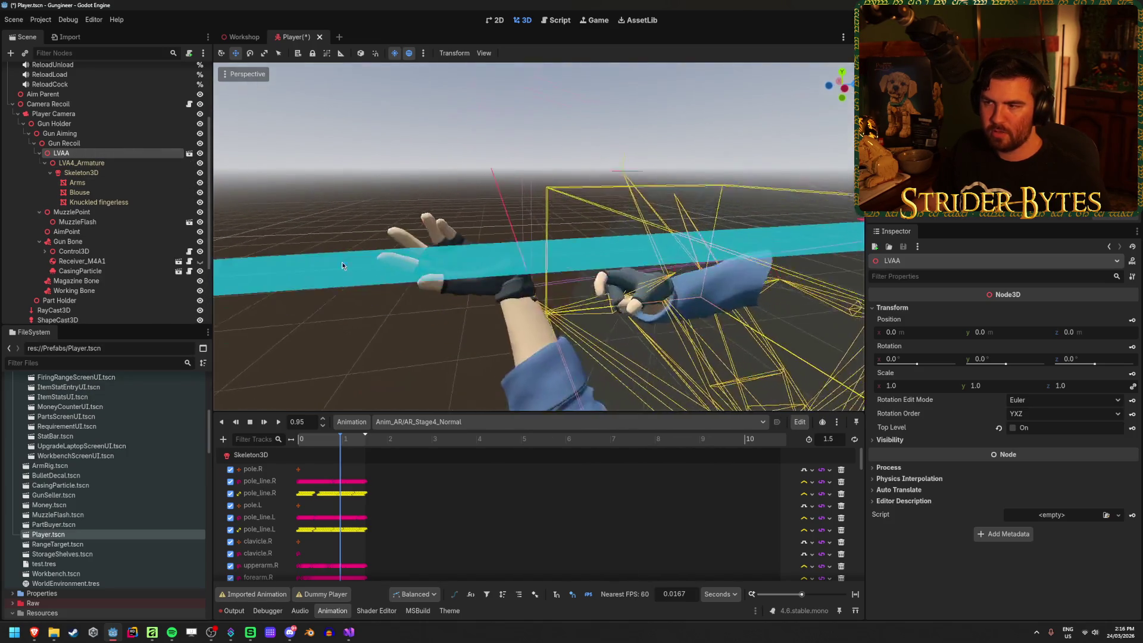
pyautogui.scroll(5, 433, 288)
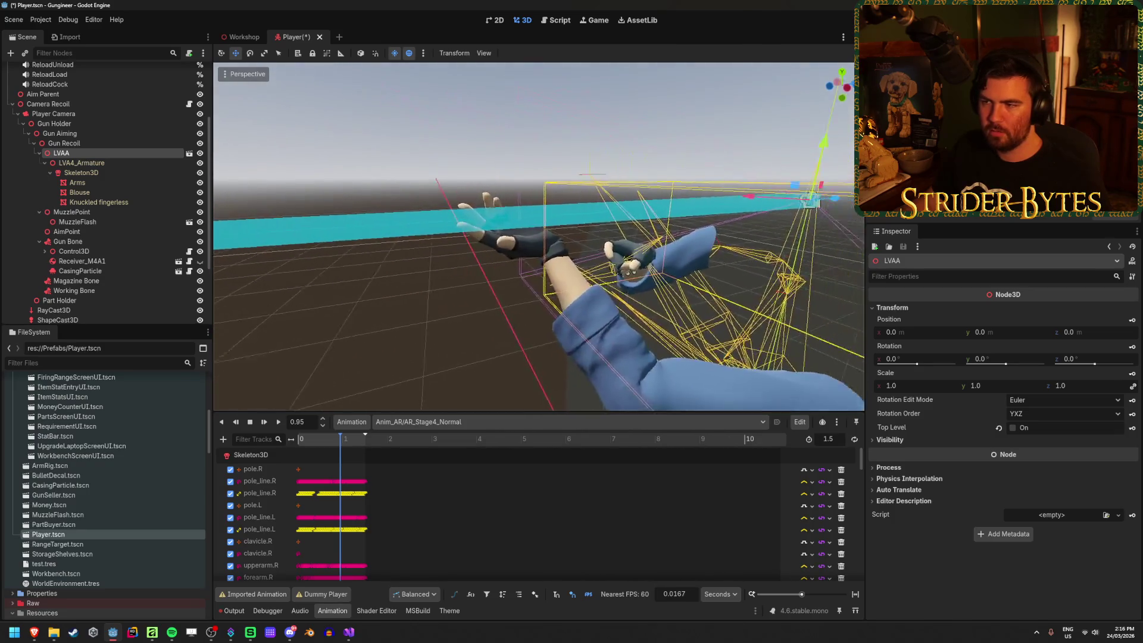
pyautogui.moveTo(433, 288); pyautogui.dragTo(381, 279)
pyautogui.rightClick(148, 156)
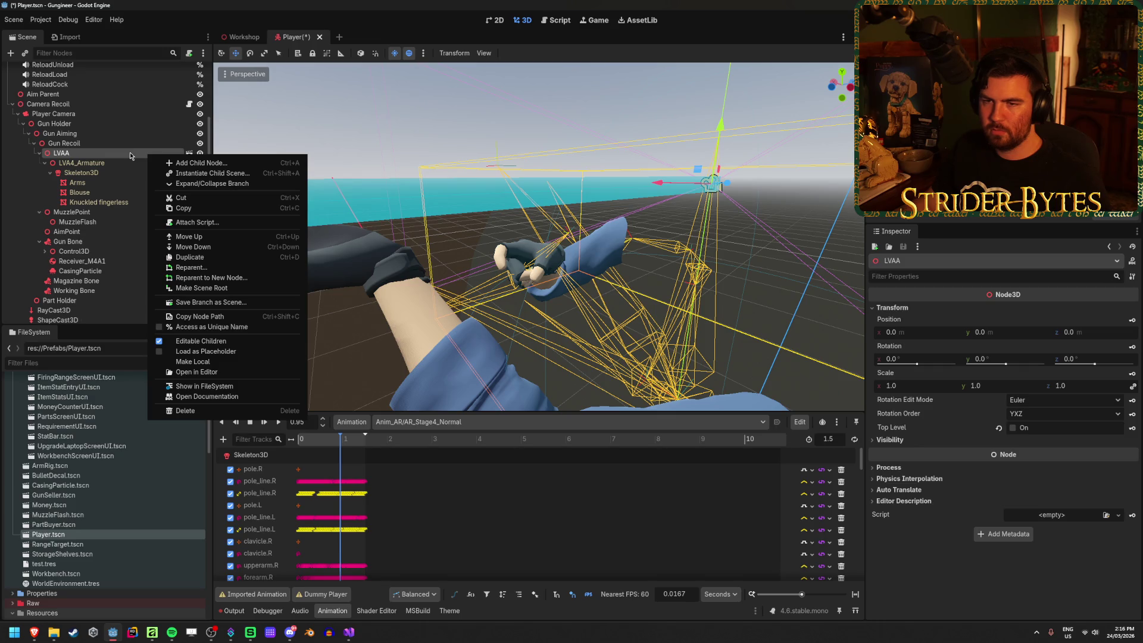
pyautogui.press('Escape')
pyautogui.click(68, 241)
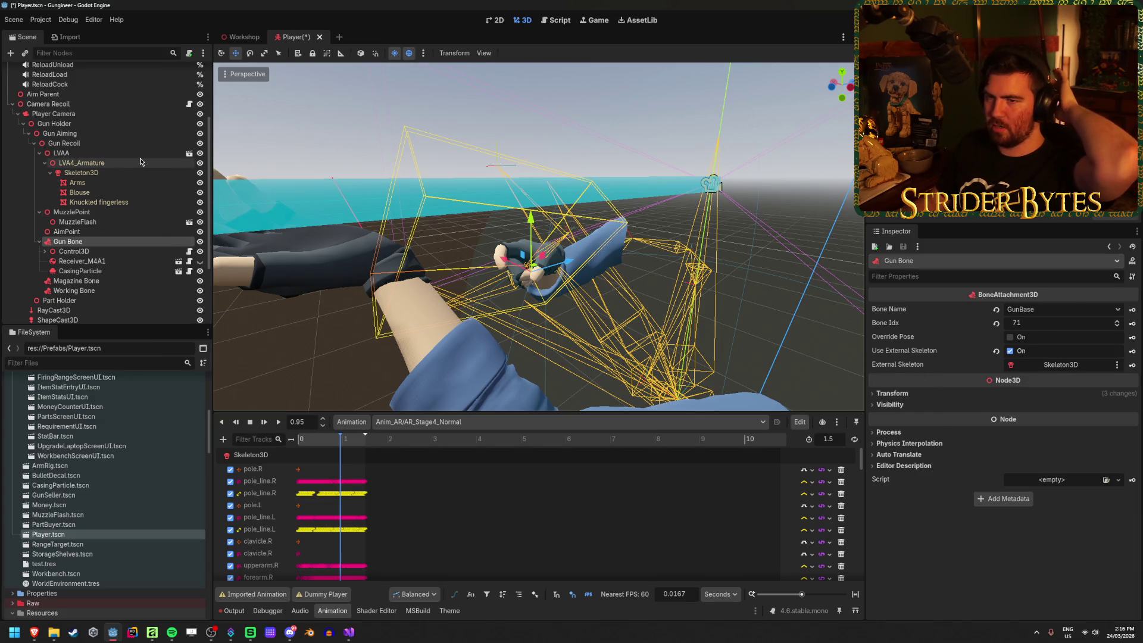
pyautogui.click(61, 153)
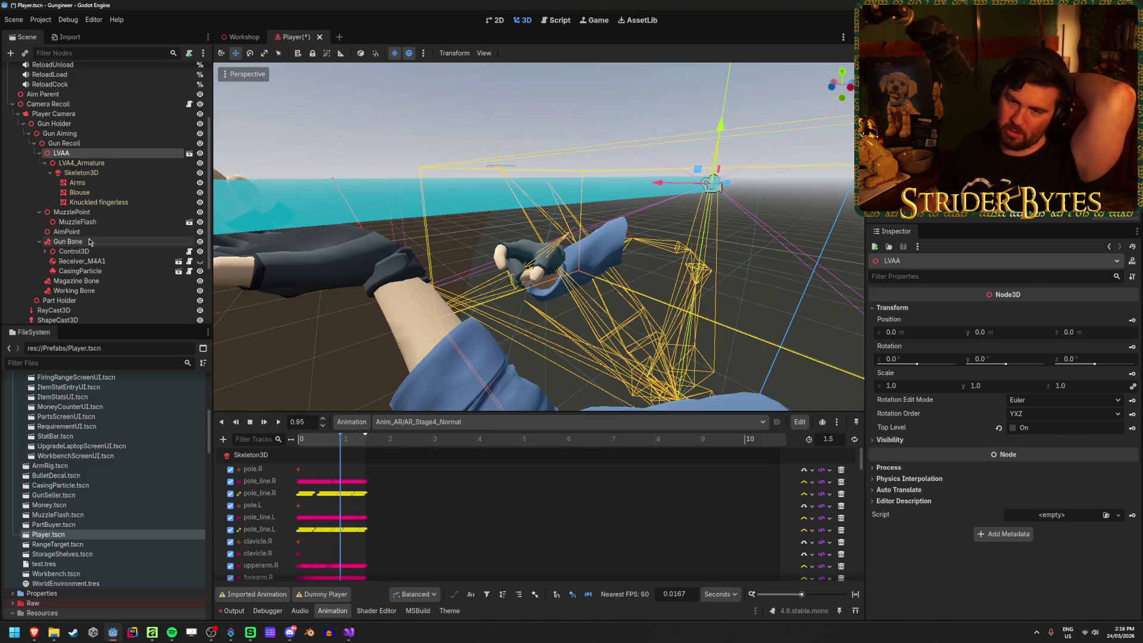
pyautogui.click(68, 241)
pyautogui.click(103, 157)
# Turn off Editable Children on LVAA, confirm, and open its ArmRig source scene.
pyautogui.rightClick(103, 158)
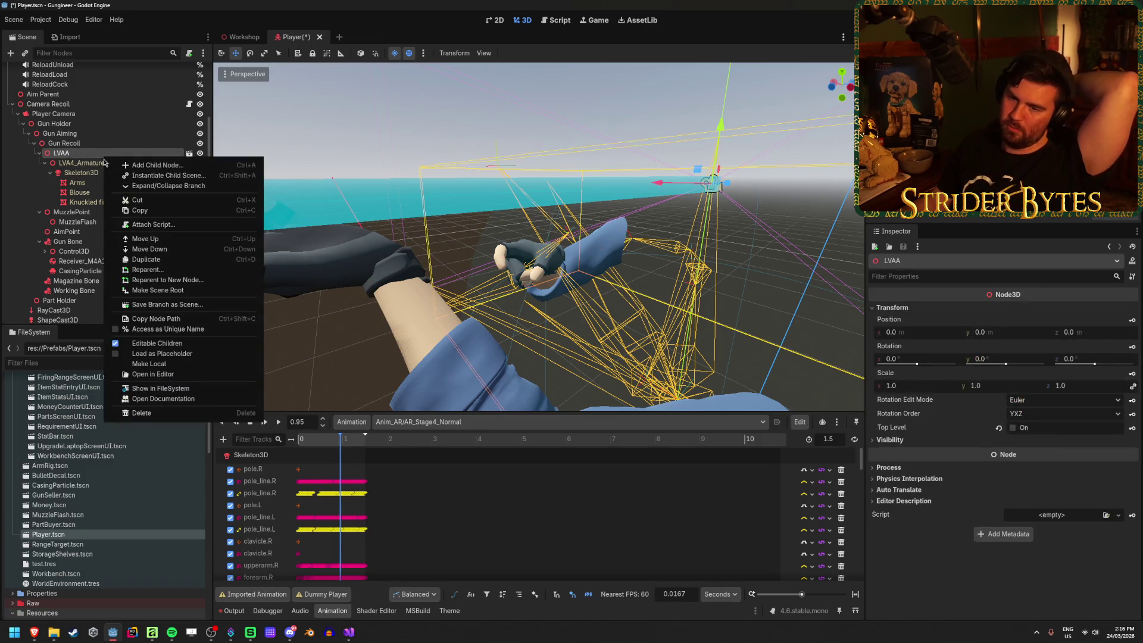
pyautogui.click(148, 345)
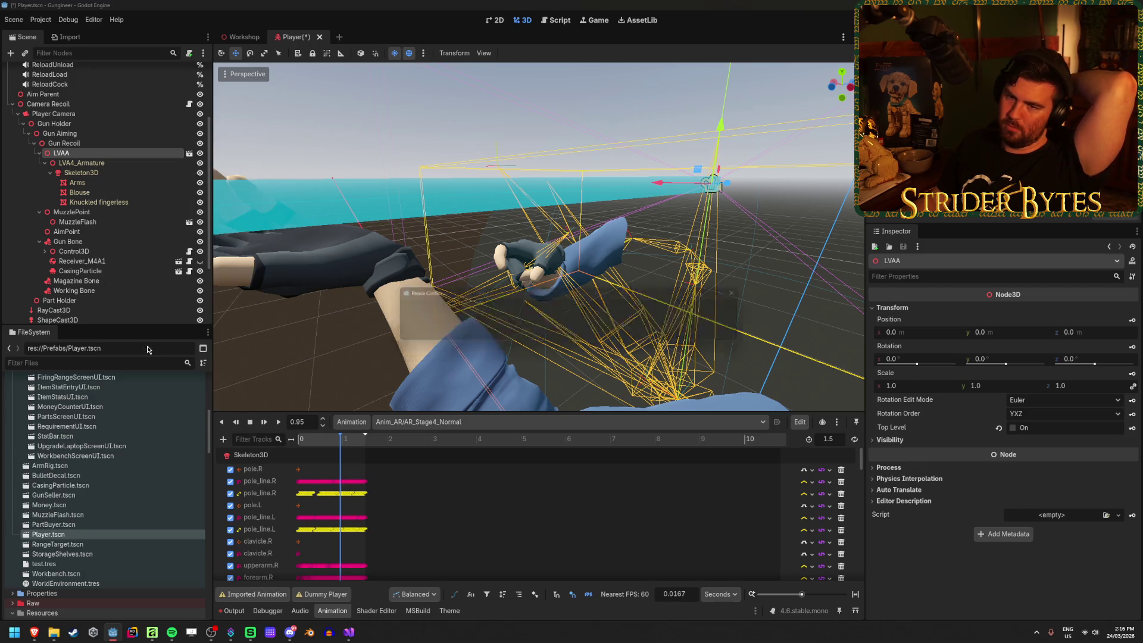
pyautogui.click(502, 332)
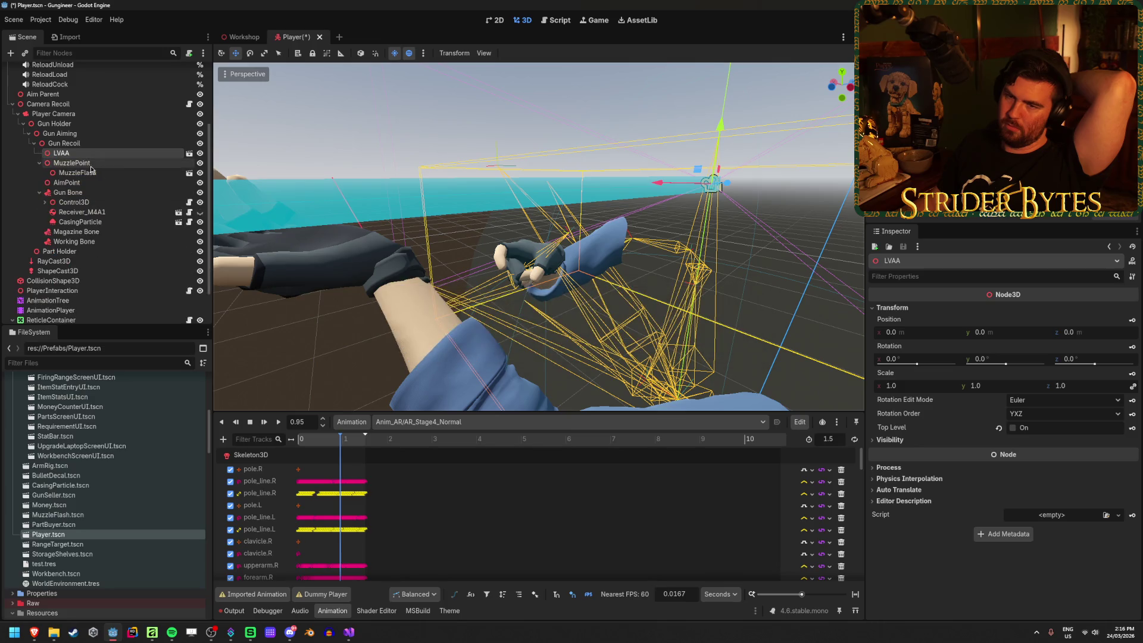
pyautogui.click(188, 155)
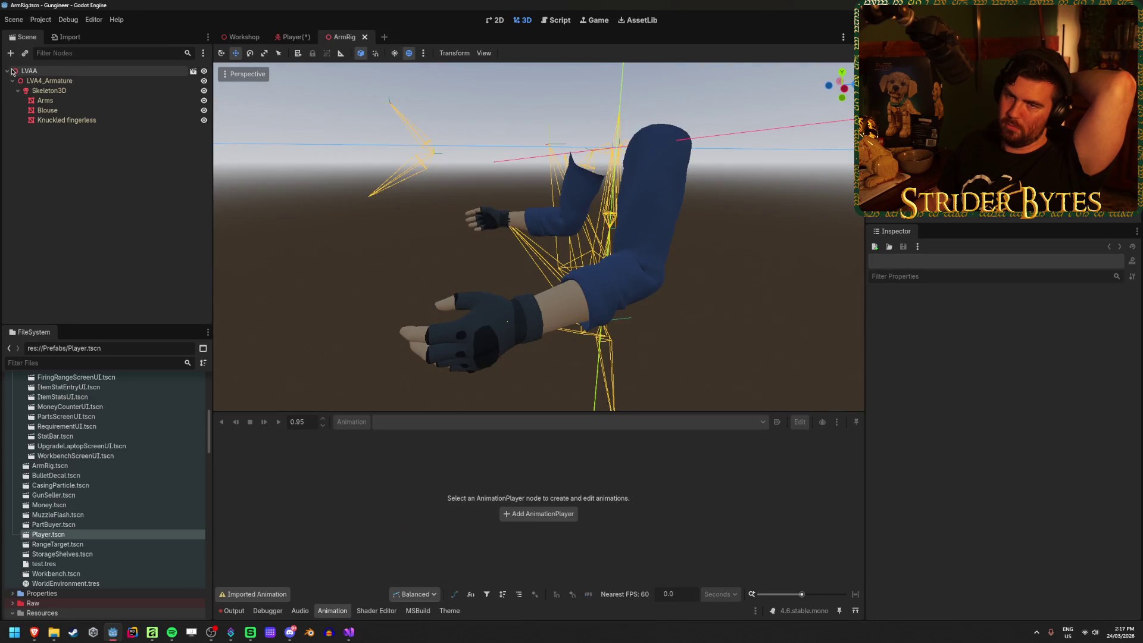
# Make the LVAA rig local in the Player scene, undoing and redoing it once.
pyautogui.click(241, 37)
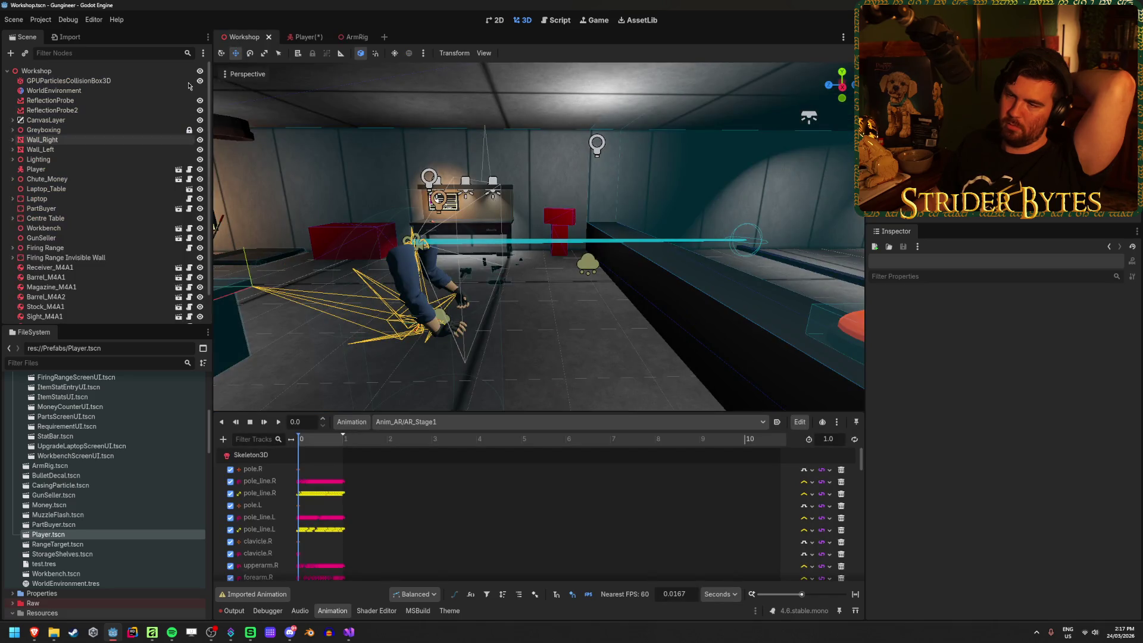
pyautogui.click(303, 37)
pyautogui.rightClick(102, 156)
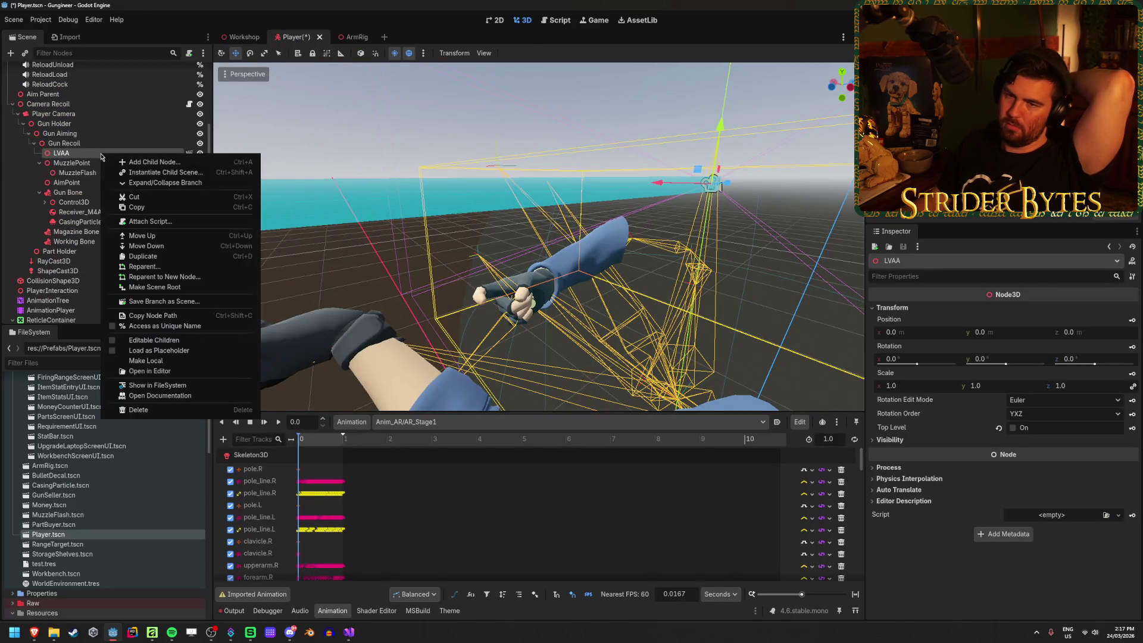
pyautogui.click(171, 361)
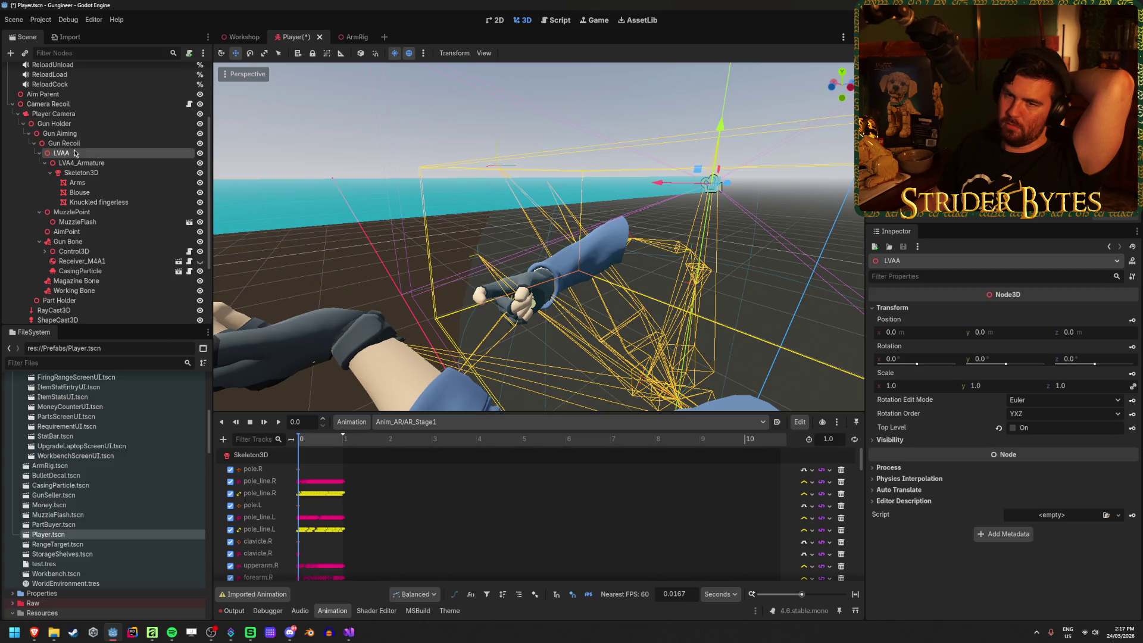
pyautogui.hotkey('ctrl', 'z')
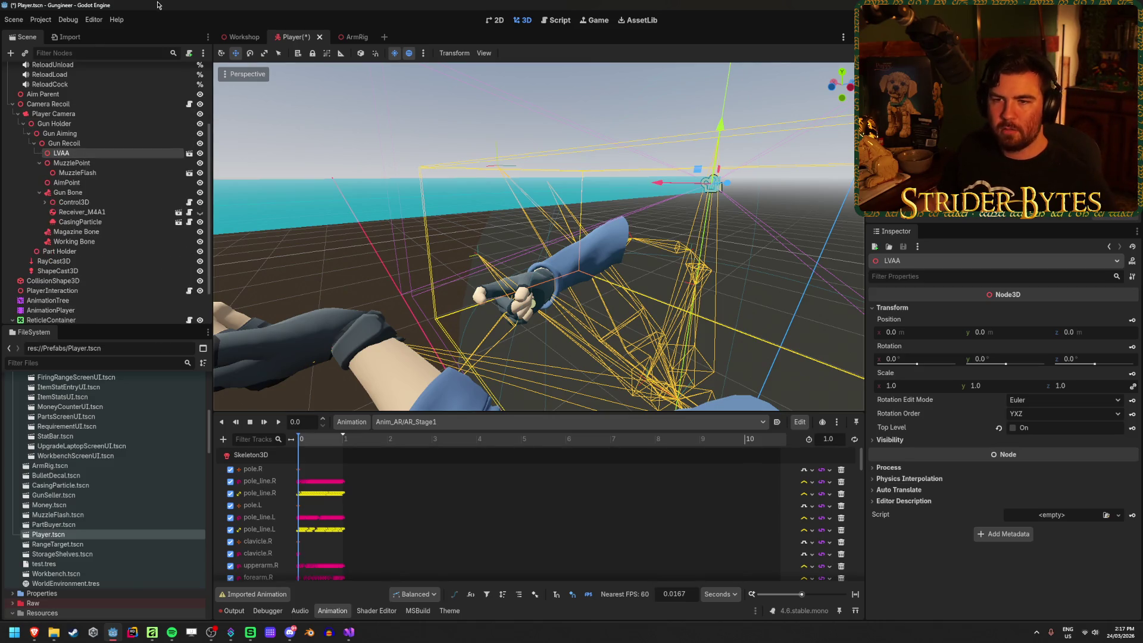
pyautogui.hotkey('ctrl', 'shift', 'z')
pyautogui.hotkey('ctrl', 'shift', 'z')
# Close the ArmRig tab, reopen ArmRig.tscn, and return to the Player scene.
pyautogui.middleClick(342, 37)
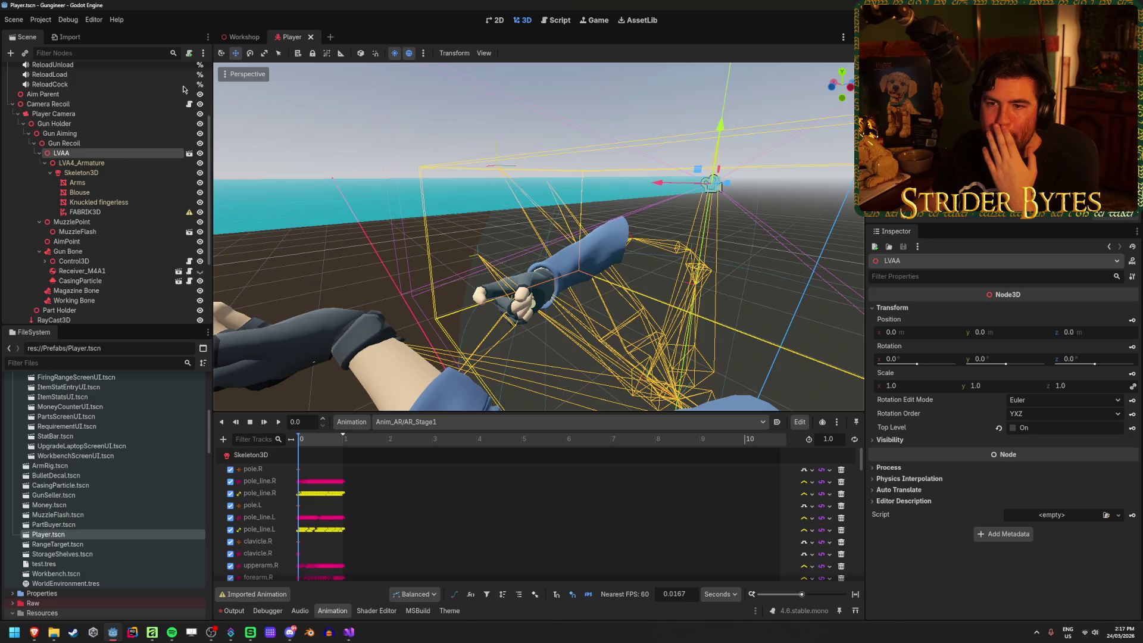
pyautogui.doubleClick(121, 154)
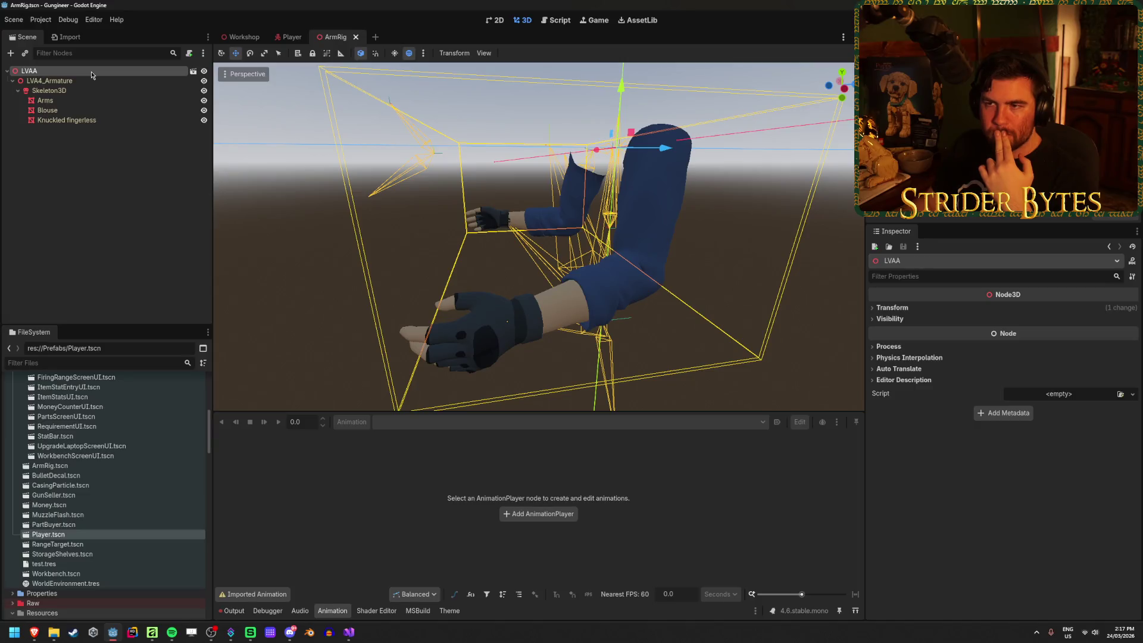
pyautogui.click(284, 38)
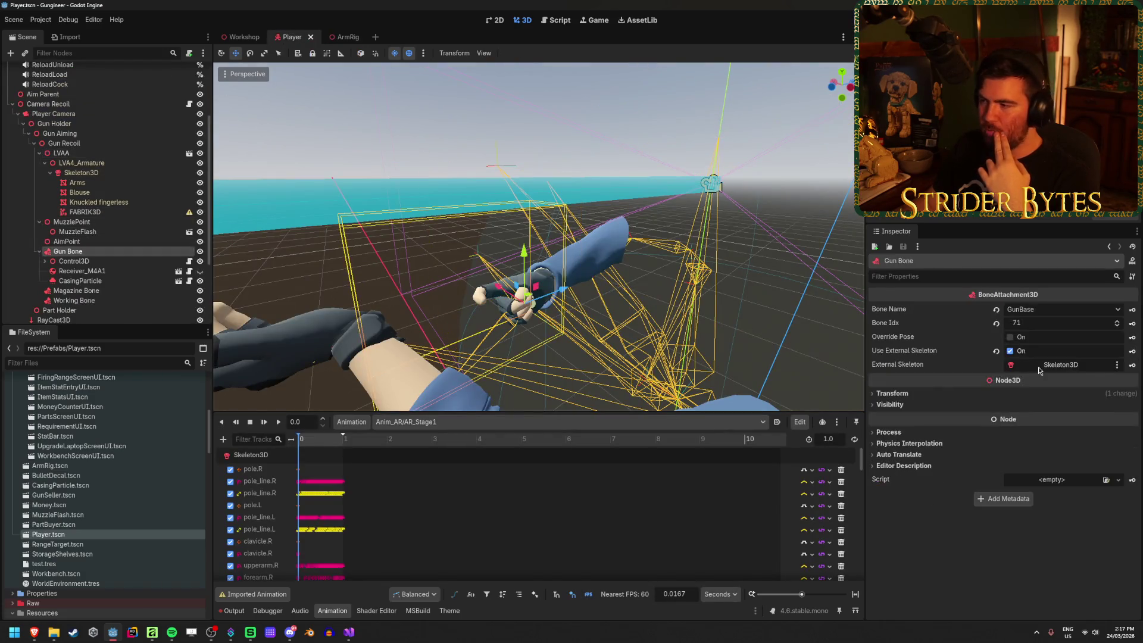
# Dismiss the Gun Bone skeleton picker and delete the FABRIK3D node.
pyautogui.click(1061, 366)
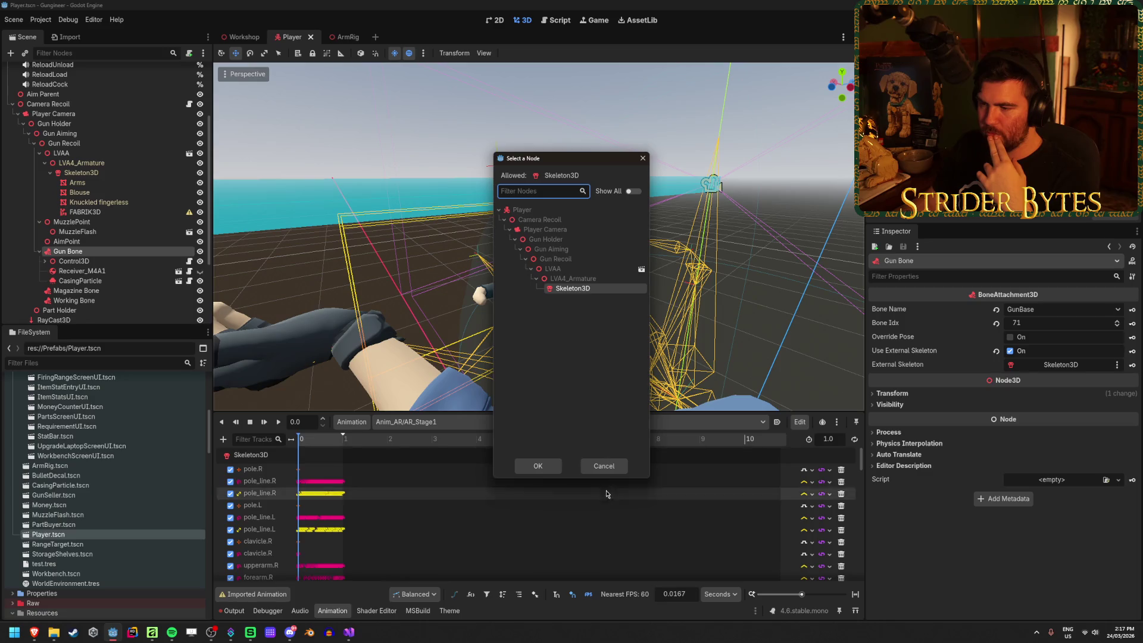
pyautogui.click(600, 466)
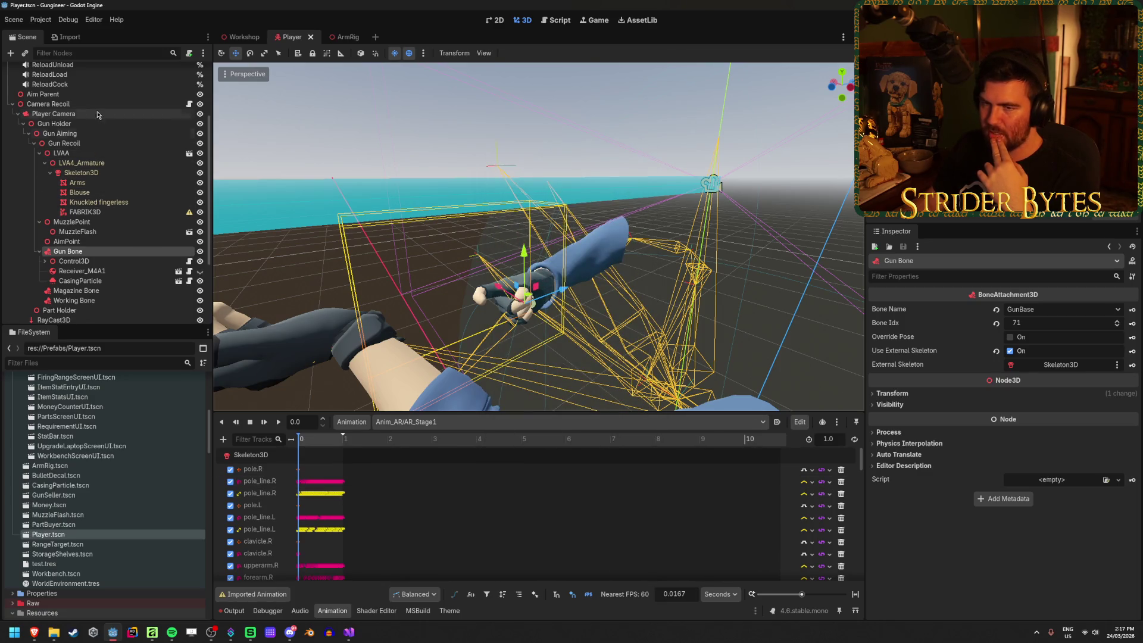
pyautogui.click(116, 213)
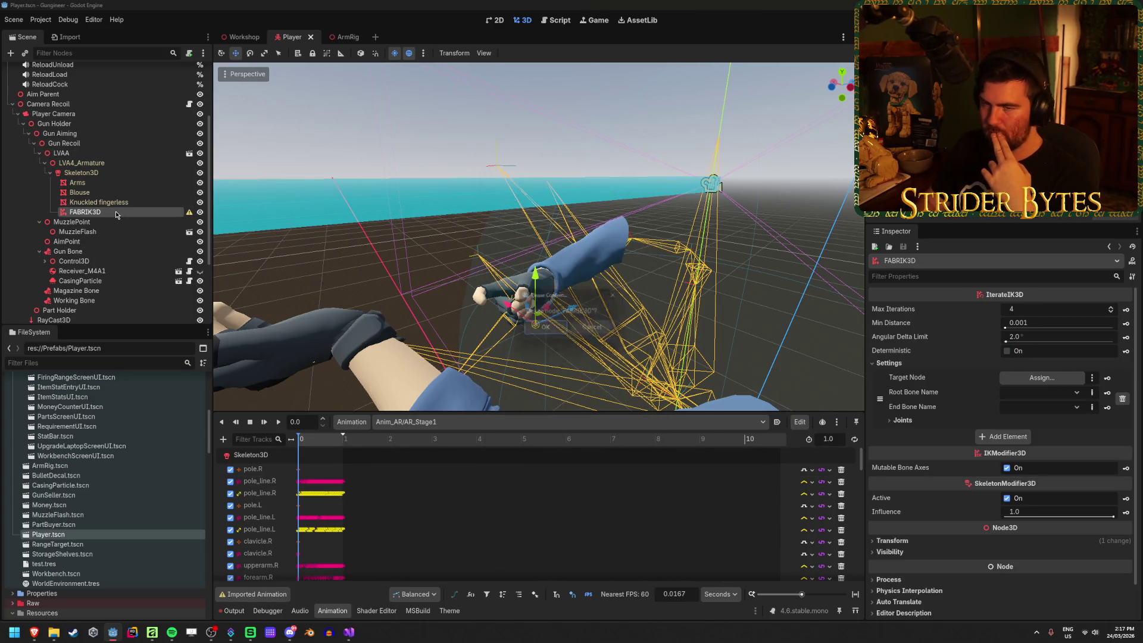
pyautogui.press('Delete')
# Add a TwoBoneIK3D node under Skeleton3D and give its settings one new element.
pyautogui.rightClick(149, 173)
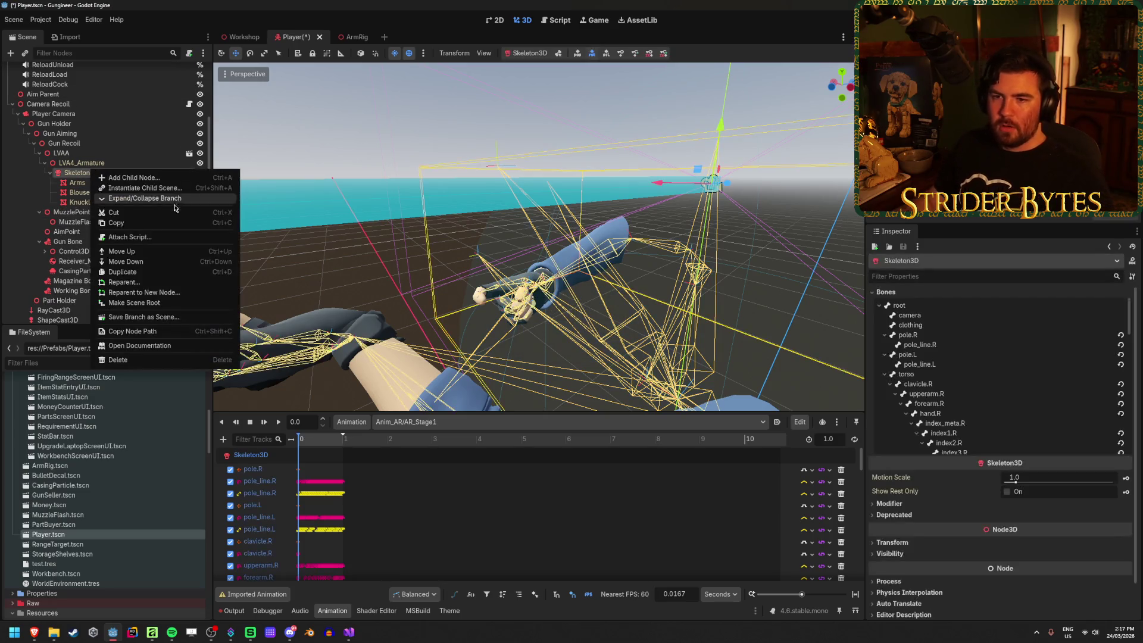
pyautogui.click(150, 178)
pyautogui.write('twoa')
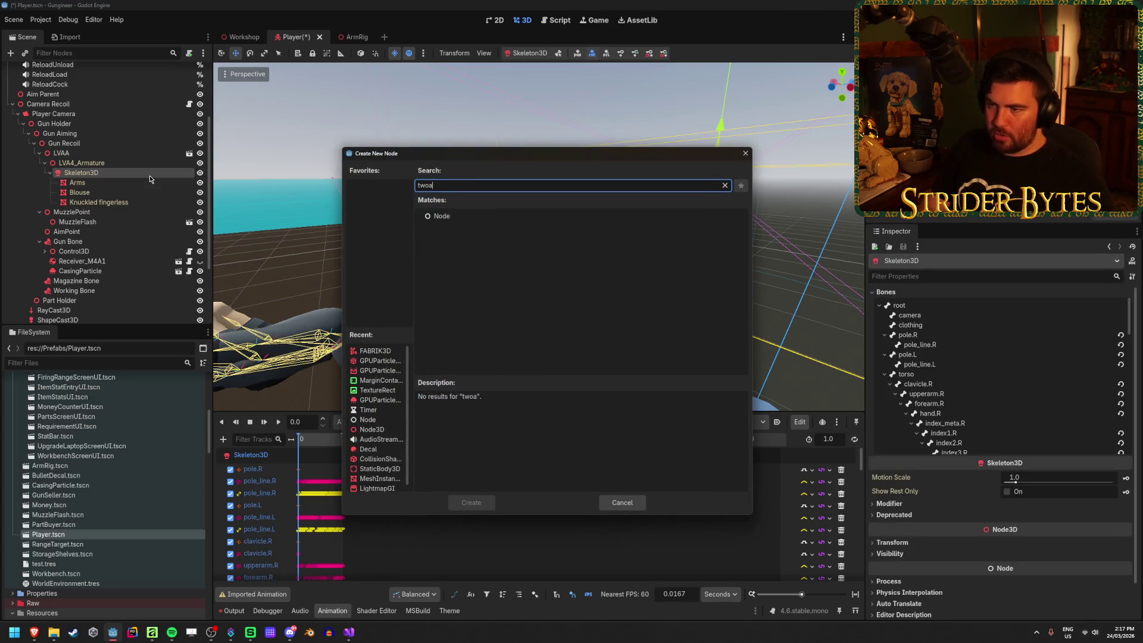
pyautogui.press('BackSpace')
pyautogui.write('b')
pyautogui.press('Return')
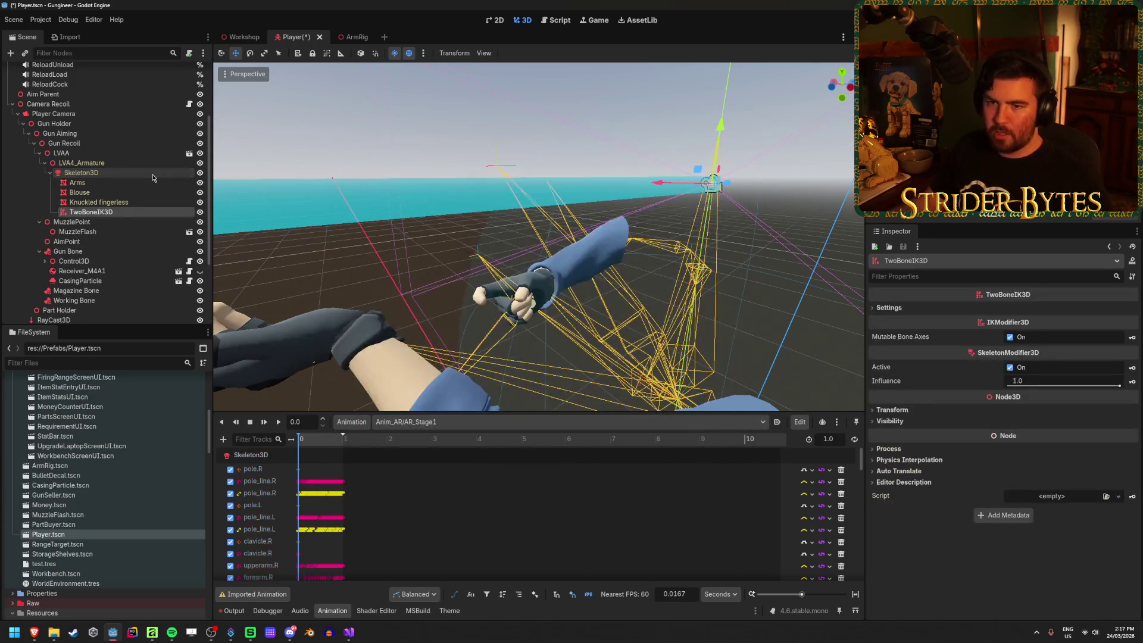
pyautogui.click(889, 308)
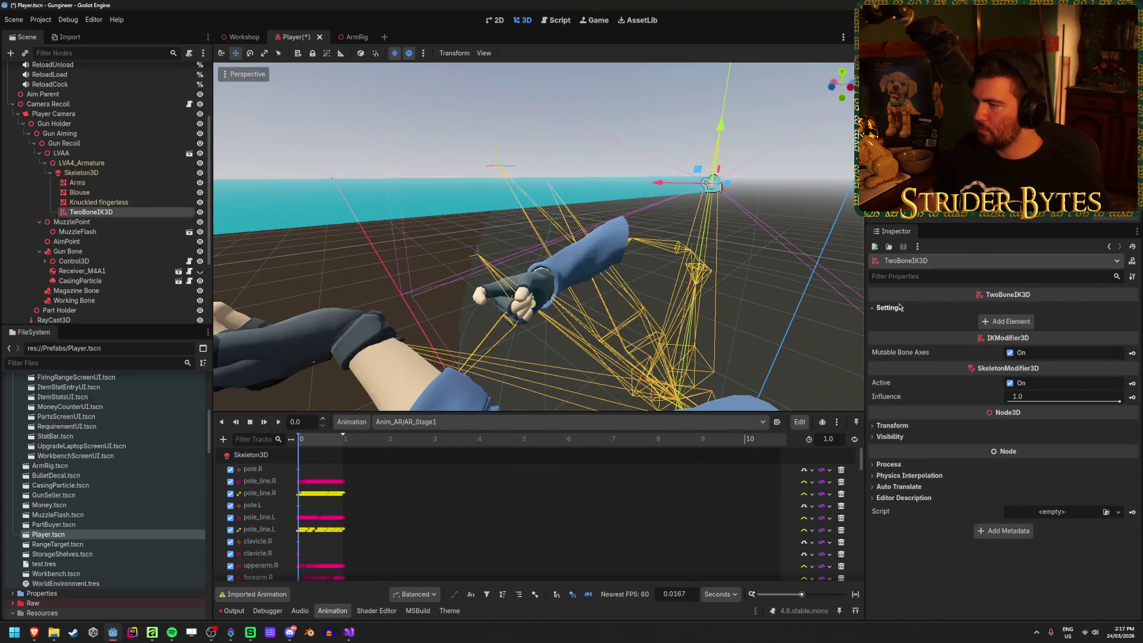
pyautogui.click(1009, 322)
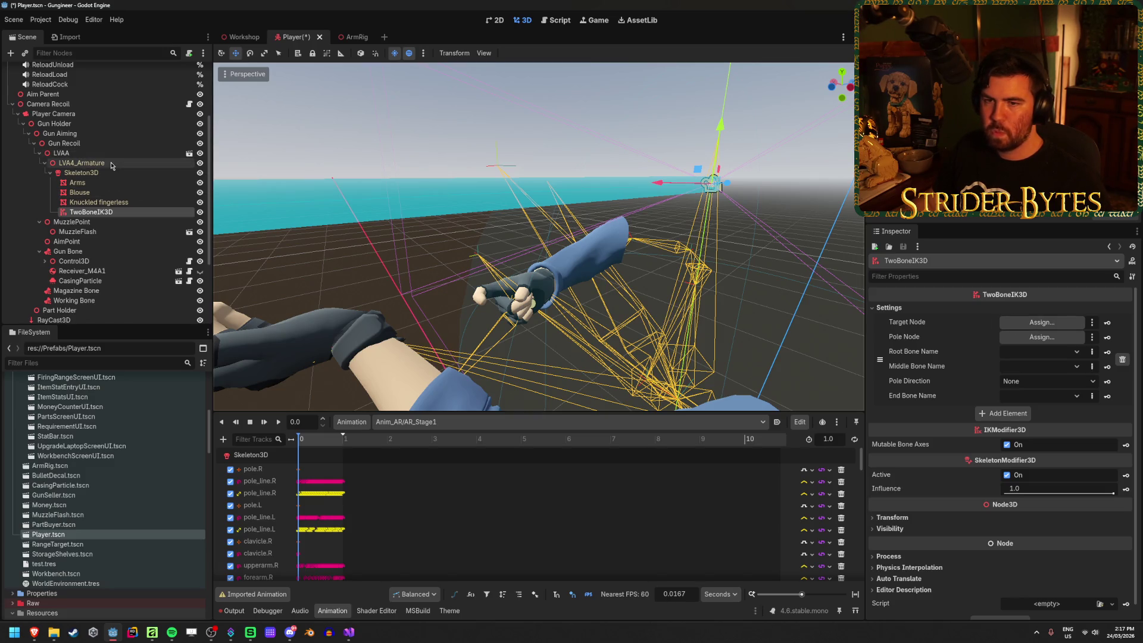
# Create a Marker3D child of LVA4_Armature and duplicate it.
pyautogui.click(99, 164)
pyautogui.rightClick(99, 164)
pyautogui.click(136, 171)
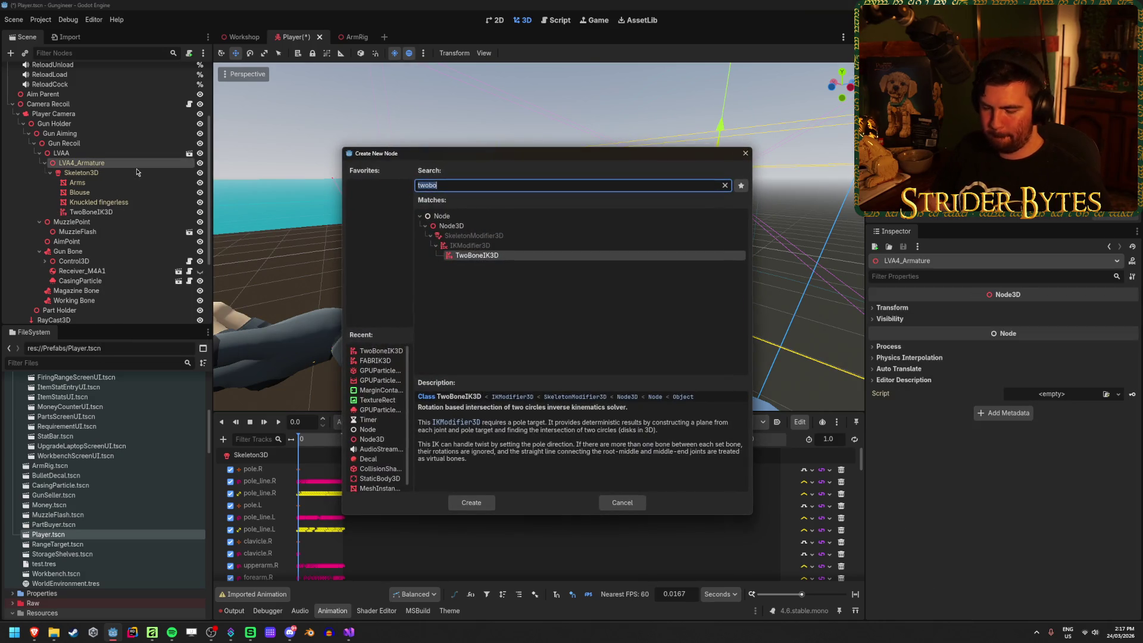
pyautogui.write('marker')
pyautogui.press('Return')
pyautogui.hotkey('ctrl', 'd')
# Assign Marker3D as the TwoBoneIK3D element's Target Node.
pyautogui.click(102, 214)
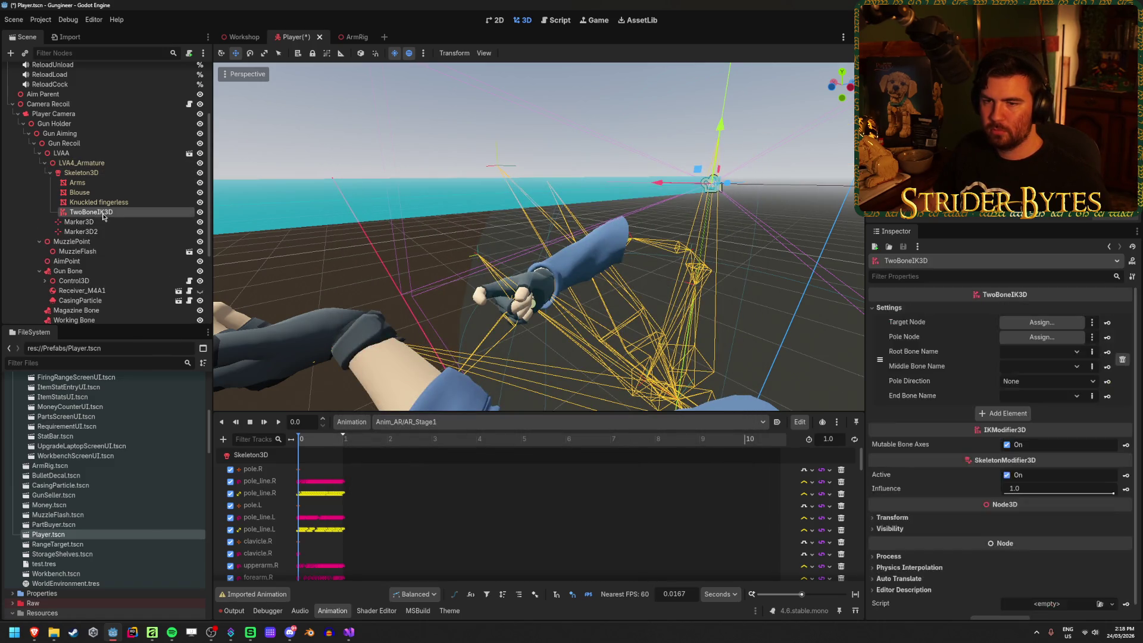
pyautogui.click(1040, 323)
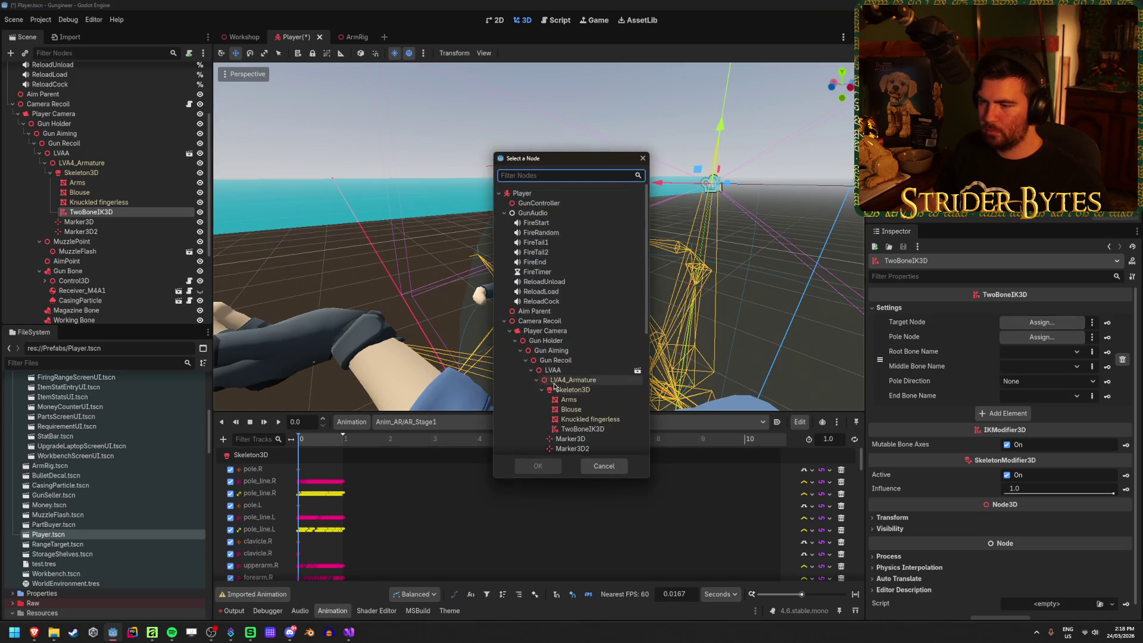
pyautogui.scroll(-5, 554, 385)
pyautogui.click(570, 286)
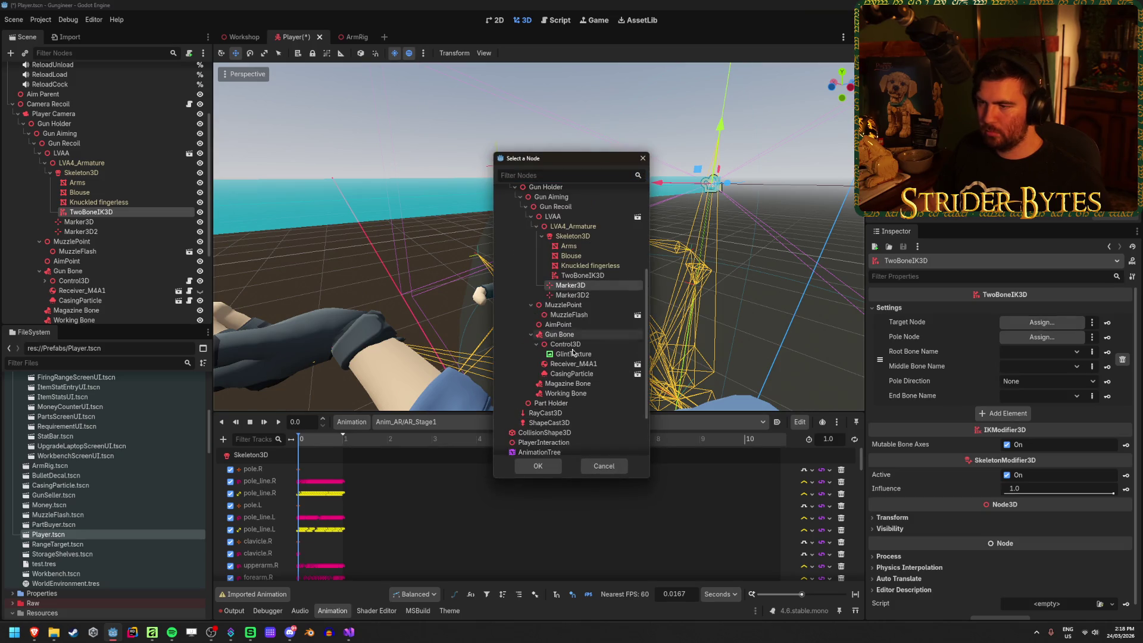
pyautogui.click(537, 466)
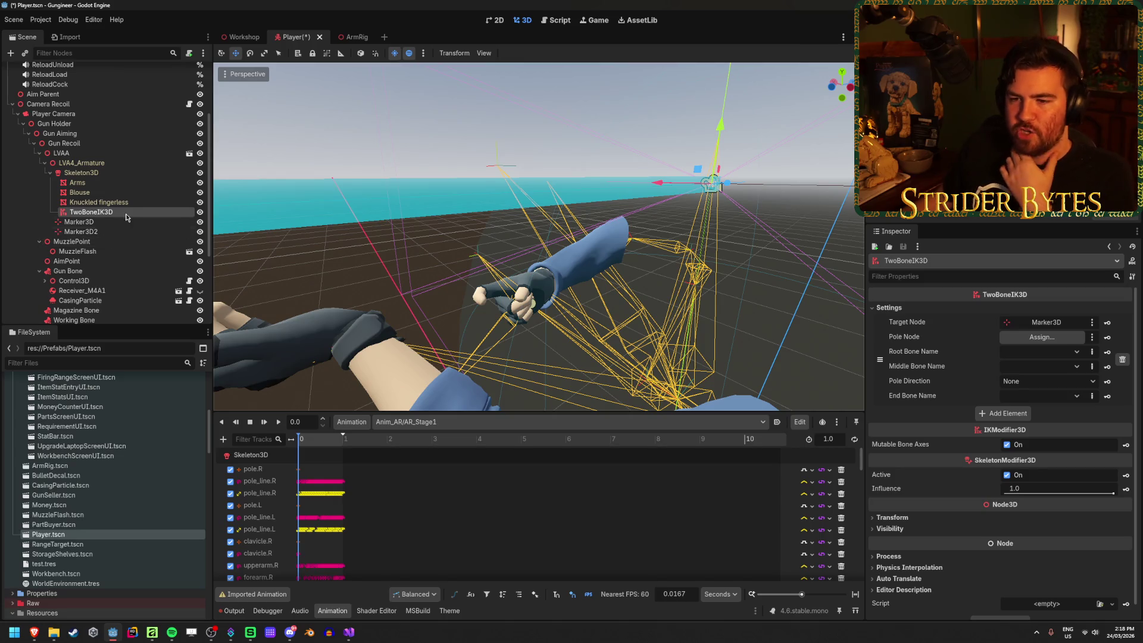
pyautogui.click(104, 272)
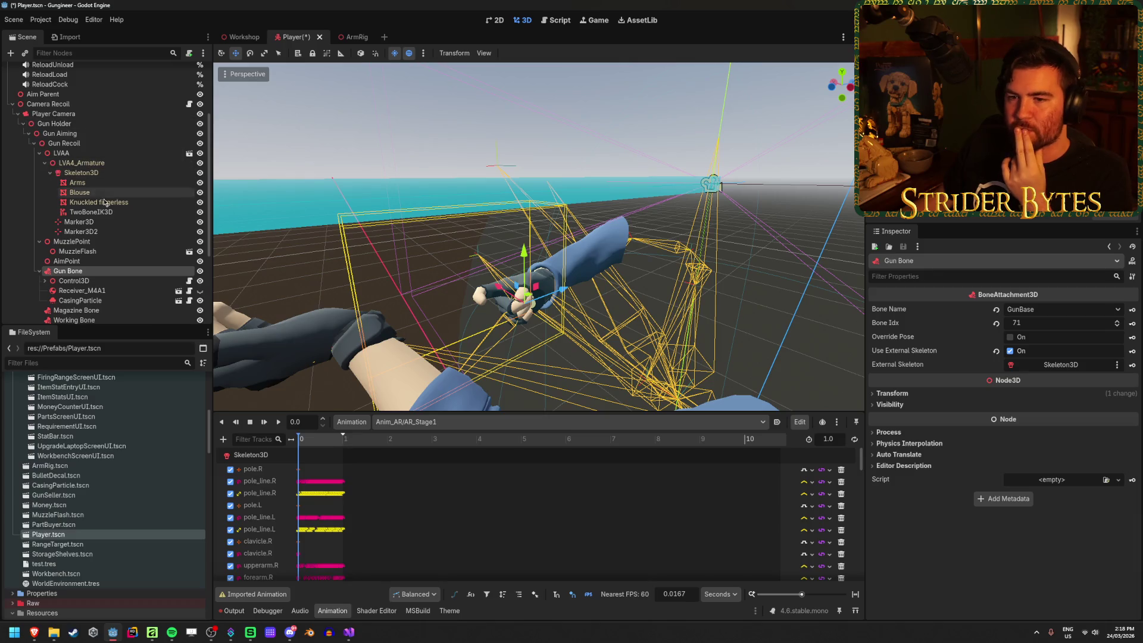
# Inspect the AimPoint, Gun Bone and Working Bone attachments in the Scene dock.
pyautogui.click(39, 153)
pyautogui.click(39, 153)
pyautogui.click(89, 261)
pyautogui.click(107, 271)
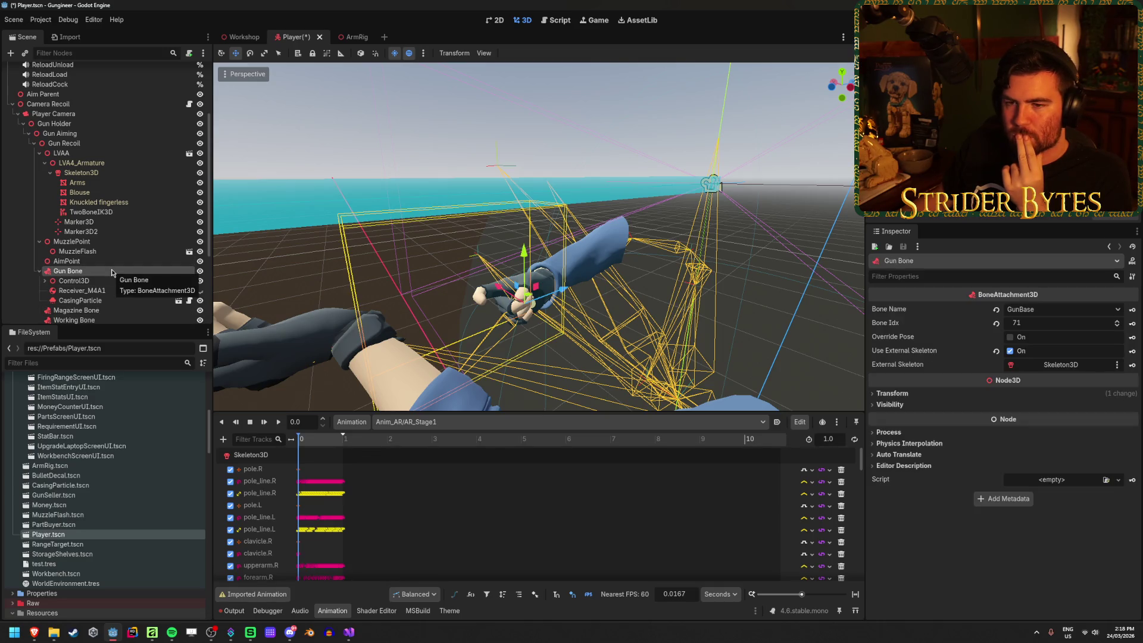
pyautogui.scroll(-3, 112, 273)
pyautogui.click(86, 247)
pyautogui.click(127, 256)
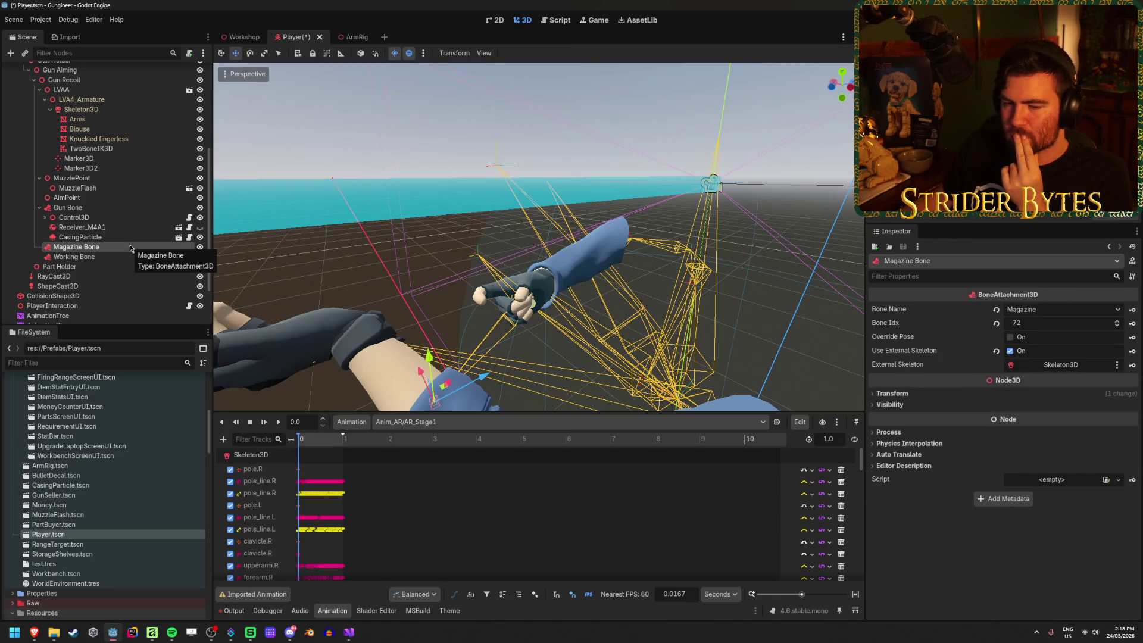
pyautogui.click(87, 207)
# Inspect MuzzlePoint, Control3D's children, CasingParticle and Receiver_M4A1 nodes.
pyautogui.click(81, 179)
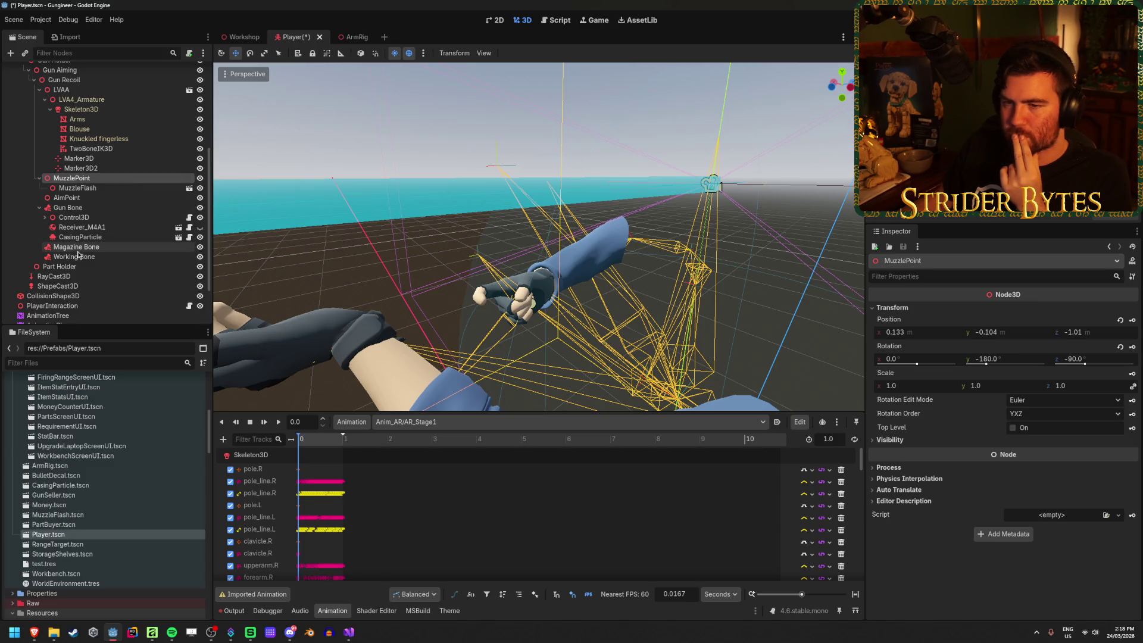
pyautogui.click(46, 218)
pyautogui.click(45, 218)
pyautogui.click(83, 237)
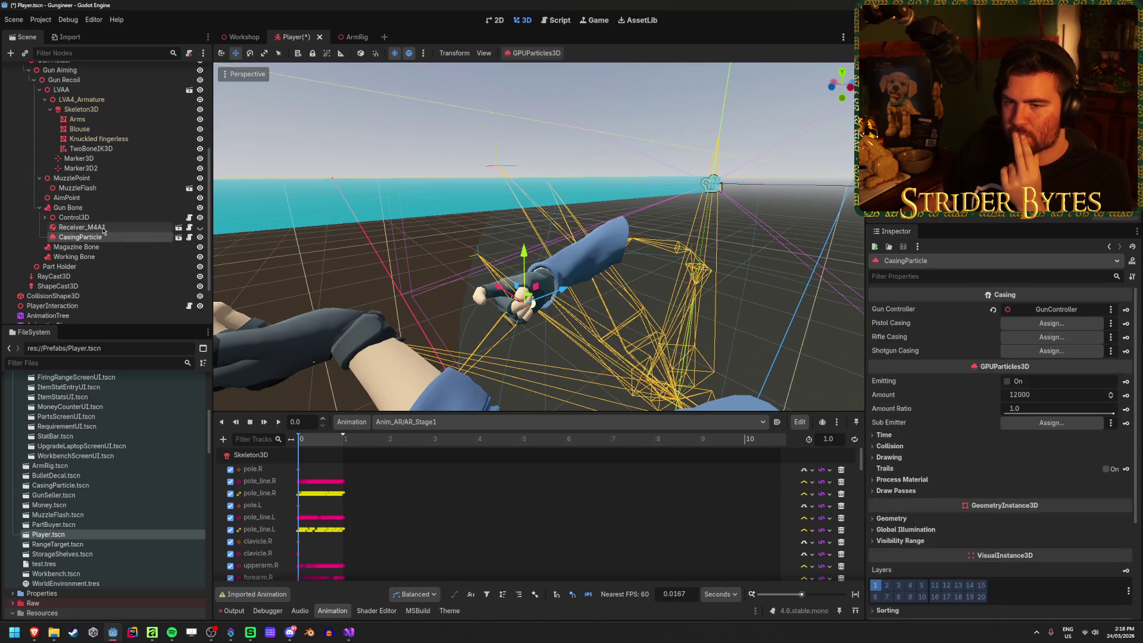
pyautogui.click(68, 208)
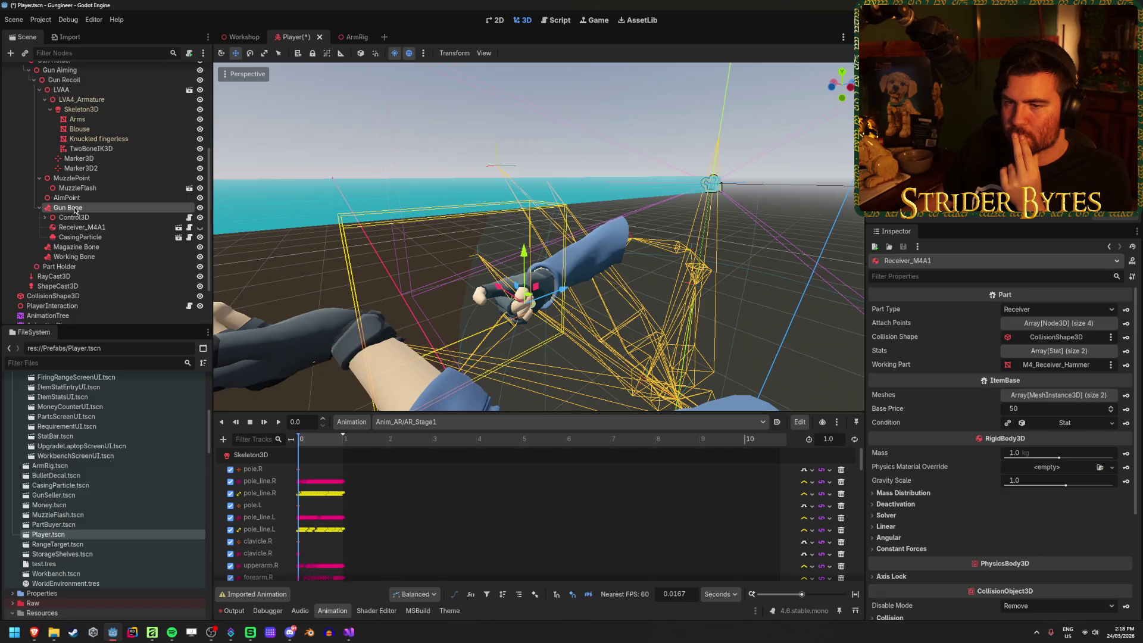
pyautogui.click(77, 237)
pyautogui.click(80, 226)
pyautogui.click(68, 207)
# Review LVAA's transform and the GunController's Gun, Magazine and Working Bone references.
pyautogui.scroll(2, 84, 231)
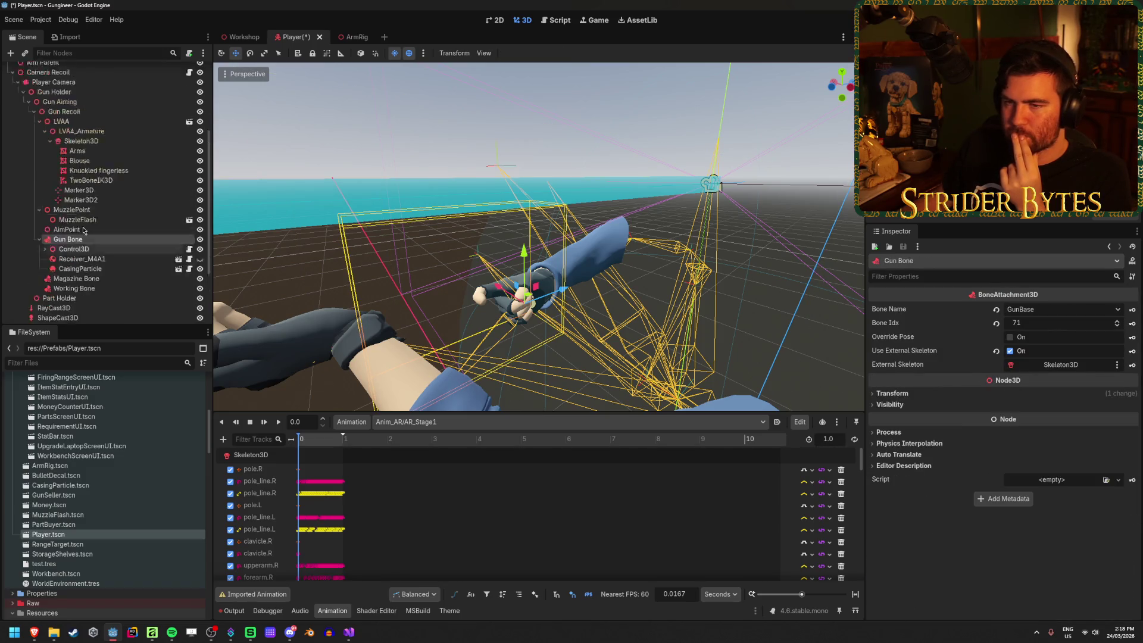
pyautogui.scroll(2, 83, 231)
pyautogui.click(62, 153)
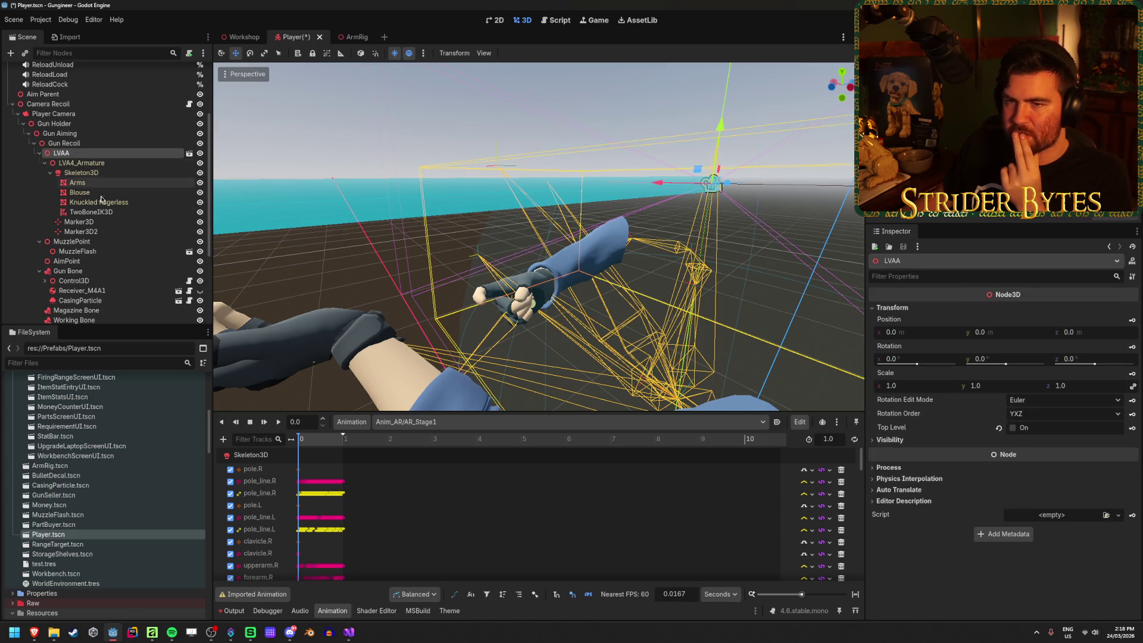
pyautogui.scroll(-5, 101, 200)
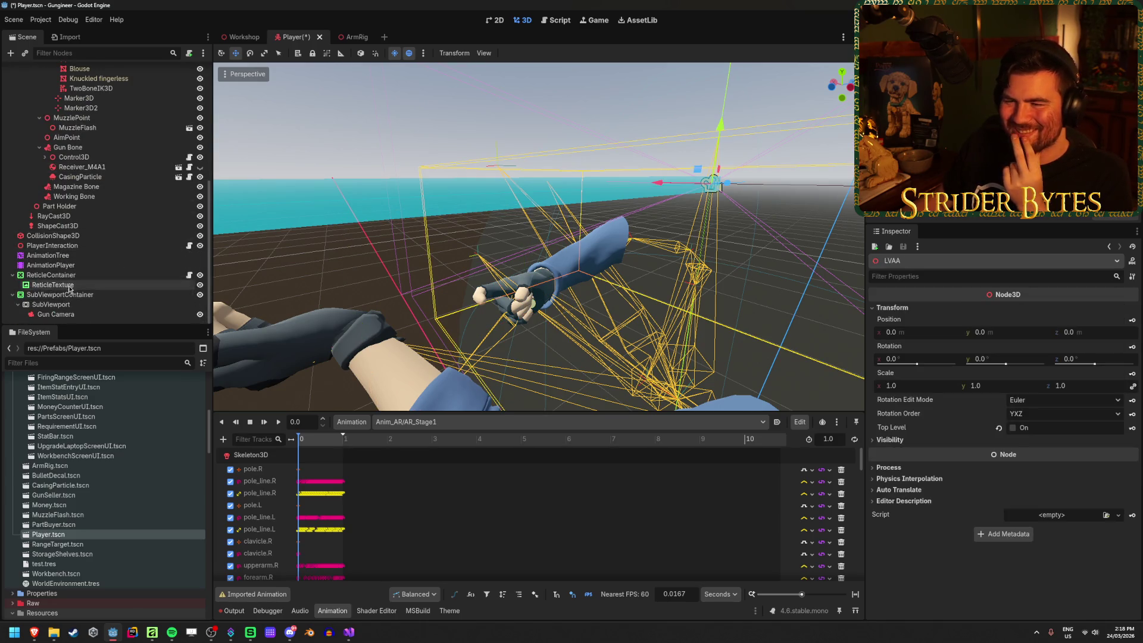
pyautogui.scroll(9, 69, 289)
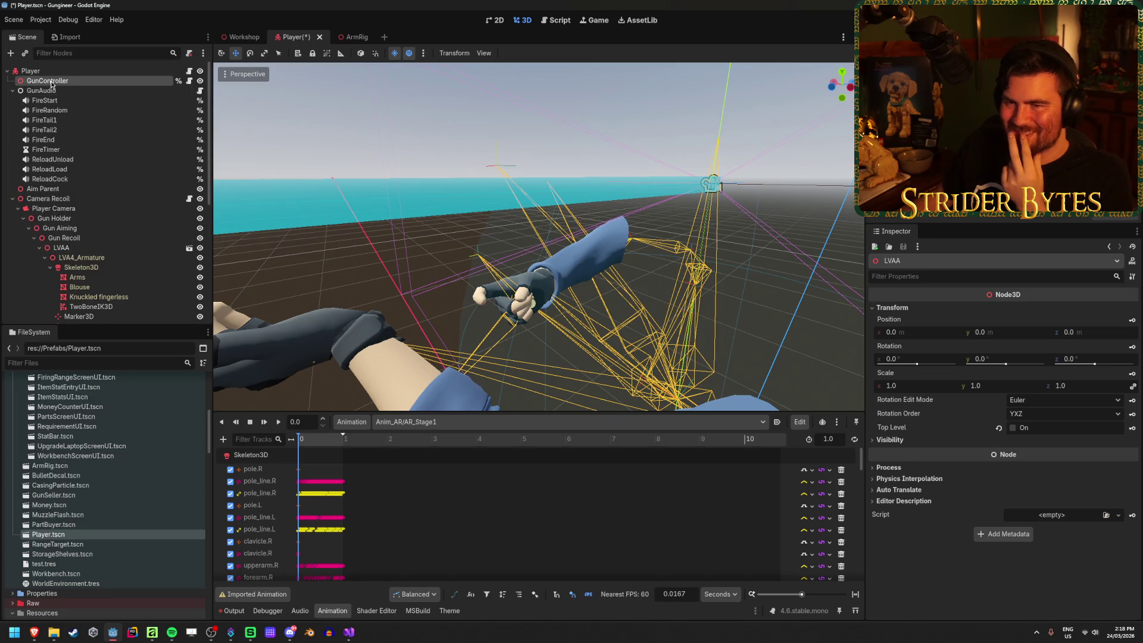
pyautogui.click(52, 84)
pyautogui.scroll(-3, 1027, 360)
pyautogui.scroll(2, 1042, 366)
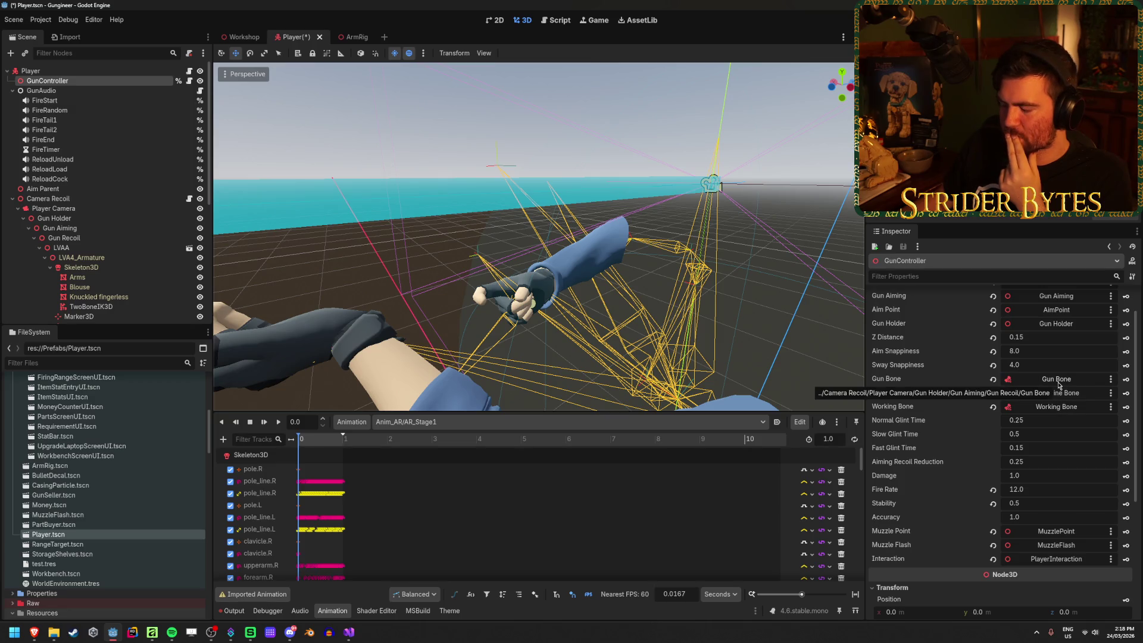
pyautogui.scroll(2, 1059, 513)
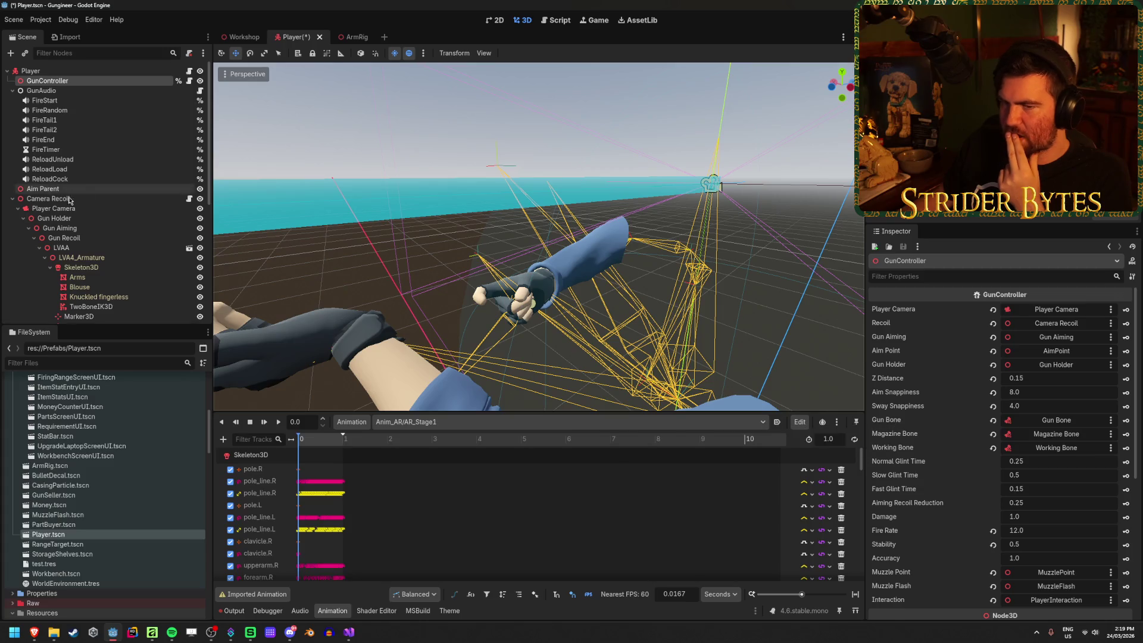
pyautogui.scroll(-3, 91, 250)
pyautogui.click(81, 263)
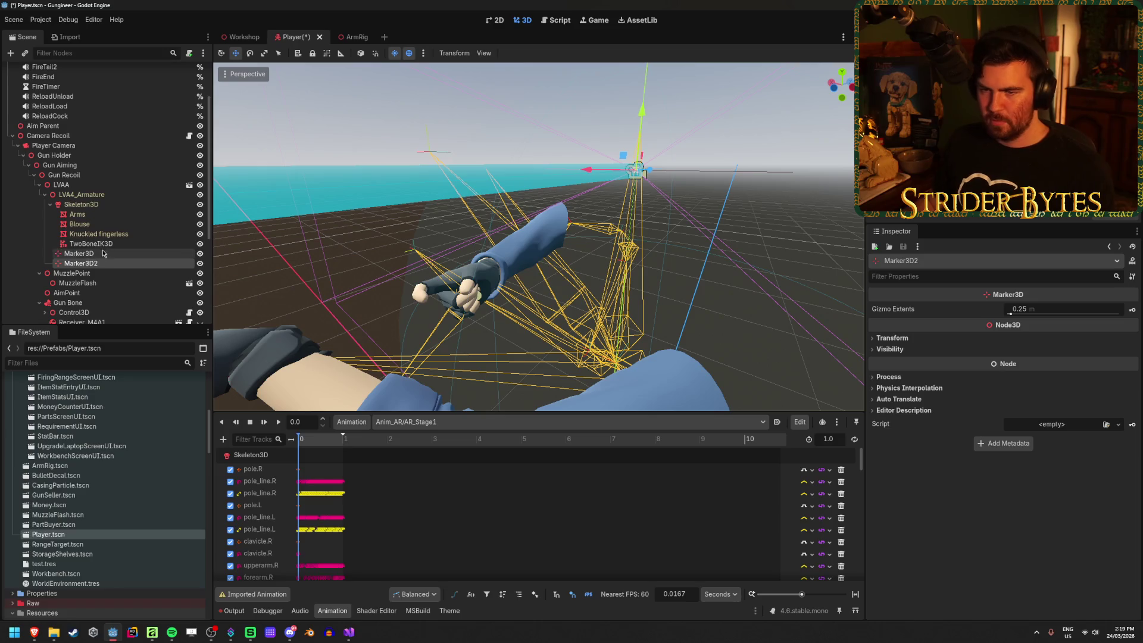
# Set Marker3D2 as the TwoBoneIK3D Pole Node, then try and undo a marker move.
pyautogui.click(91, 244)
pyautogui.click(1017, 338)
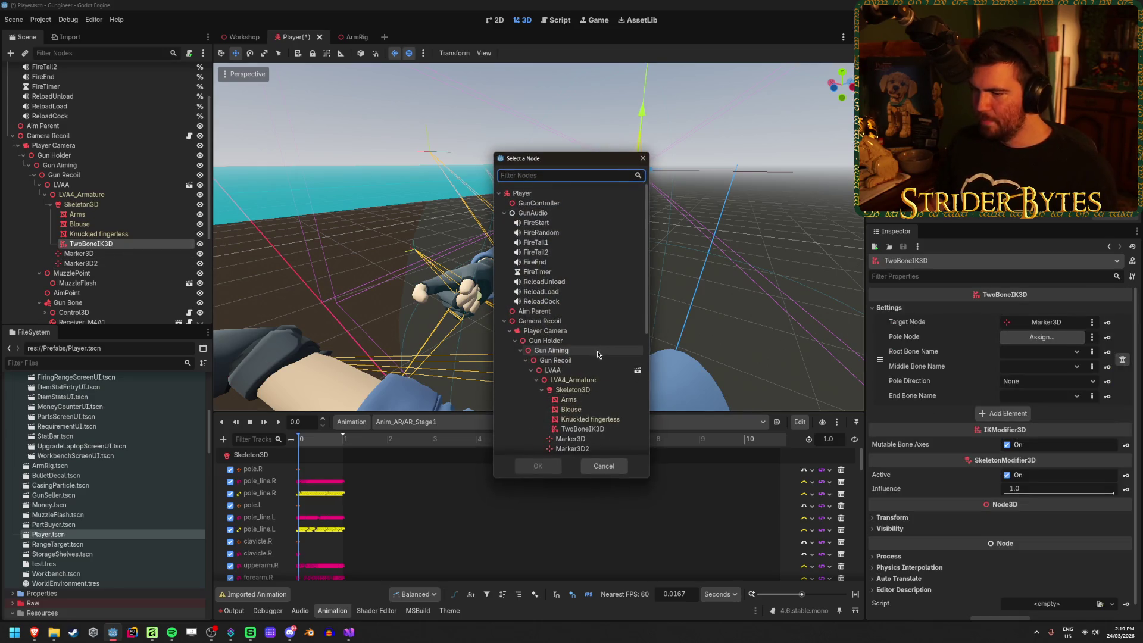
pyautogui.scroll(-3, 600, 357)
pyautogui.doubleClick(599, 384)
pyautogui.moveTo(599, 384)
pyautogui.mouseDown()
pyautogui.moveTo(515, 287)
pyautogui.moveTo(424, 296)
pyautogui.mouseUp()
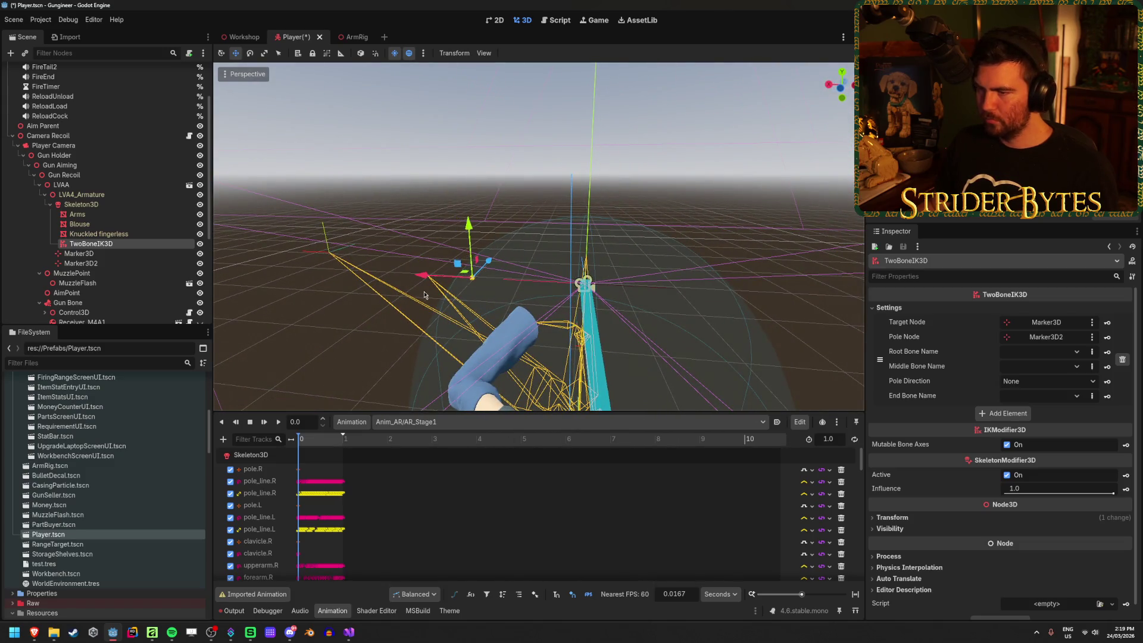
pyautogui.moveTo(495, 265); pyautogui.dragTo(274, 257)
pyautogui.hotkey('ctrl', 'z')
# Move Marker3D2 to the left with G, then adjust Marker3D along X.
pyautogui.click(106, 254)
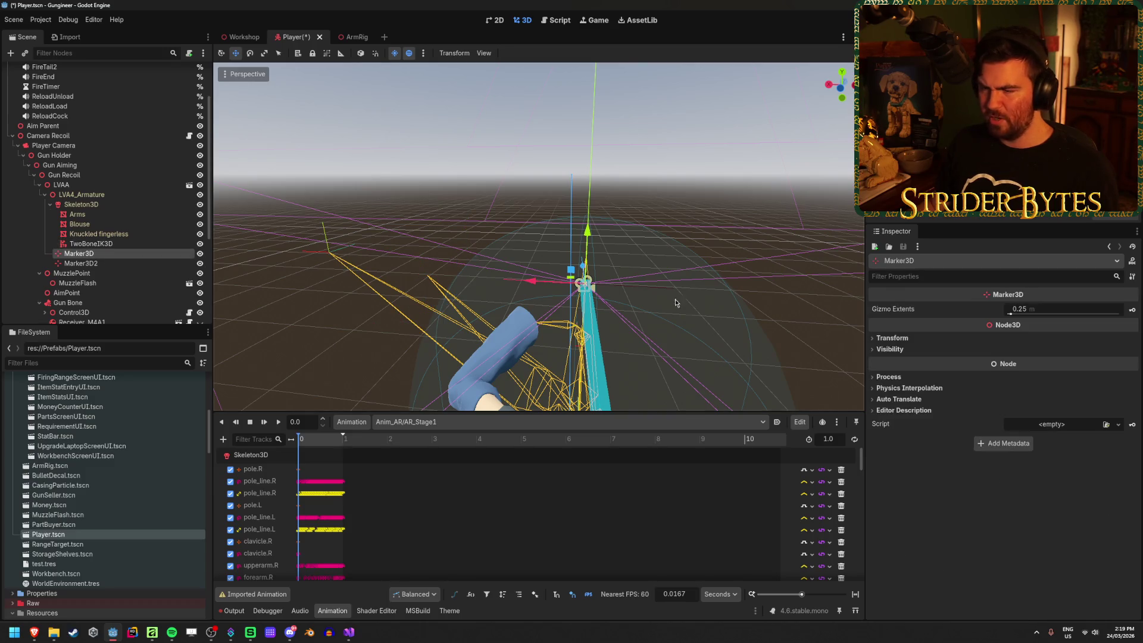
pyautogui.click(491, 276)
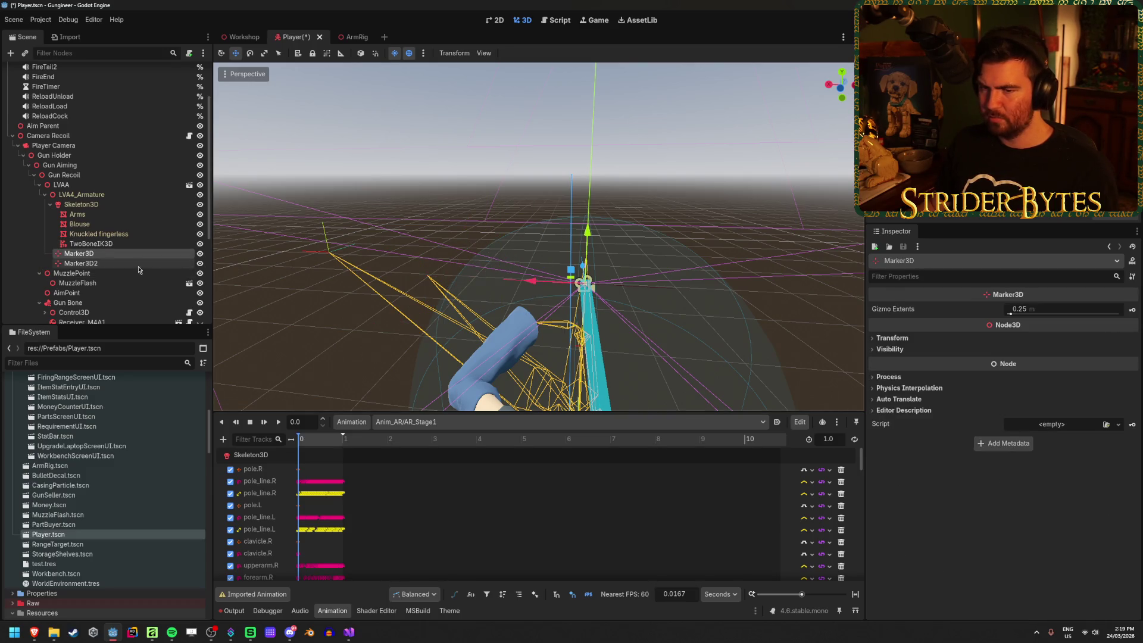
pyautogui.press('g')
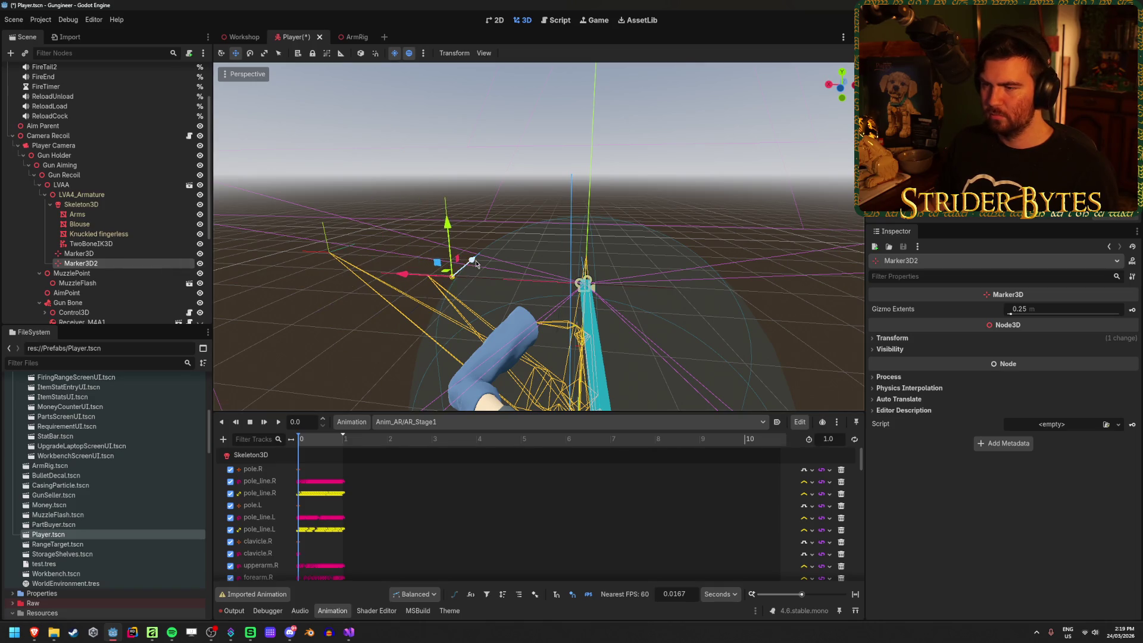
pyautogui.click(104, 255)
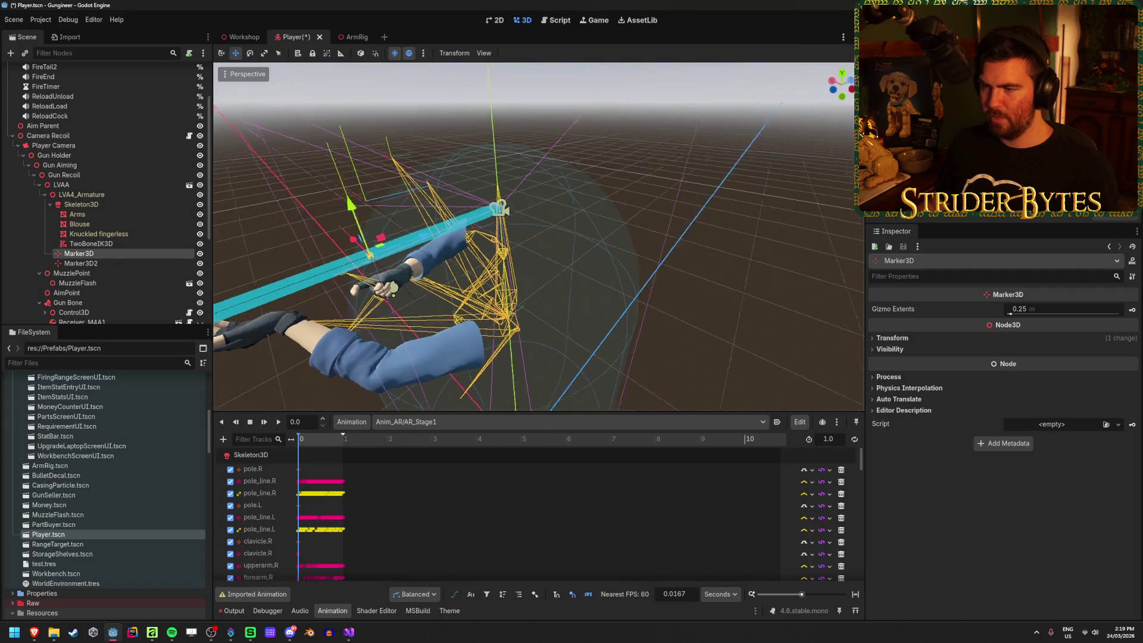
pyautogui.press('g')
pyautogui.press('x')
pyautogui.press('Escape')
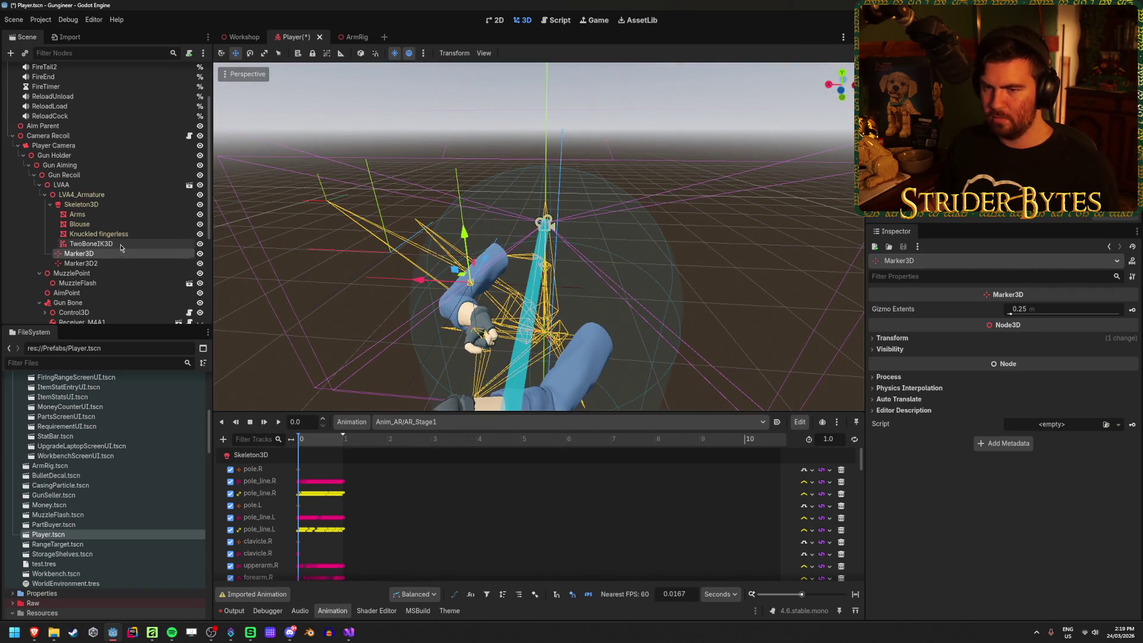
pyautogui.click(91, 243)
pyautogui.click(1076, 353)
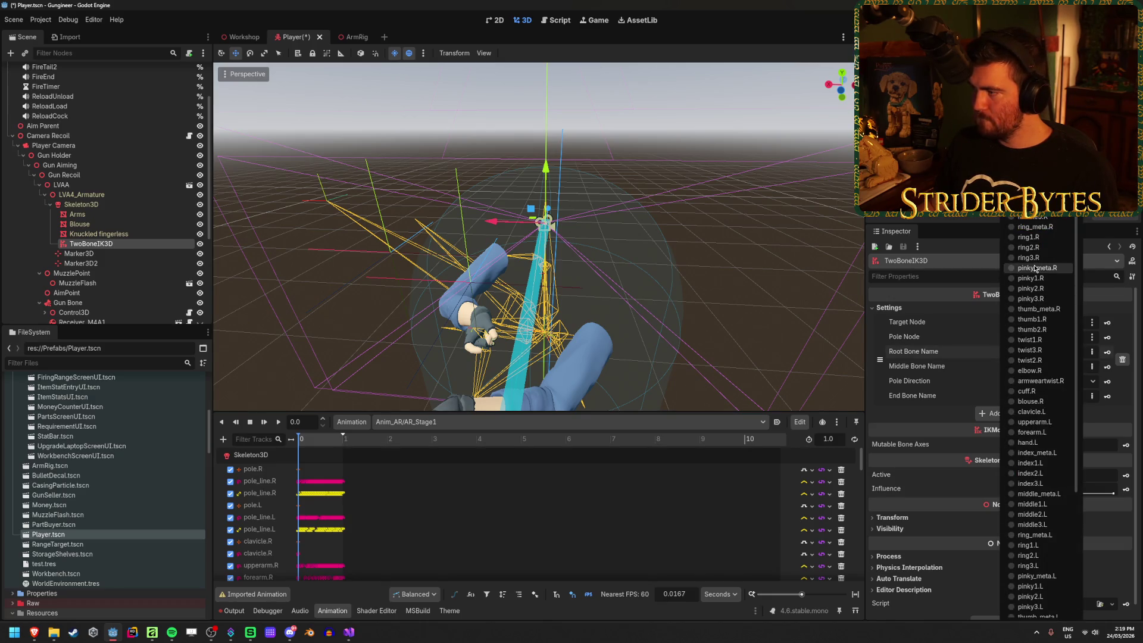
# Close the TwoBoneIK3D root bone list without choosing, and launch Blender from the taskbar.
pyautogui.scroll(-3, 1035, 268)
pyautogui.scroll(3, 1036, 268)
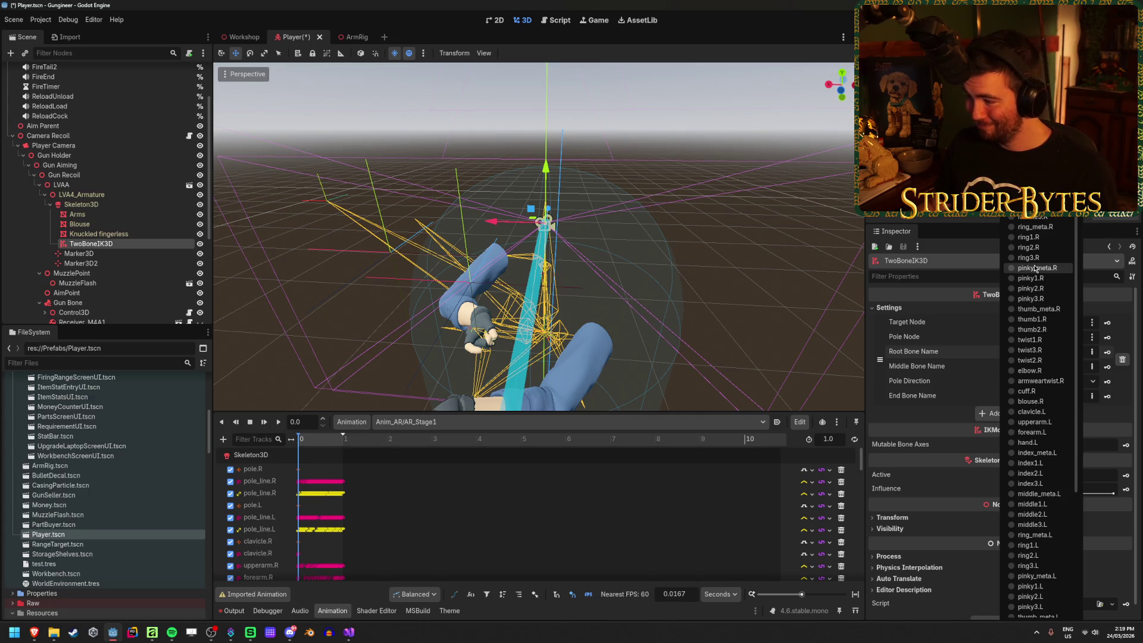
pyautogui.scroll(-5, 1035, 268)
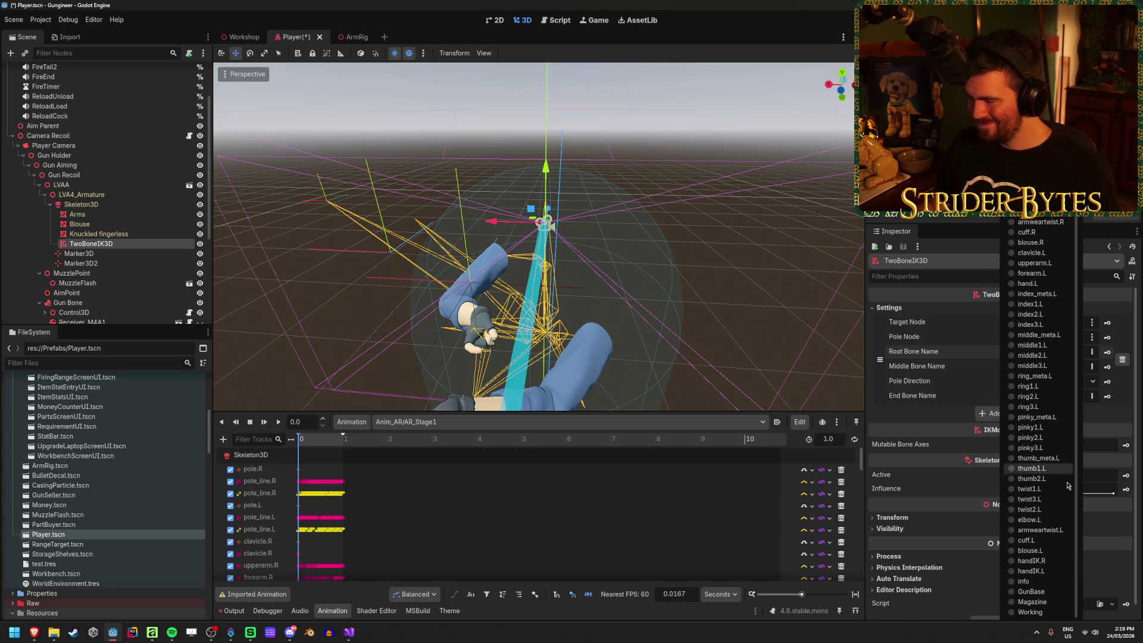
pyautogui.press('Escape')
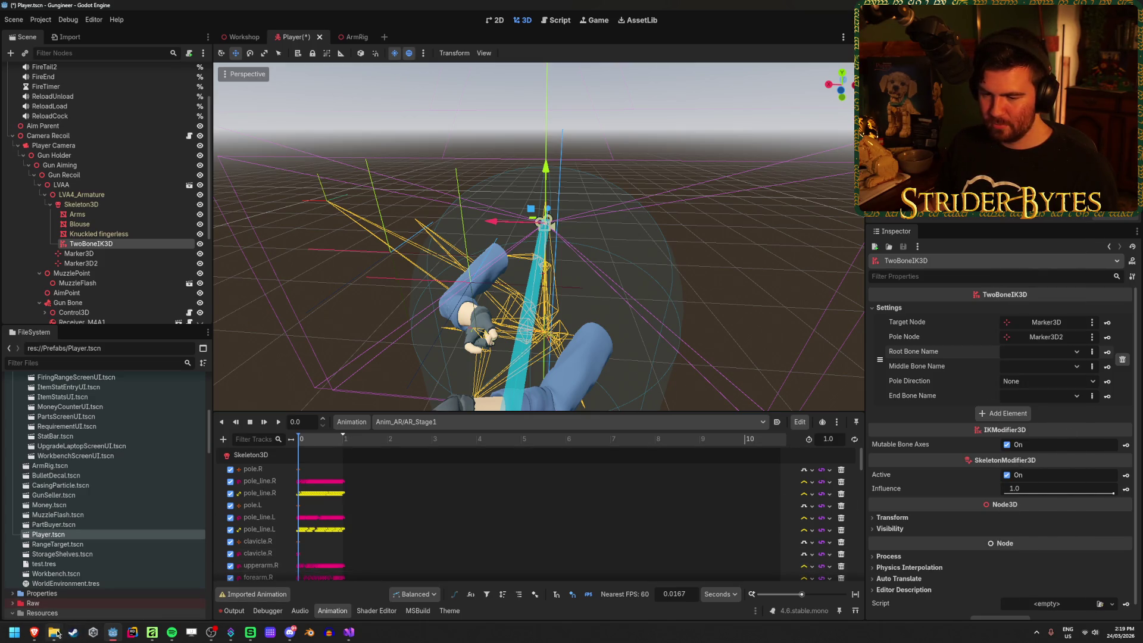
pyautogui.click(308, 634)
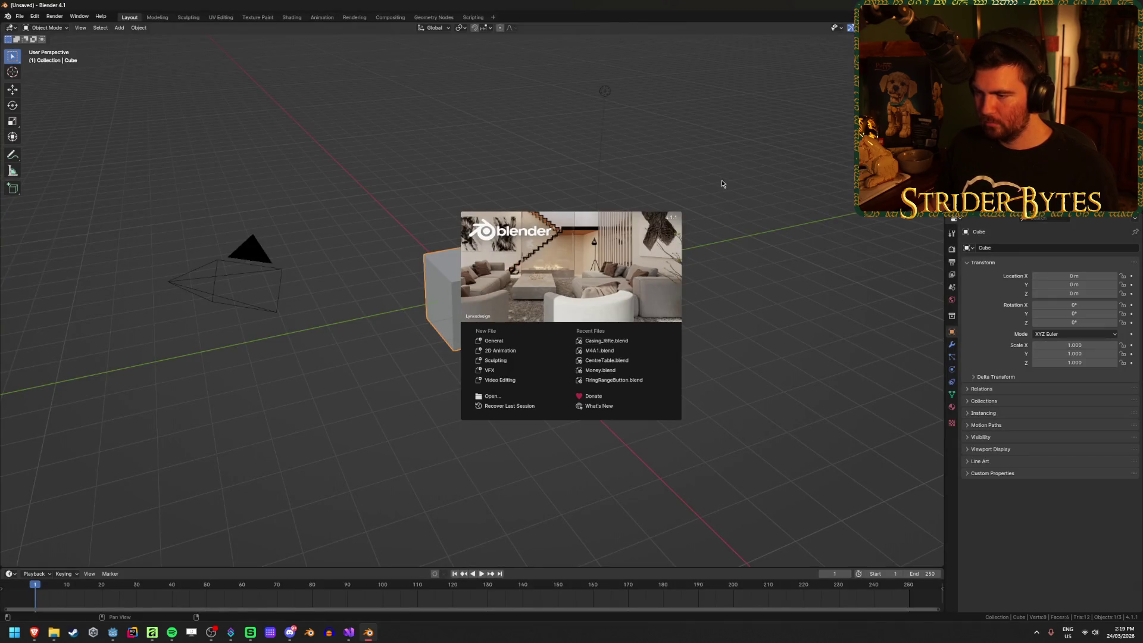
# Open LVAA.blend from the Raw project folder in Blender.
pyautogui.click(494, 396)
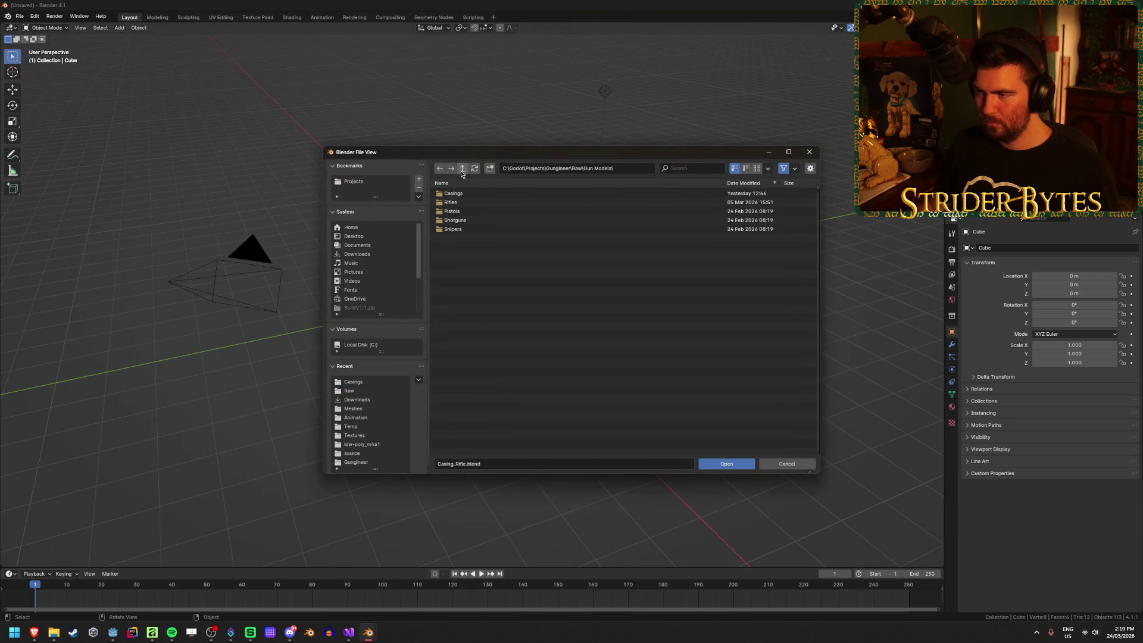
pyautogui.click(462, 170)
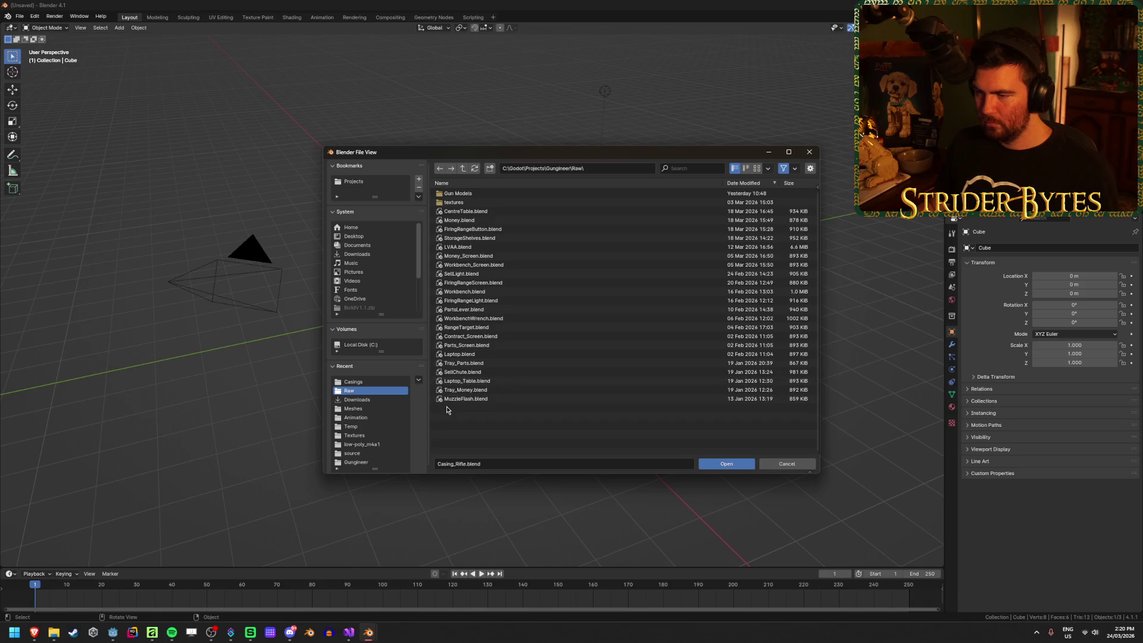
pyautogui.click(458, 247)
pyautogui.click(740, 467)
# Select the arms armature, enter Edit Mode and reveal all hidden bones.
pyautogui.moveTo(432, 271)
pyautogui.mouseDown()
pyautogui.moveTo(401, 258)
pyautogui.moveTo(583, 288)
pyautogui.mouseUp()
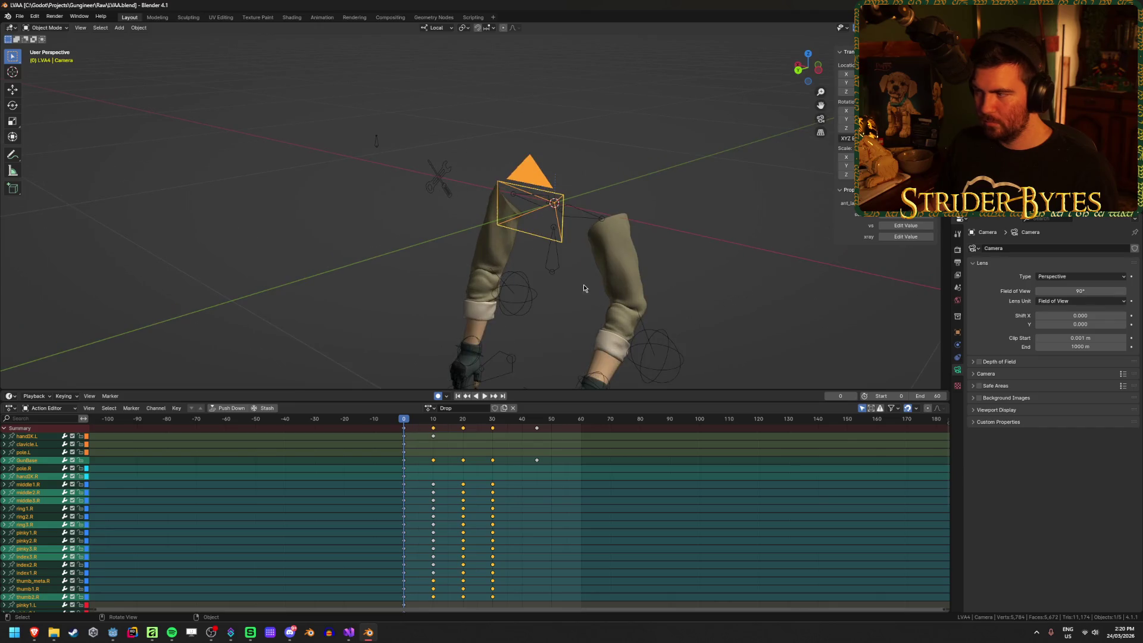
pyautogui.scroll(-3, 584, 289)
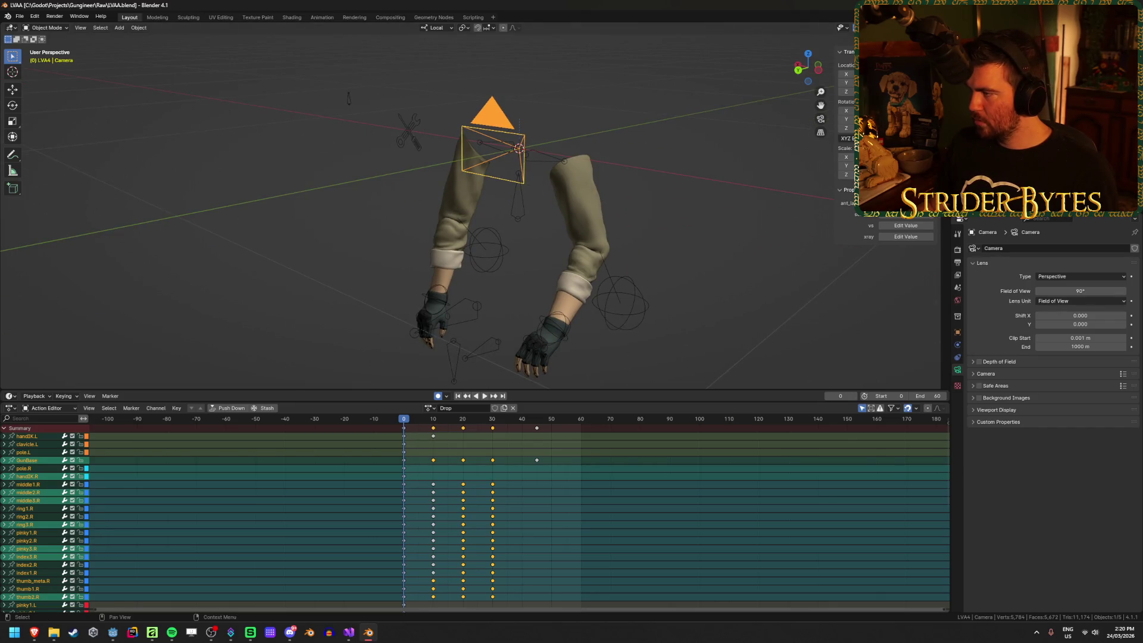
pyautogui.click(625, 283)
pyautogui.press('Tab')
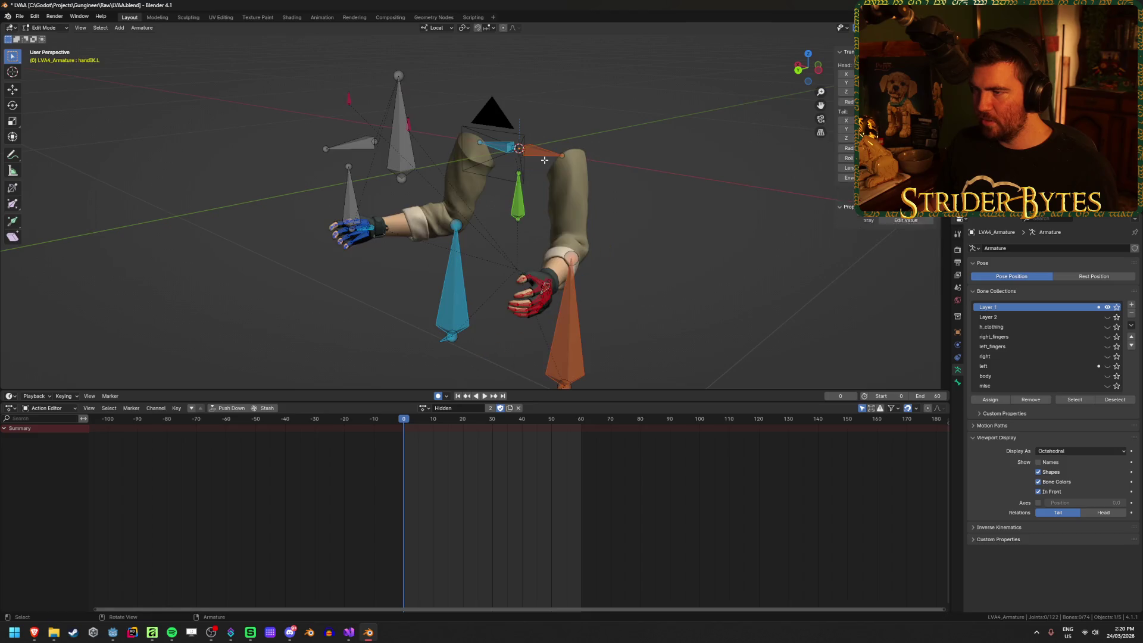
pyautogui.moveTo(544, 159)
pyautogui.mouseDown()
pyautogui.moveTo(593, 255)
pyautogui.moveTo(681, 214)
pyautogui.moveTo(614, 254)
pyautogui.mouseUp()
pyautogui.press('Escape')
pyautogui.hotkey('alt', 'h')
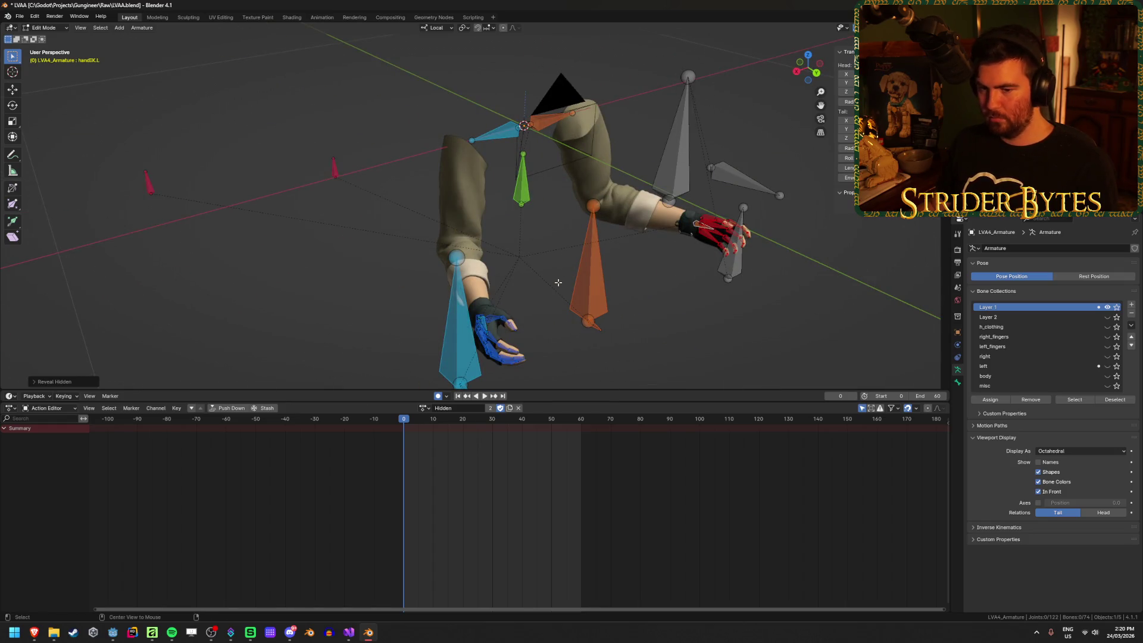
# Cycle the active bone collection through Layer 2, h_clothing, right_fingers, left_fingers and back to Layer 1.
pyautogui.click(988, 316)
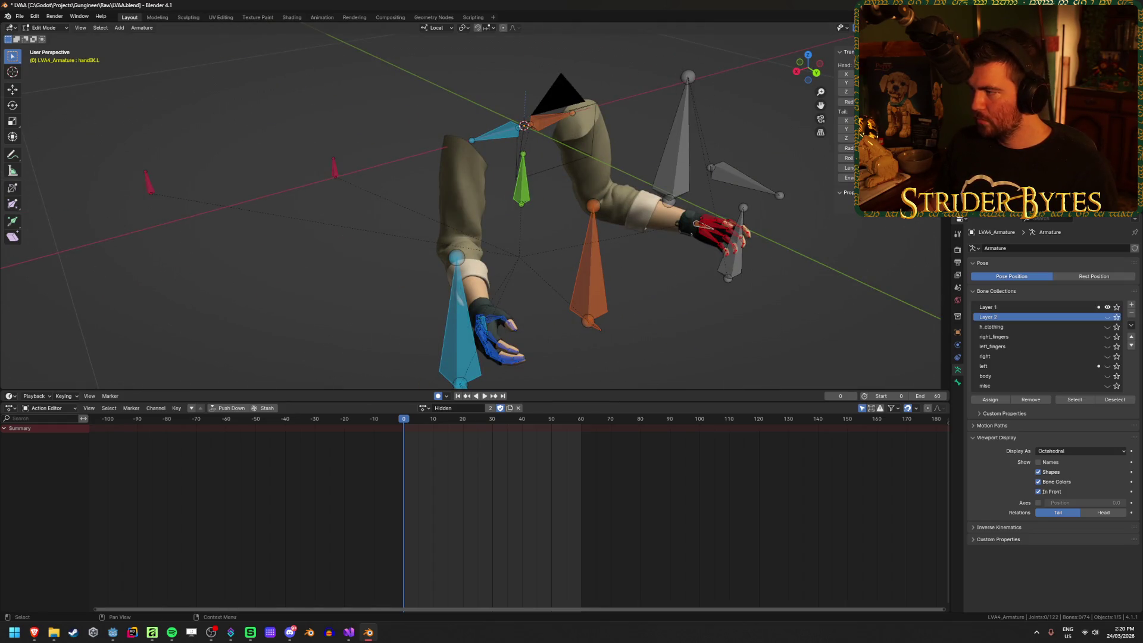
pyautogui.click(992, 326)
pyautogui.click(991, 336)
pyautogui.click(991, 347)
pyautogui.click(988, 306)
pyautogui.moveTo(649, 244)
pyautogui.mouseDown()
pyautogui.moveTo(611, 253)
pyautogui.moveTo(637, 234)
pyautogui.mouseUp()
pyautogui.moveTo(603, 294)
pyautogui.mouseDown()
pyautogui.moveTo(617, 259)
pyautogui.moveTo(552, 209)
pyautogui.mouseUp()
pyautogui.scroll(-3, 587, 207)
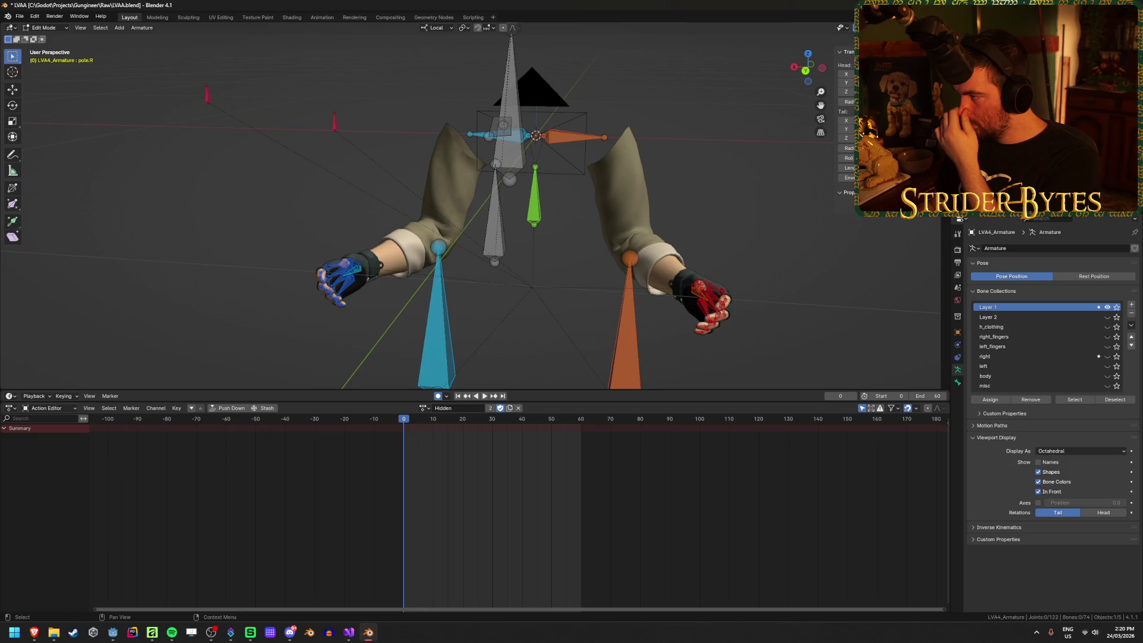
# Select the pole_line.R bone to check its name, then return to Godot Engine.
pyautogui.rightClick(1066, 219)
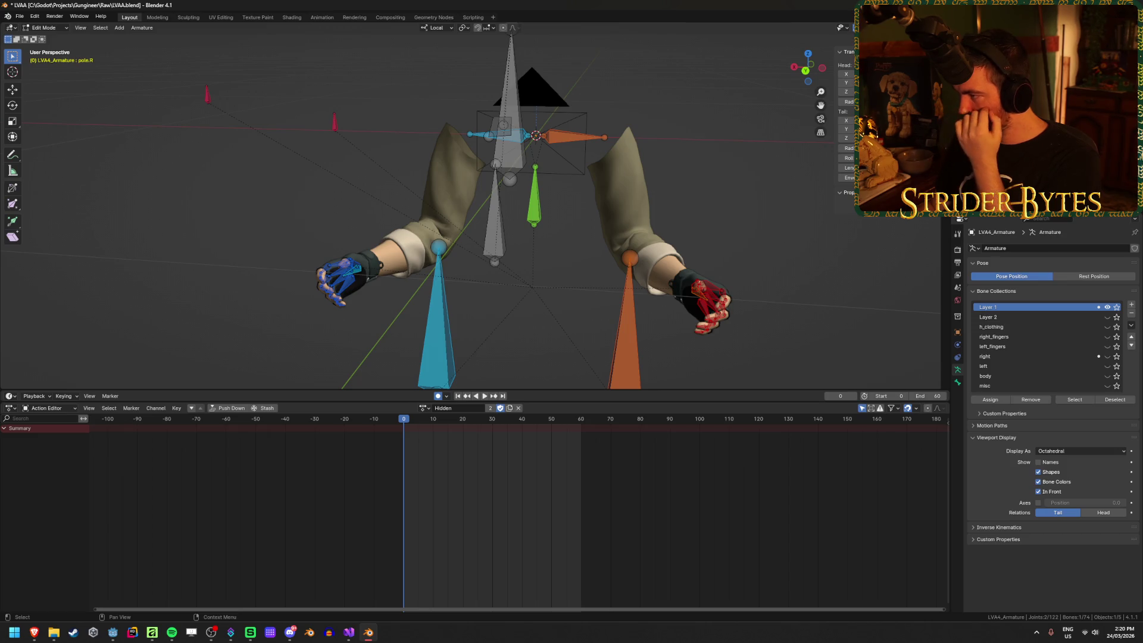
pyautogui.rightClick(1021, 218)
pyautogui.moveTo(1054, 233)
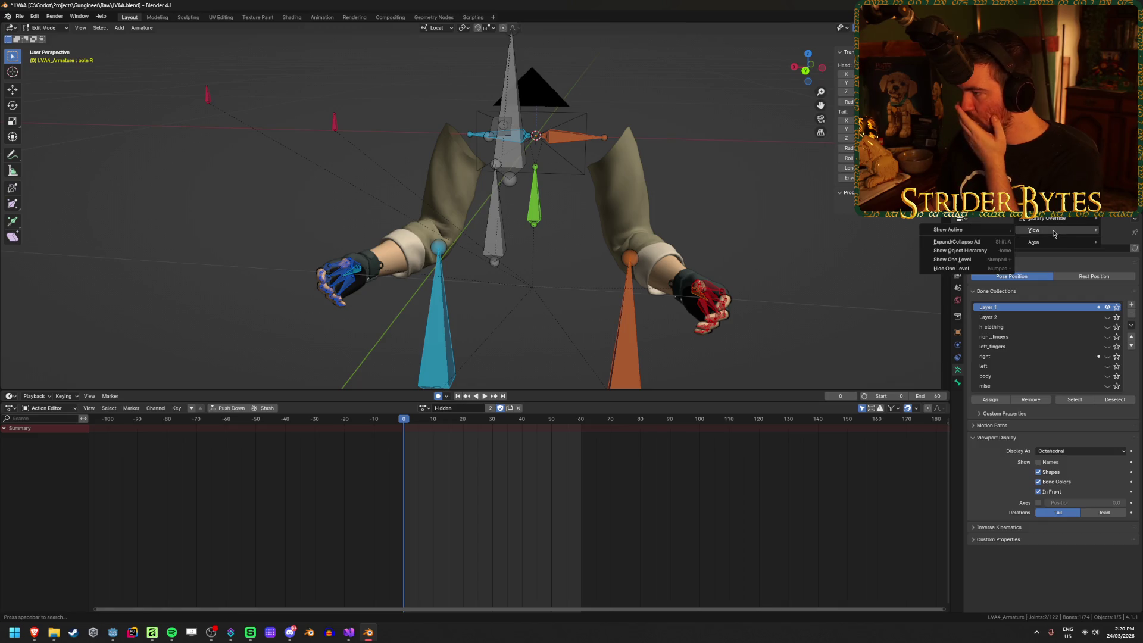
pyautogui.click(992, 237)
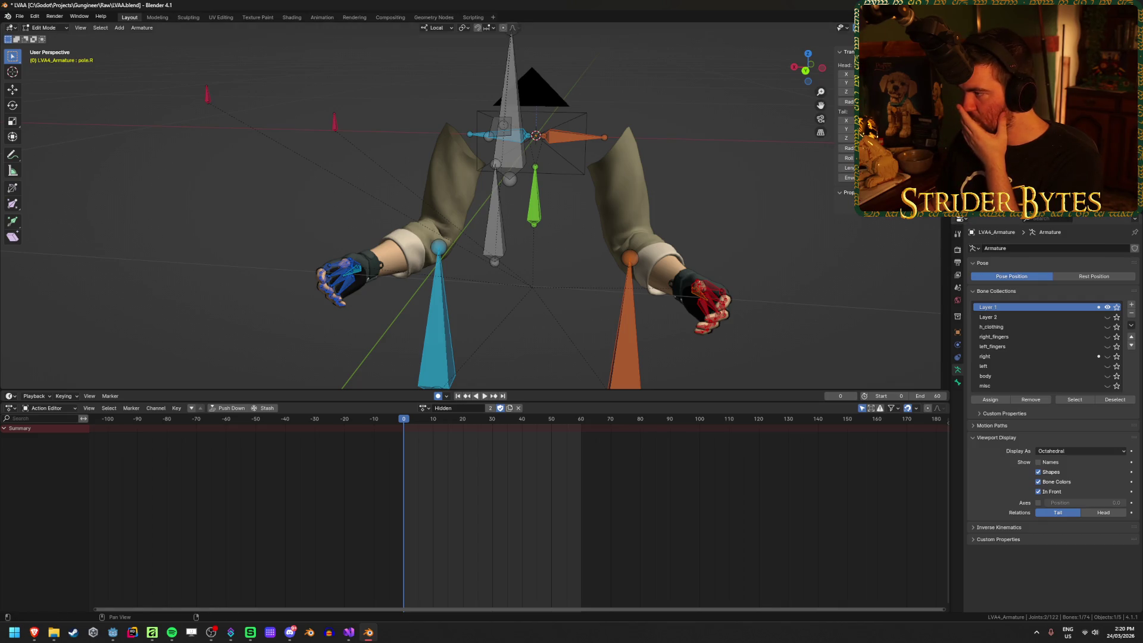
pyautogui.click(437, 321)
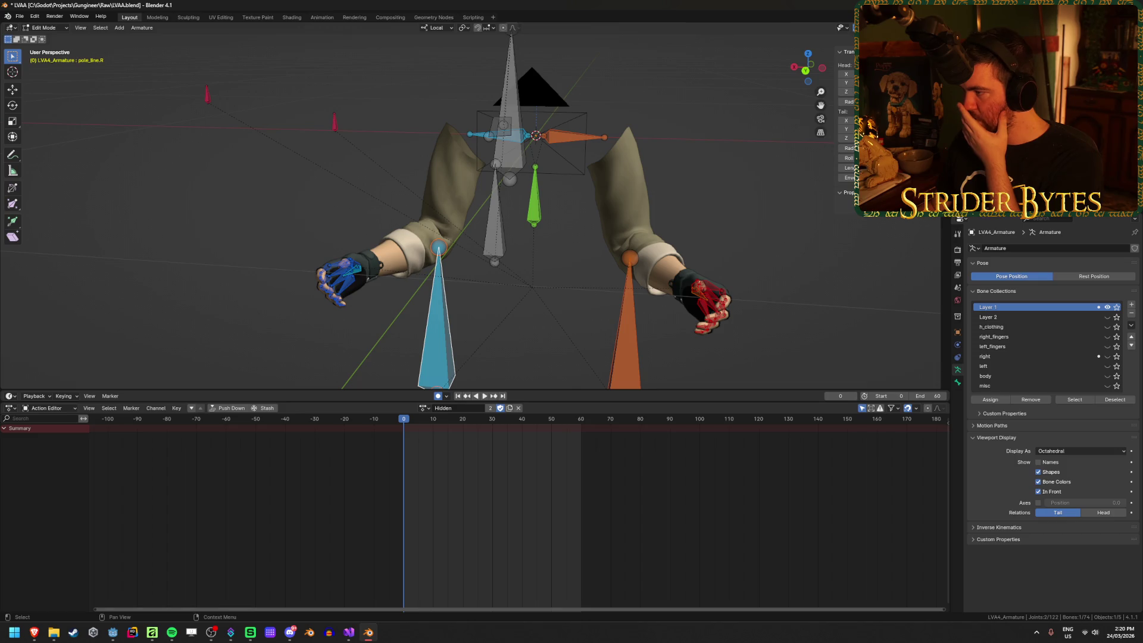
pyautogui.hotkey('alt', 'Tab')
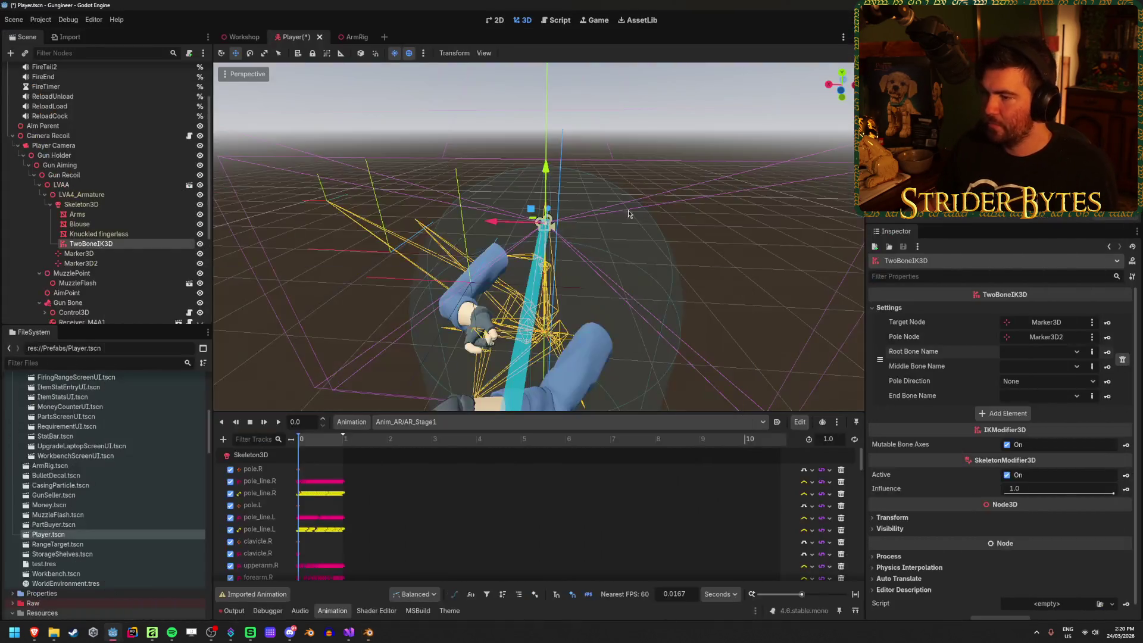
# Set the TwoBoneIK3D root, middle and end bones to upperarm.R, forearm.R and hand.R.
pyautogui.click(1077, 352)
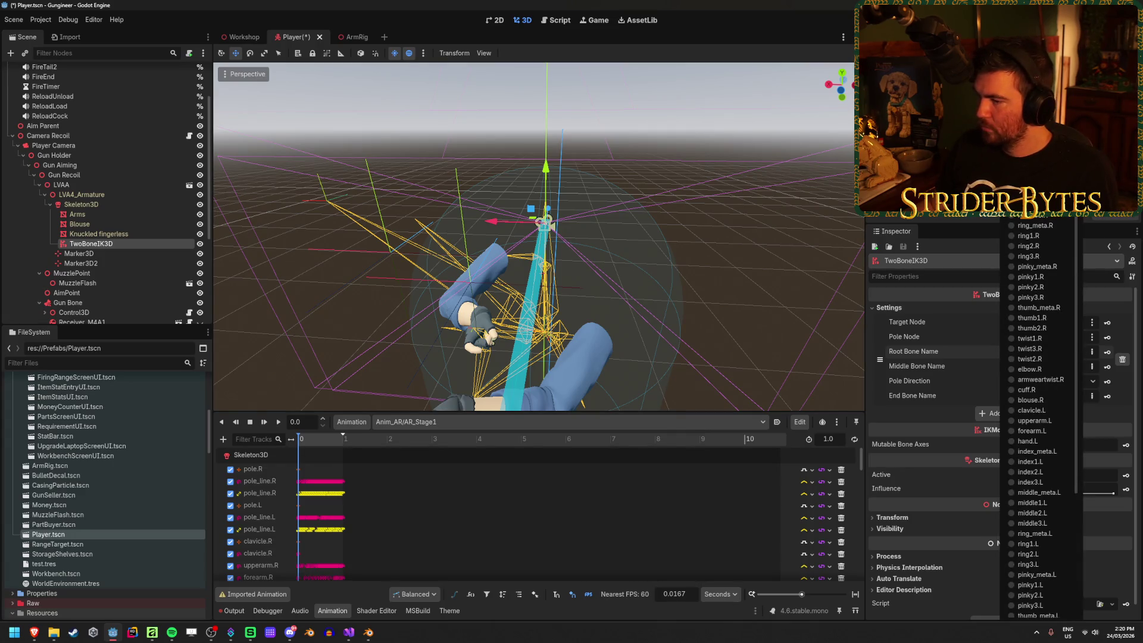
pyautogui.press('Escape')
pyautogui.click(1058, 369)
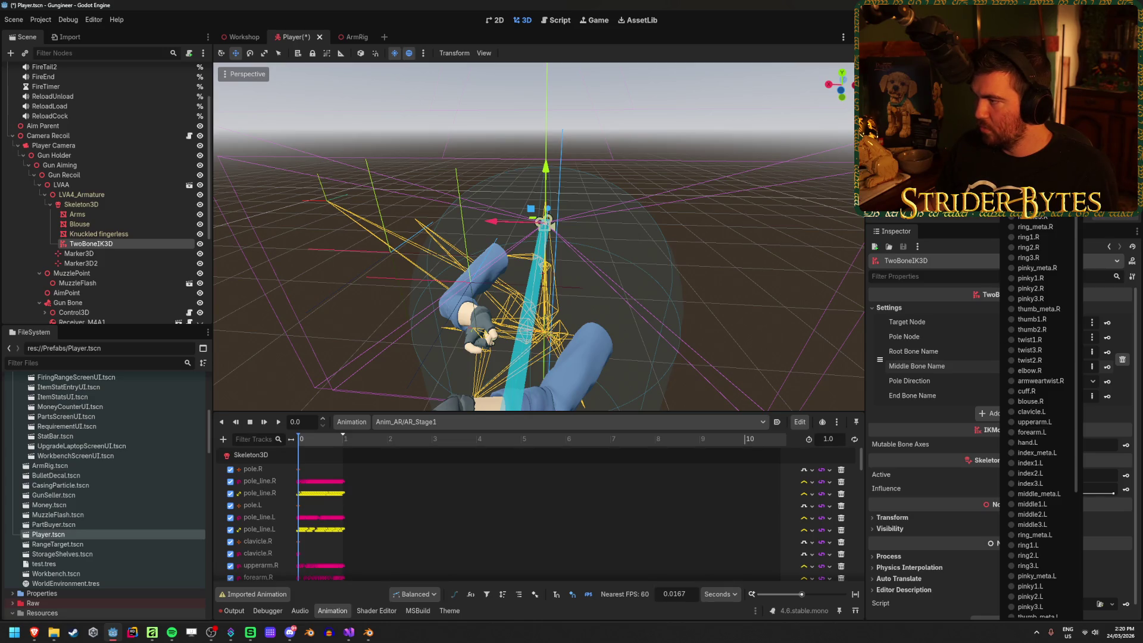
pyautogui.press('Escape')
pyautogui.click(1049, 397)
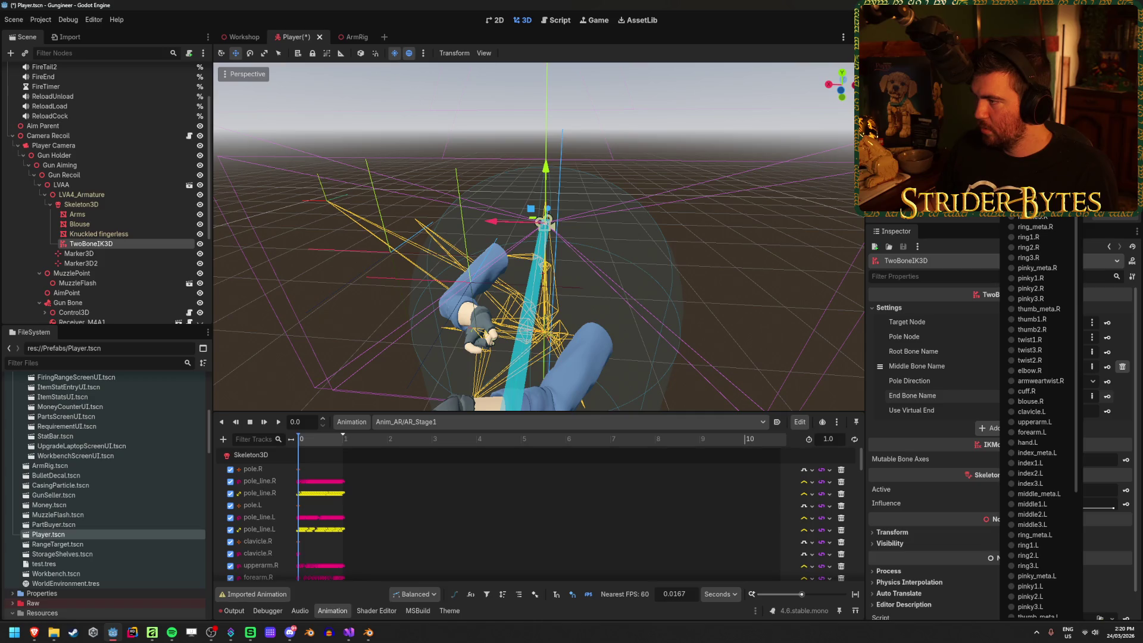
pyautogui.click(1030, 136)
# Save the Player scene with the new bone chain.
pyautogui.moveTo(570, 334); pyautogui.dragTo(665, 215)
pyautogui.hotkey('ctrl', 's')
pyautogui.click(575, 218)
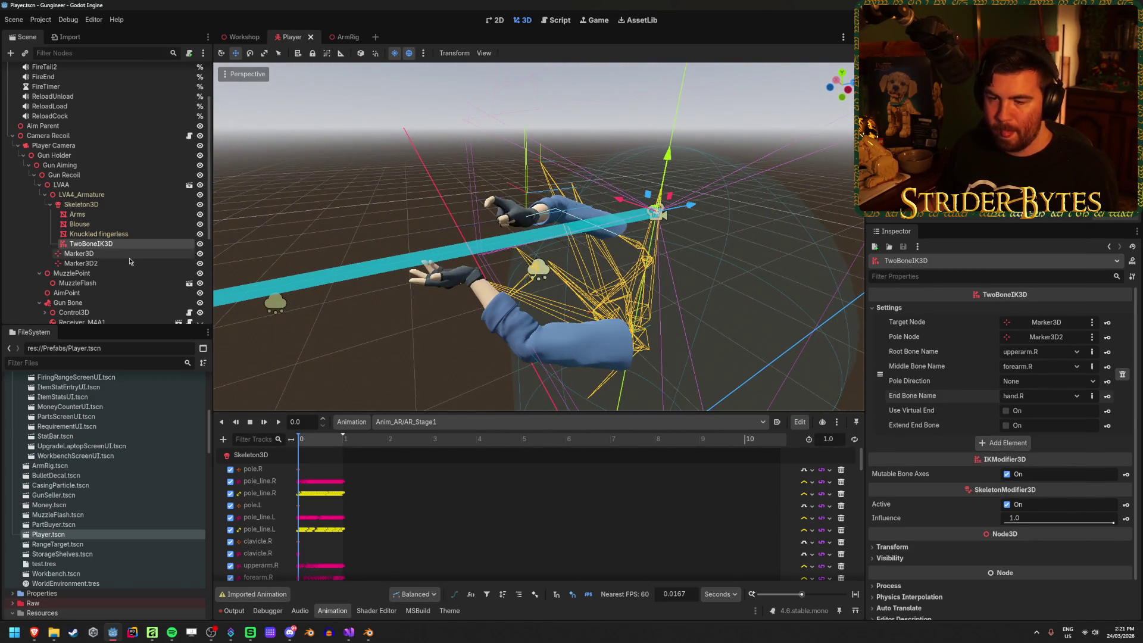
# Lower the Marker3D target, shift the Marker3D2 pole marker to change the bend, and save.
pyautogui.moveTo(530, 168)
pyautogui.mouseDown()
pyautogui.moveTo(527, 196)
pyautogui.moveTo(513, 177)
pyautogui.moveTo(524, 116)
pyautogui.moveTo(524, 192)
pyautogui.mouseUp()
pyautogui.click(95, 265)
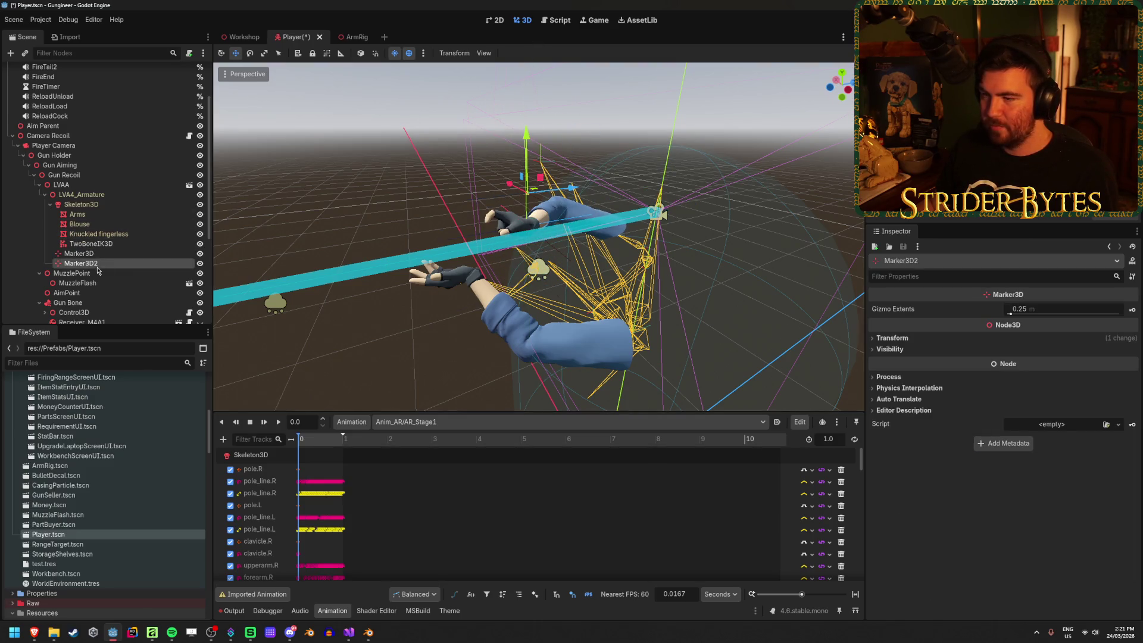
pyautogui.moveTo(478, 252); pyautogui.dragTo(529, 257)
pyautogui.moveTo(666, 185)
pyautogui.mouseDown()
pyautogui.moveTo(664, 197)
pyautogui.moveTo(653, 171)
pyautogui.moveTo(476, 173)
pyautogui.mouseUp()
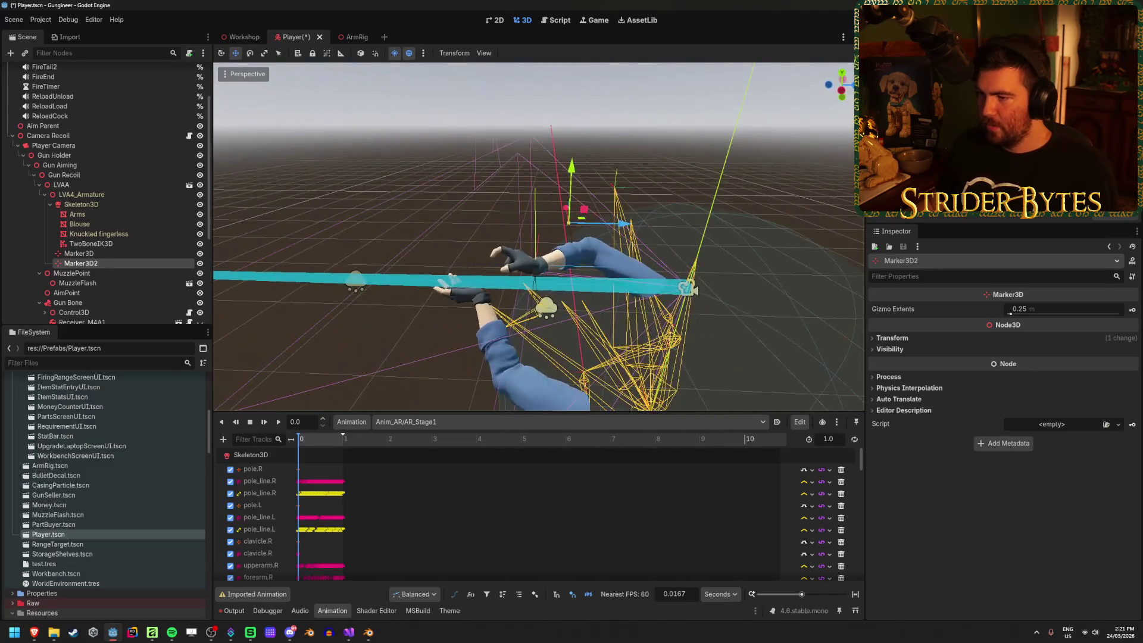
pyautogui.hotkey('ctrl', 's')
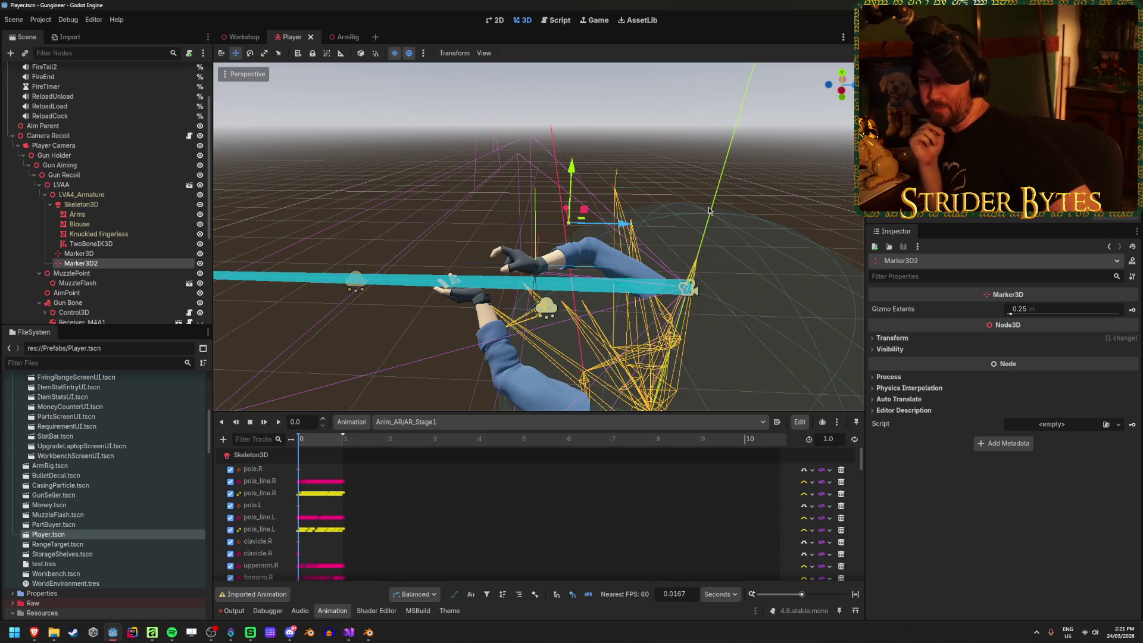
# Centre the view on Marker3D and lower it further to reposition the hand.
pyautogui.click(79, 253)
pyautogui.press('f')
pyautogui.scroll(5, 503, 259)
pyautogui.moveTo(504, 259); pyautogui.dragTo(644, 249)
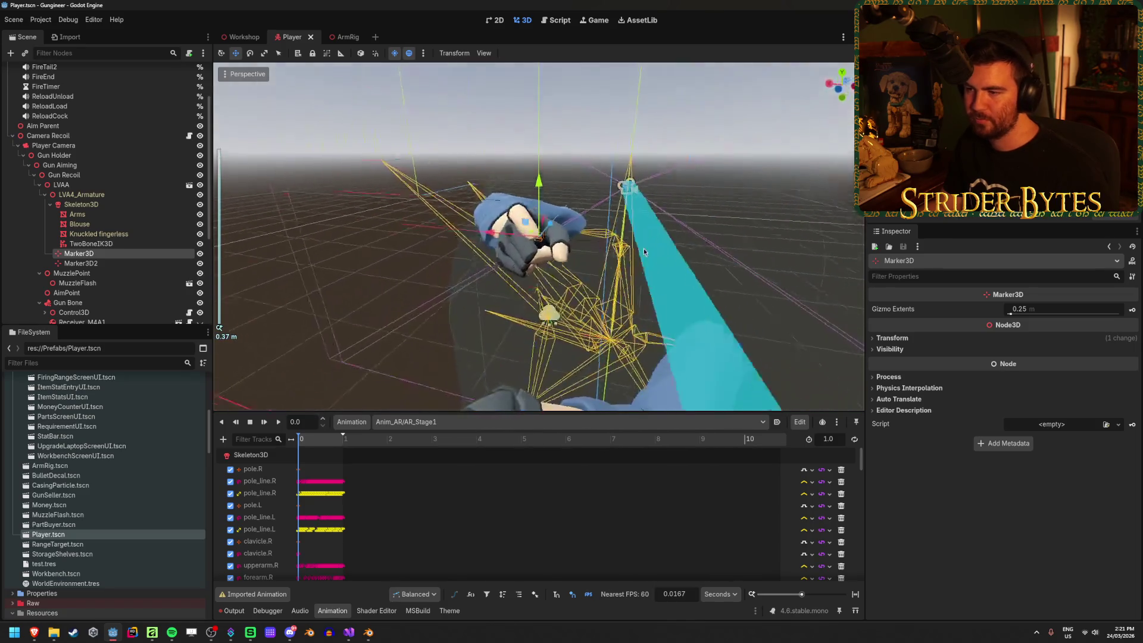
pyautogui.moveTo(537, 265)
pyautogui.mouseDown()
pyautogui.moveTo(529, 280)
pyautogui.moveTo(381, 262)
pyautogui.moveTo(539, 275)
pyautogui.mouseUp()
# Turn the TwoBoneIK3D influence down to 0.0.
pyautogui.click(90, 244)
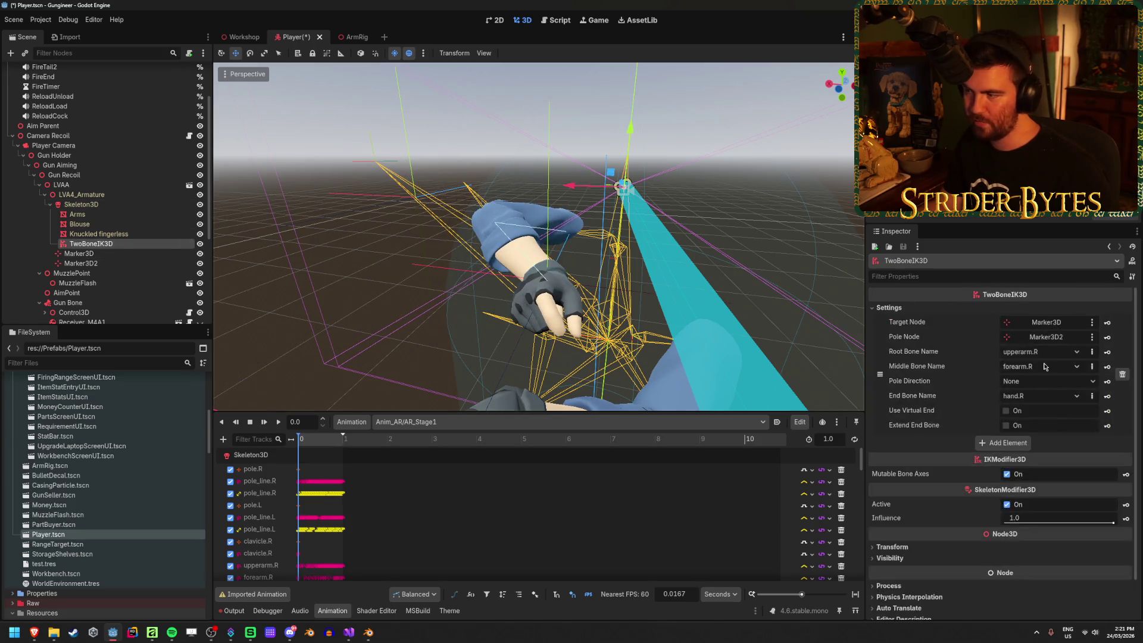
pyautogui.moveTo(1088, 525)
pyautogui.mouseDown()
pyautogui.moveTo(1012, 522)
pyautogui.moveTo(1101, 522)
pyautogui.moveTo(1005, 522)
pyautogui.mouseUp()
pyautogui.moveTo(686, 159)
pyautogui.mouseDown()
pyautogui.moveTo(580, 97)
pyautogui.moveTo(619, 137)
pyautogui.moveTo(728, 340)
pyautogui.mouseUp()
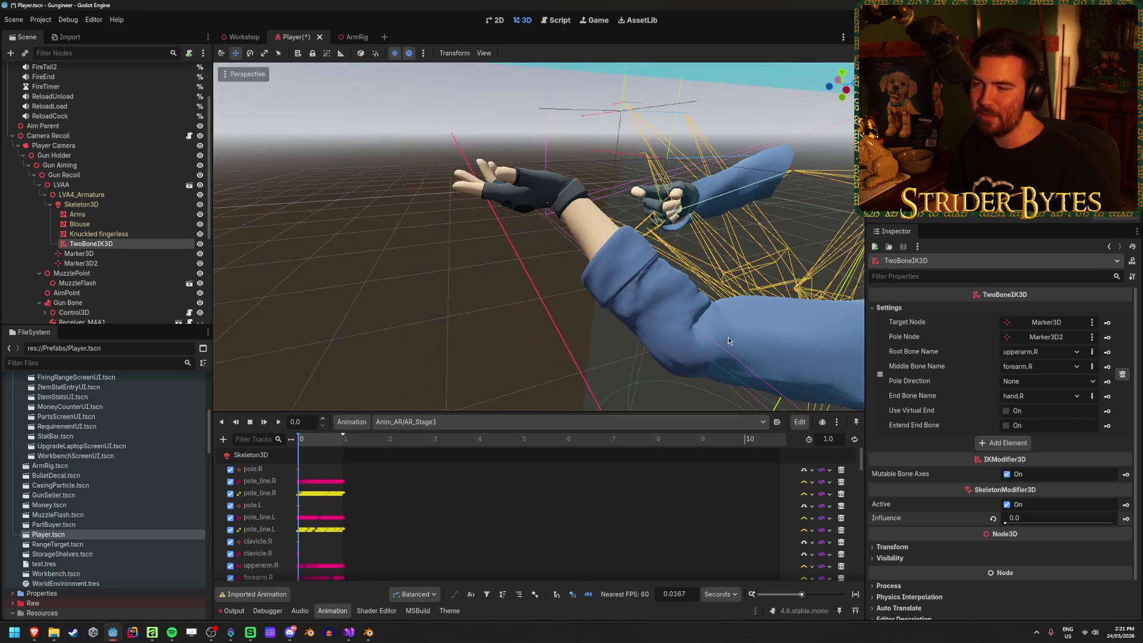
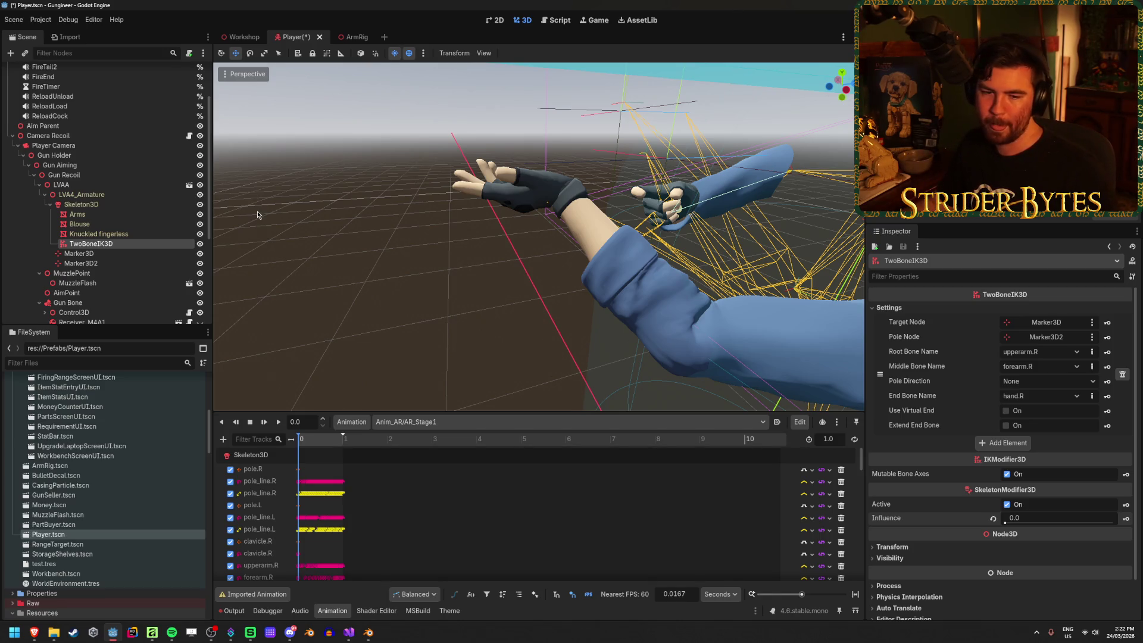
# Save Player.tscn with the TwoBoneIK3D right-arm setup, orbiting to inspect the arms.
pyautogui.moveTo(297, 232); pyautogui.dragTo(307, 230)
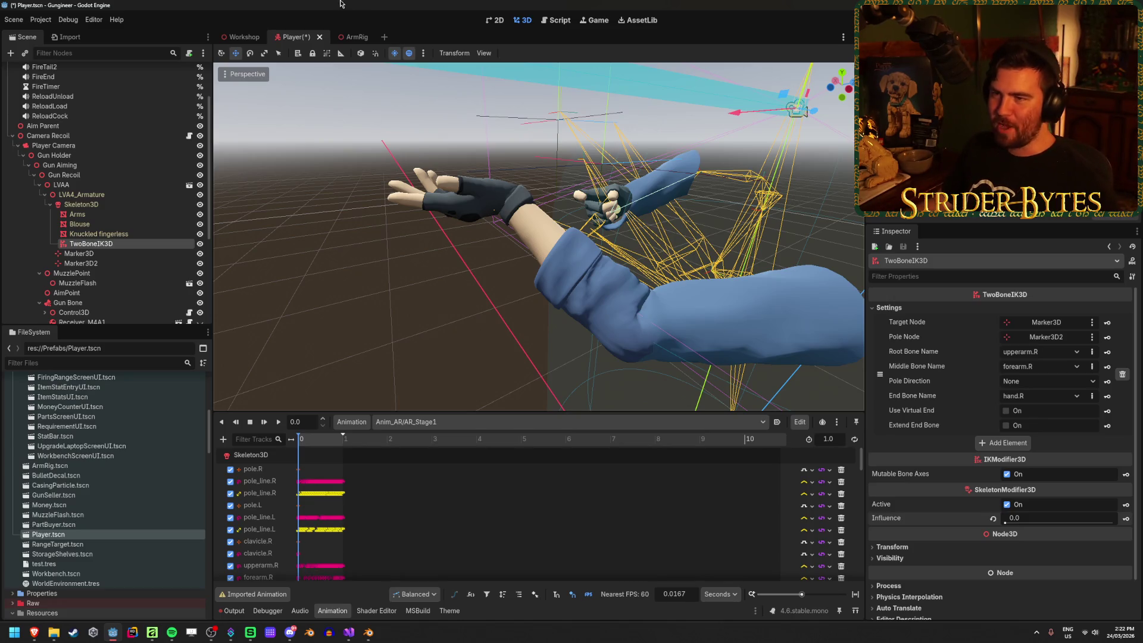
pyautogui.hotkey('ctrl', 's')
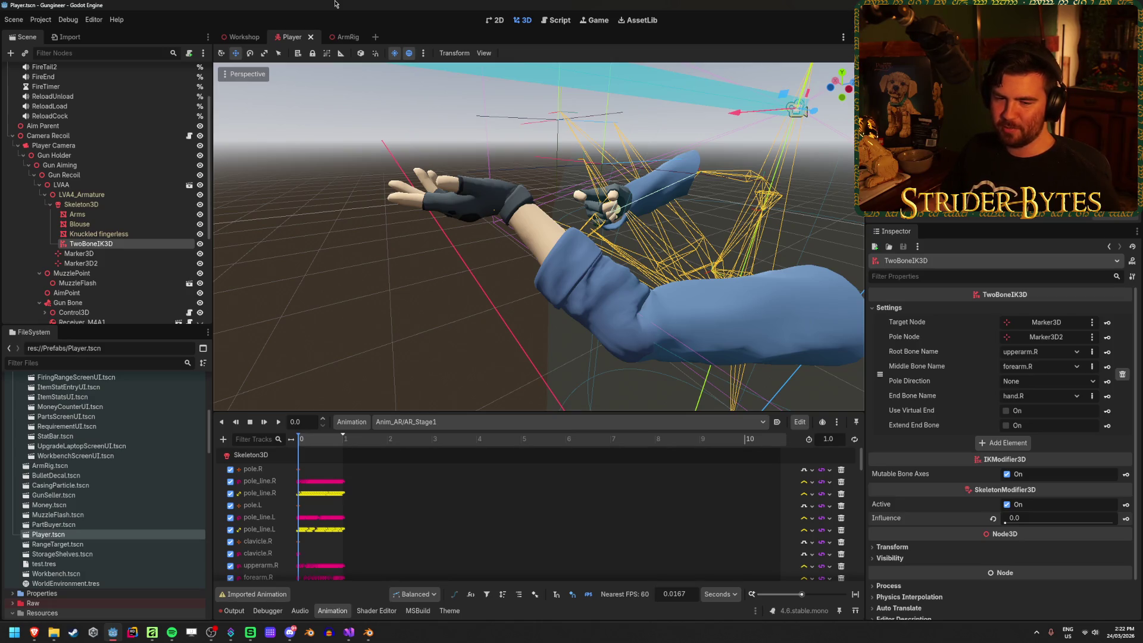
pyautogui.moveTo(364, 149); pyautogui.dragTo(494, 162)
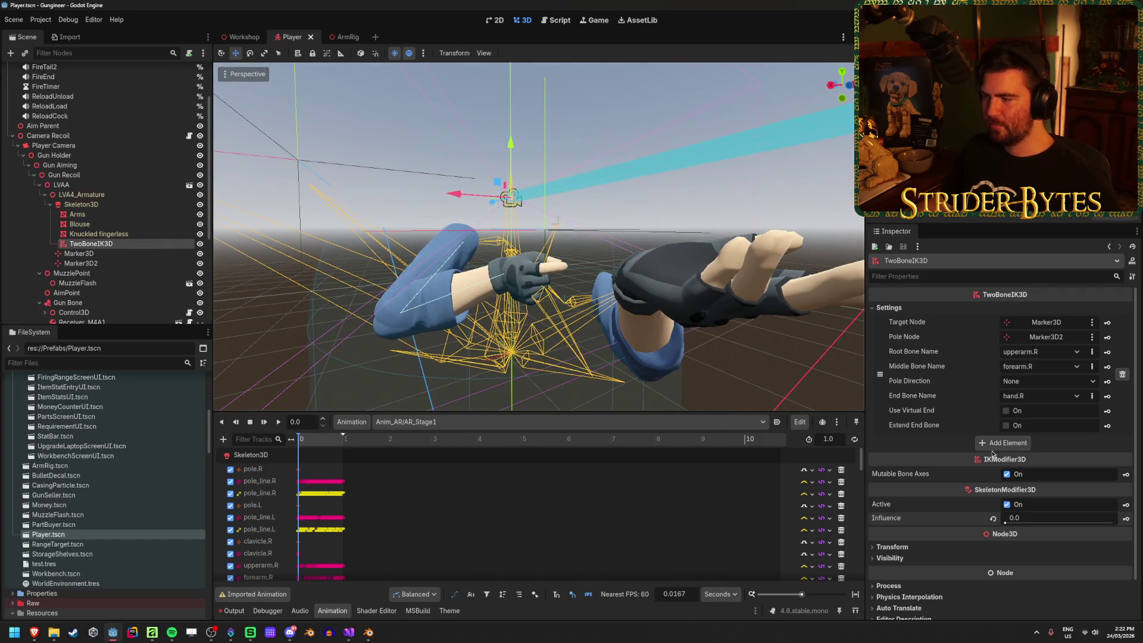
pyautogui.moveTo(595, 238); pyautogui.dragTo(654, 241)
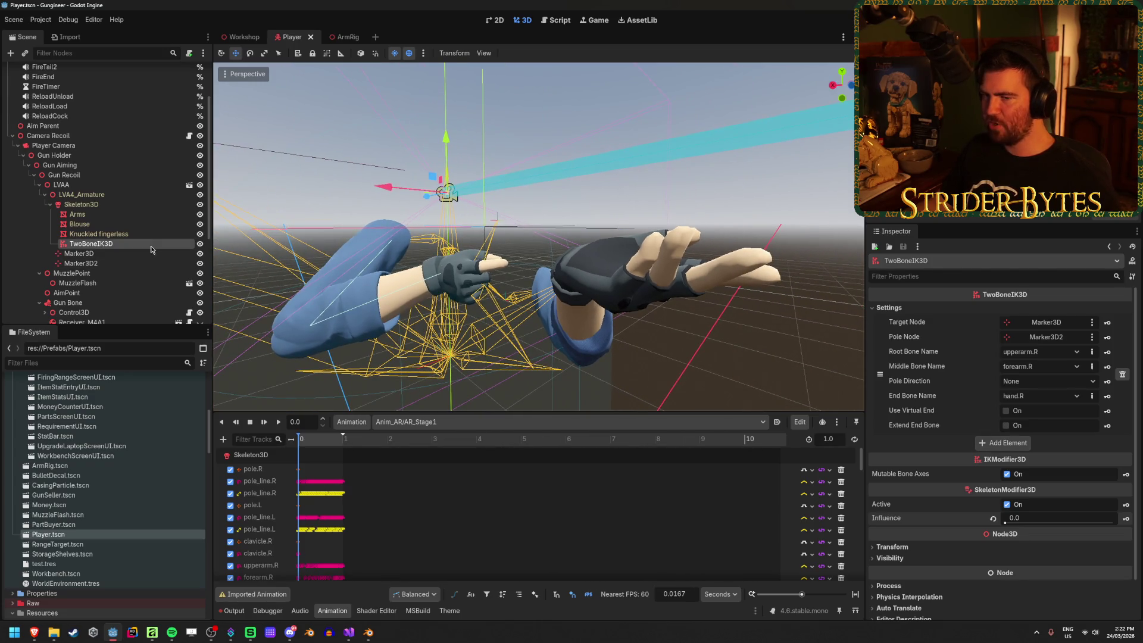
pyautogui.click(141, 262)
pyautogui.click(141, 245)
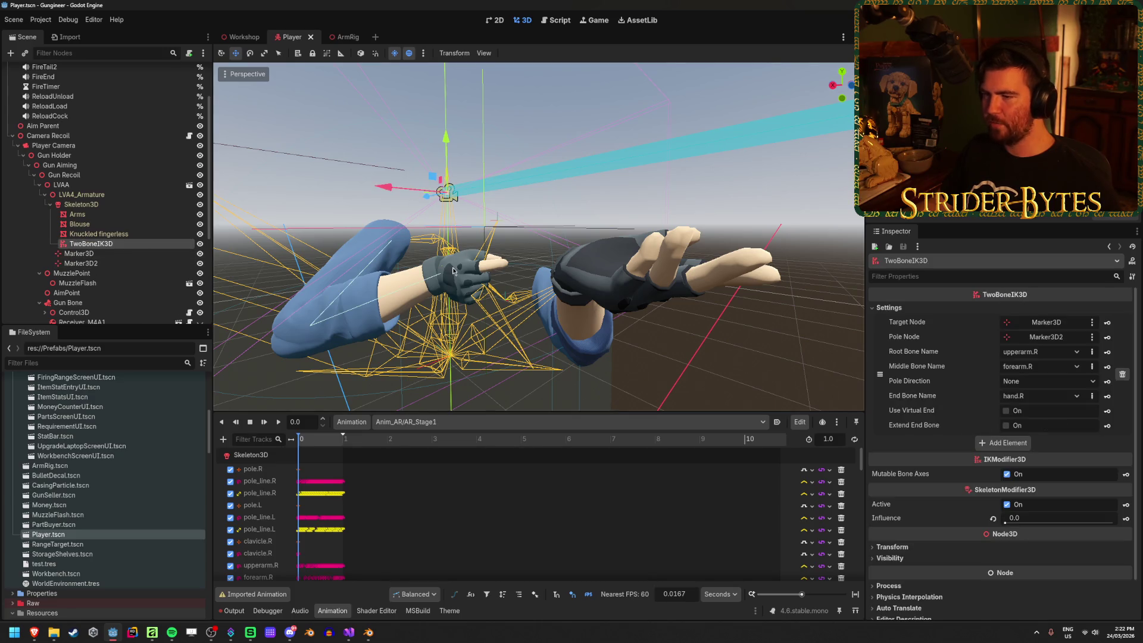
pyautogui.click(107, 253)
pyautogui.click(110, 263)
pyautogui.click(110, 254)
pyautogui.click(110, 263)
pyautogui.click(109, 255)
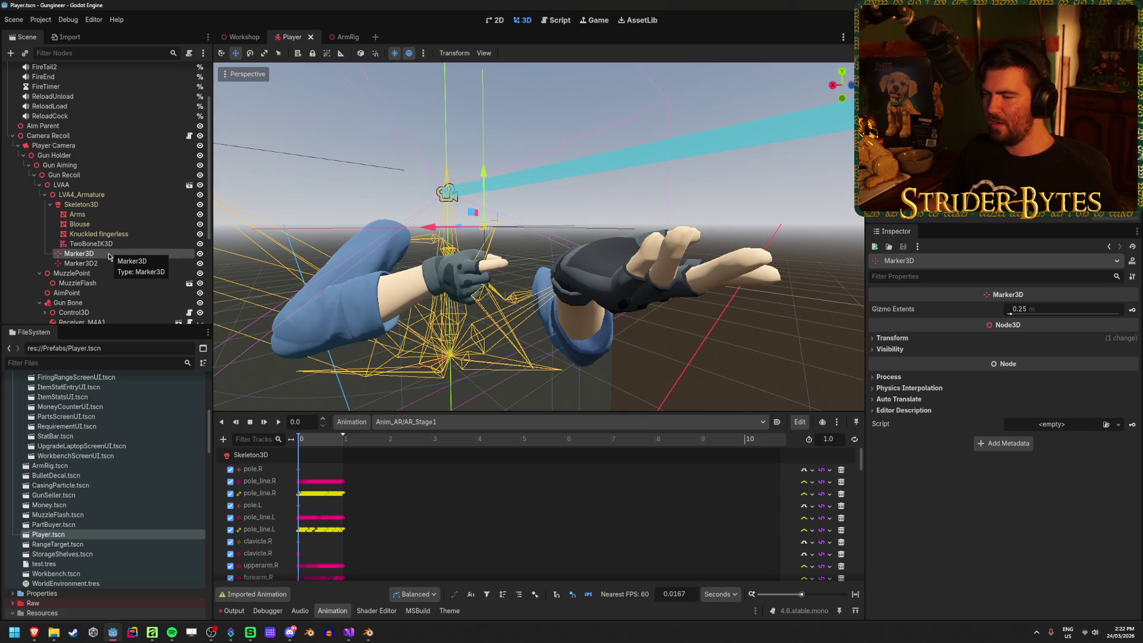
pyautogui.press('Down')
pyautogui.press('Up')
pyautogui.press('Down')
pyautogui.press('Up')
pyautogui.press('Down')
pyautogui.press('Up')
pyautogui.press('Down')
pyautogui.press('Up')
pyautogui.press('Down')
pyautogui.press('Up')
pyautogui.press('Down')
pyautogui.press('Up')
pyautogui.press('Down')
pyautogui.press('Up')
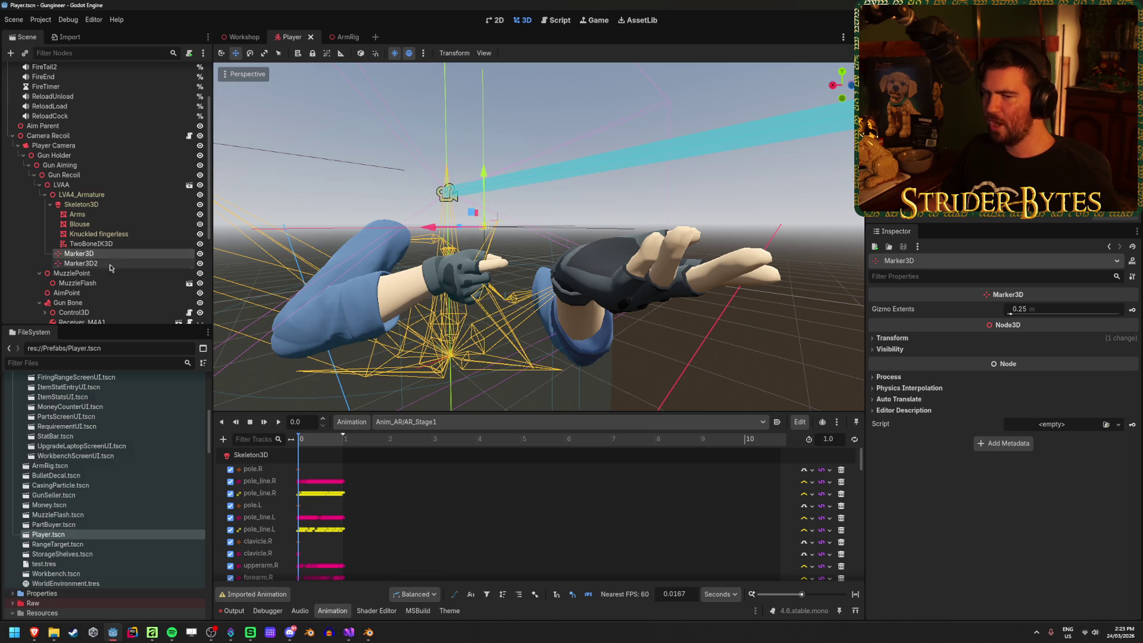
pyautogui.press('Down')
pyautogui.press('Up')
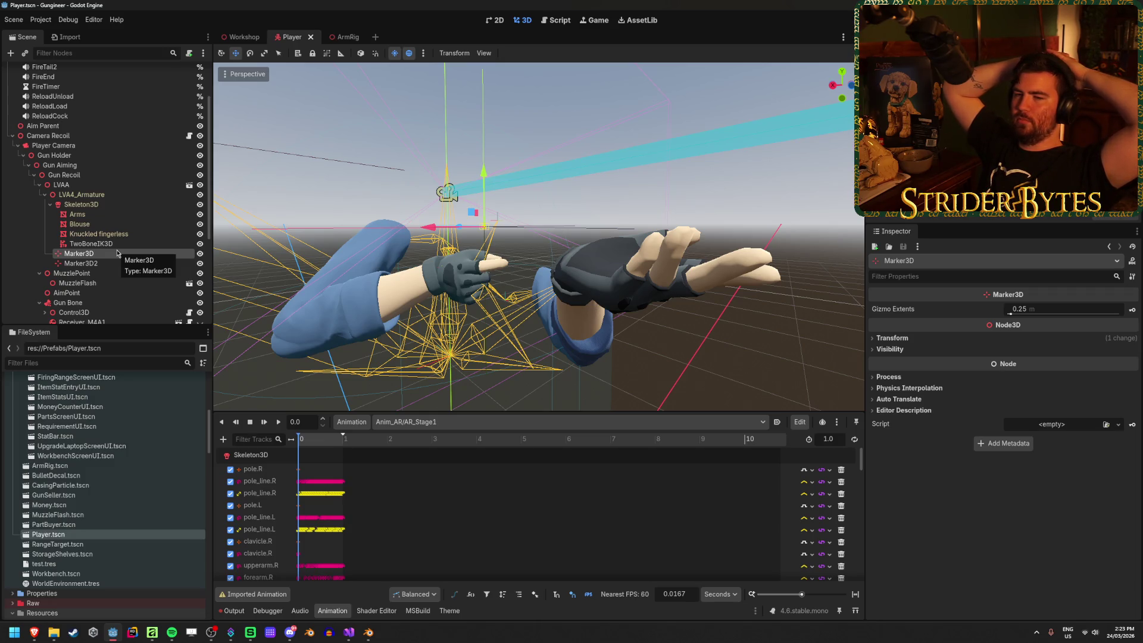
pyautogui.moveTo(302, 443)
pyautogui.mouseDown()
pyautogui.moveTo(329, 443)
pyautogui.moveTo(300, 444)
pyautogui.mouseUp()
# Load the Anim_AR/AR_Stage4_Normal animation and scrub through it to watch the hands.
pyautogui.click(417, 421)
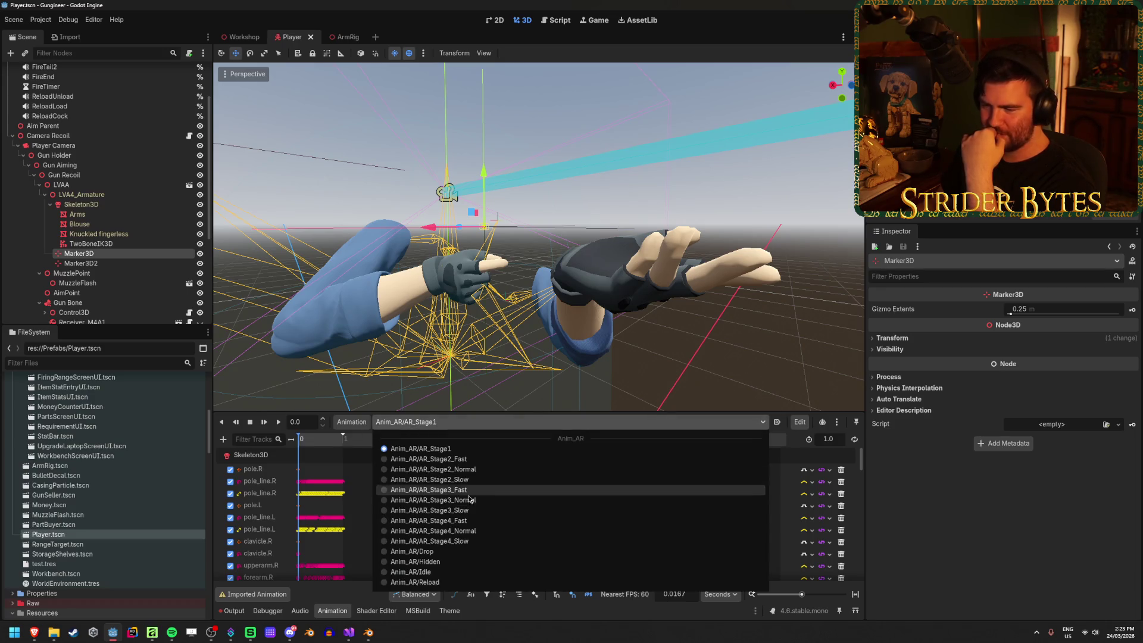
pyautogui.click(430, 510)
pyautogui.moveTo(304, 444)
pyautogui.mouseDown()
pyautogui.moveTo(368, 445)
pyautogui.moveTo(305, 443)
pyautogui.moveTo(332, 445)
pyautogui.mouseUp()
pyautogui.moveTo(398, 290); pyautogui.dragTo(432, 283)
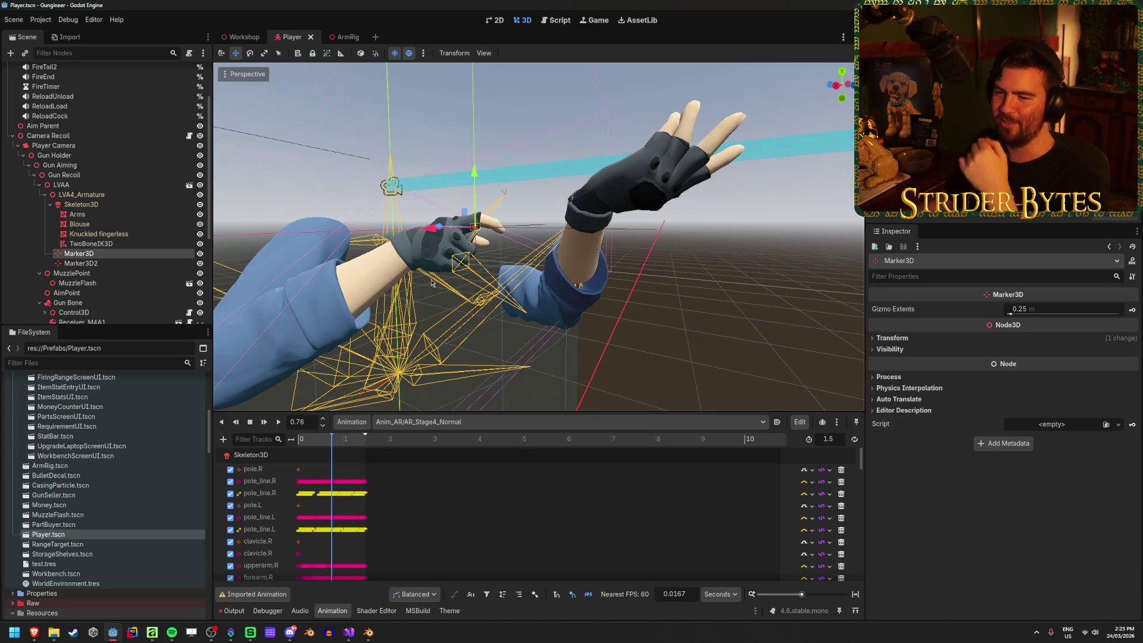
pyautogui.click(335, 443)
pyautogui.moveTo(336, 443)
pyautogui.mouseDown()
pyautogui.moveTo(368, 445)
pyautogui.moveTo(309, 447)
pyautogui.mouseUp()
# Set TwoBoneIK3D influence to 1.0 and scrub the animation with IK applied.
pyautogui.click(144, 250)
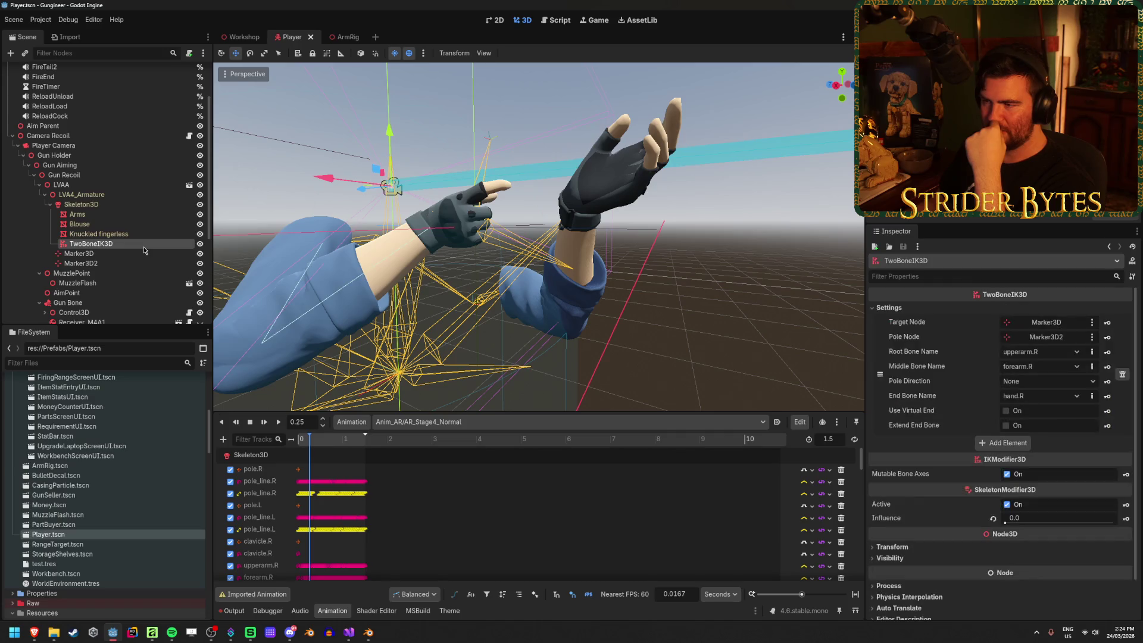
pyautogui.moveTo(1011, 522); pyautogui.dragTo(1114, 523)
pyautogui.click(342, 440)
pyautogui.moveTo(342, 440)
pyautogui.mouseDown()
pyautogui.moveTo(322, 439)
pyautogui.moveTo(354, 440)
pyautogui.moveTo(298, 440)
pyautogui.mouseUp()
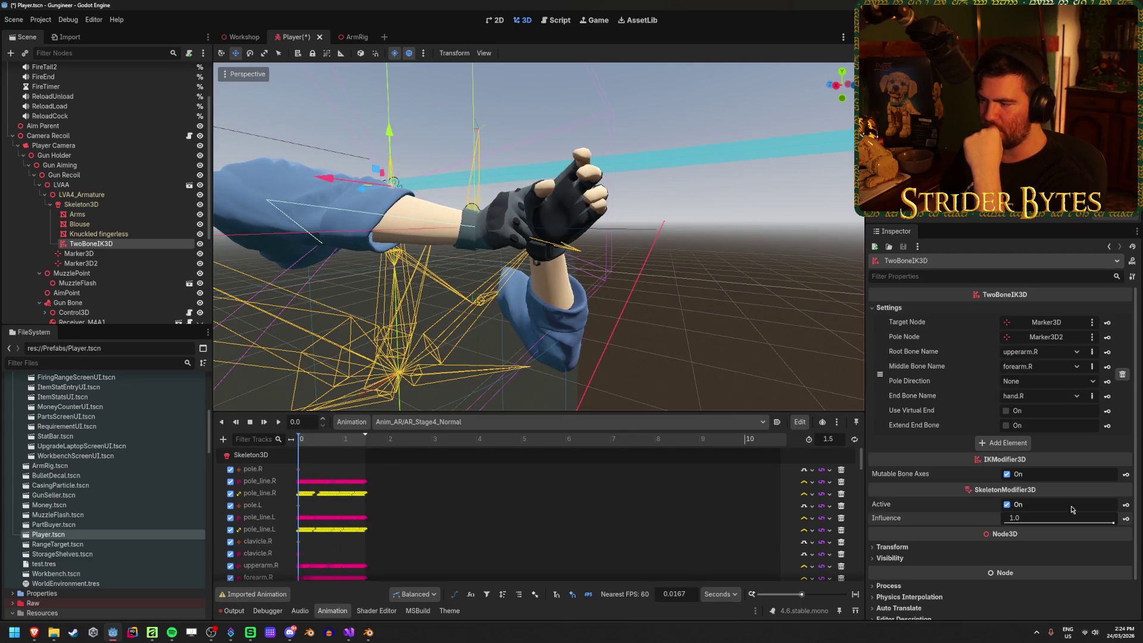
# Reset TwoBoneIK3D influence to 0.0 and rewind the animation to its start.
pyautogui.moveTo(1071, 517); pyautogui.dragTo(1012, 518)
pyautogui.moveTo(524, 293); pyautogui.dragTo(608, 289)
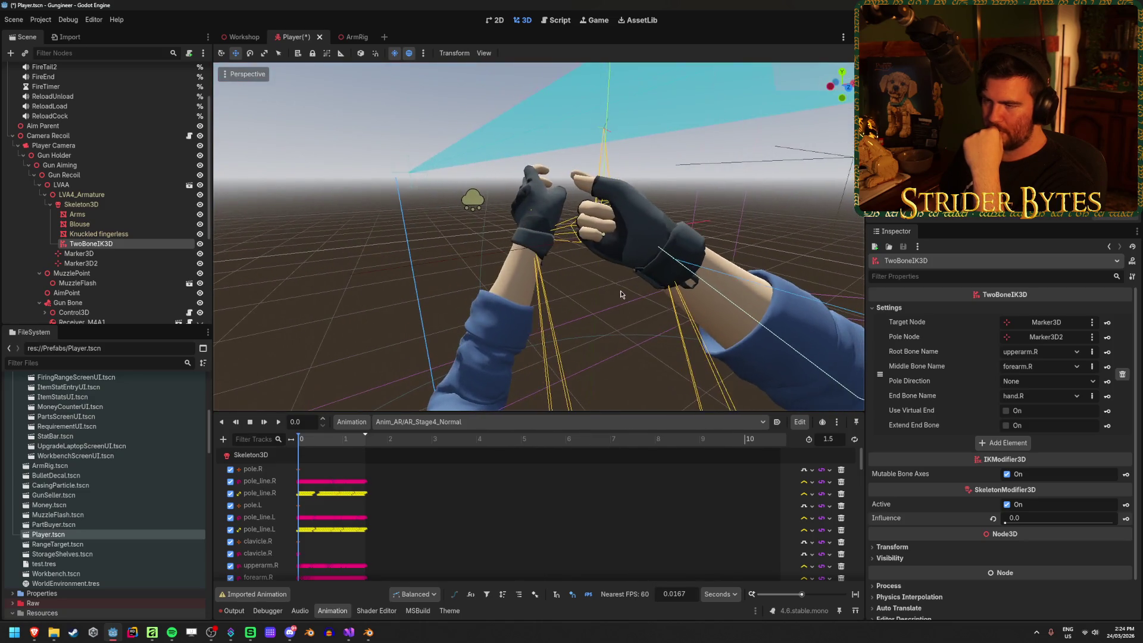
pyautogui.click(333, 441)
pyautogui.moveTo(333, 442); pyautogui.dragTo(276, 440)
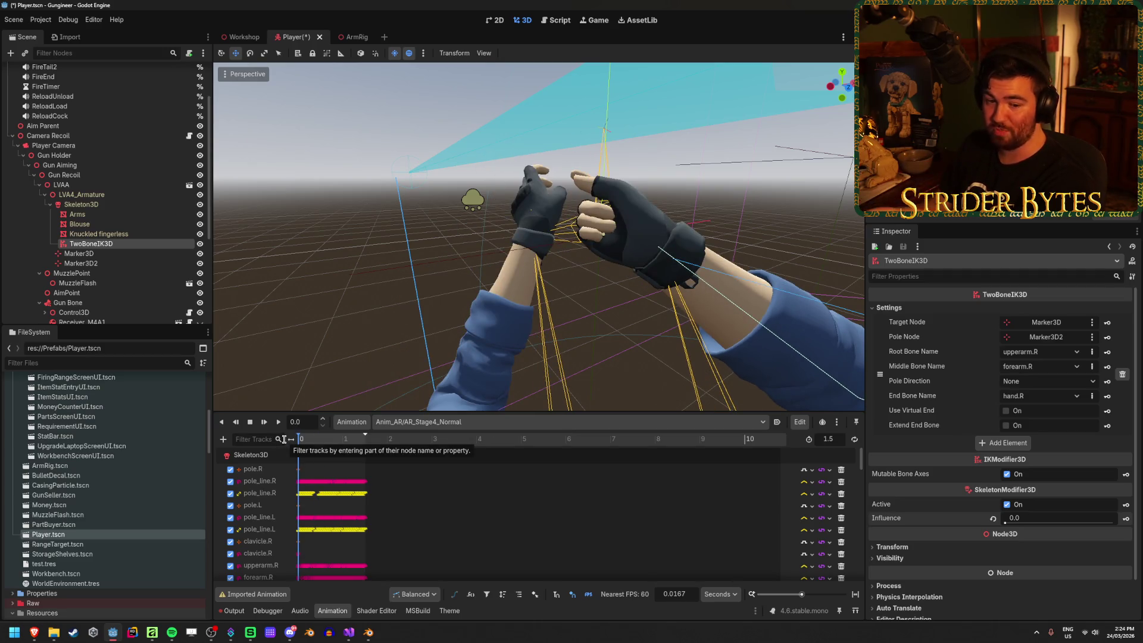
# Compare AR_Stage1, AR_Stage4_Fast and AR_Stage4_Normal, play Normal, and save the Player scene.
pyautogui.click(381, 422)
pyautogui.click(380, 446)
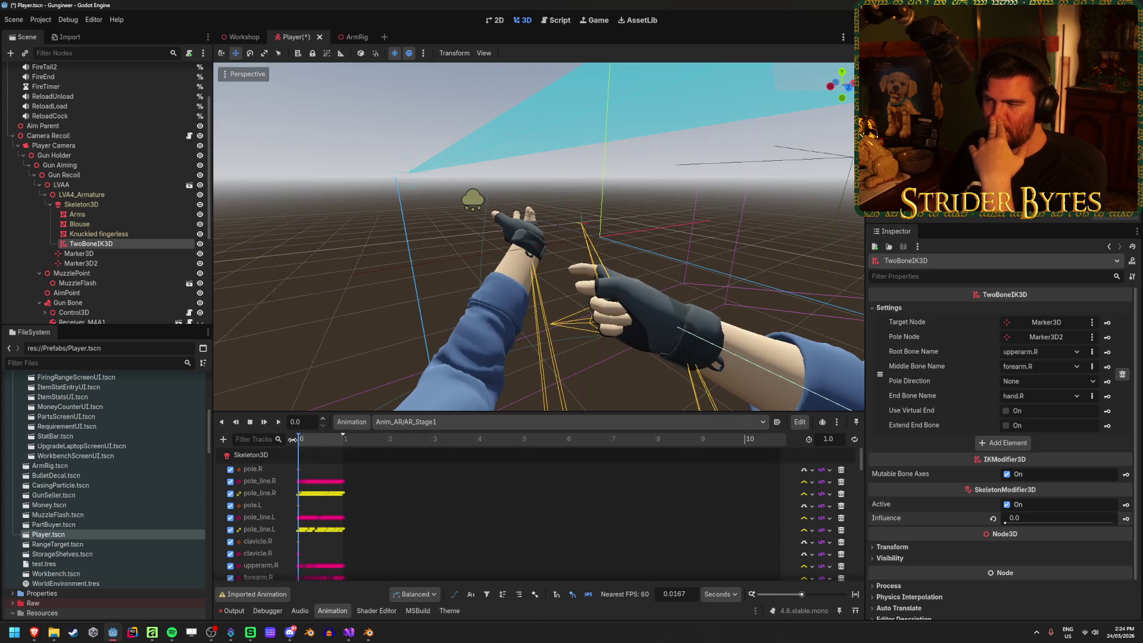
pyautogui.moveTo(300, 442)
pyautogui.mouseDown()
pyautogui.moveTo(342, 446)
pyautogui.moveTo(300, 443)
pyautogui.mouseUp()
pyautogui.click(470, 422)
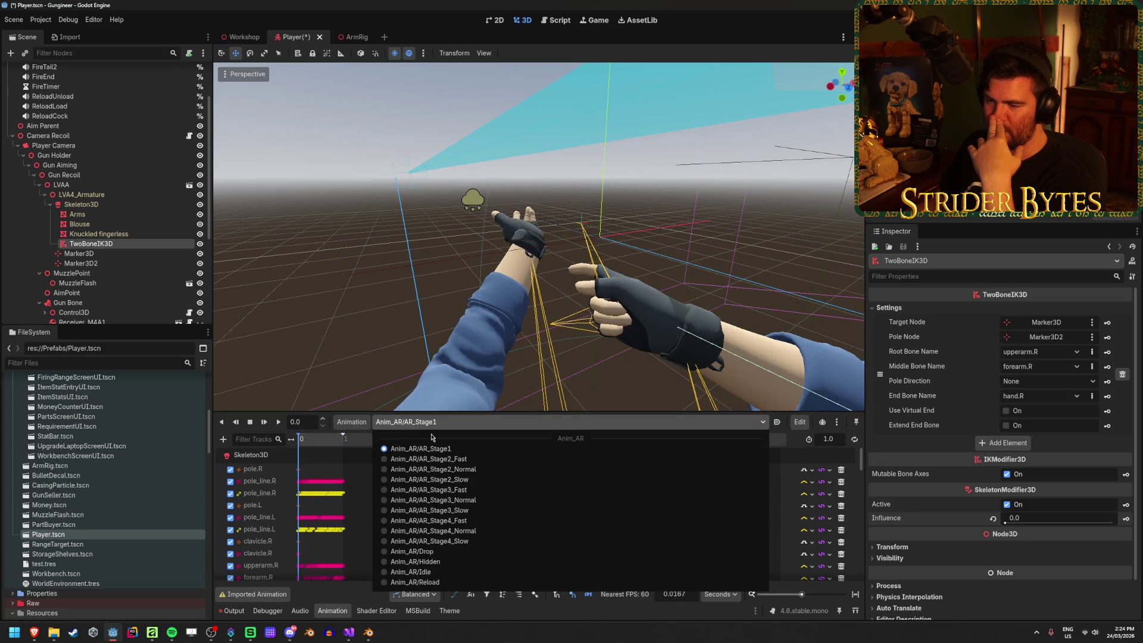
pyautogui.click(476, 522)
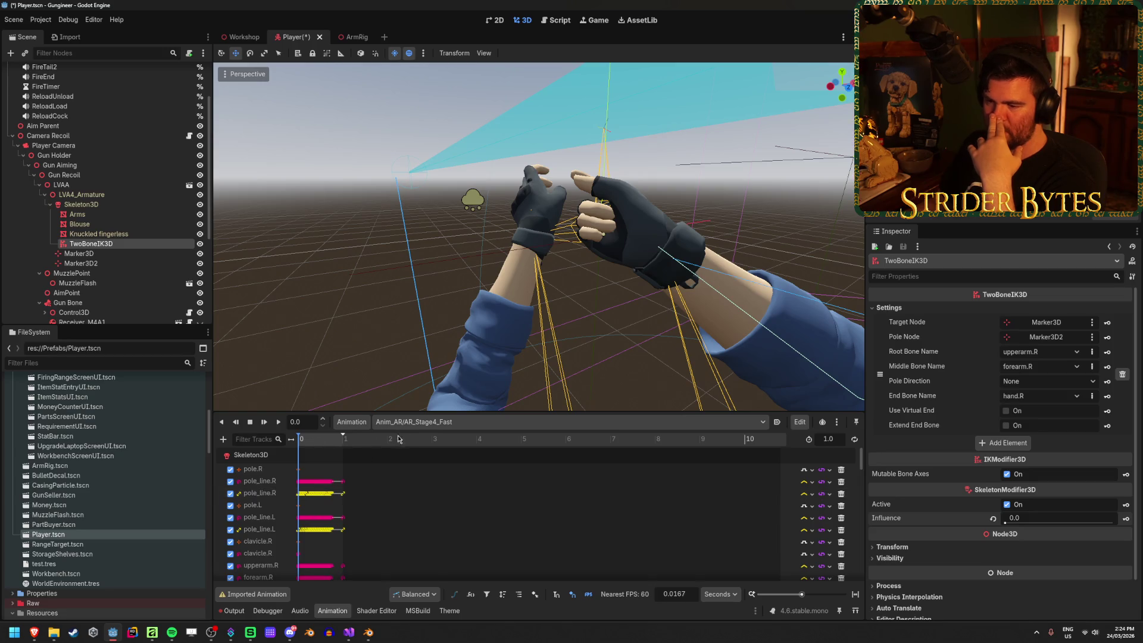
pyautogui.click(432, 421)
pyautogui.click(433, 530)
pyautogui.moveTo(301, 442); pyautogui.dragTo(362, 456)
pyautogui.hotkey('shift', 'd')
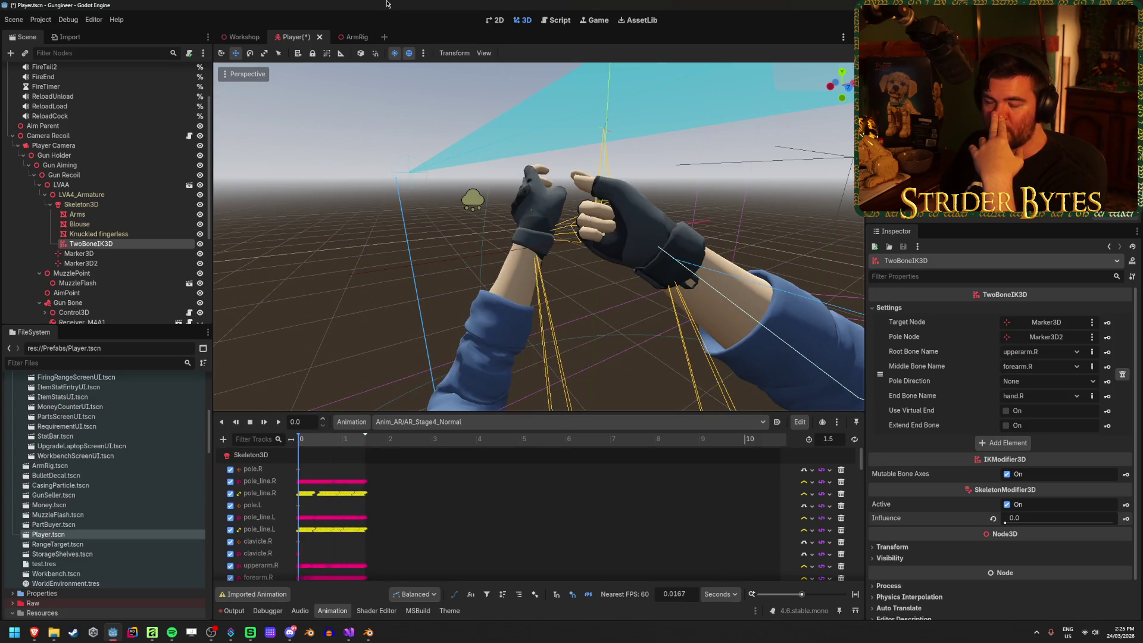
pyautogui.hotkey('ctrl', 's')
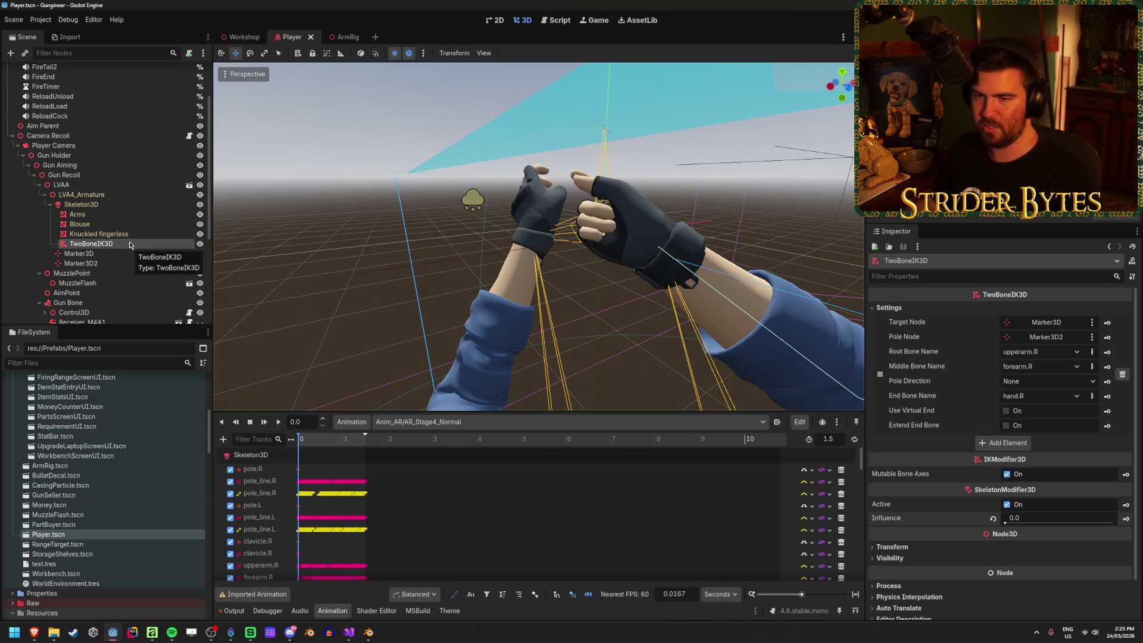
# Compare the Gun Bone and Magazine Bone attachments in the Player scene.
pyautogui.scroll(-3, 123, 245)
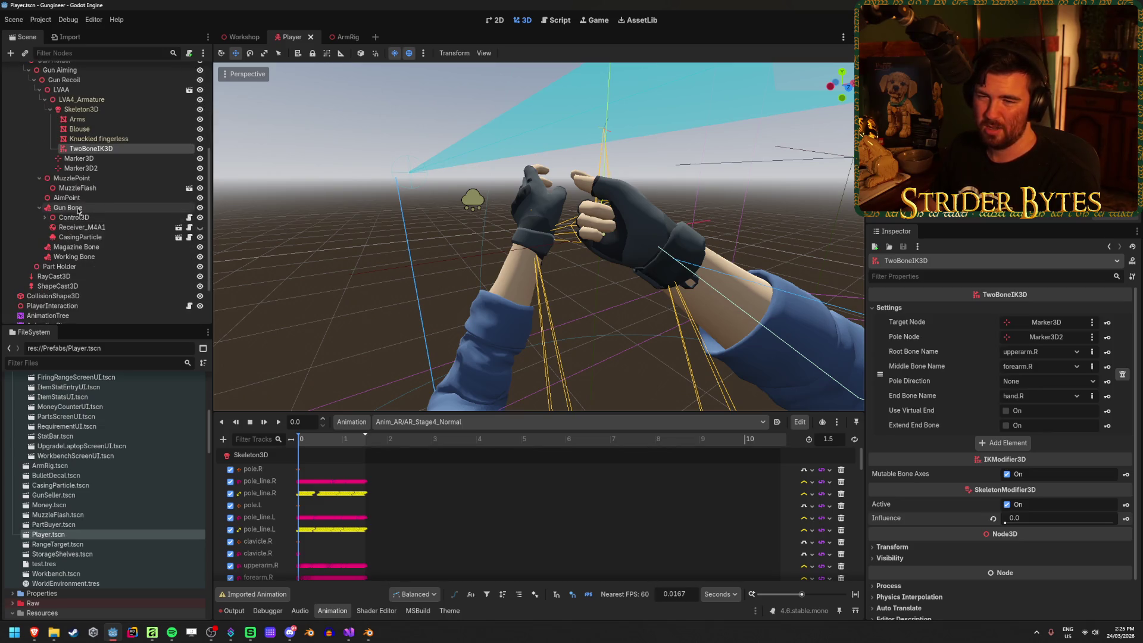
pyautogui.click(68, 207)
pyautogui.click(78, 249)
pyautogui.click(68, 208)
pyautogui.click(76, 246)
pyautogui.click(73, 210)
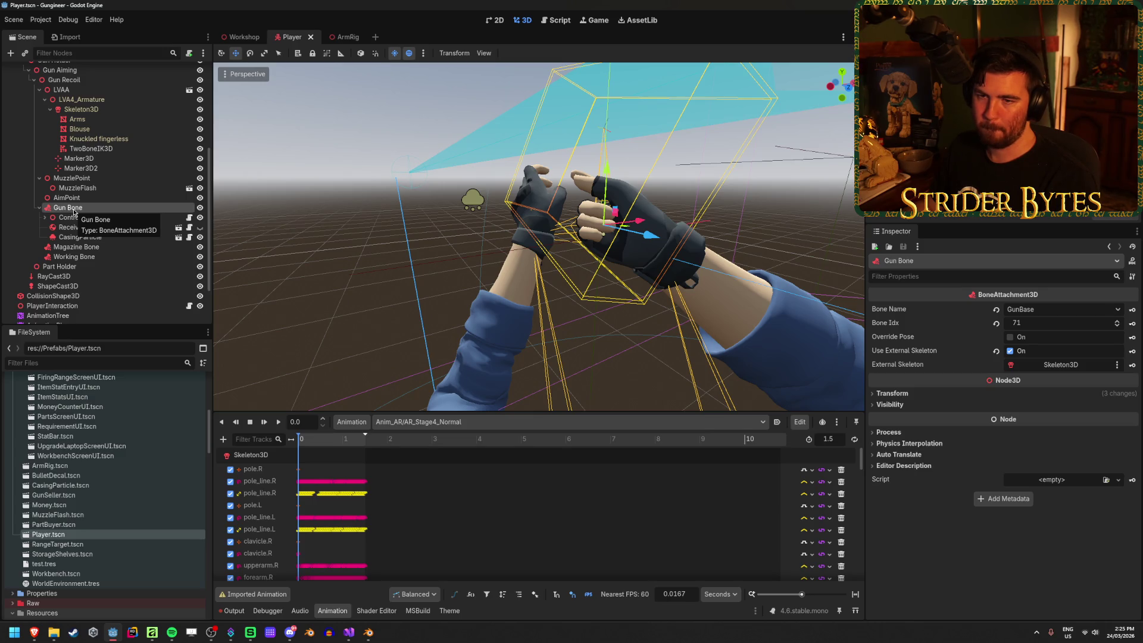
# Delete the TwoBoneIK3D, Marker3D and Marker3D2 nodes.
pyautogui.click(93, 149)
pyautogui.press('Delete')
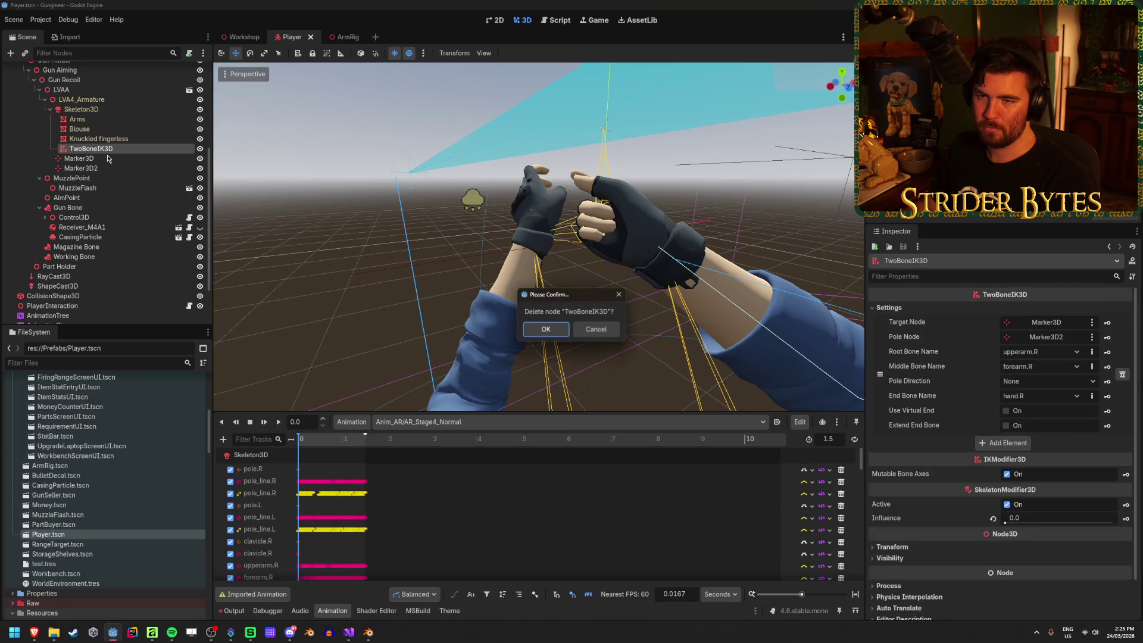
pyautogui.click(547, 332)
pyautogui.press('Delete')
pyautogui.click(546, 331)
pyautogui.press('Delete')
pyautogui.click(546, 330)
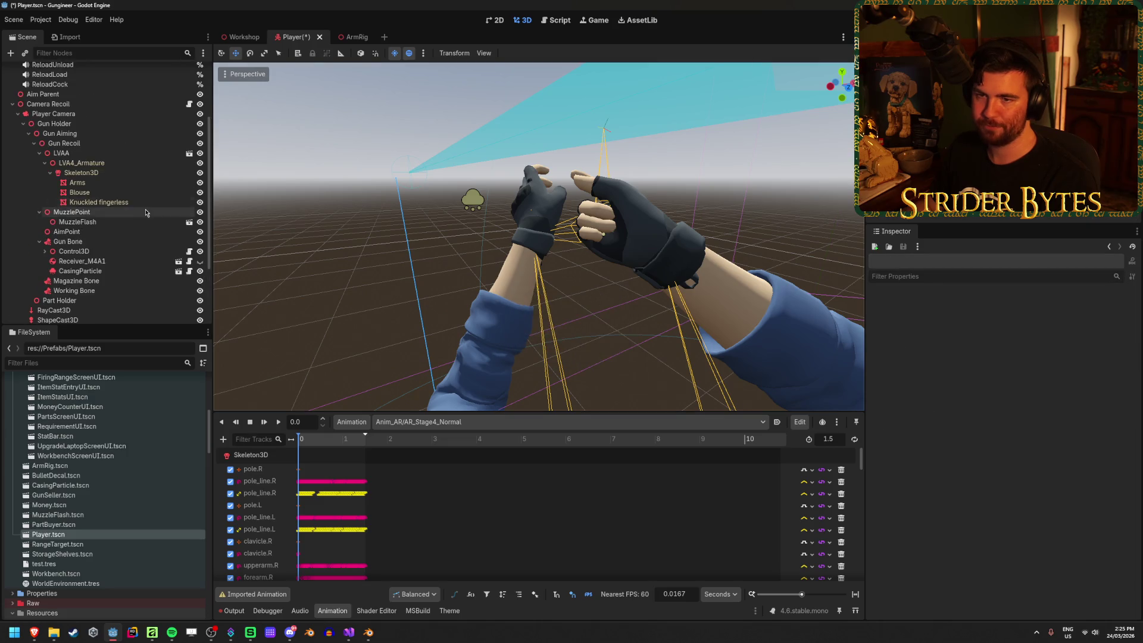
# Turn off Editable Children on LVAA and open its ArmRig scene.
pyautogui.rightClick(92, 153)
pyautogui.click(149, 312)
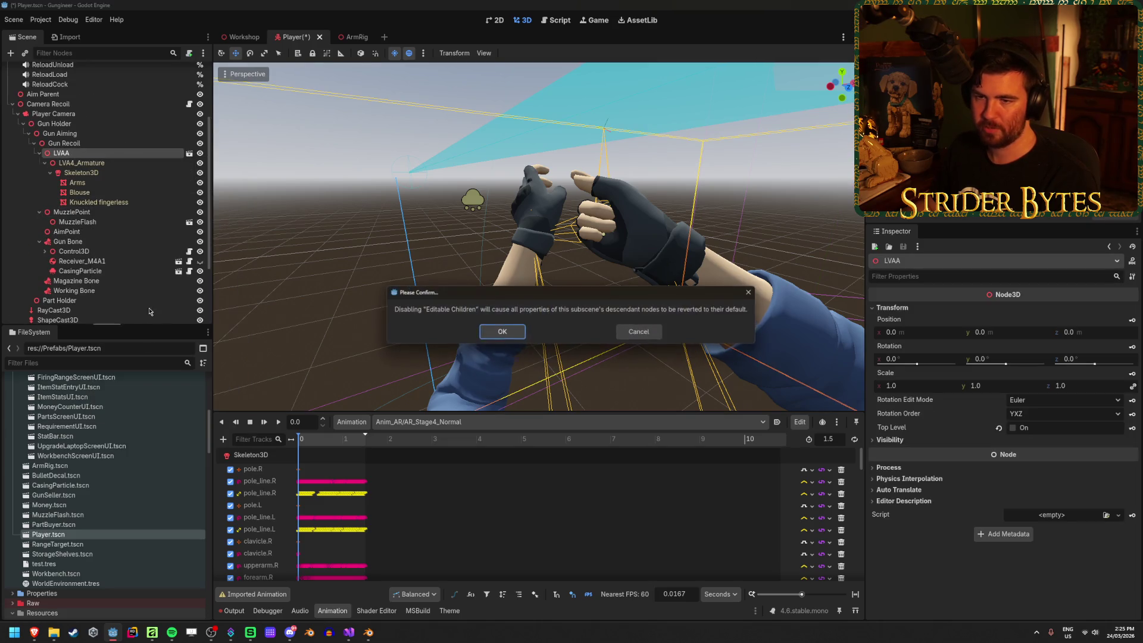
pyautogui.click(502, 331)
pyautogui.click(190, 153)
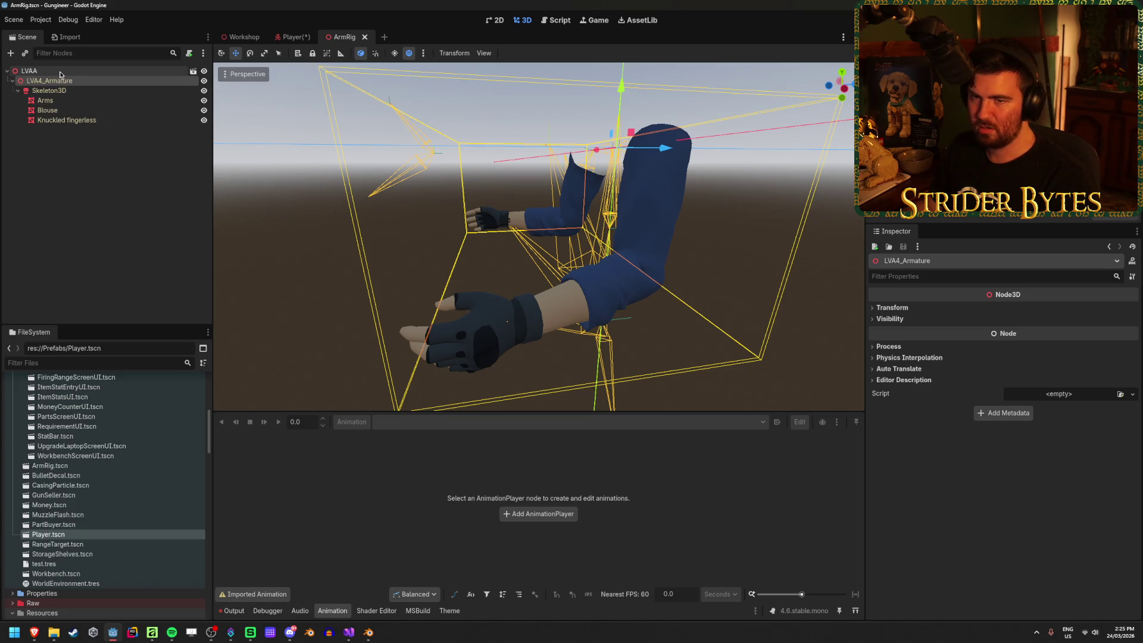
# Browse the ArmRig hierarchy: LVAA, LVA4_Armature and Skeleton3D.
pyautogui.click(43, 466)
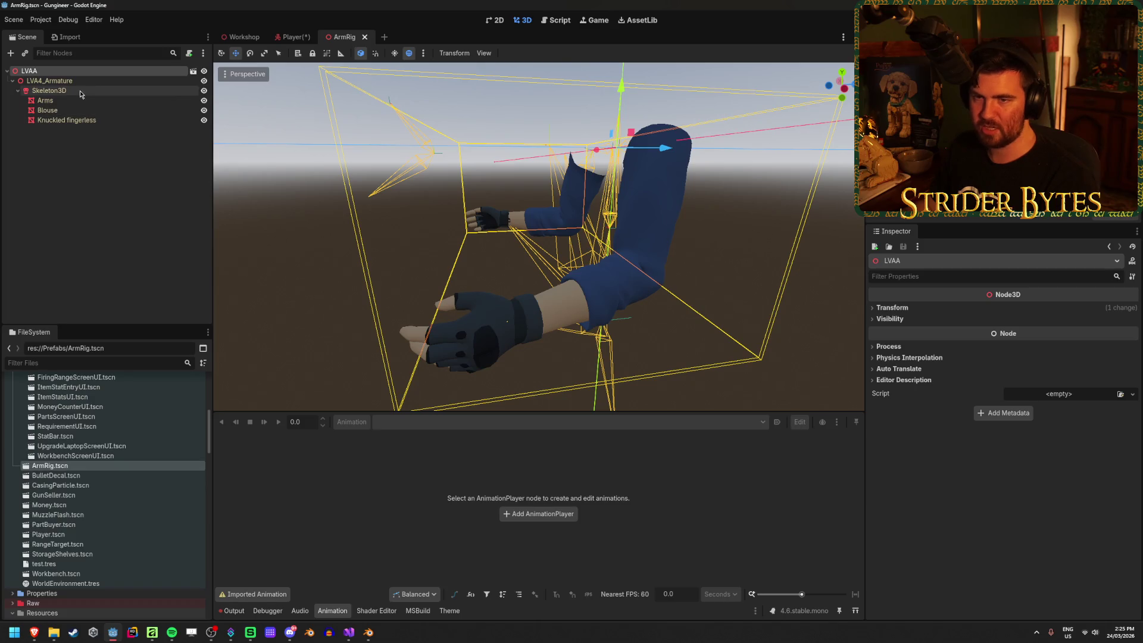
pyautogui.click(80, 90)
pyautogui.click(80, 81)
pyautogui.click(80, 90)
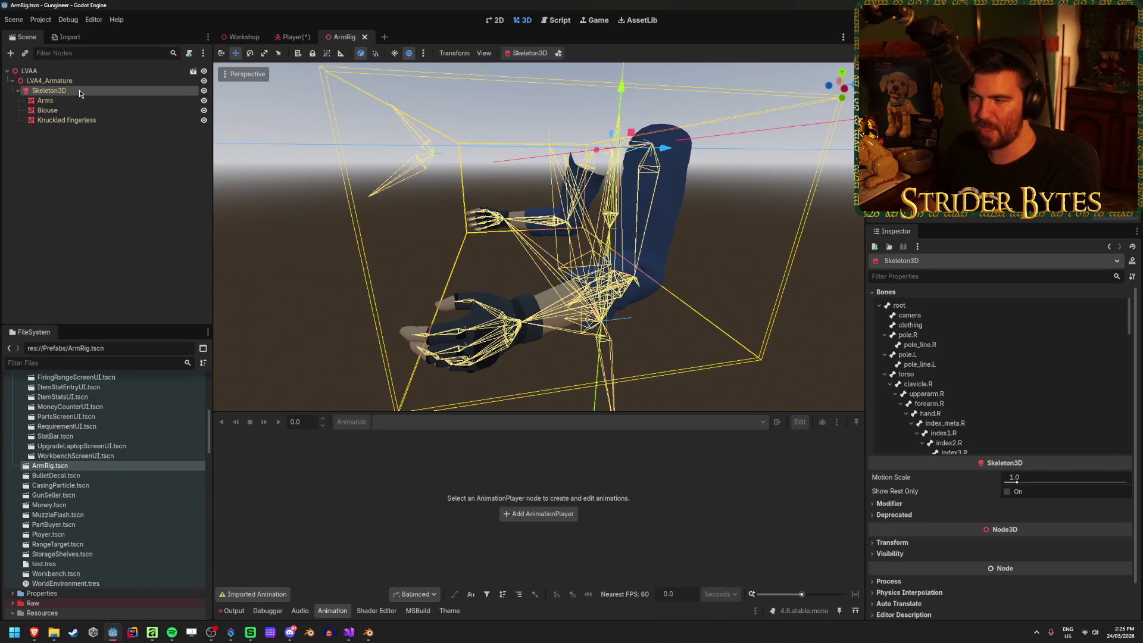
pyautogui.click(85, 81)
pyautogui.click(87, 72)
pyautogui.click(83, 81)
pyautogui.press('Down')
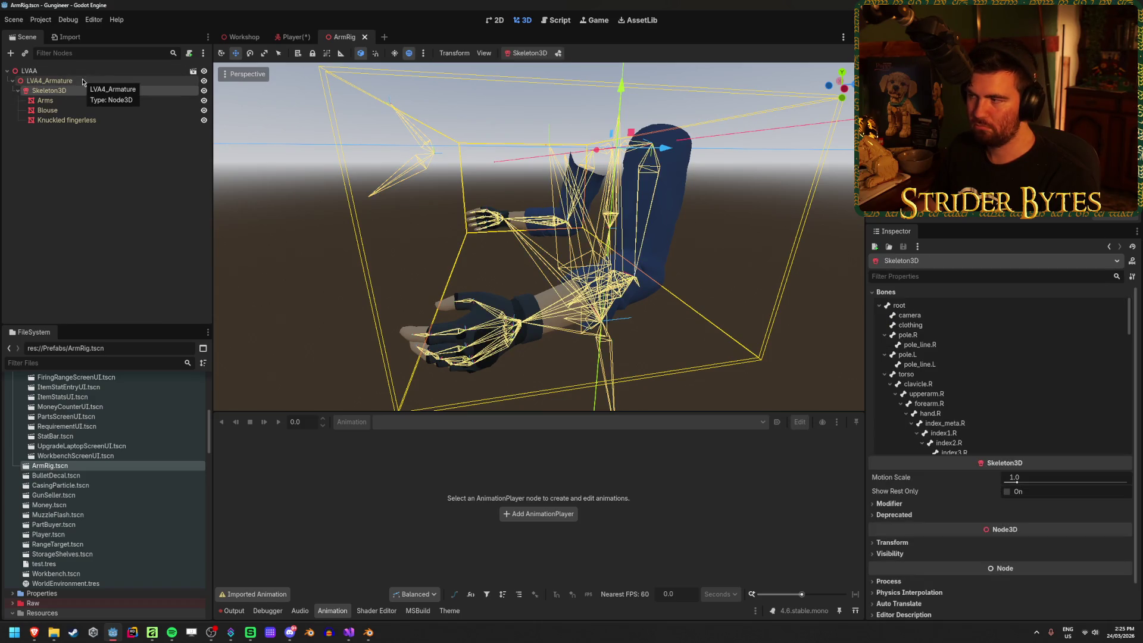
pyautogui.press('Up')
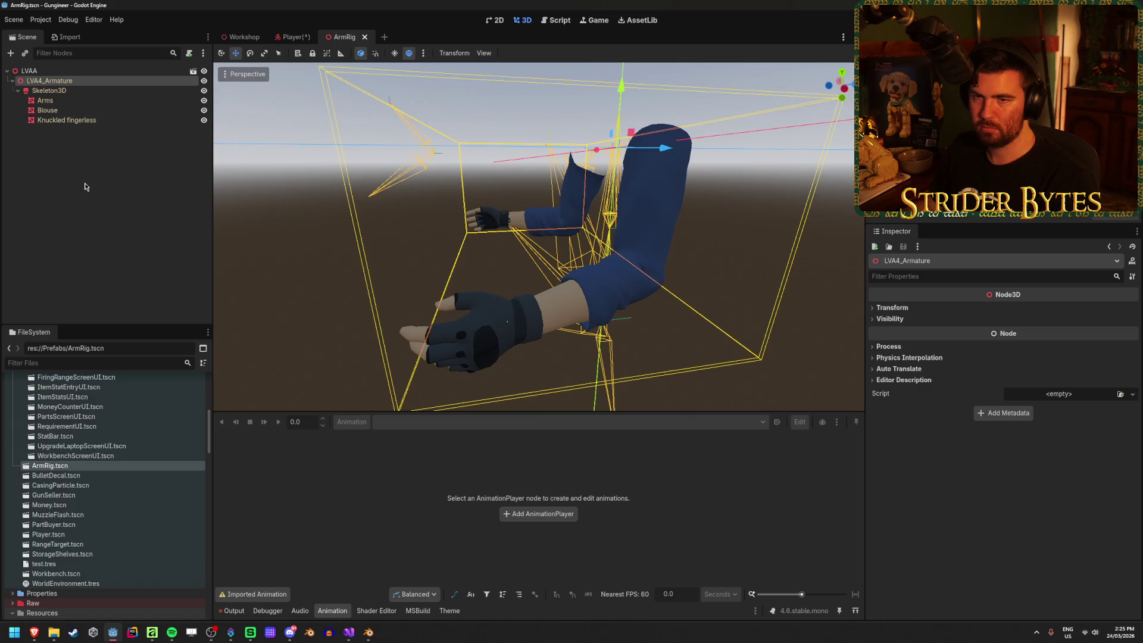
# Inspect the Blouse mesh and LVAA root, then switch to Player and save it.
pyautogui.click(66, 120)
pyautogui.rightClick(77, 74)
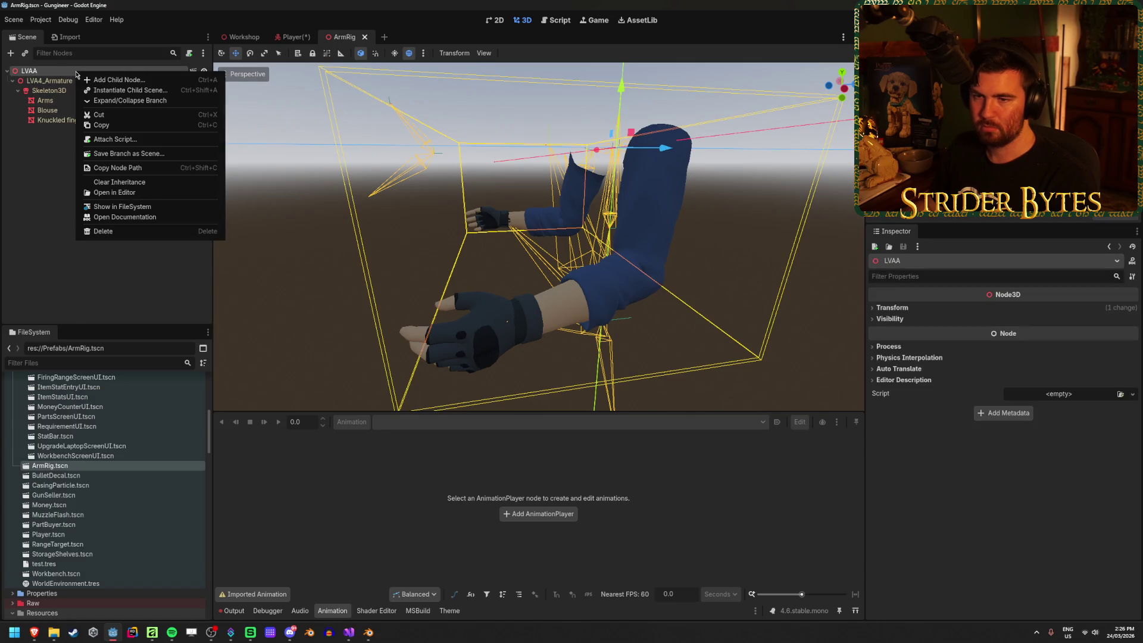
pyautogui.press('Escape')
pyautogui.press('Down')
pyautogui.press('Down')
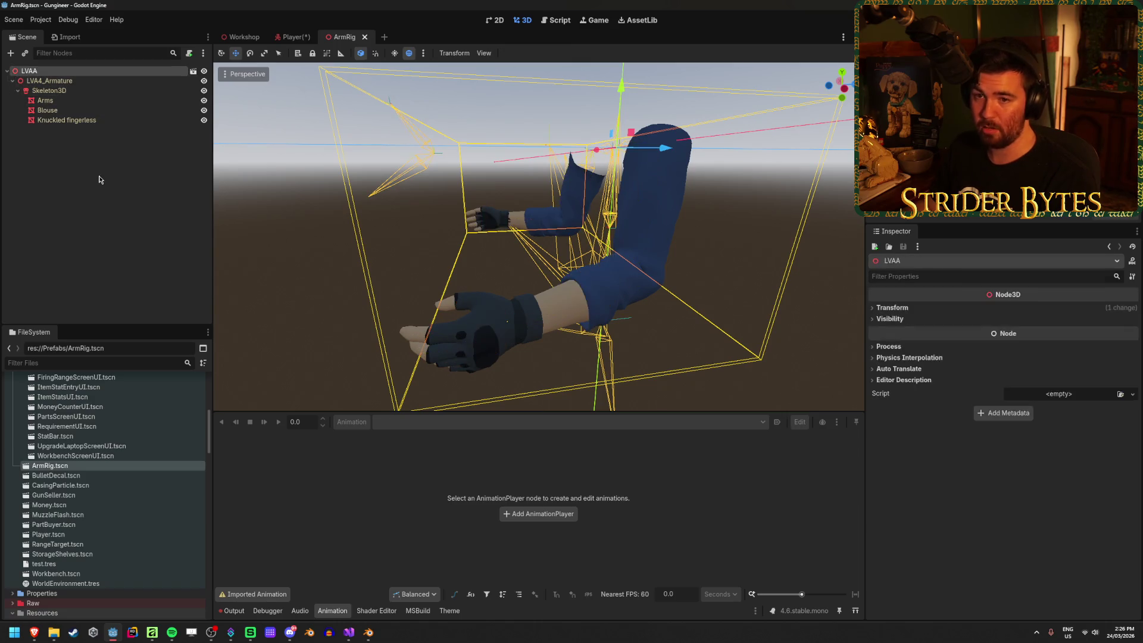
pyautogui.click(70, 108)
pyautogui.click(73, 72)
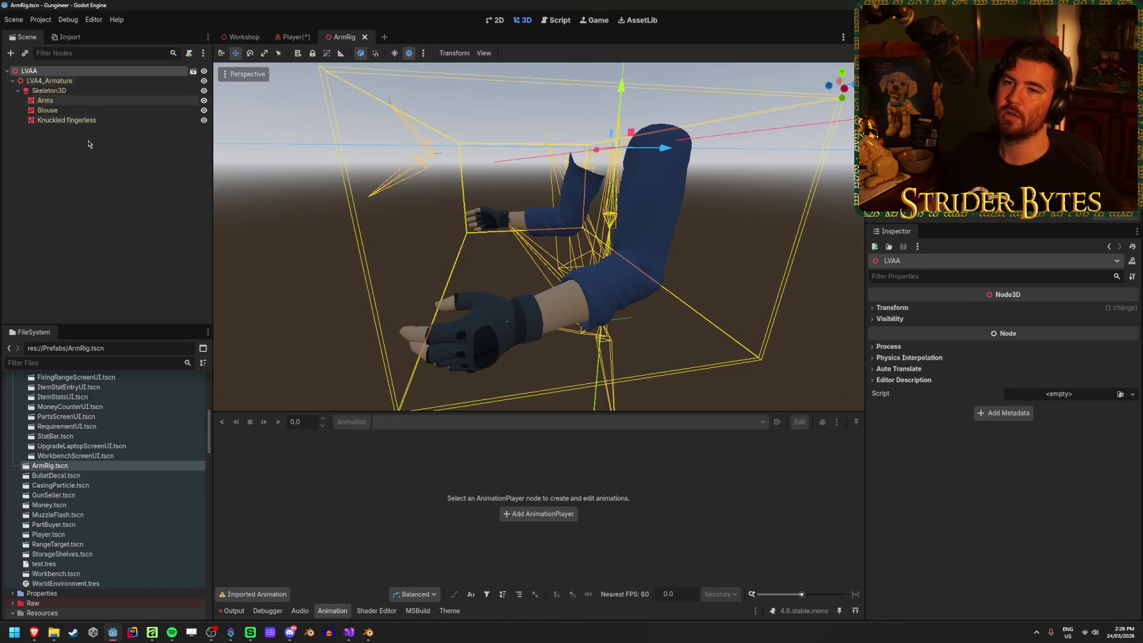
pyautogui.click(270, 38)
pyautogui.hotkey('ctrl', 's')
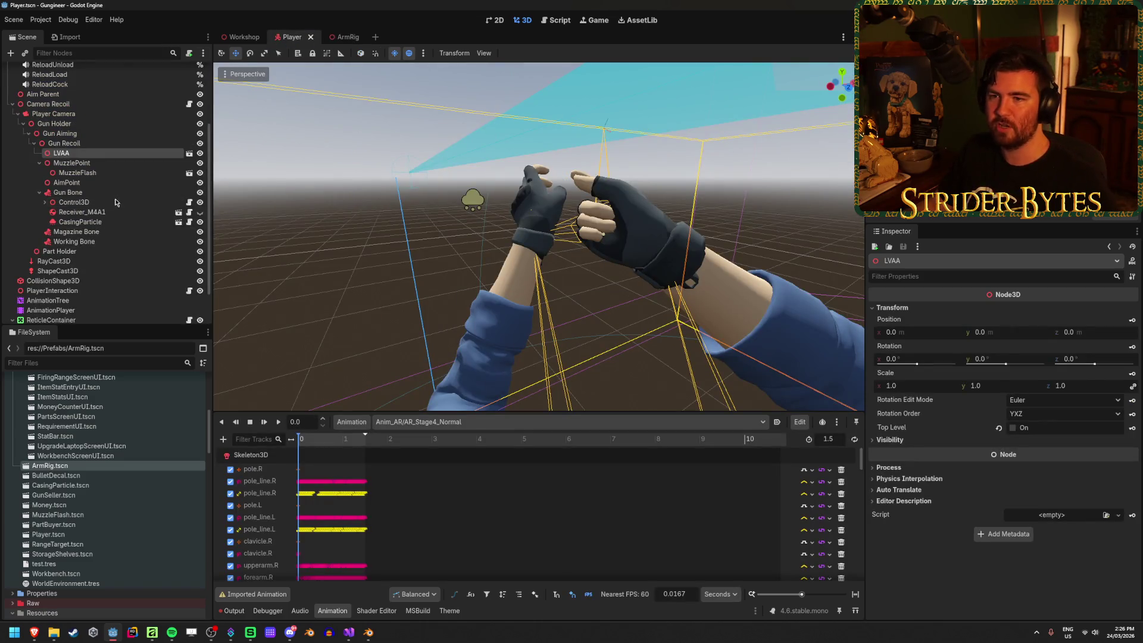
# Inspect the MuzzlePoint, AimPoint and Gun Recoil nodes under Gun Bone.
pyautogui.click(54, 164)
pyautogui.press('Left')
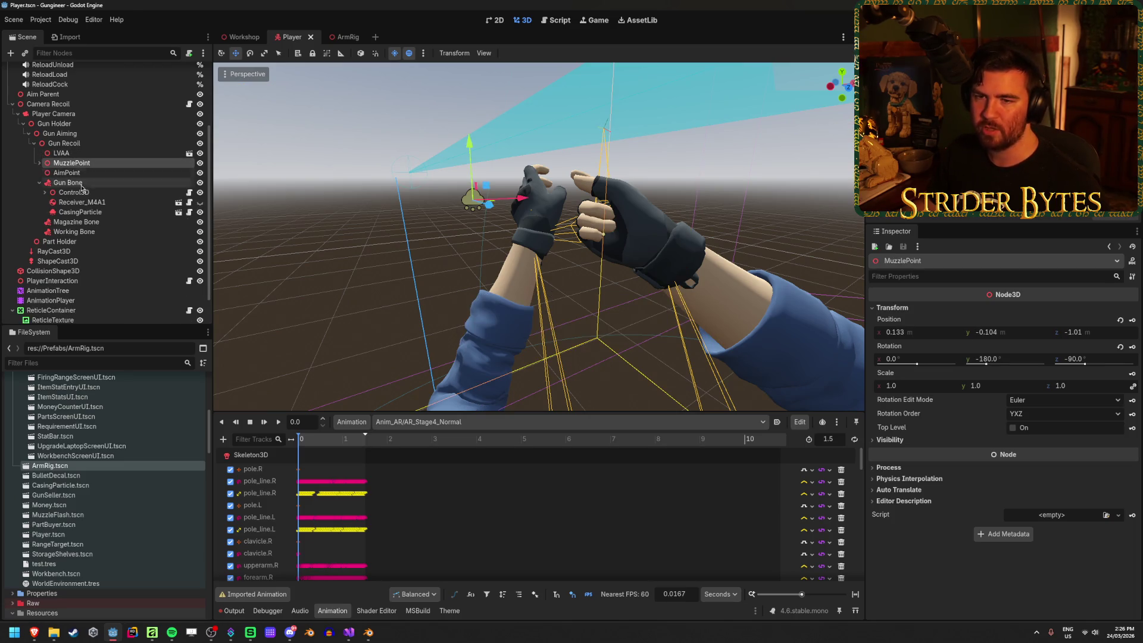
pyautogui.click(39, 184)
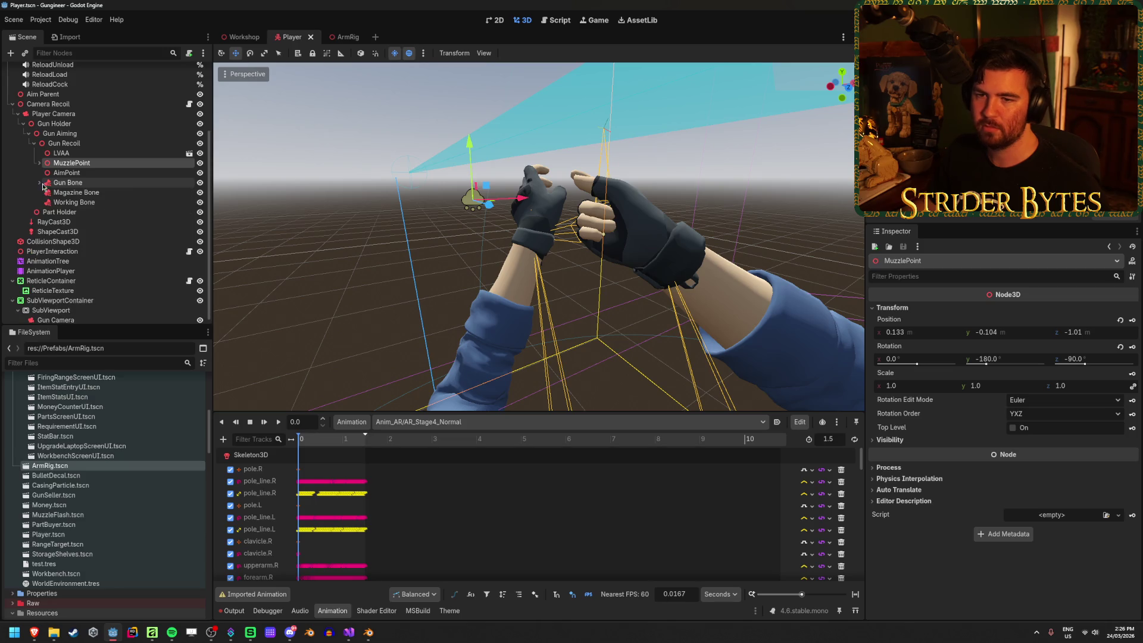
pyautogui.click(100, 173)
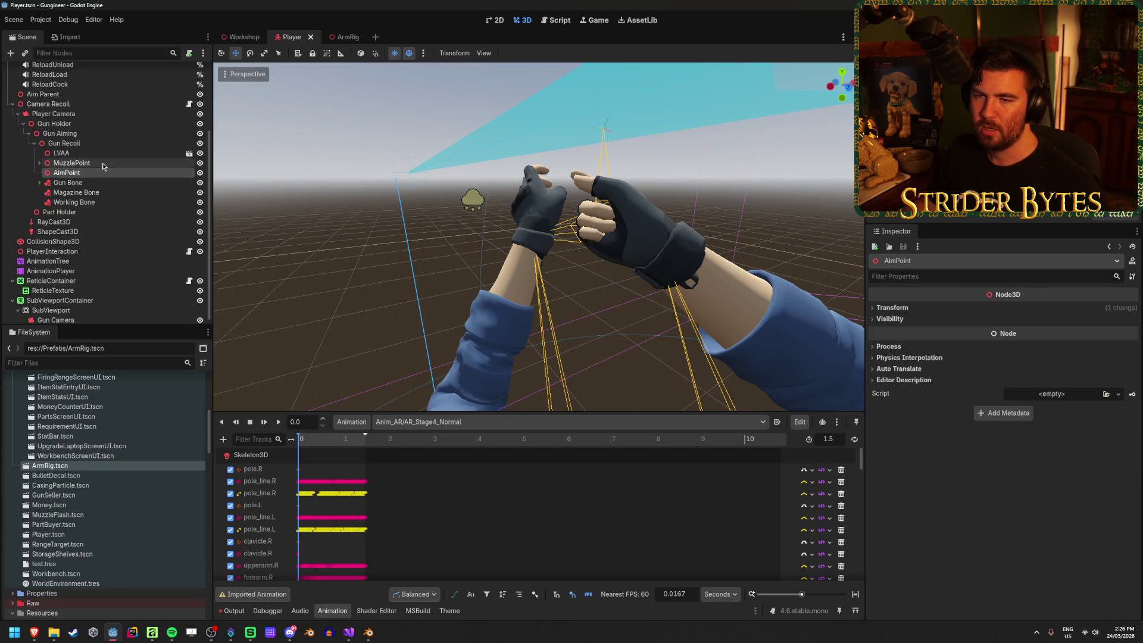
pyautogui.click(102, 162)
pyautogui.click(104, 142)
pyautogui.click(94, 165)
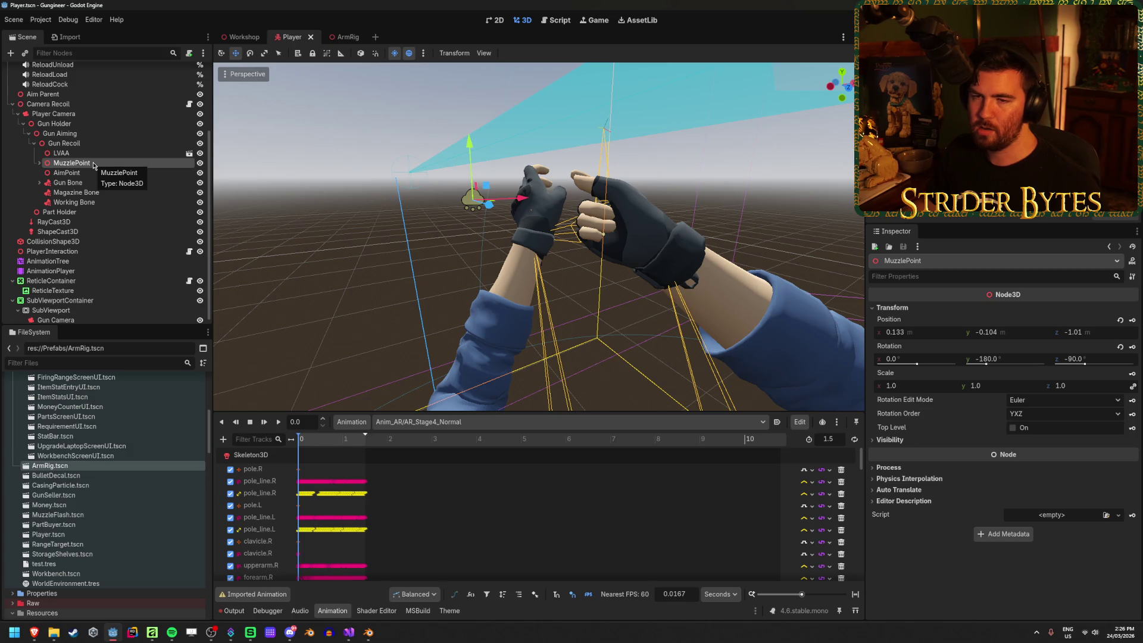
pyautogui.click(39, 163)
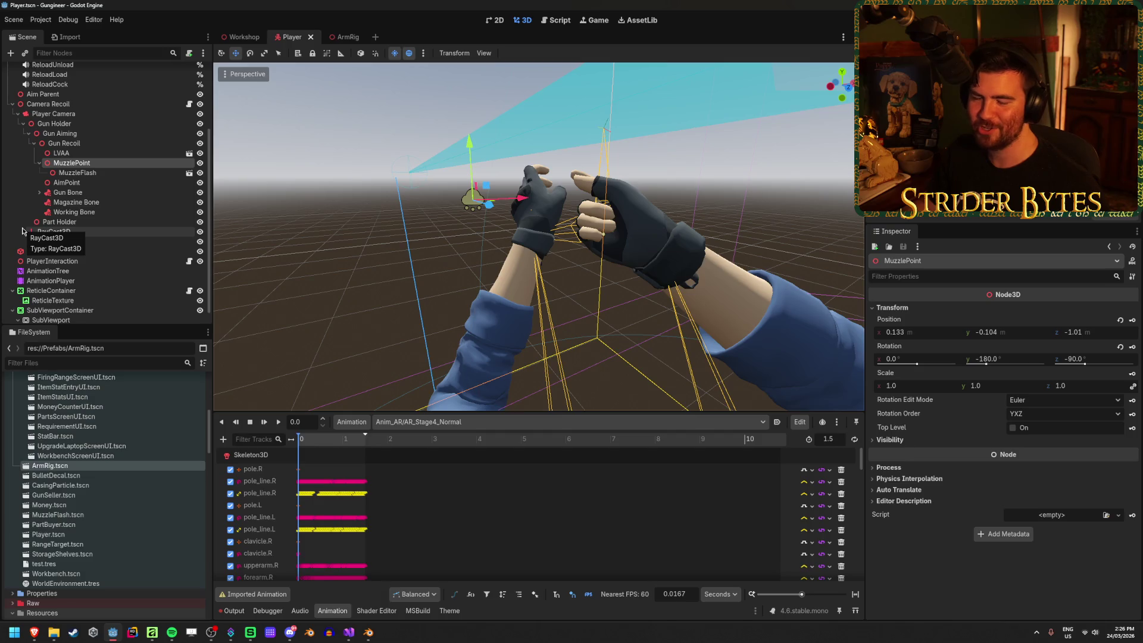
# Select Gun Bone through Working Bone for copying and return to ArmRig.
pyautogui.click(81, 192)
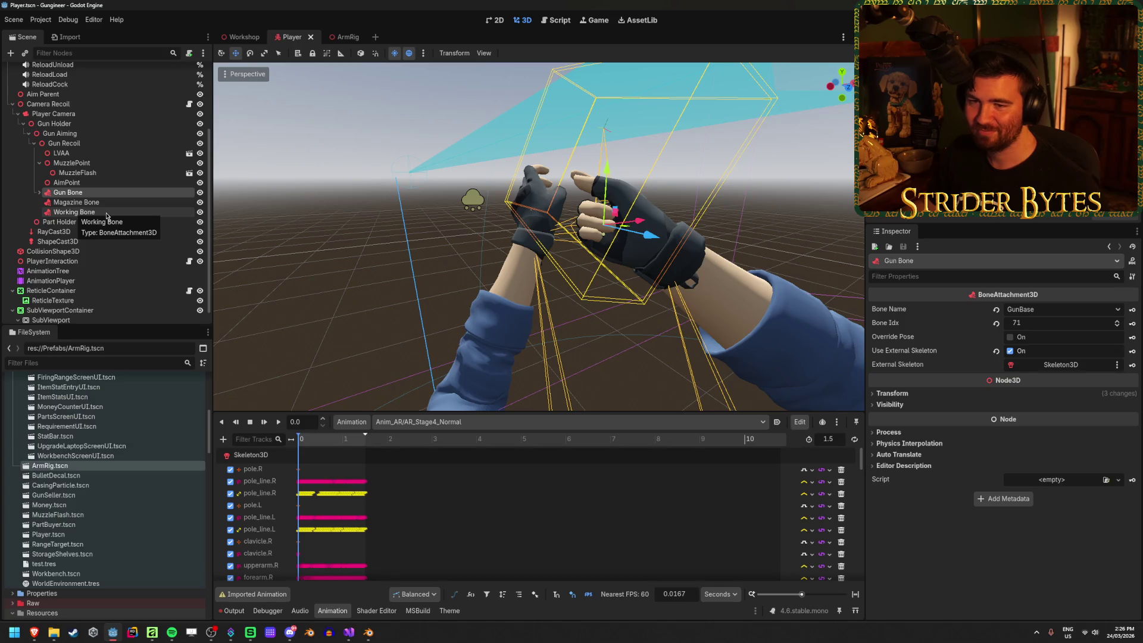
pyautogui.keyDown('shift'); pyautogui.click(74, 213); pyautogui.keyUp('shift')
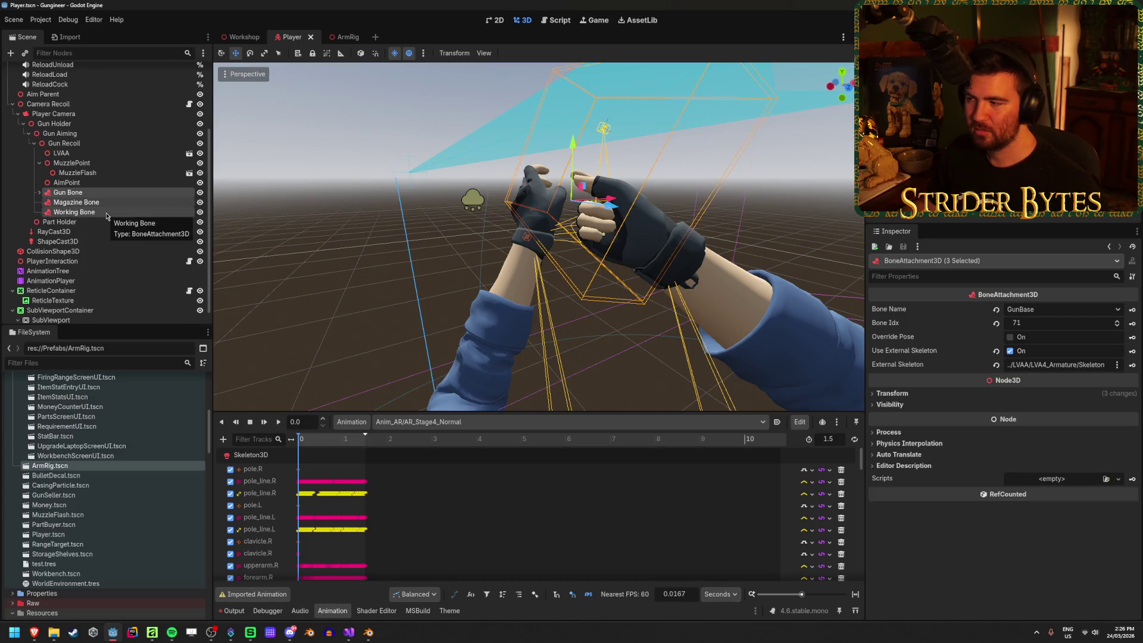
pyautogui.click(348, 37)
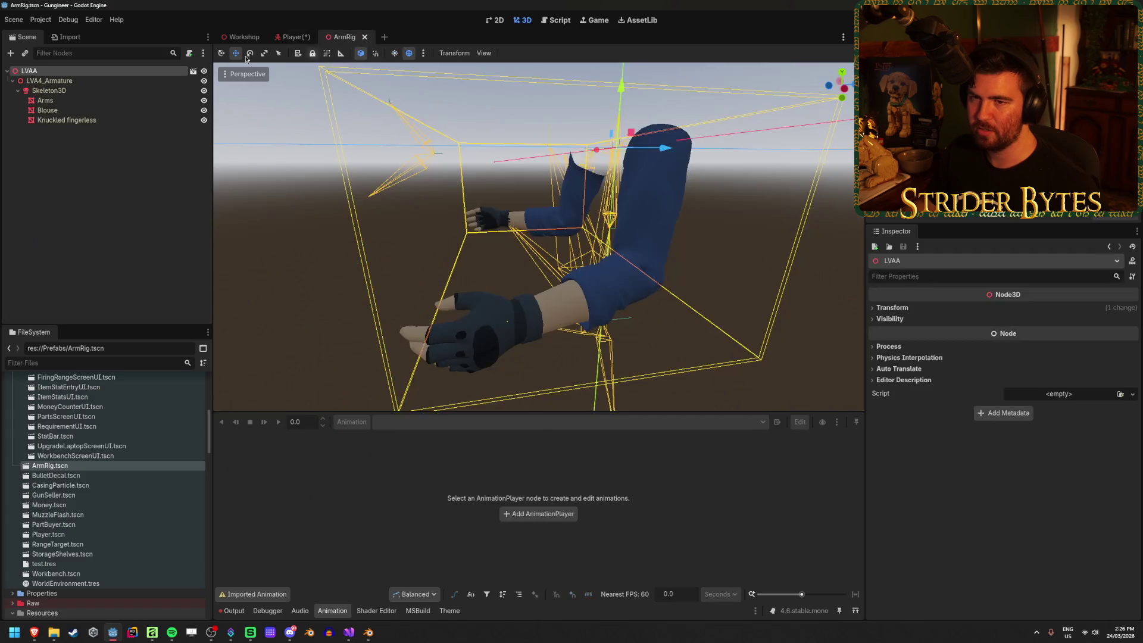
# Paste the Gun, Magazine and Working Bone attachments under LVAA and collapse the branches.
pyautogui.hotkey('ctrl', 'v')
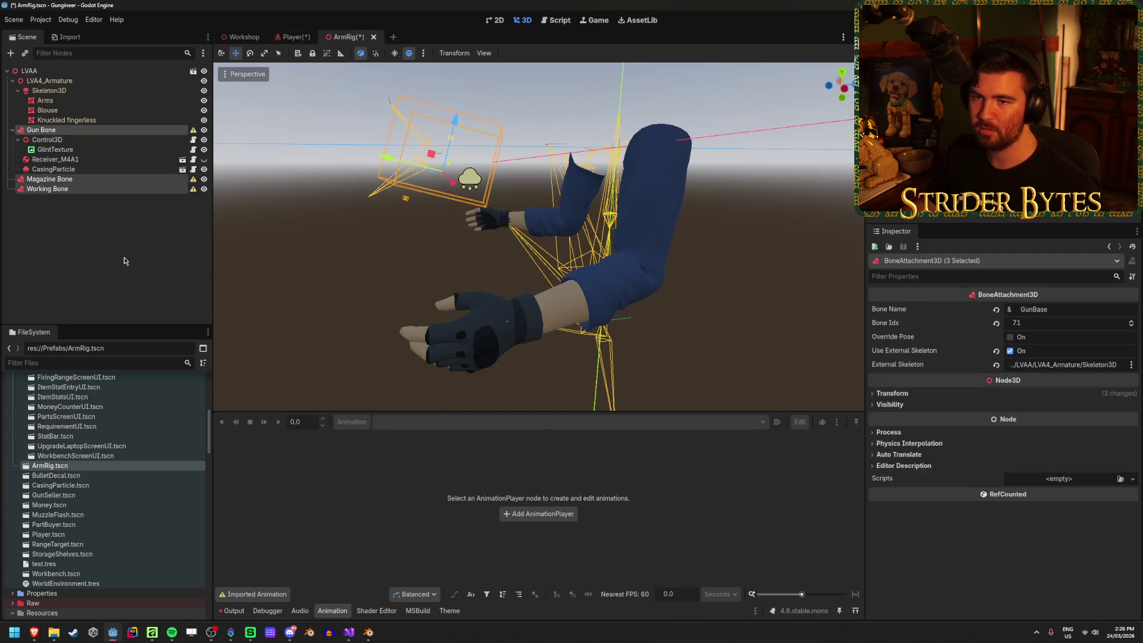
pyautogui.moveTo(193, 185)
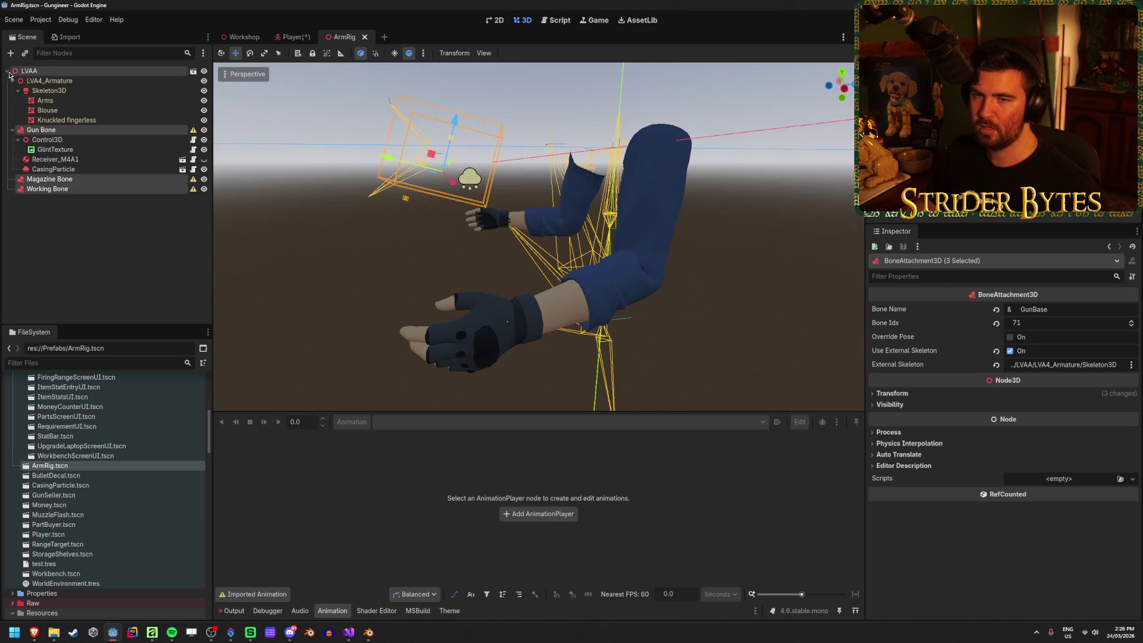
pyautogui.click(18, 91)
pyautogui.click(12, 81)
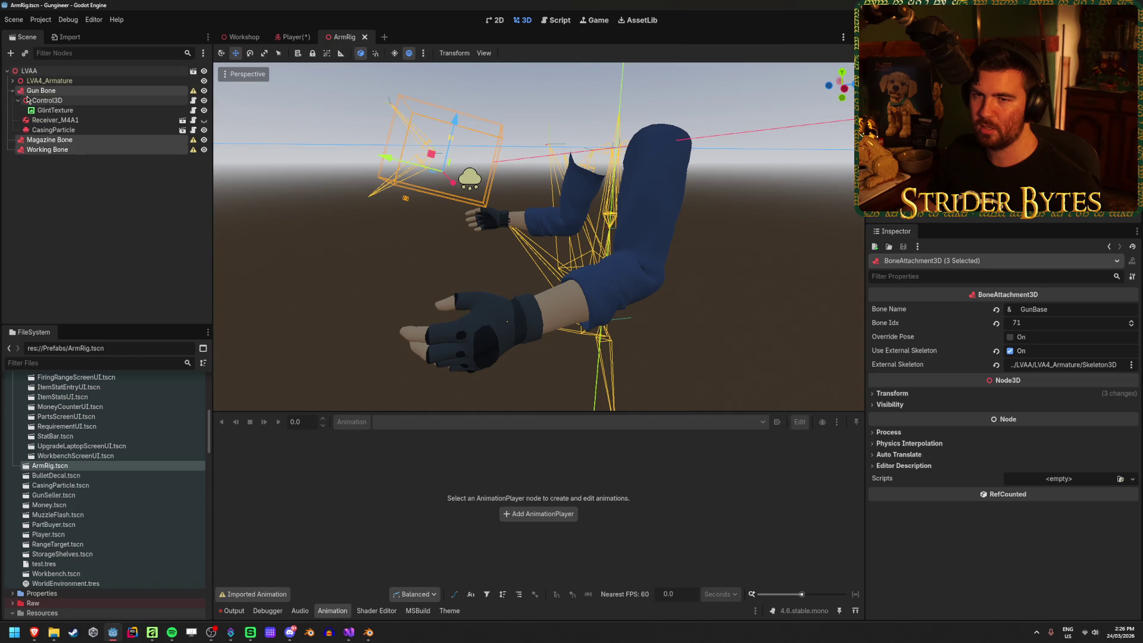
pyautogui.click(13, 91)
# Set Gun Bone's and Magazine Bone's External Skeleton to Skeleton3D.
pyautogui.click(152, 91)
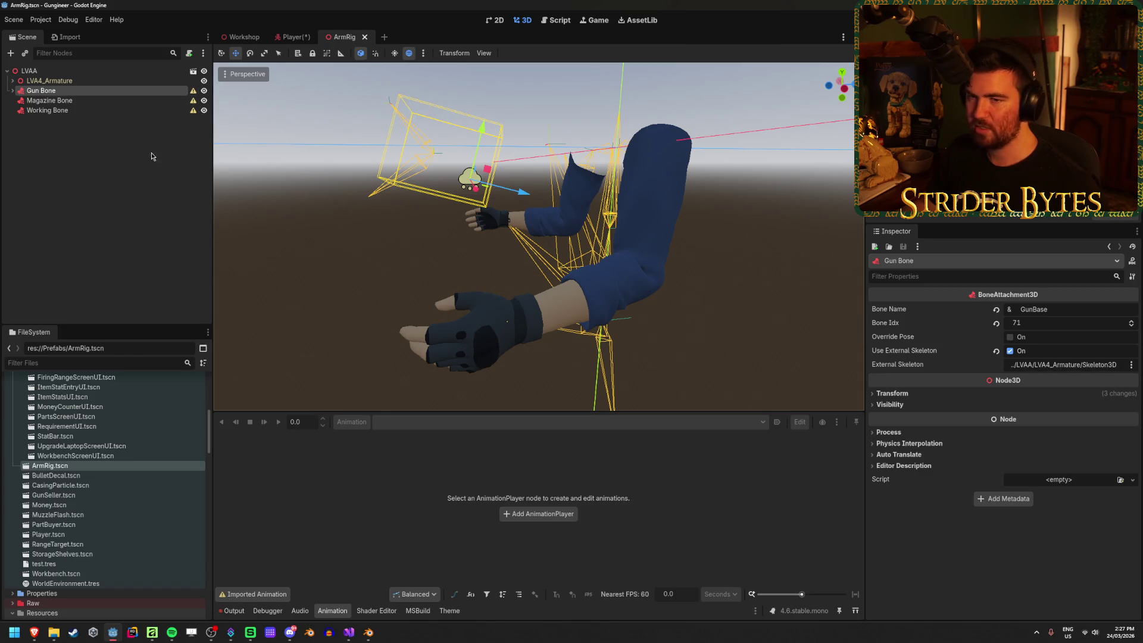
pyautogui.click(1063, 364)
pyautogui.doubleClick(549, 234)
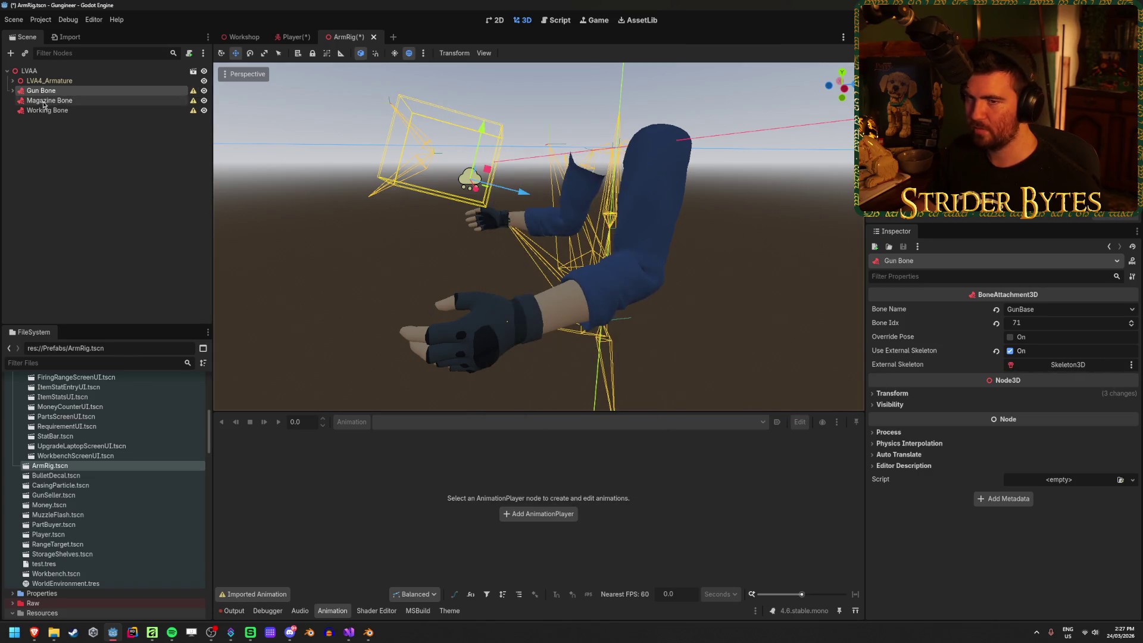
pyautogui.click(50, 100)
pyautogui.click(1063, 364)
pyautogui.doubleClick(550, 231)
# Set Working Bone's External Skeleton to Skeleton3D, then check the Player and ArmRig scenes.
pyautogui.click(48, 110)
pyautogui.click(1059, 364)
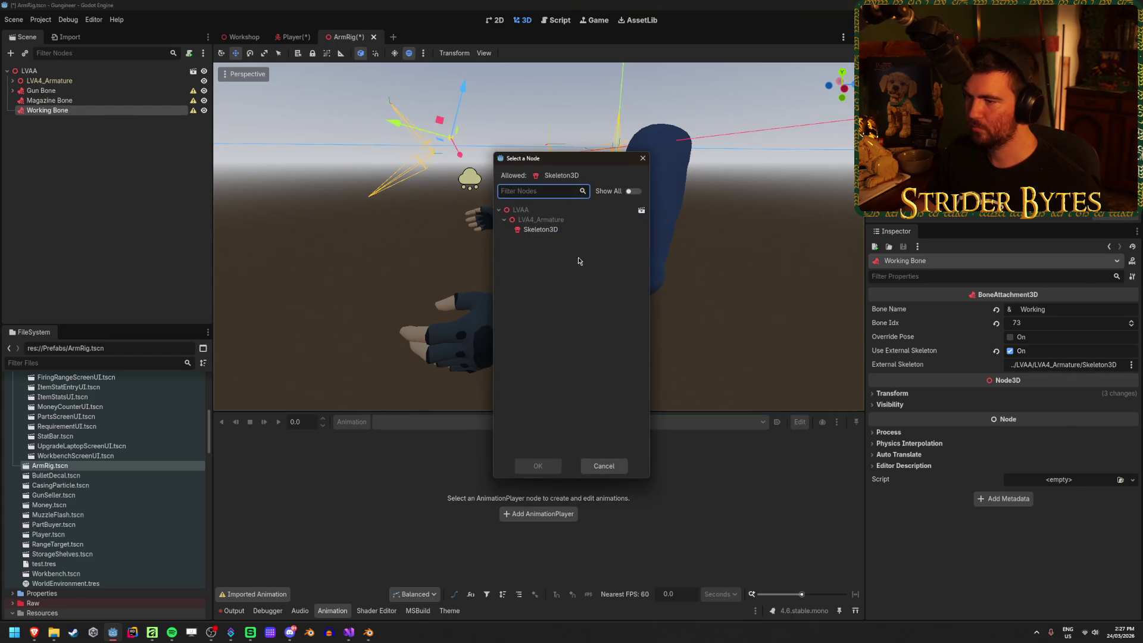
pyautogui.doubleClick(552, 230)
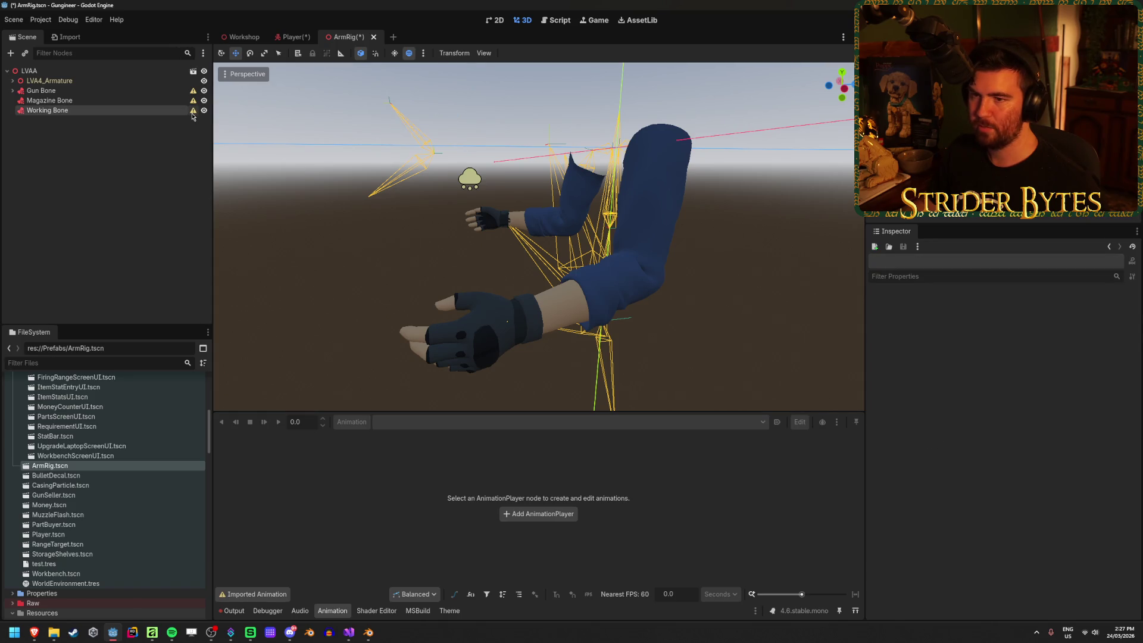
pyautogui.moveTo(192, 116)
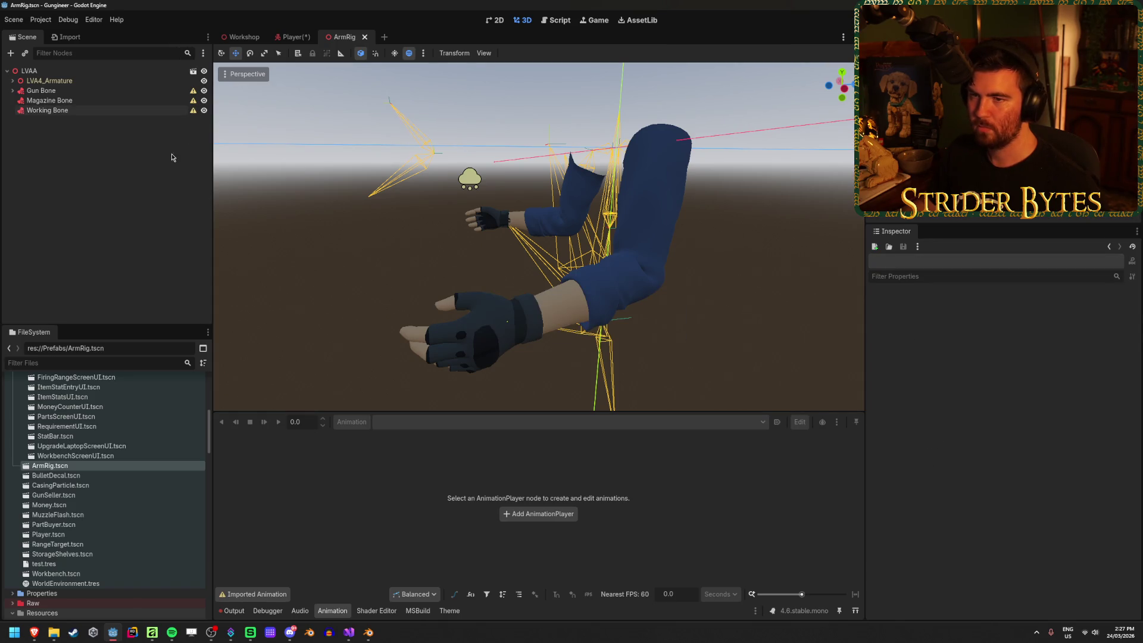
pyautogui.click(291, 37)
pyautogui.click(346, 37)
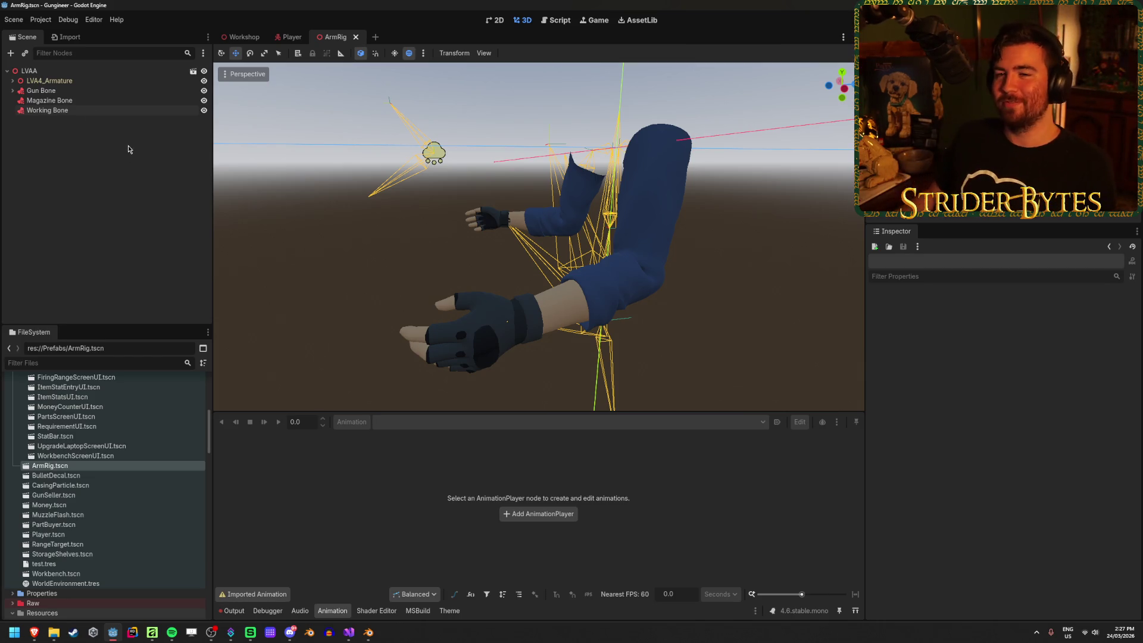
pyautogui.click(13, 90)
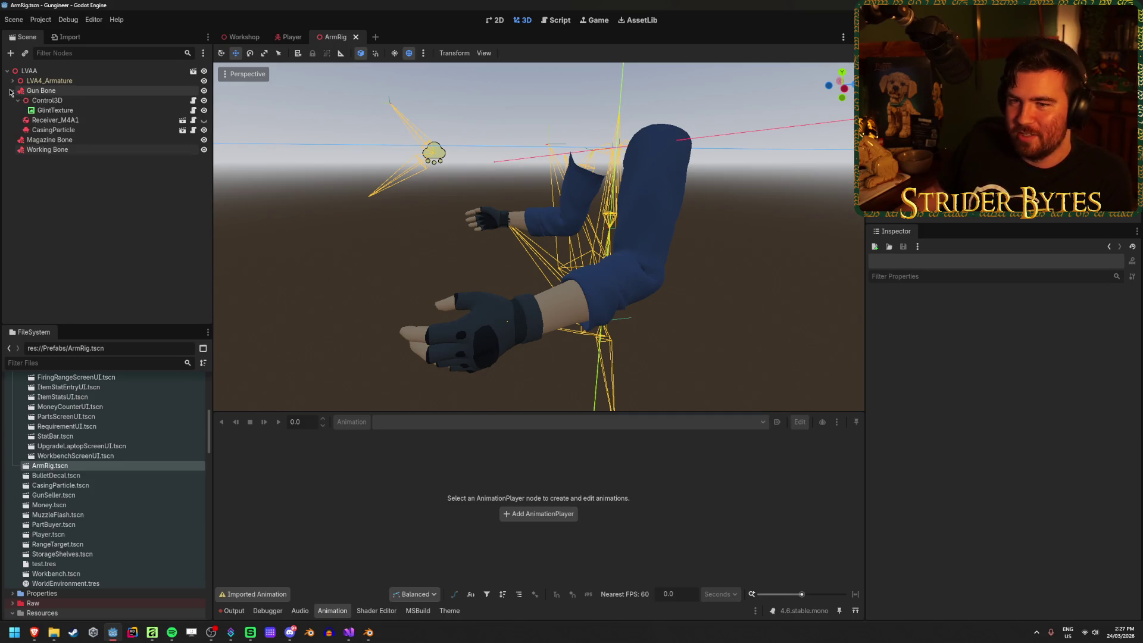
# Toggle the Receiver_M4A1 gun's visibility and inspect the node.
pyautogui.click(18, 100)
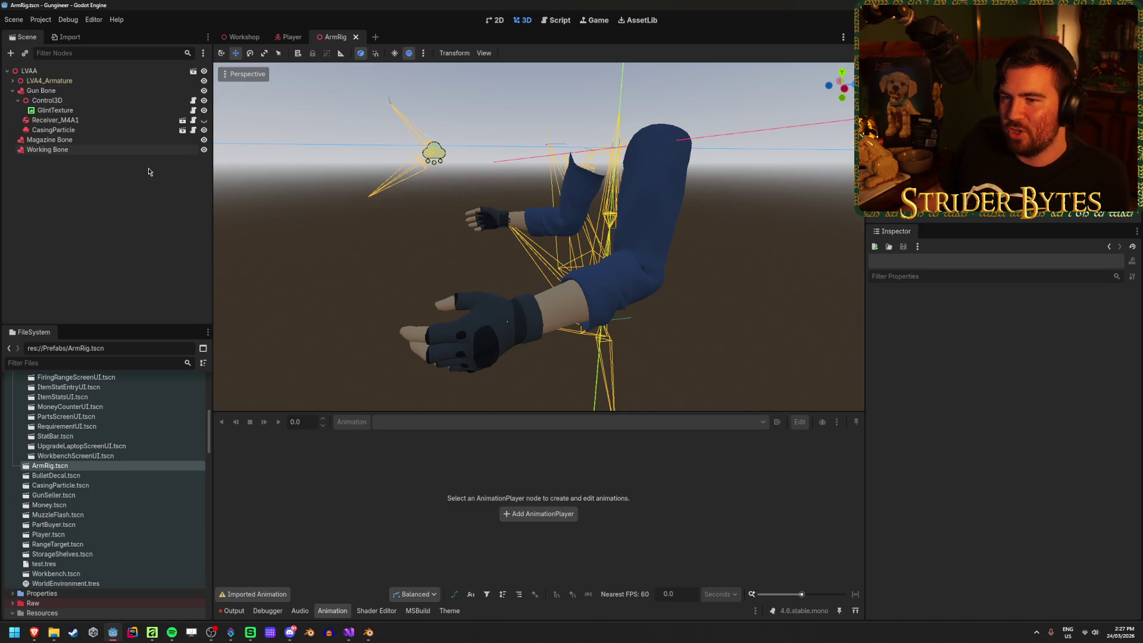
pyautogui.click(204, 120)
pyautogui.click(204, 122)
pyautogui.click(204, 122)
pyautogui.click(204, 122)
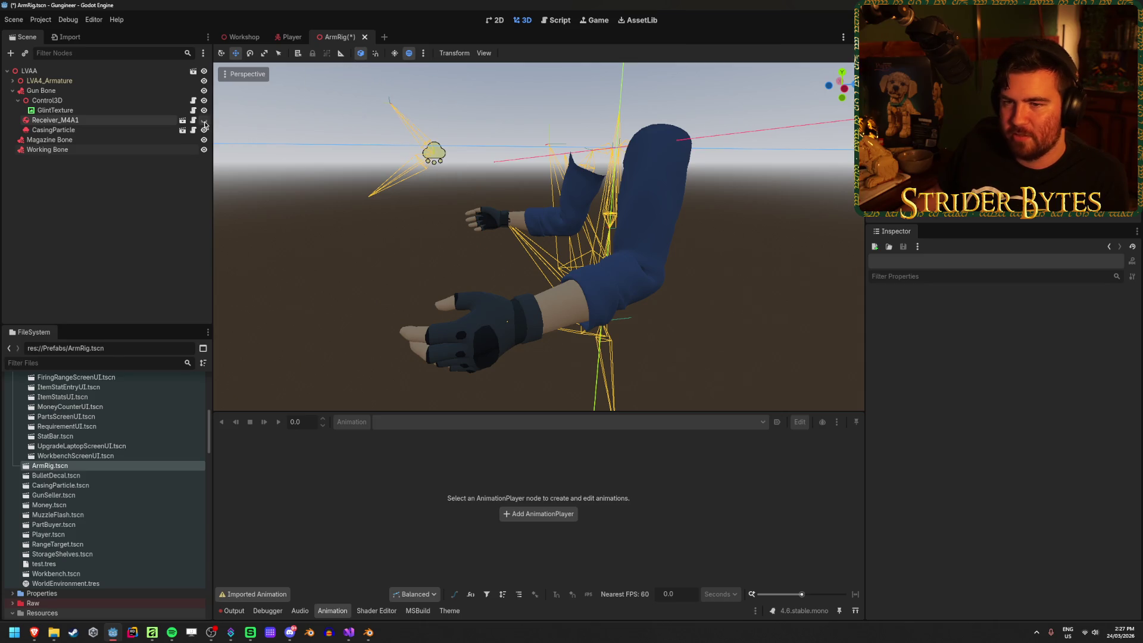
pyautogui.click(80, 120)
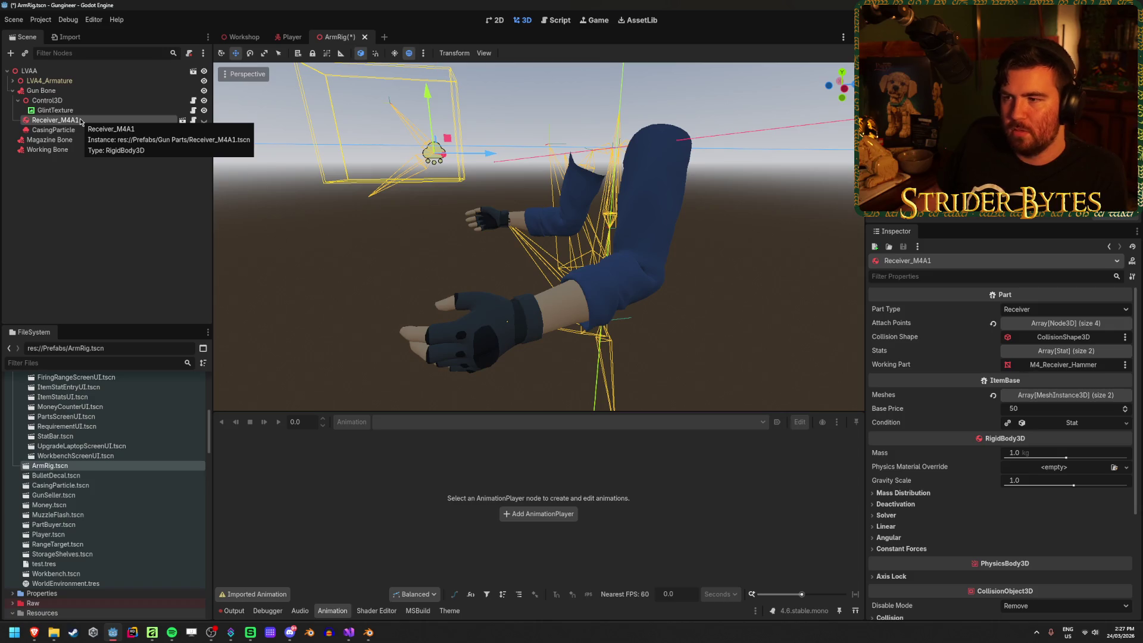
pyautogui.click(103, 287)
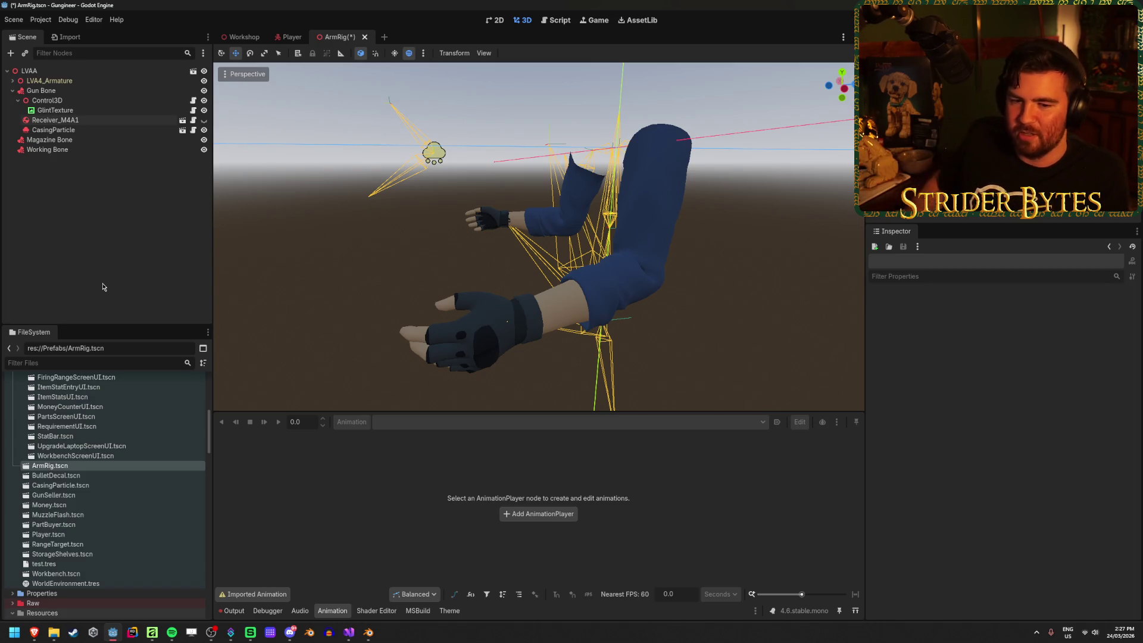
# Inspect Gun Bone, Control3D and GlintTexture, framing Control3D in the viewport.
pyautogui.click(18, 100)
pyautogui.click(47, 92)
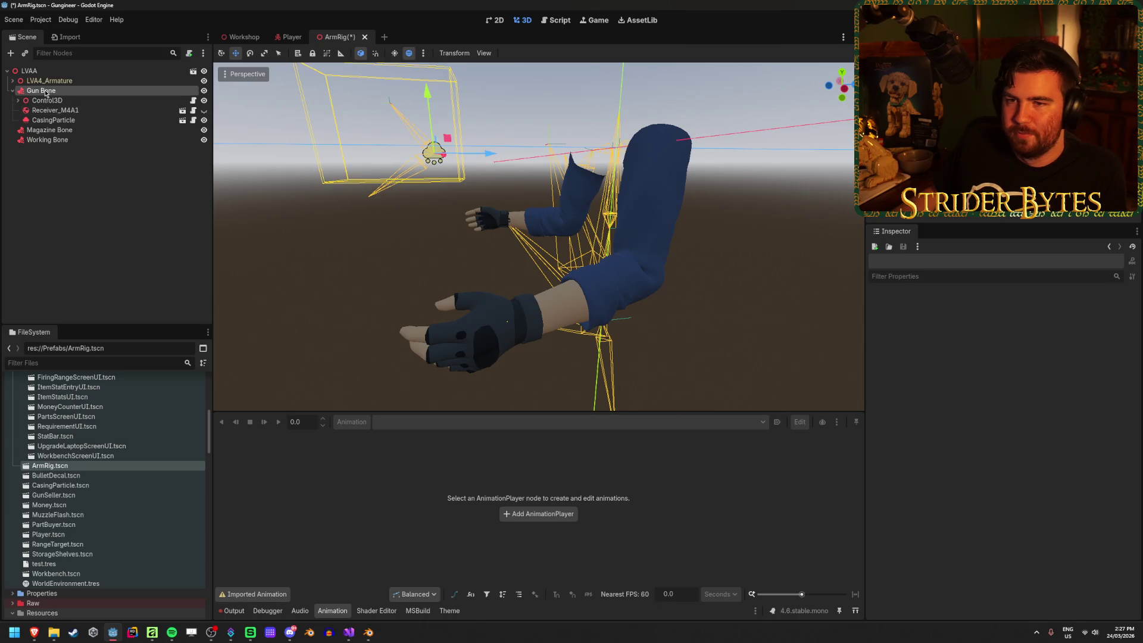
pyautogui.click(49, 100)
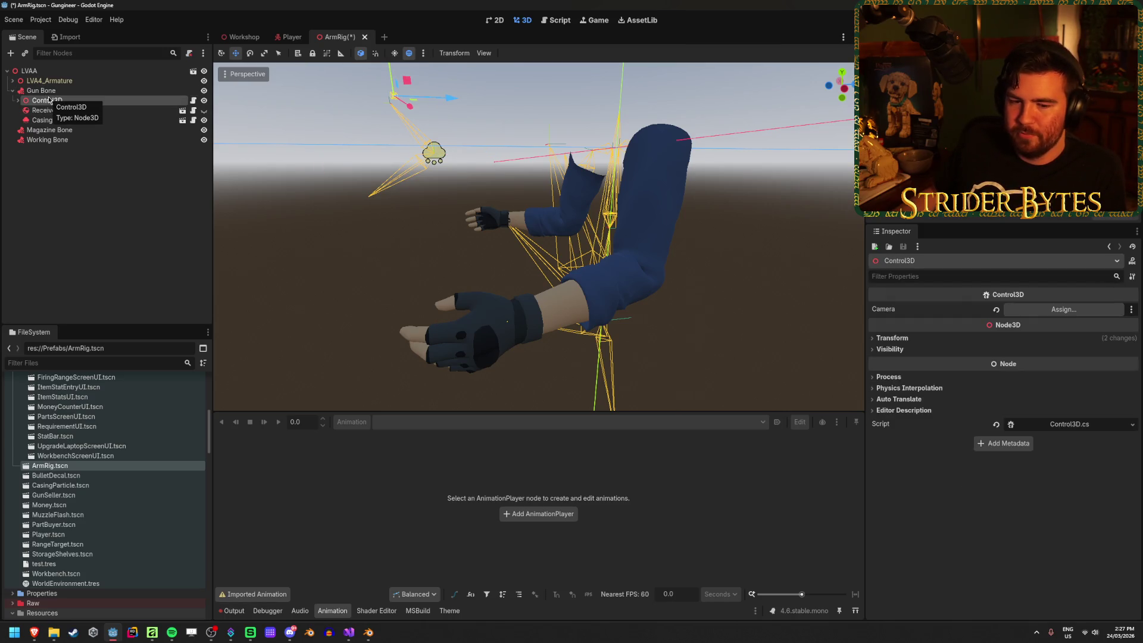
pyautogui.doubleClick(19, 102)
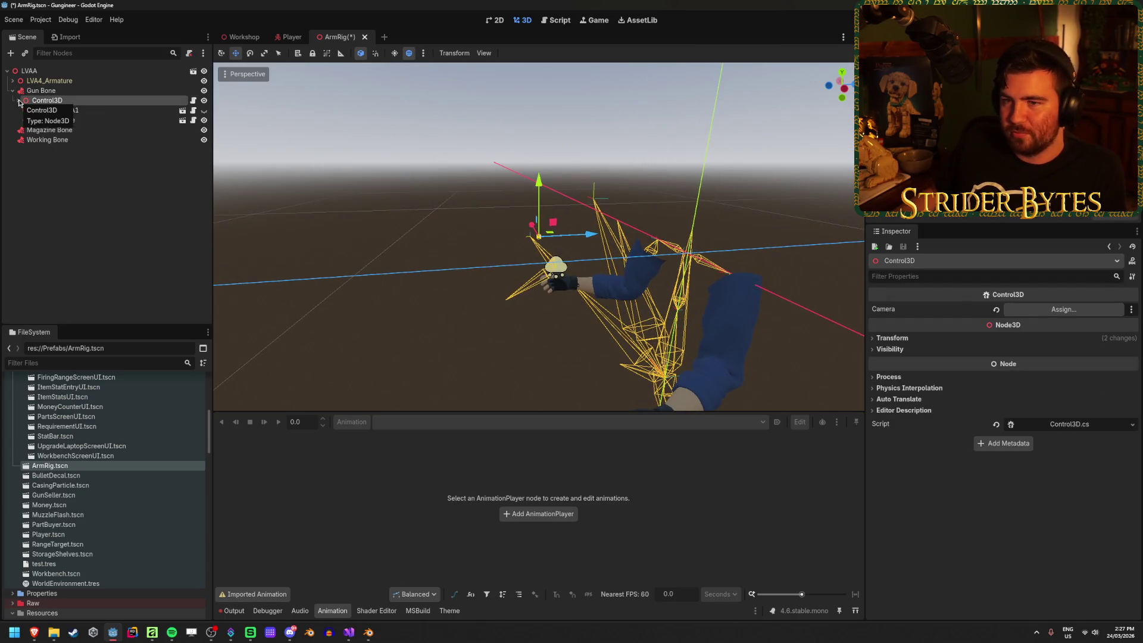
pyautogui.click(18, 100)
pyautogui.click(55, 110)
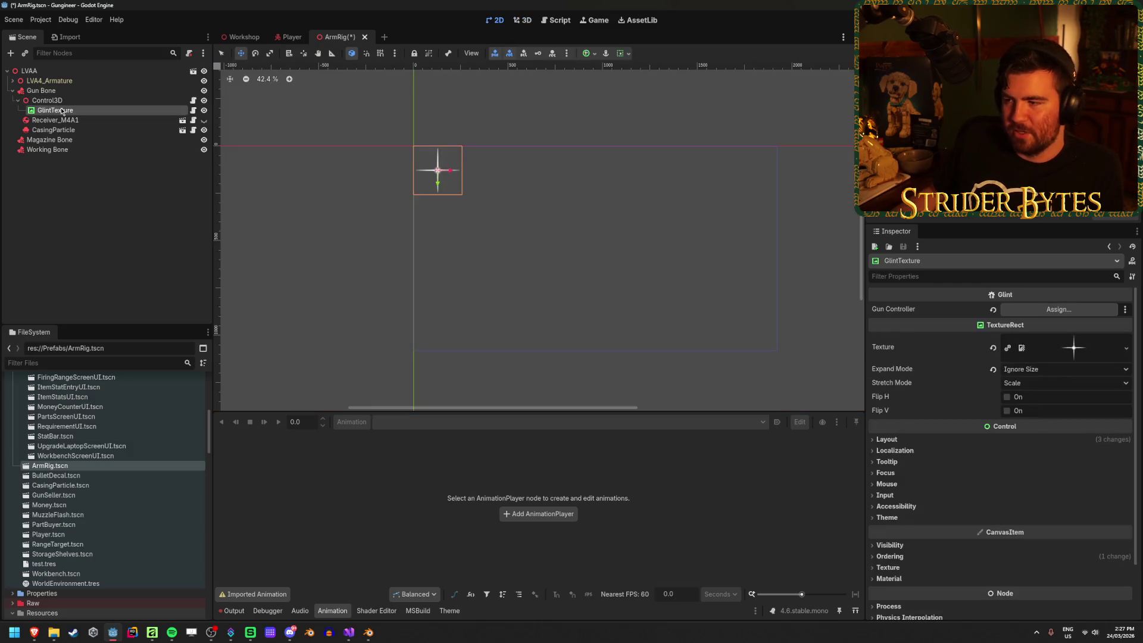
pyautogui.click(70, 100)
pyautogui.doubleClick(18, 100)
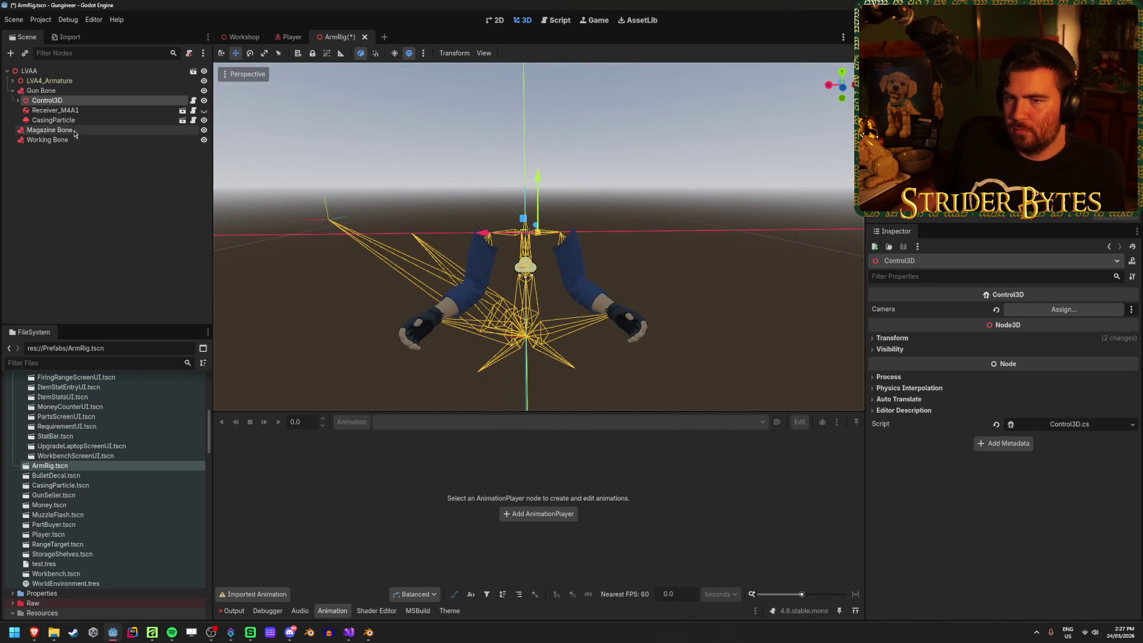
# Show Receiver_M4A1 and move CasingParticle up along Y and along Z on the gun.
pyautogui.doubleClick(52, 119)
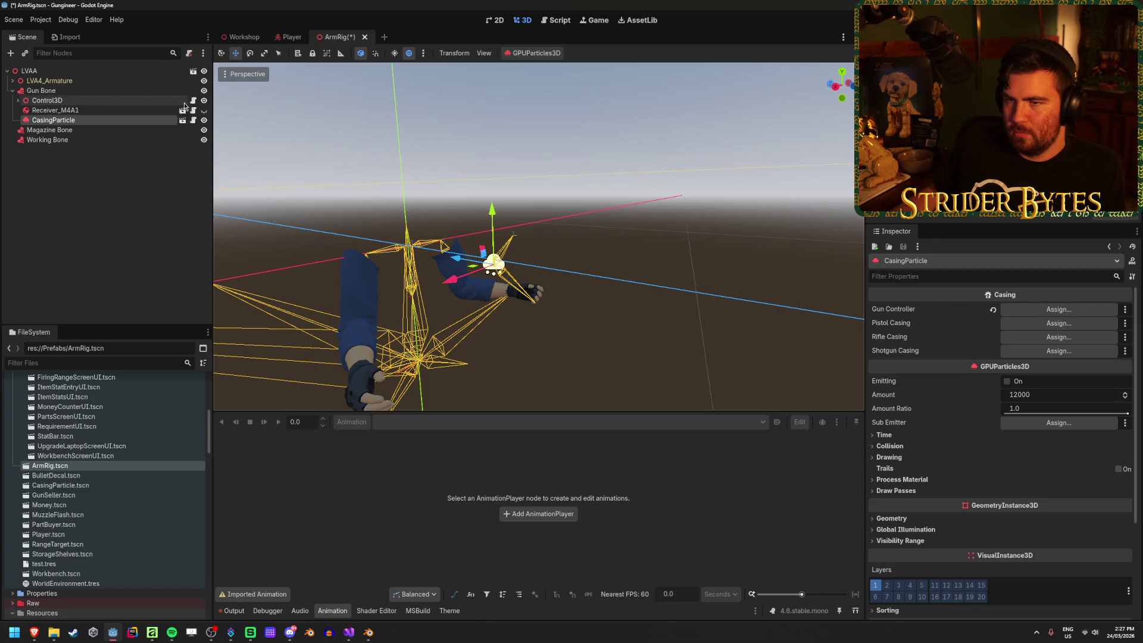
pyautogui.click(204, 110)
pyautogui.scroll(5, 538, 237)
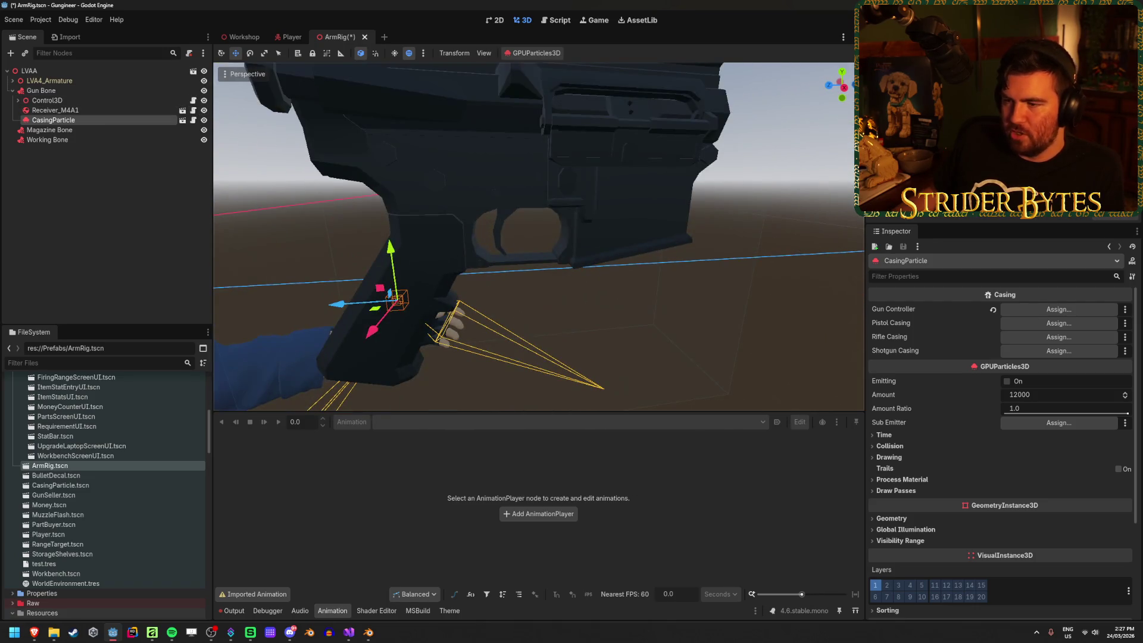
pyautogui.click(76, 110)
pyautogui.click(54, 119)
pyautogui.scroll(-5, 470, 238)
pyautogui.moveTo(470, 181); pyautogui.dragTo(470, 125)
pyautogui.moveTo(392, 187)
pyautogui.mouseDown()
pyautogui.moveTo(460, 187)
pyautogui.moveTo(601, 248)
pyautogui.moveTo(512, 268)
pyautogui.moveTo(444, 303)
pyautogui.moveTo(482, 301)
pyautogui.mouseUp()
pyautogui.scroll(3, 425, 304)
pyautogui.scroll(2, 426, 304)
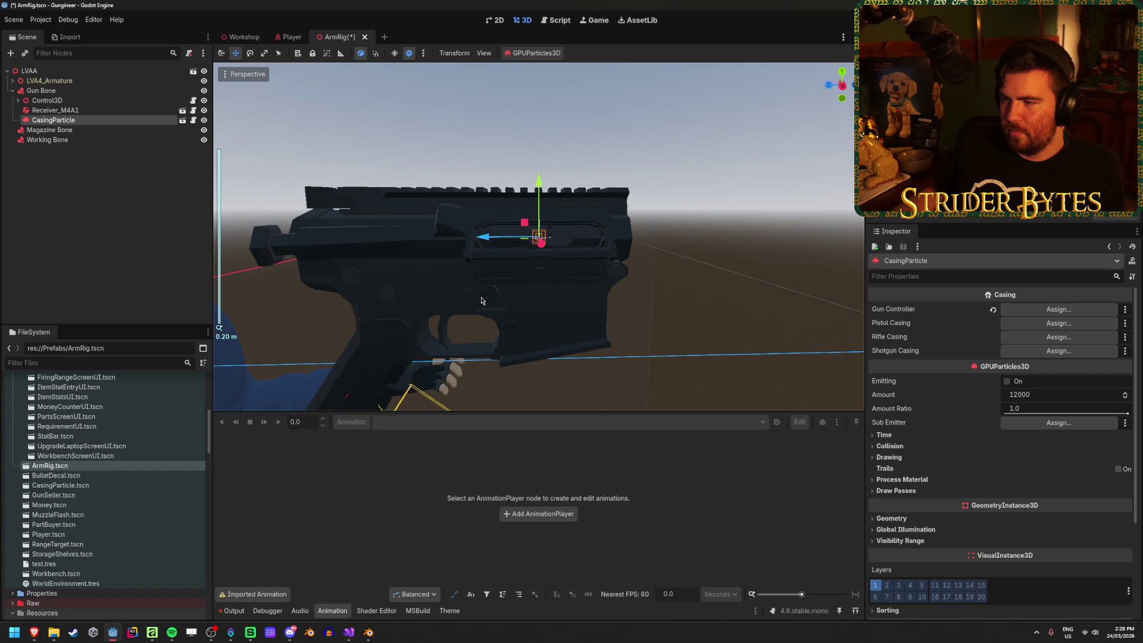
# Save the ArmRig scene, relaunch Godot and reopen the Gungineer project.
pyautogui.hotkey('ctrl', 's')
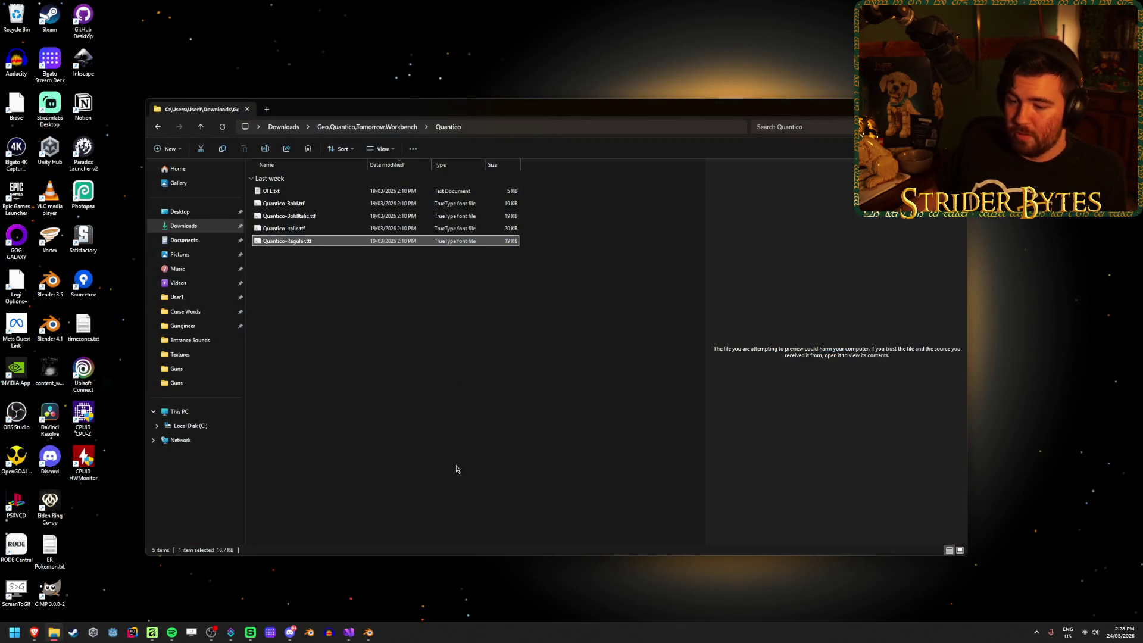
pyautogui.click(113, 632)
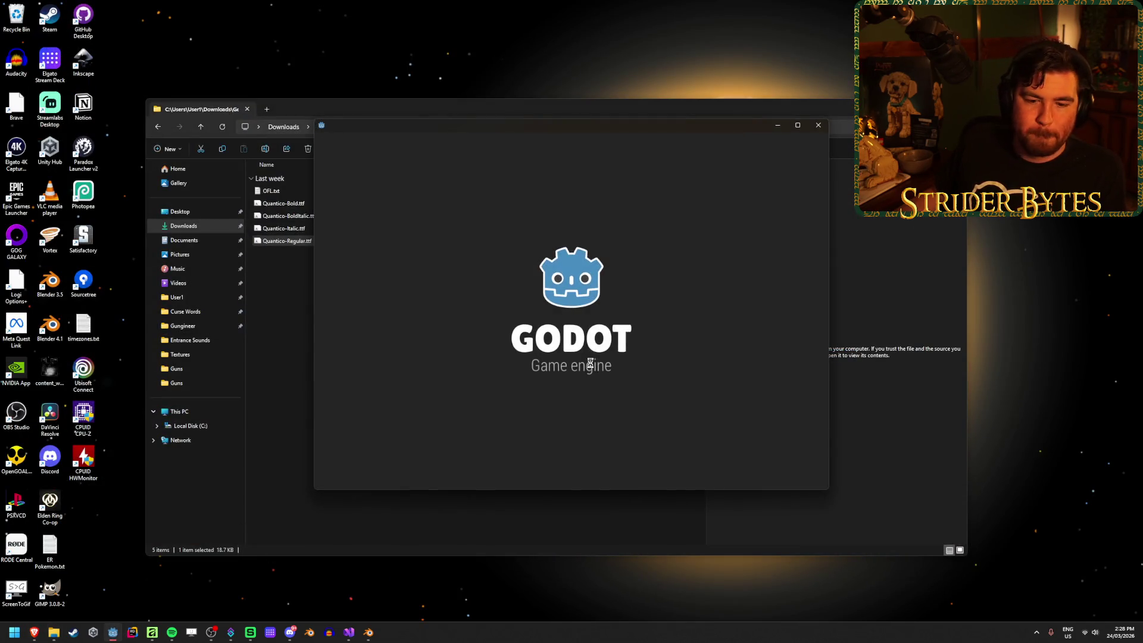
pyautogui.doubleClick(462, 191)
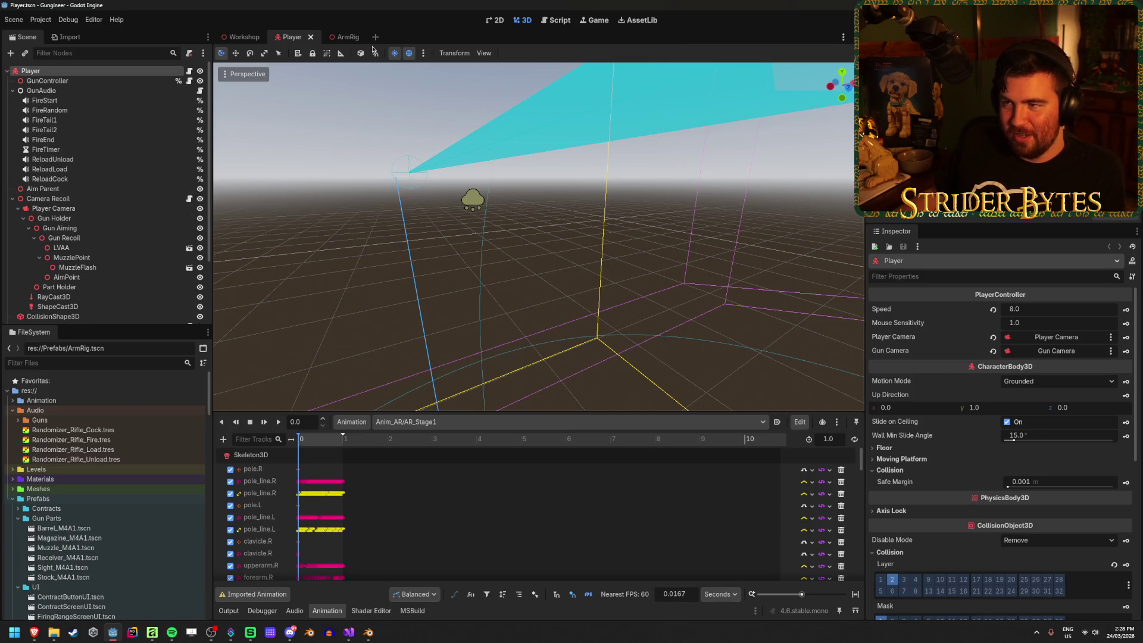
# Switch to the ArmRig scene and unhide Receiver_M4A1 under Gun Bone.
pyautogui.click(339, 41)
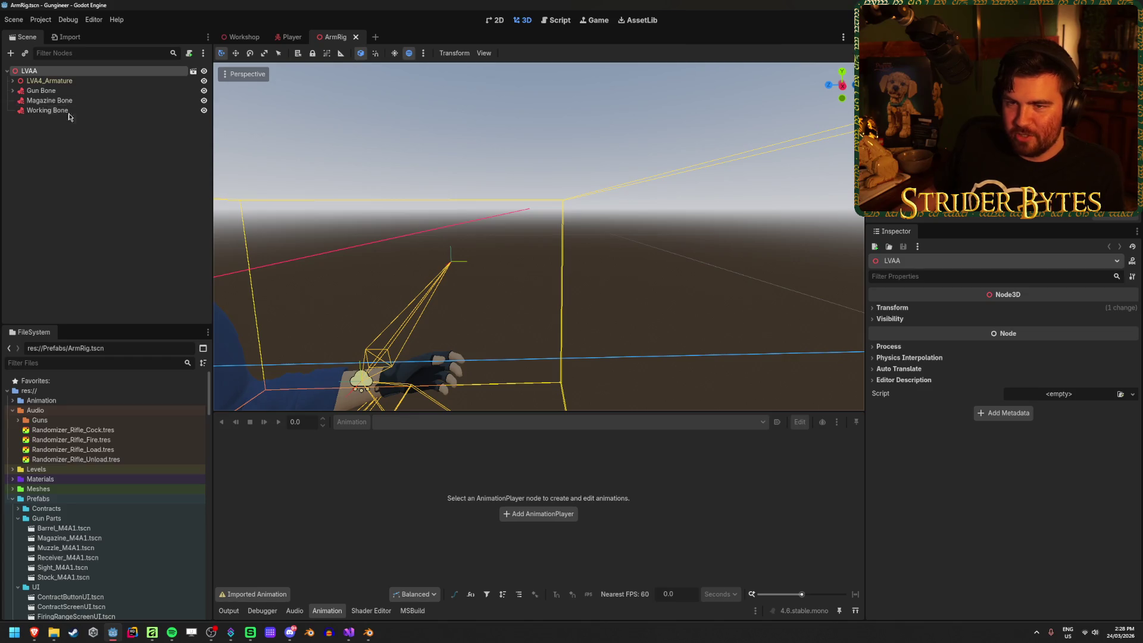
pyautogui.click(13, 90)
pyautogui.click(204, 121)
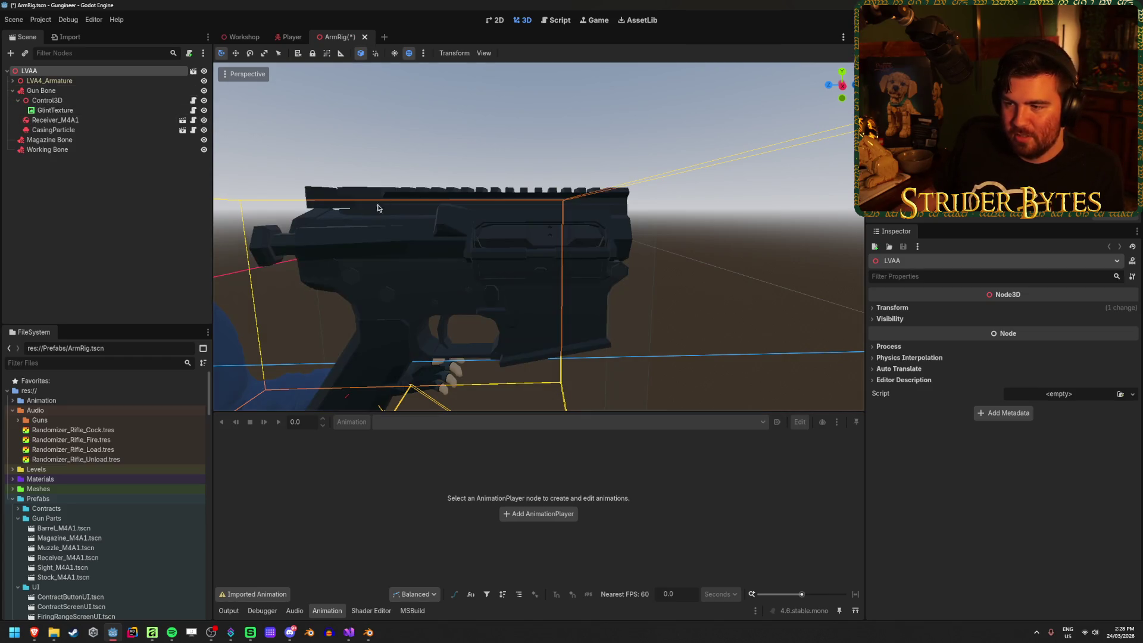
# Move CasingParticle along Z and up along Y onto the gun, then save the scene.
pyautogui.click(54, 130)
pyautogui.moveTo(388, 307); pyautogui.dragTo(469, 307)
pyautogui.moveTo(527, 250); pyautogui.dragTo(531, 177)
pyautogui.moveTo(480, 232); pyautogui.dragTo(476, 233)
pyautogui.hotkey('ctrl', 's')
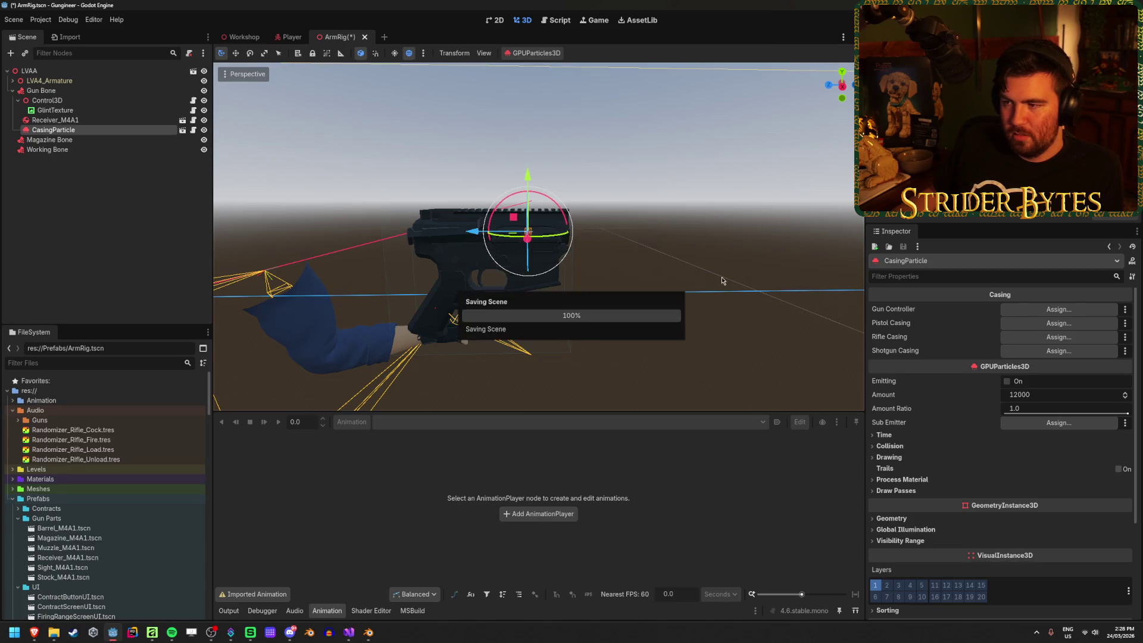
pyautogui.click(718, 281)
# Frame CasingParticle and orbit around it to check its placement on the gun.
pyautogui.moveTo(667, 269); pyautogui.dragTo(695, 268)
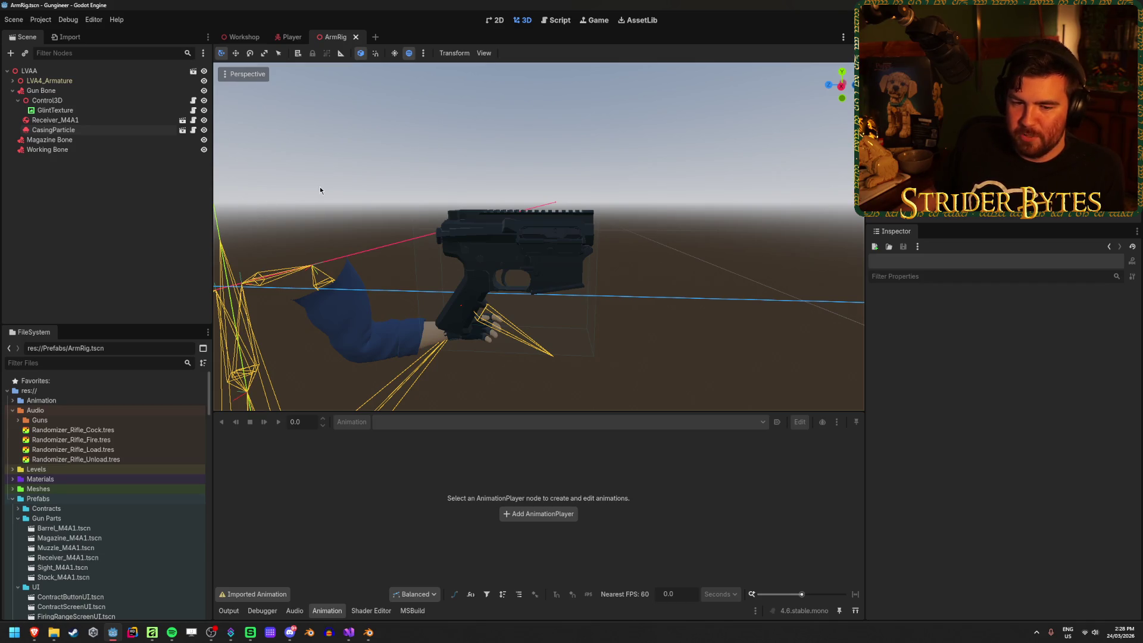
pyautogui.click(53, 129)
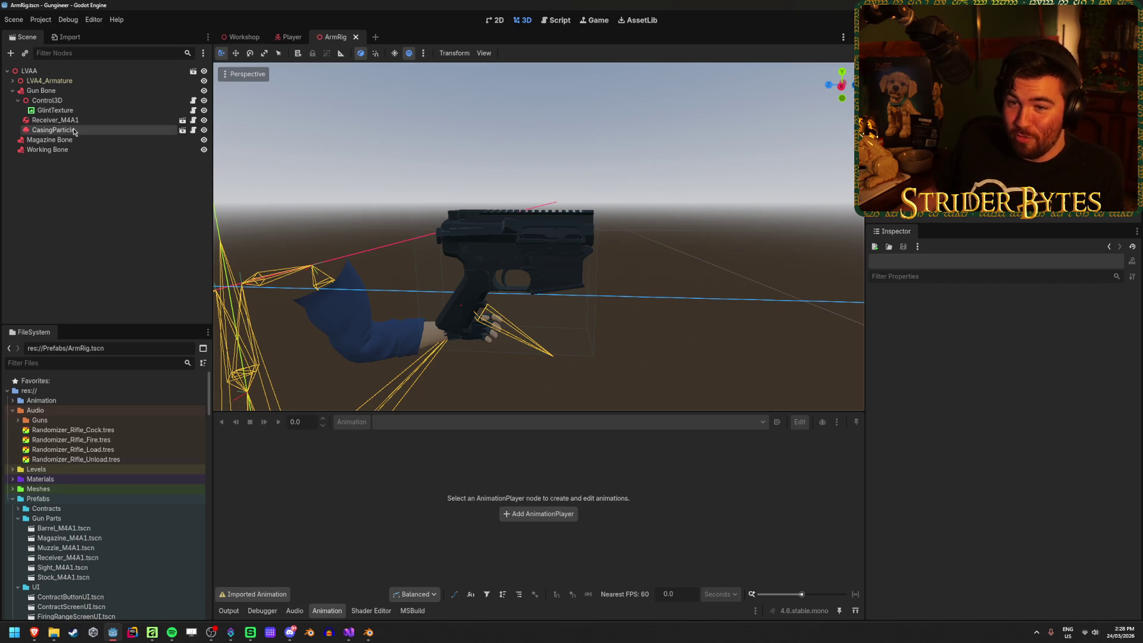
pyautogui.press('f')
pyautogui.moveTo(642, 293)
pyautogui.mouseDown()
pyautogui.moveTo(714, 287)
pyautogui.moveTo(598, 279)
pyautogui.moveTo(665, 275)
pyautogui.mouseUp()
pyautogui.scroll(-5, 682, 277)
pyautogui.click(732, 262)
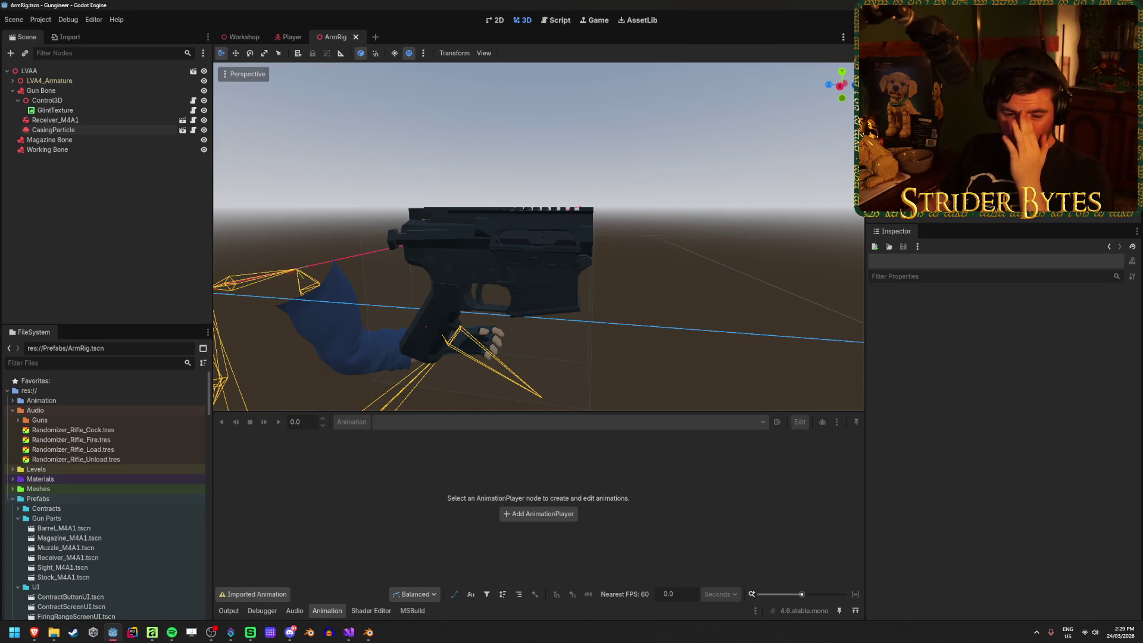
pyautogui.hotkey('alt', 'Tab')
pyautogui.hotkey('alt', 'Tab')
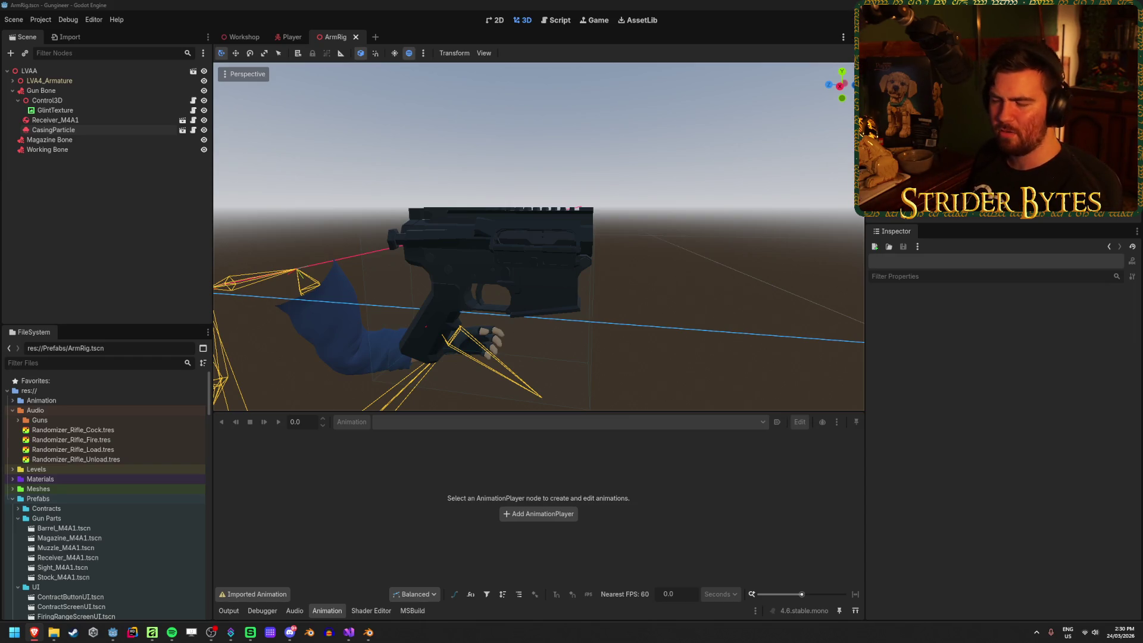
pyautogui.click(539, 5)
pyautogui.click(60, 129)
pyautogui.click(56, 119)
pyautogui.click(63, 131)
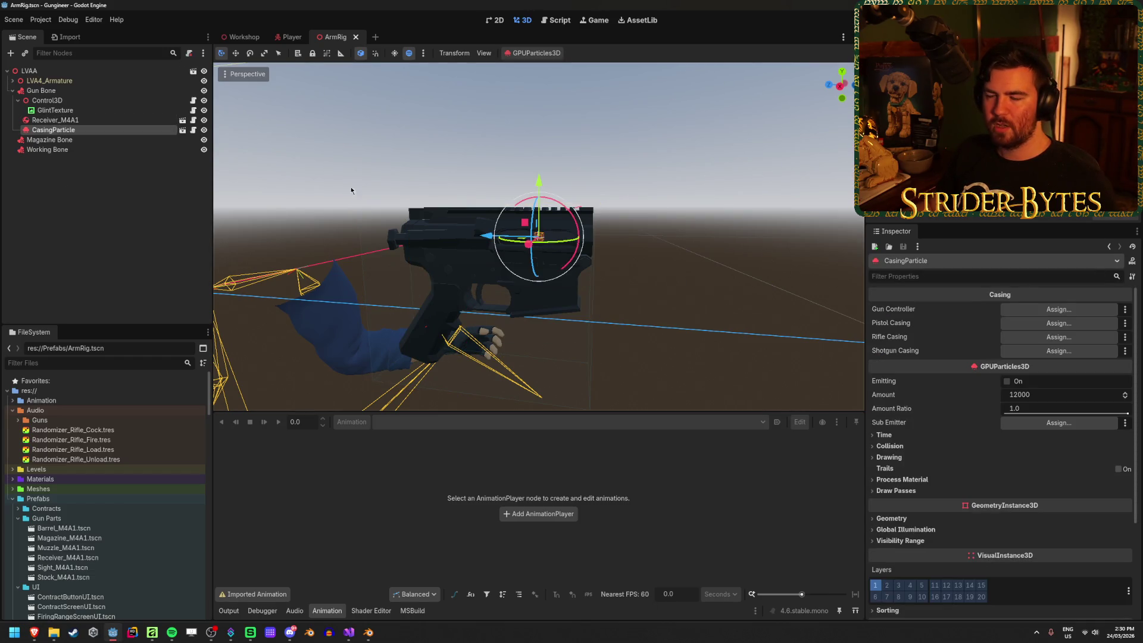
pyautogui.hotkey('alt', 'Tab')
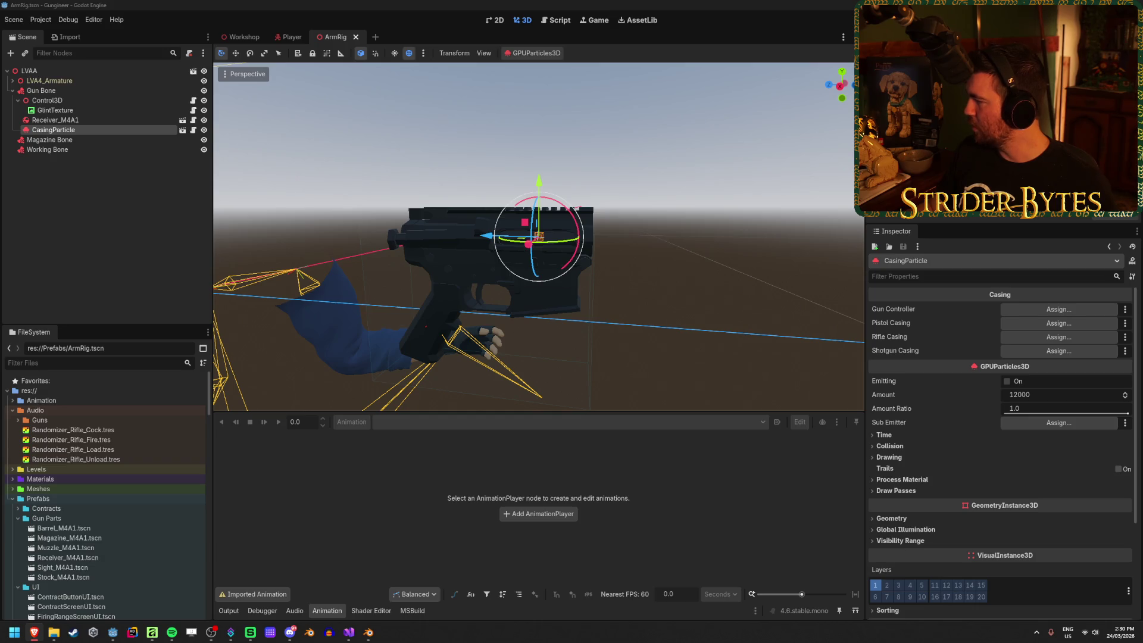
pyautogui.click(433, 4)
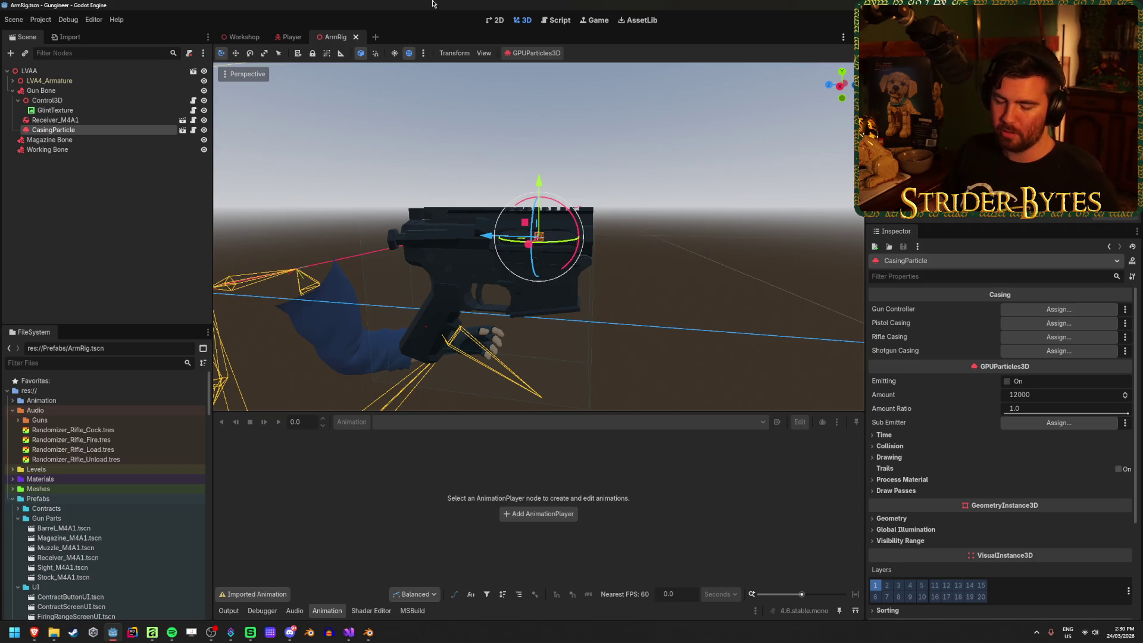
# Orbit to a front view of the gun and arms to inspect CasingParticle.
pyautogui.click(468, 183)
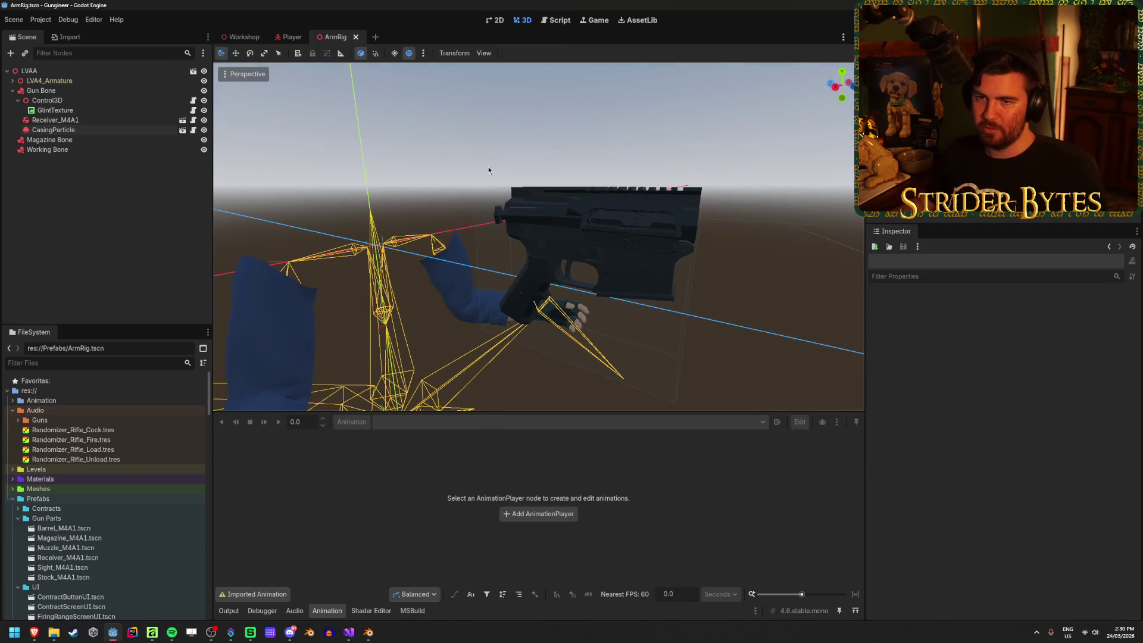
pyautogui.click(55, 120)
pyautogui.click(54, 130)
pyautogui.scroll(3, 637, 254)
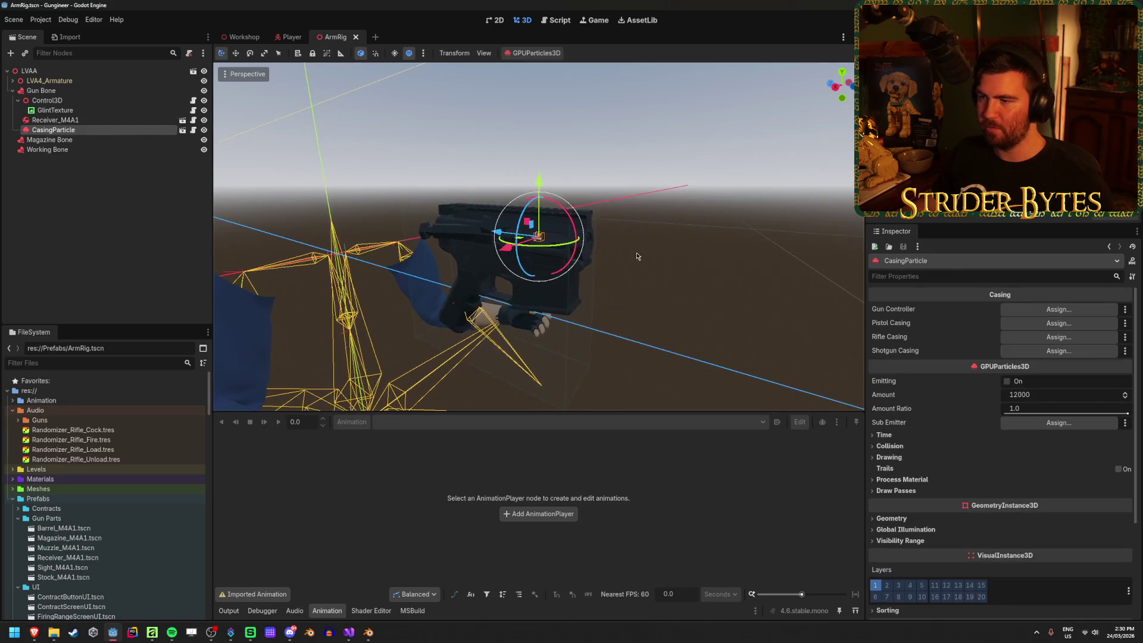
pyautogui.moveTo(670, 238)
pyautogui.mouseDown()
pyautogui.moveTo(651, 155)
pyautogui.moveTo(630, 157)
pyautogui.moveTo(756, 156)
pyautogui.moveTo(744, 214)
pyautogui.moveTo(690, 256)
pyautogui.moveTo(659, 242)
pyautogui.moveTo(752, 209)
pyautogui.moveTo(711, 257)
pyautogui.mouseUp()
pyautogui.click(700, 252)
pyautogui.click(54, 129)
pyautogui.click(171, 212)
pyautogui.press('w')
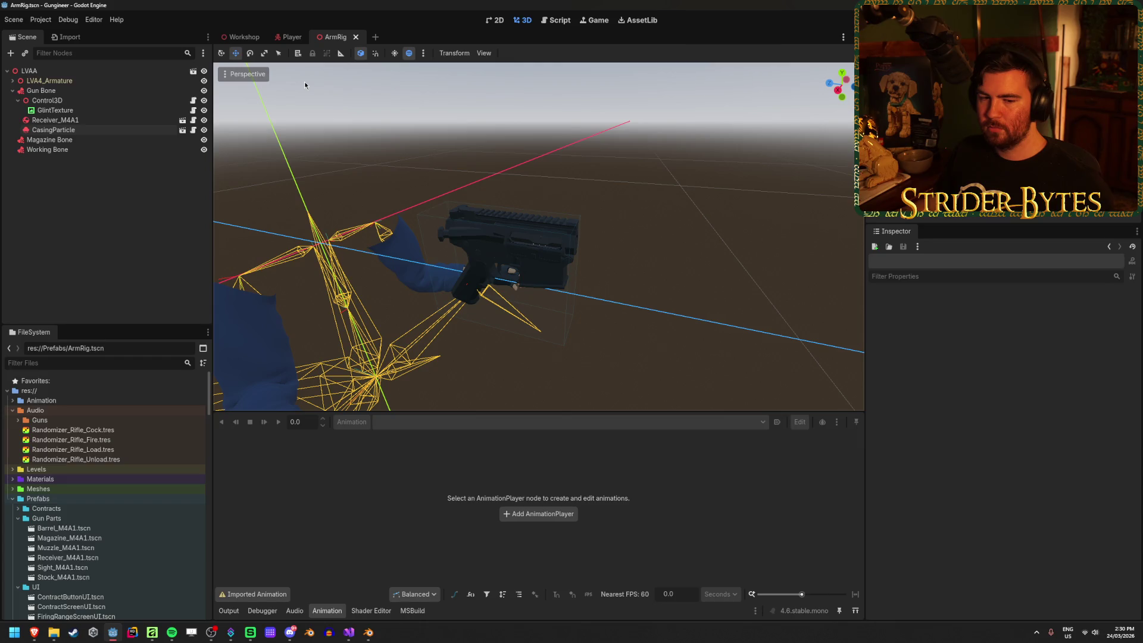
# Hide the Receiver_M4A1 gun model with its visibility toggle in the Scene dock.
pyautogui.click(116, 119)
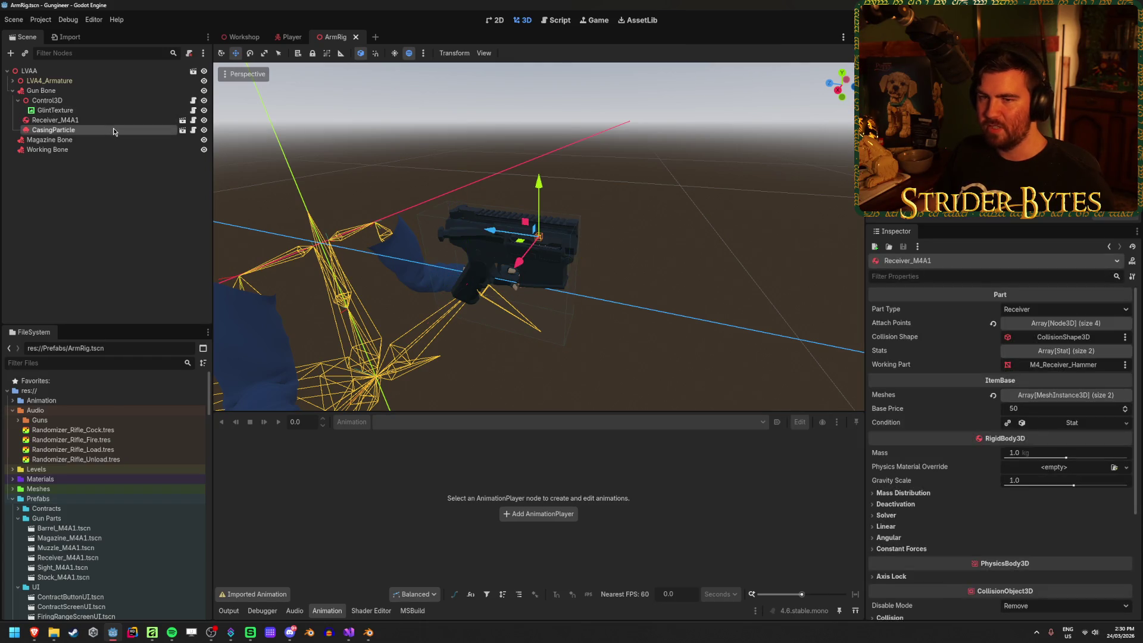
pyautogui.click(115, 130)
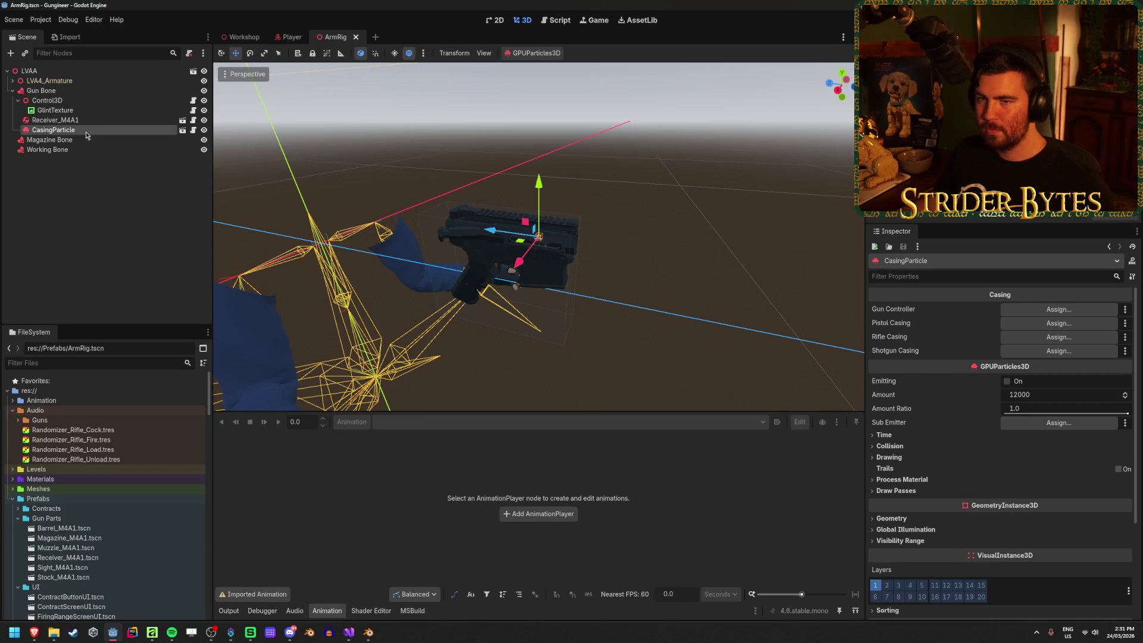
pyautogui.click(203, 119)
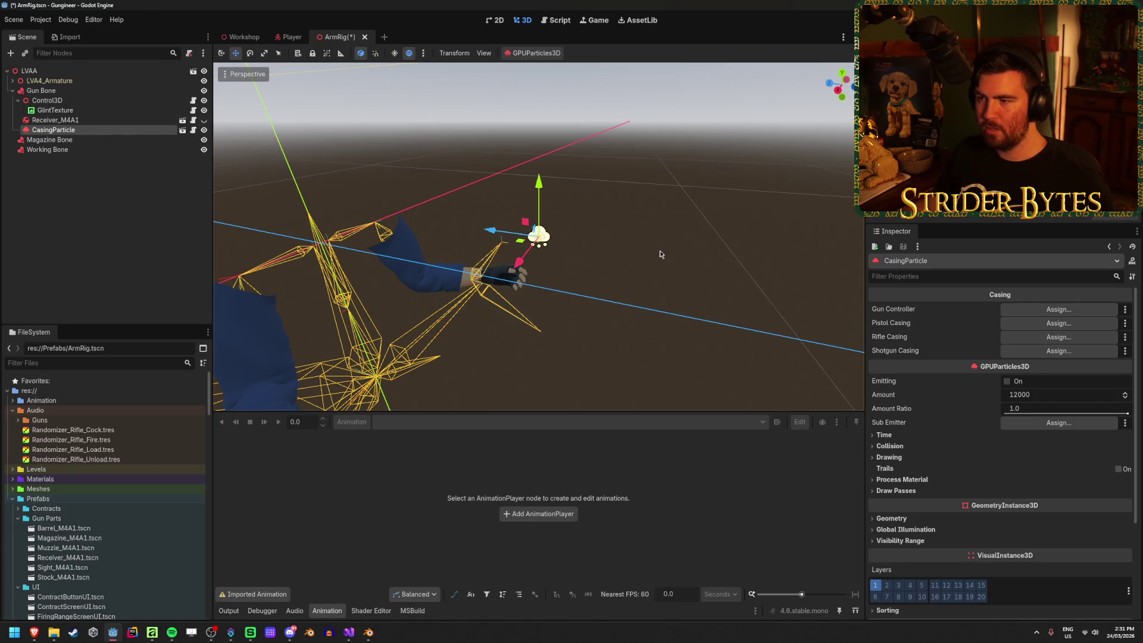
pyautogui.click(79, 212)
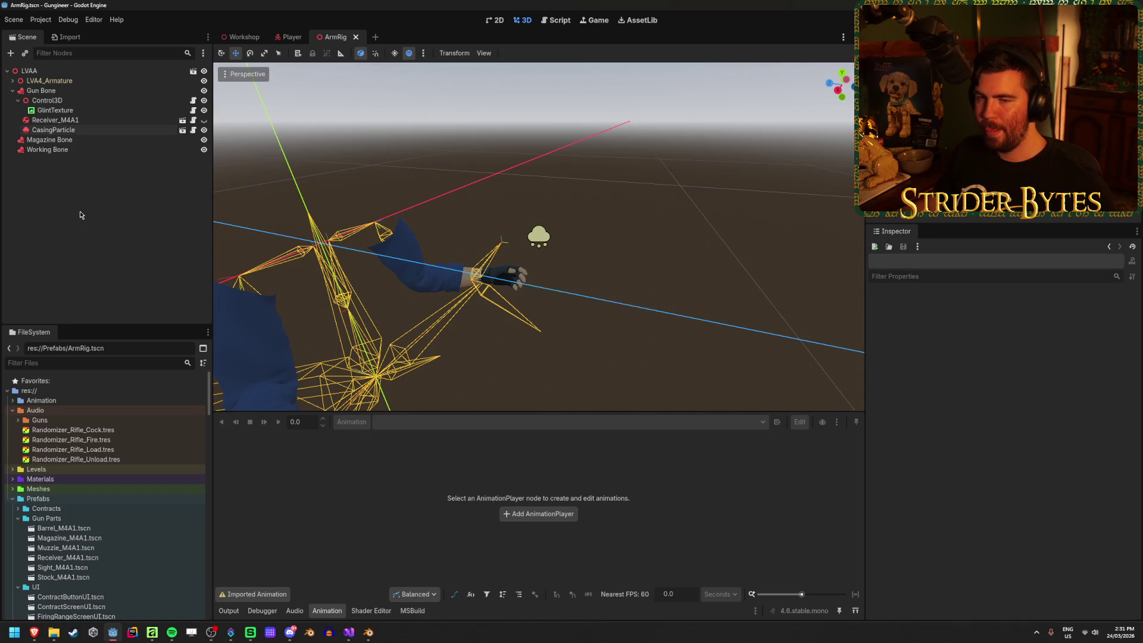
pyautogui.click(13, 80)
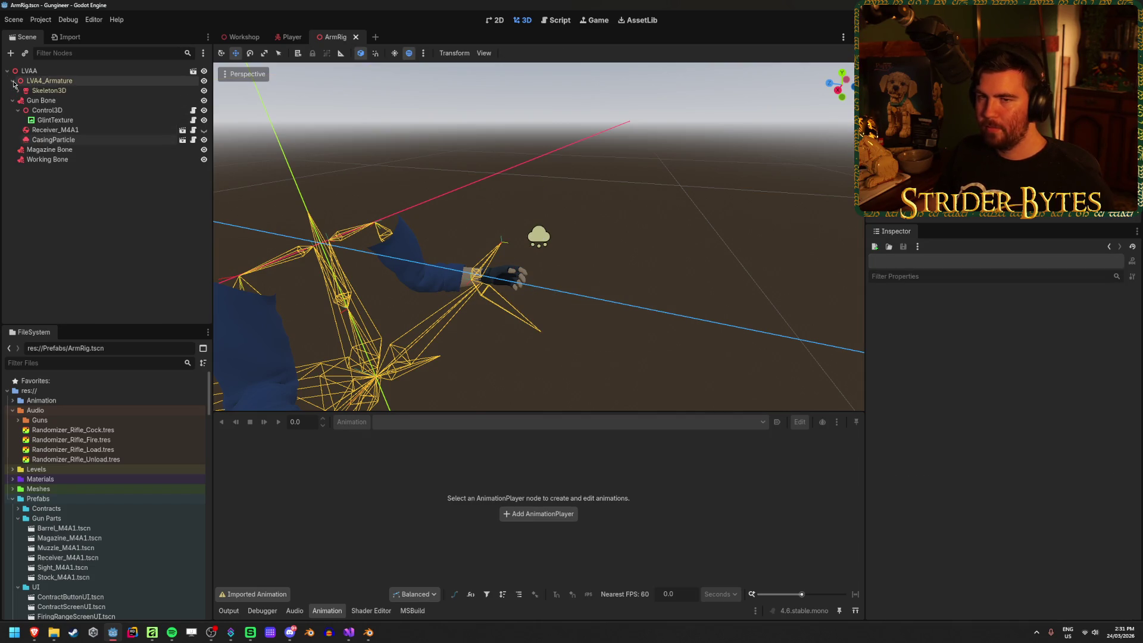
# Add a TwoBoneIK3D child under Skeleton3D and name it RightHandIK.
pyautogui.click(18, 90)
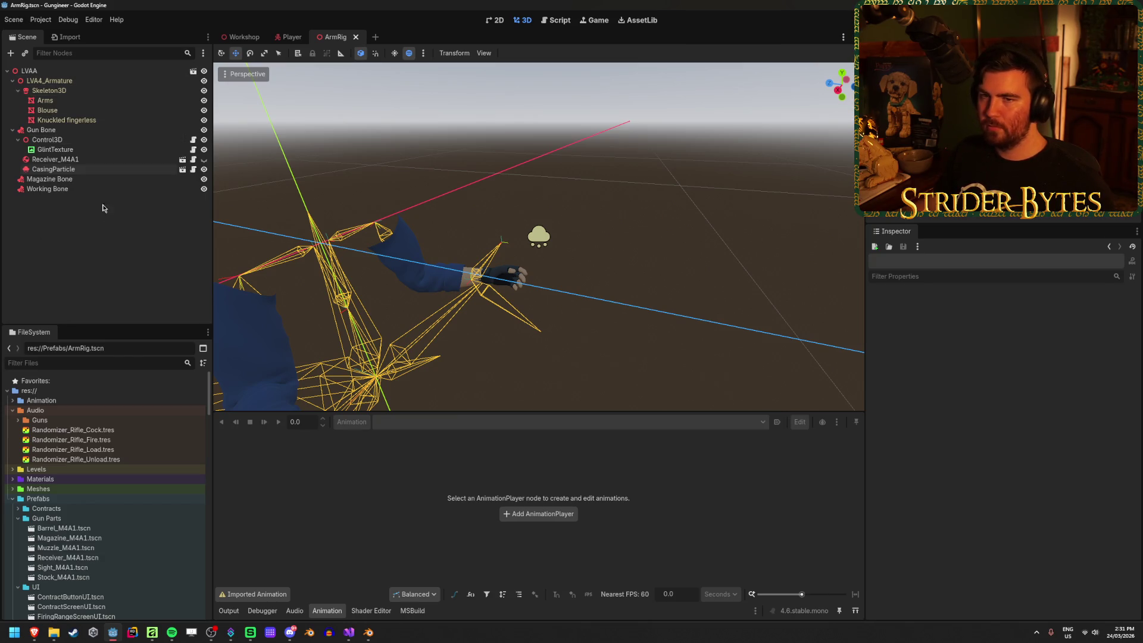
pyautogui.rightClick(67, 94)
pyautogui.click(95, 102)
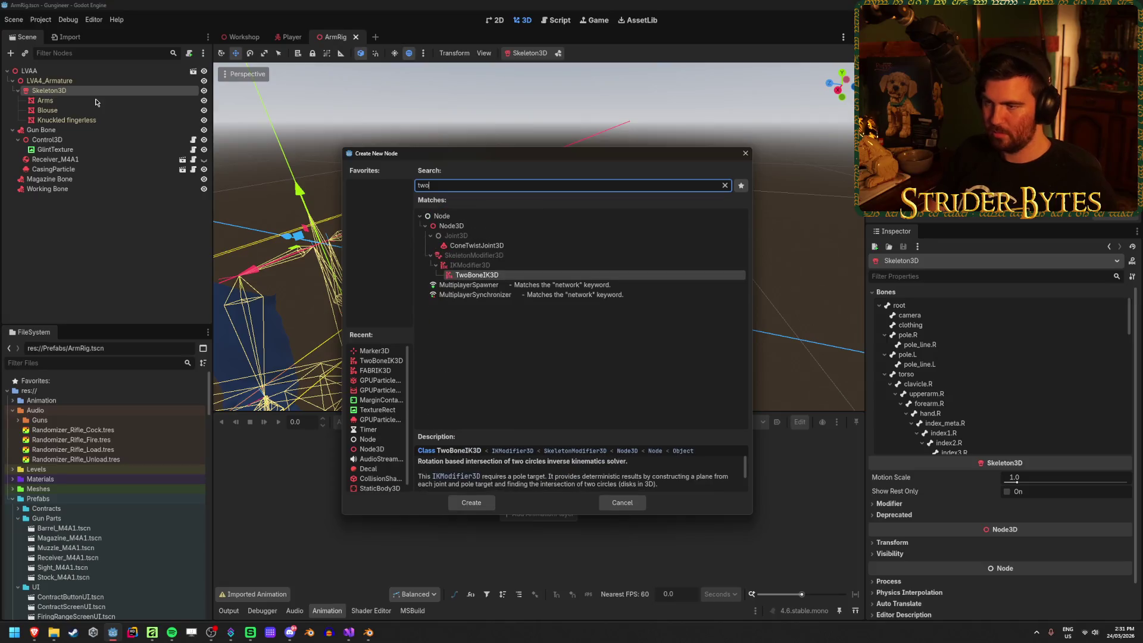
pyautogui.press('Return')
pyautogui.doubleClick(93, 134)
pyautogui.write('RightHandIK')
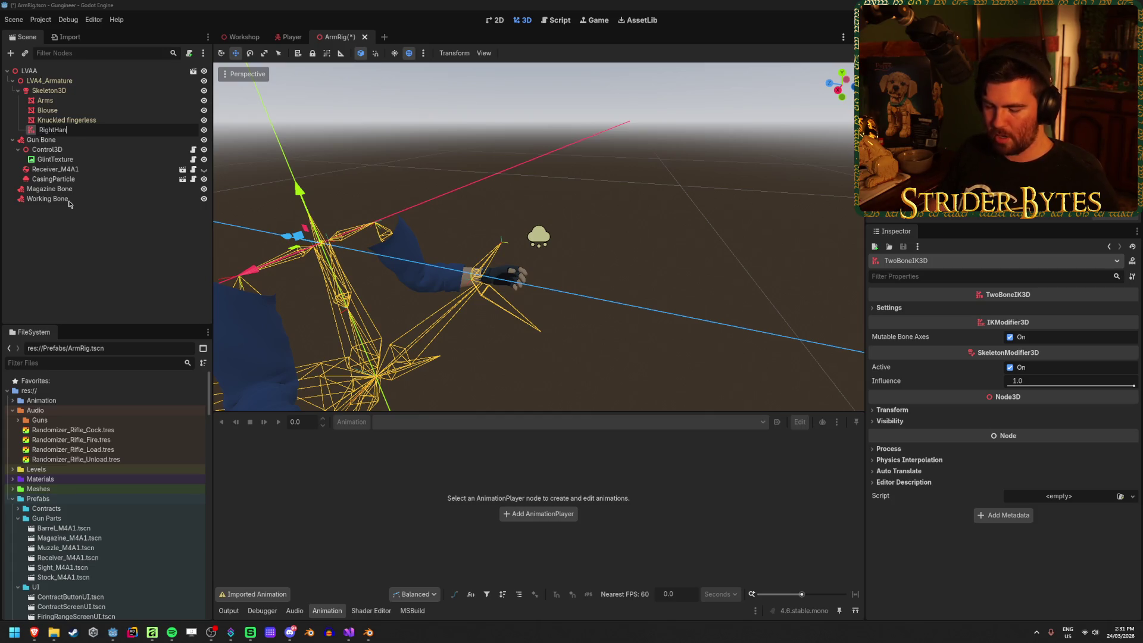
pyautogui.press('Return')
# Duplicate RightHandIK as LeftHandIK and save the scene.
pyautogui.hotkey('ctrl', 'd')
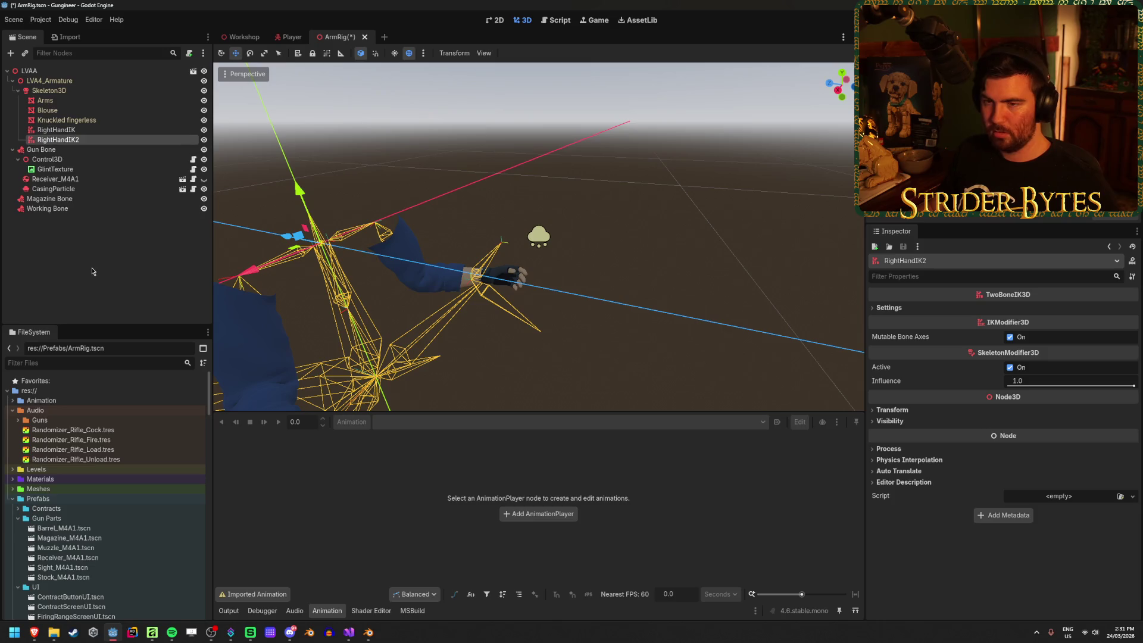
pyautogui.press('F2')
pyautogui.press('BackSpace')
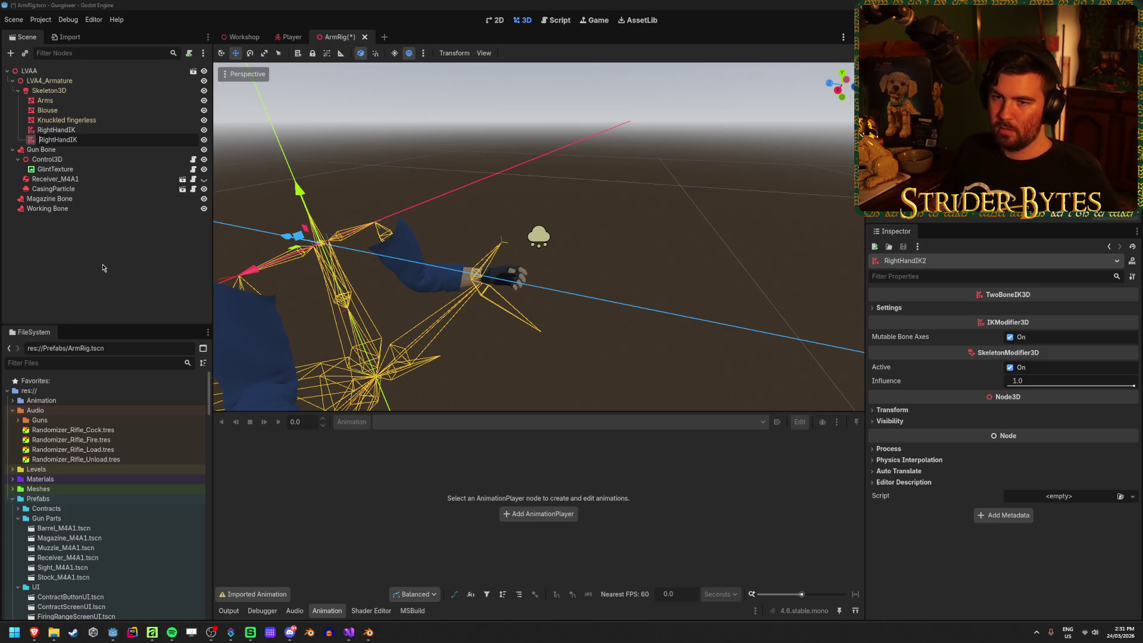
pyautogui.write('Left')
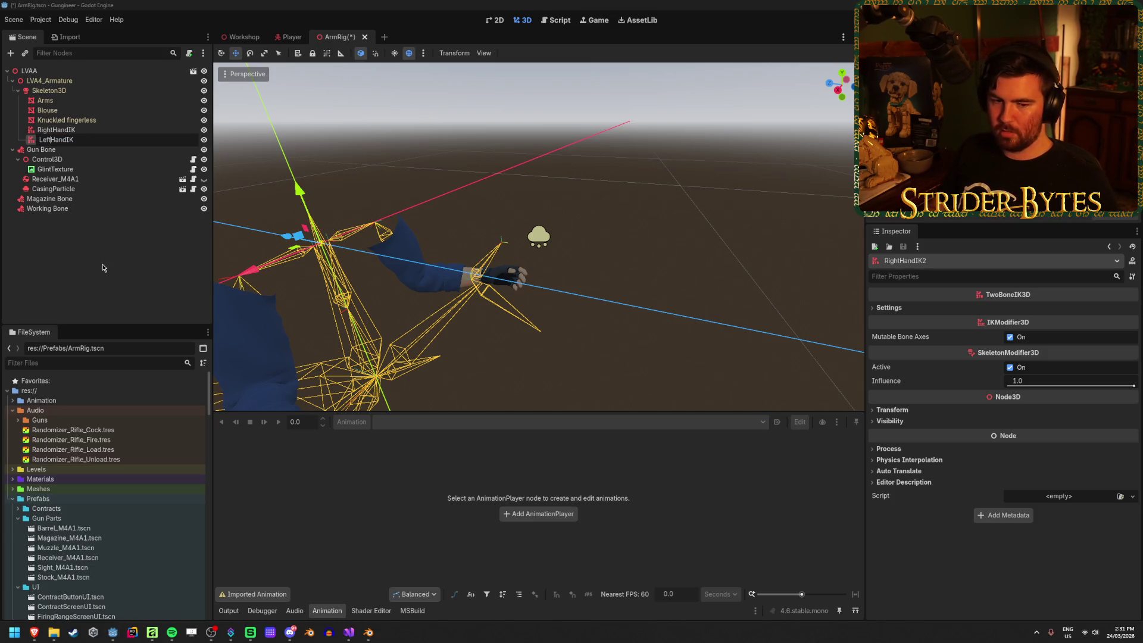
pyautogui.press('Return')
pyautogui.hotkey('ctrl', 's')
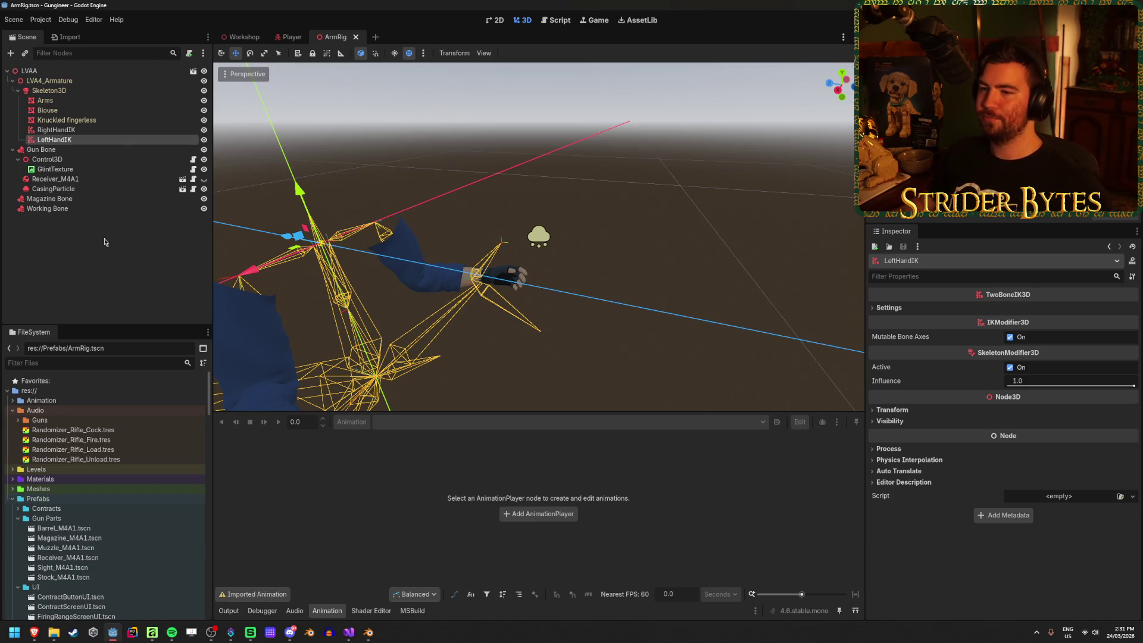
# Compare the RightHandIK and LeftHandIK properties, ending with RightHandIK selected.
pyautogui.click(89, 130)
pyautogui.click(90, 140)
pyautogui.click(93, 130)
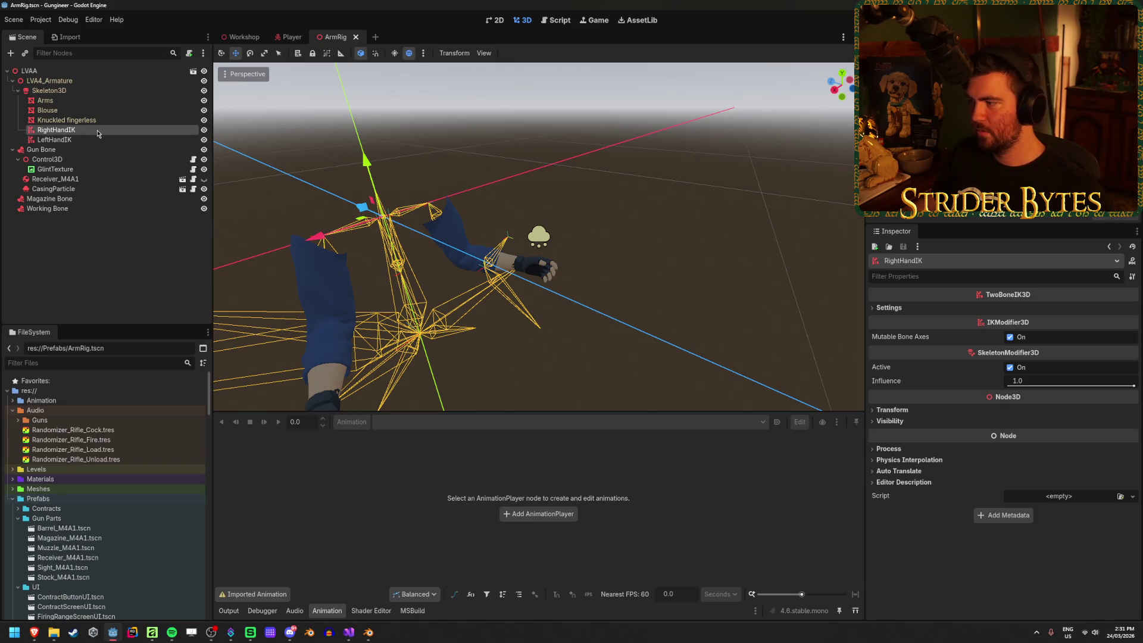
pyautogui.click(96, 140)
pyautogui.click(102, 125)
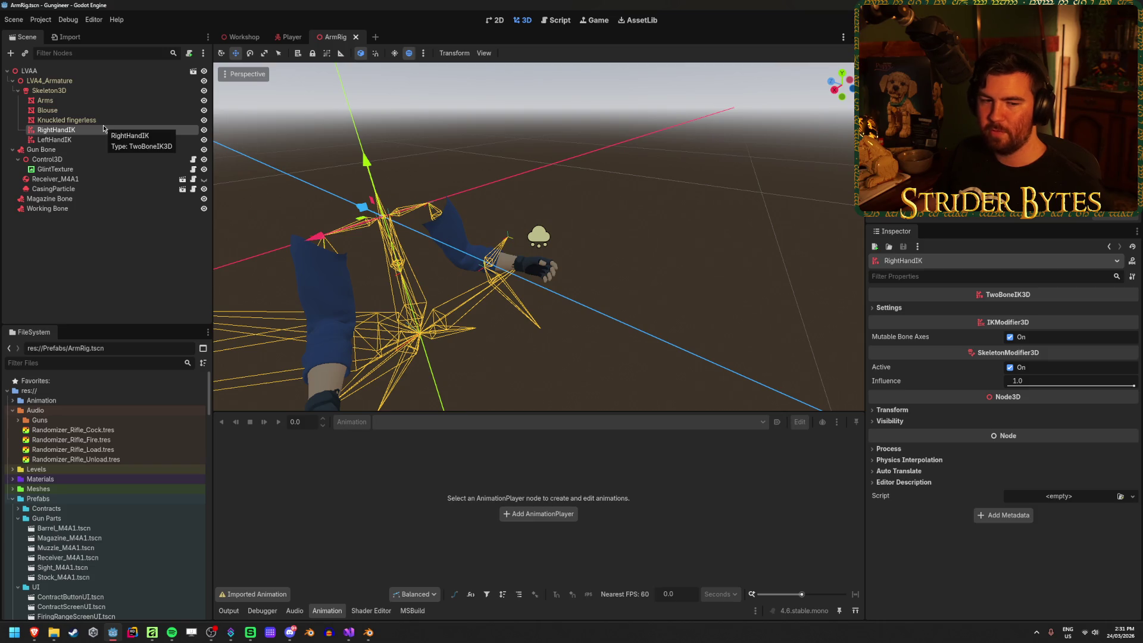
pyautogui.click(96, 139)
pyautogui.click(95, 132)
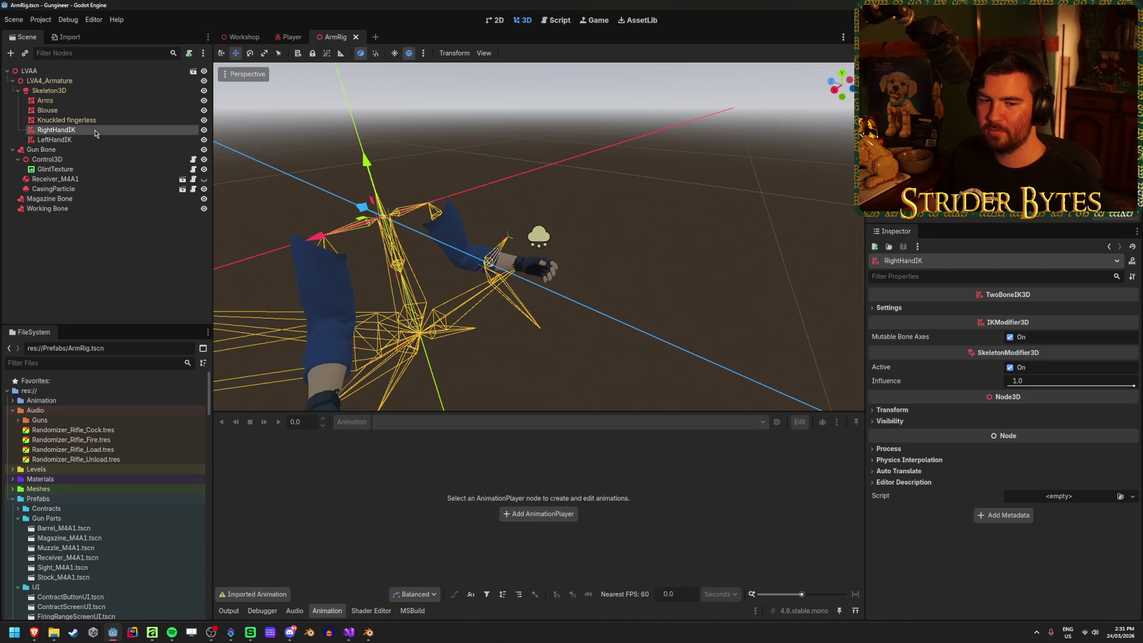
# Add an empty IK chain element in RightHandIK's Settings and save.
pyautogui.click(888, 308)
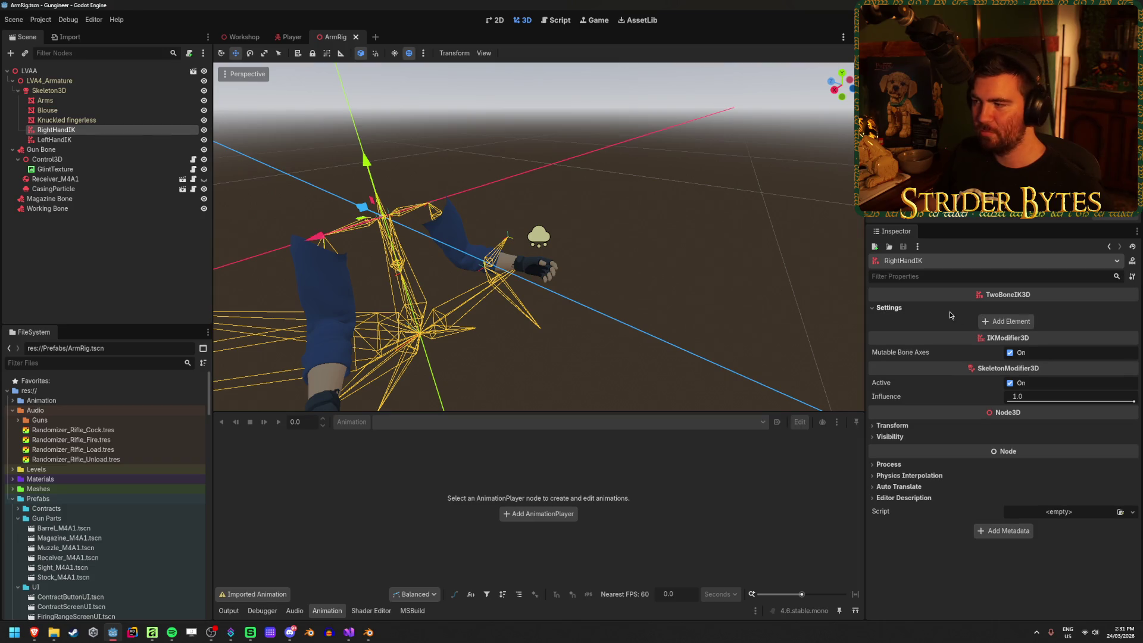
pyautogui.click(1003, 322)
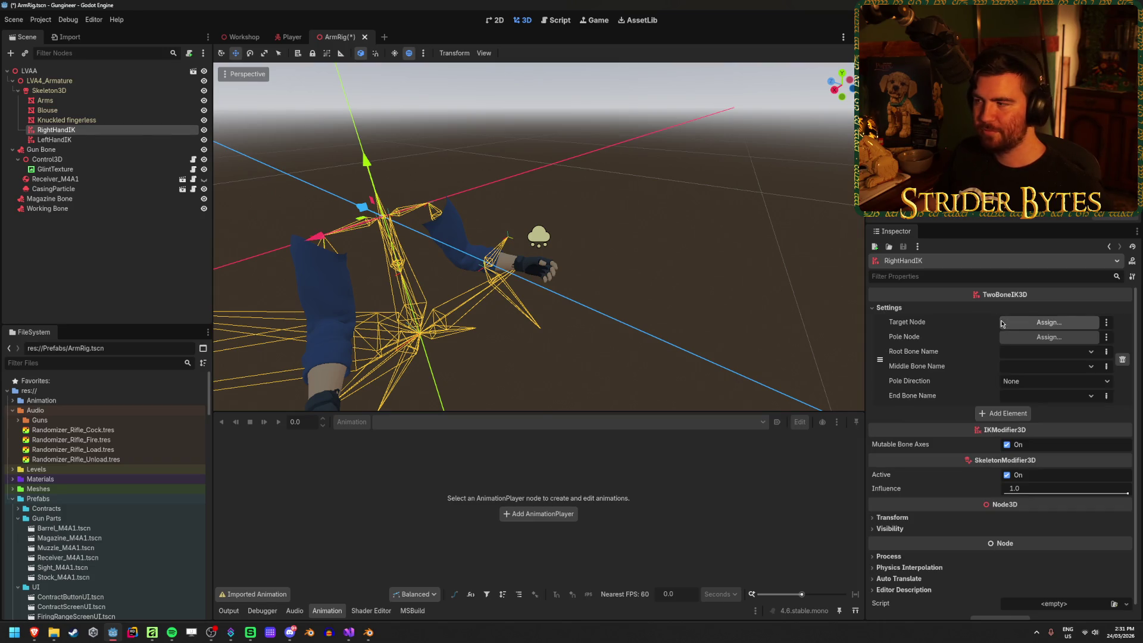
pyautogui.click(63, 217)
pyautogui.hotkey('ctrl', 's')
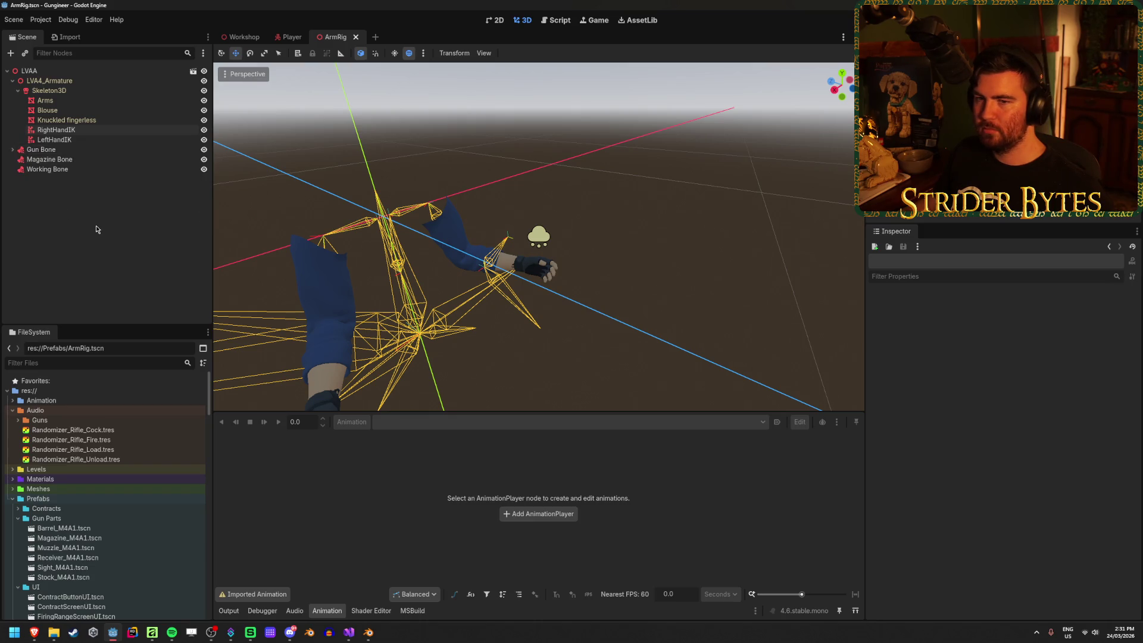
# Select the LVAA root node and bring up its Add Child Node menu.
pyautogui.rightClick(95, 225)
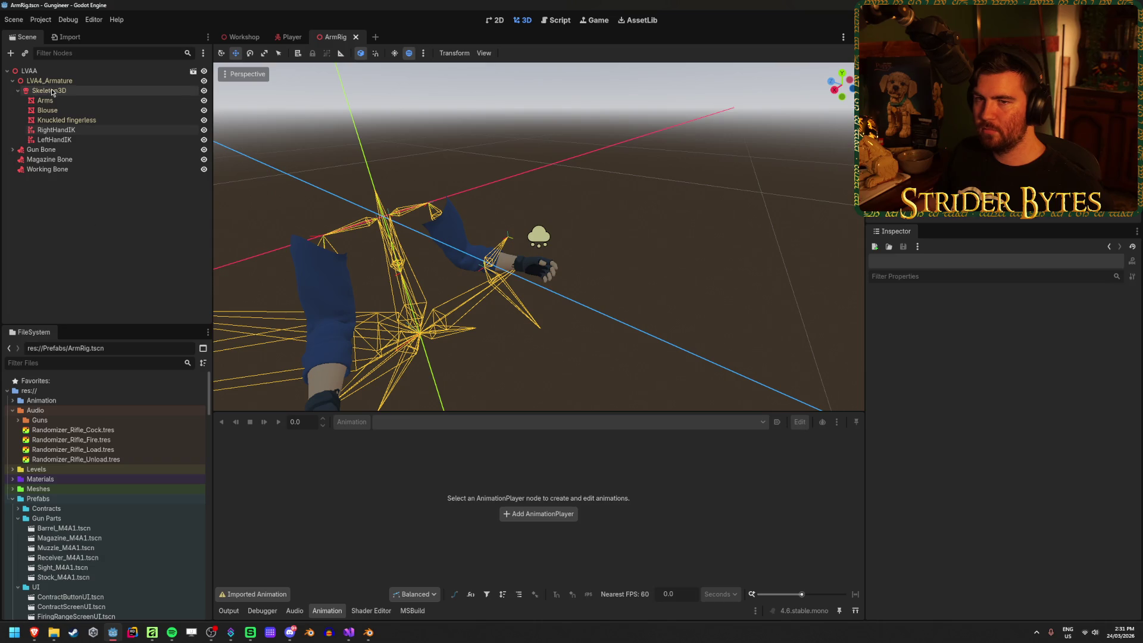
pyautogui.click(26, 71)
pyautogui.click(11, 81)
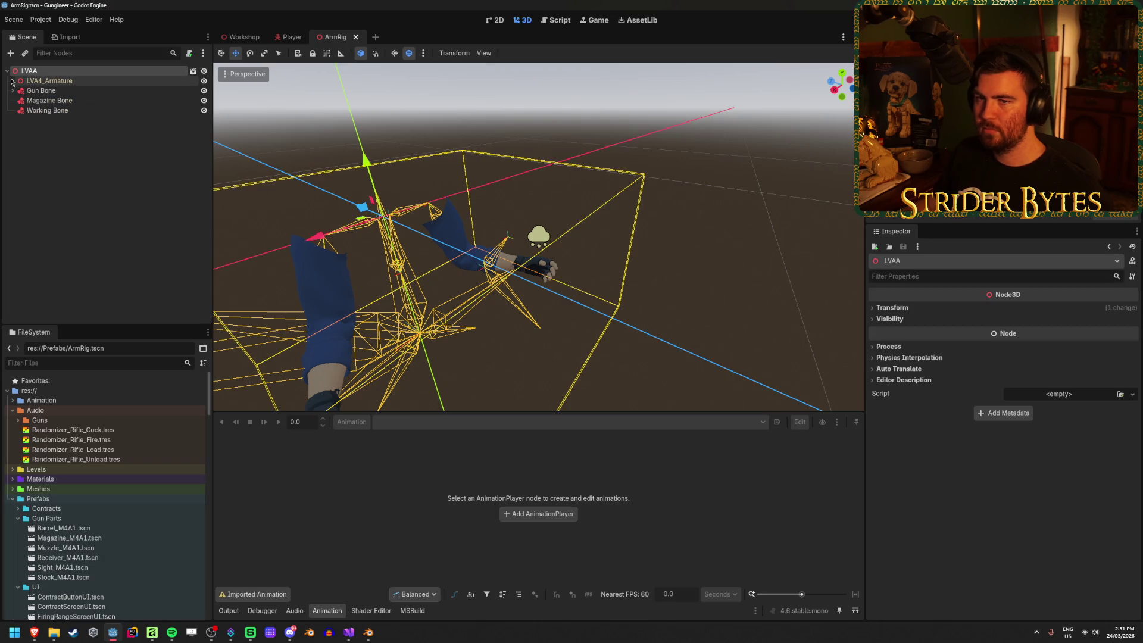
pyautogui.click(12, 81)
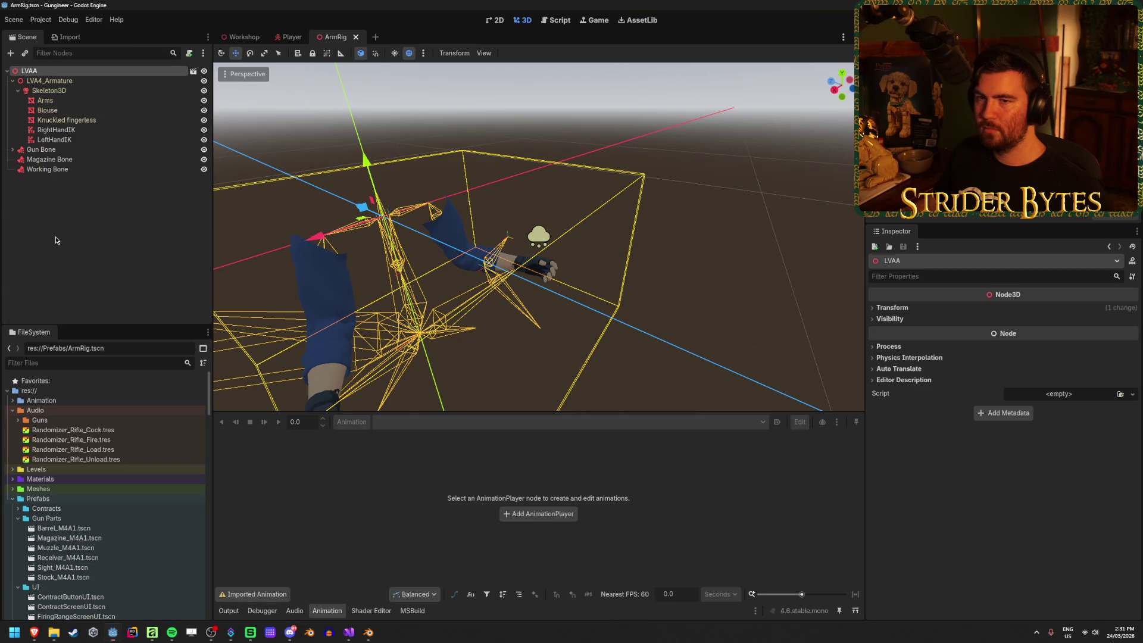
pyautogui.rightClick(84, 71)
pyautogui.click(125, 85)
# Create a Marker3D under LVAA and name it RightHandTarget.
pyautogui.write('marke')
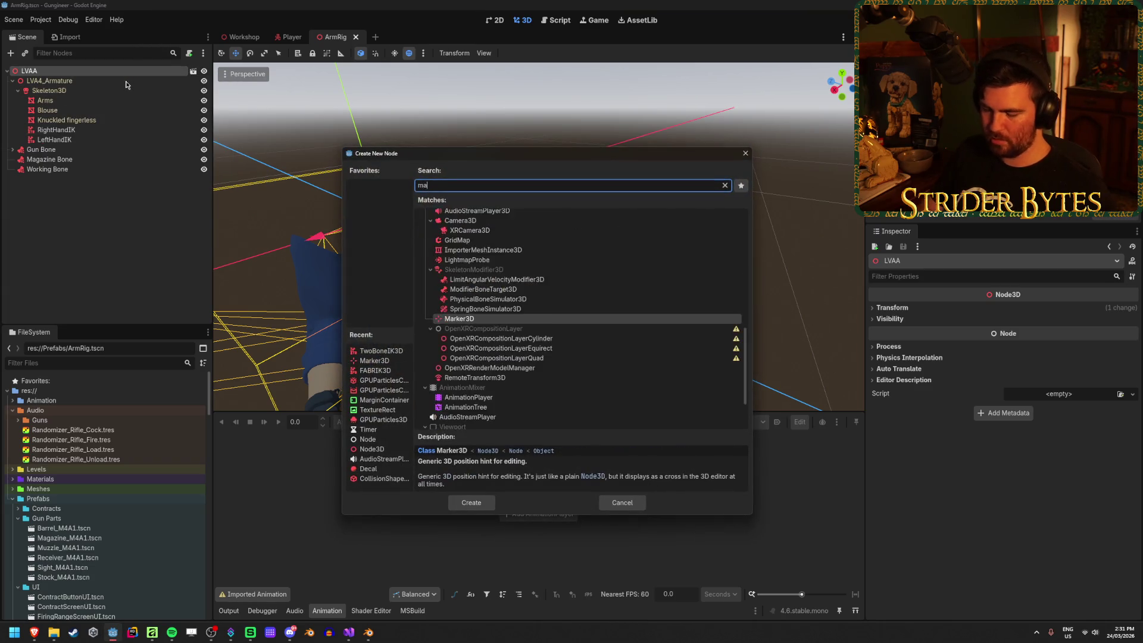
pyautogui.press('Return')
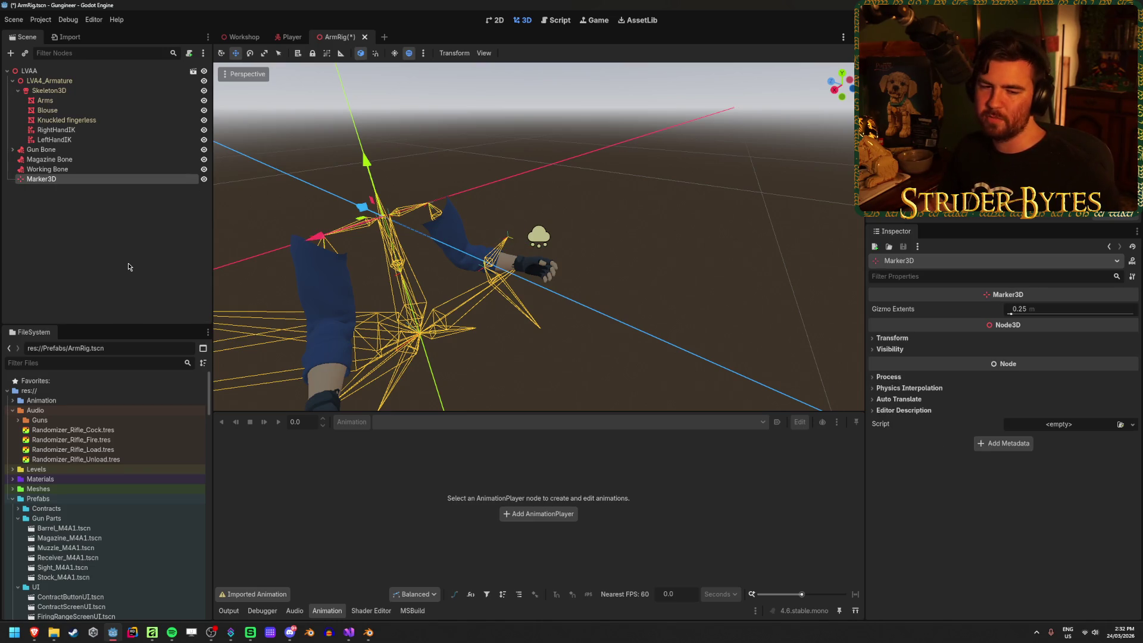
pyautogui.click(119, 169)
pyautogui.click(119, 178)
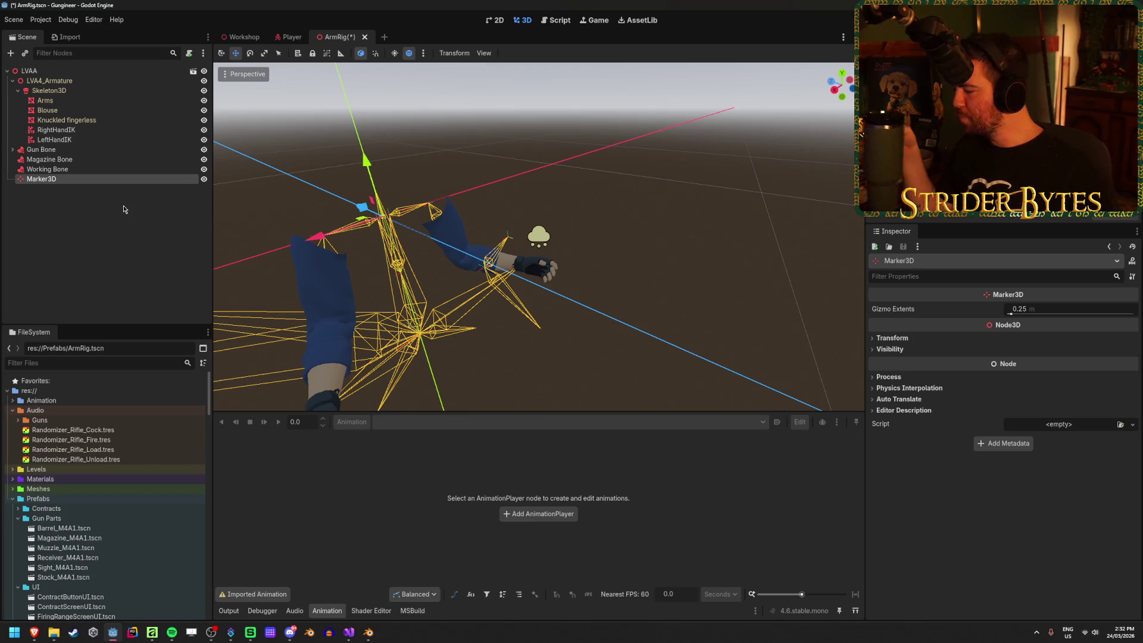
pyautogui.press('F2')
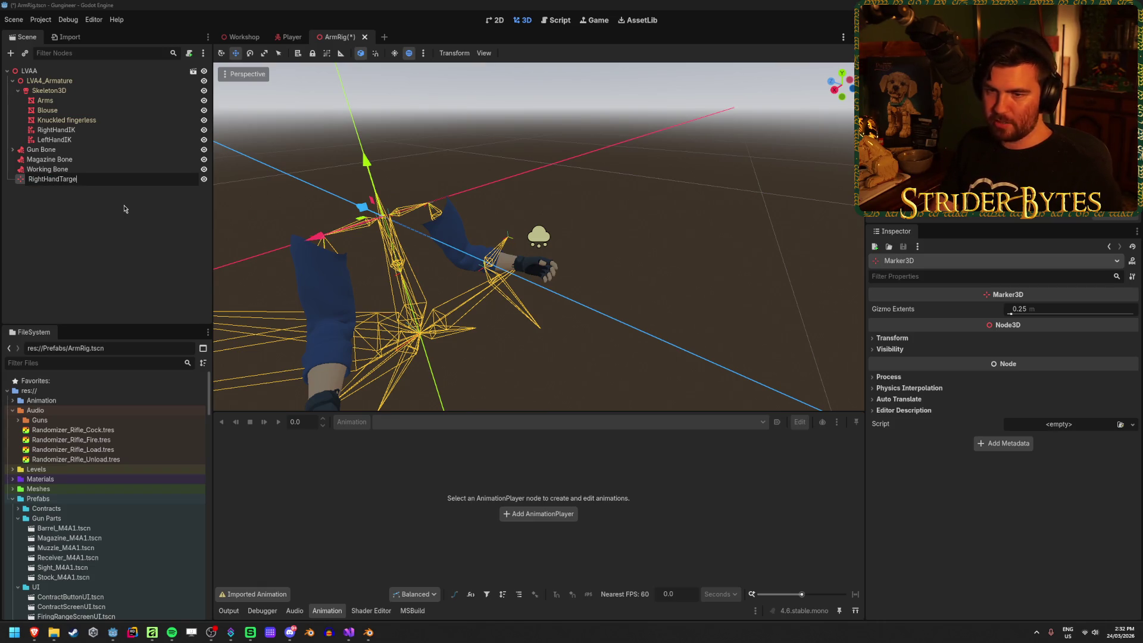
pyautogui.write('t')
pyautogui.press('Return')
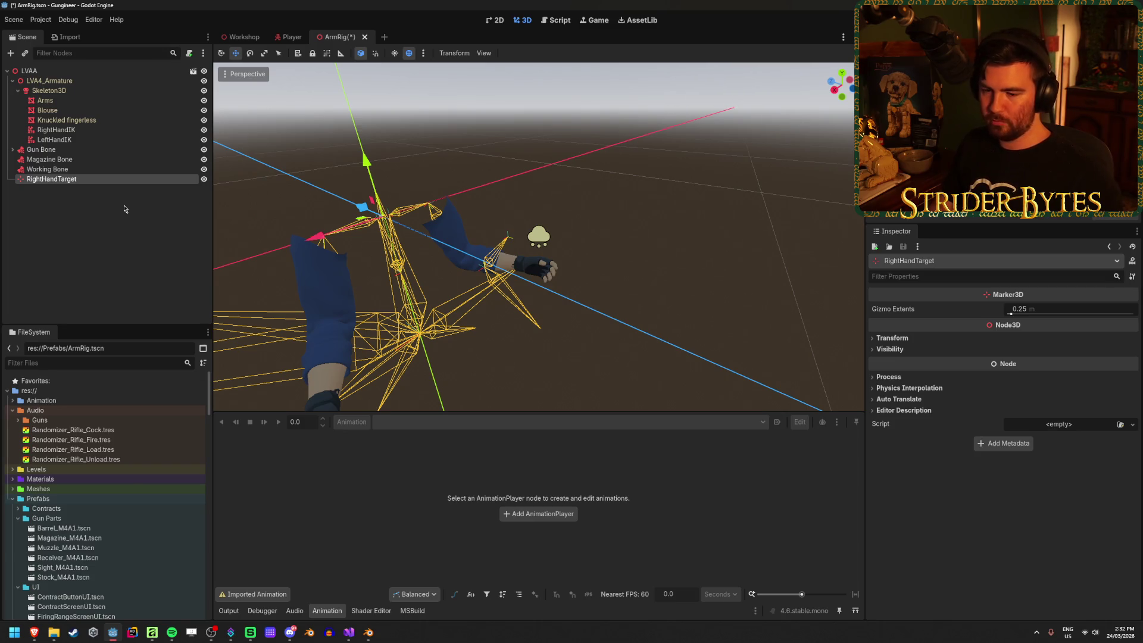
# Duplicate RightHandTarget and rename the copy RightHandPole.
pyautogui.hotkey('ctrl', 'd')
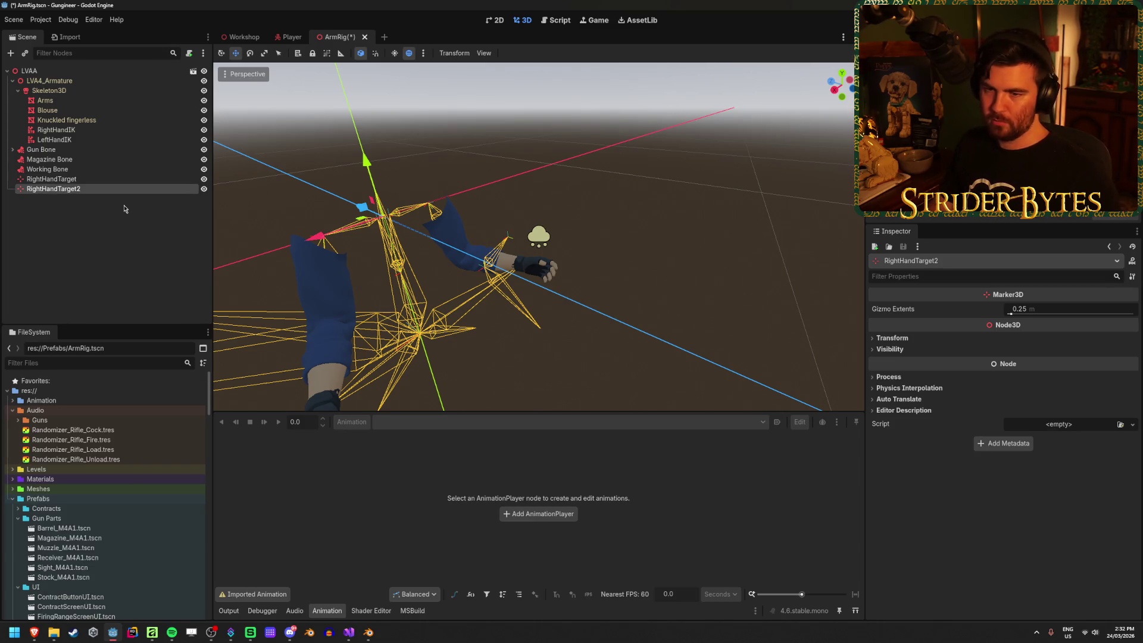
pyautogui.press('F2')
pyautogui.press('End')
pyautogui.press('BackSpace')
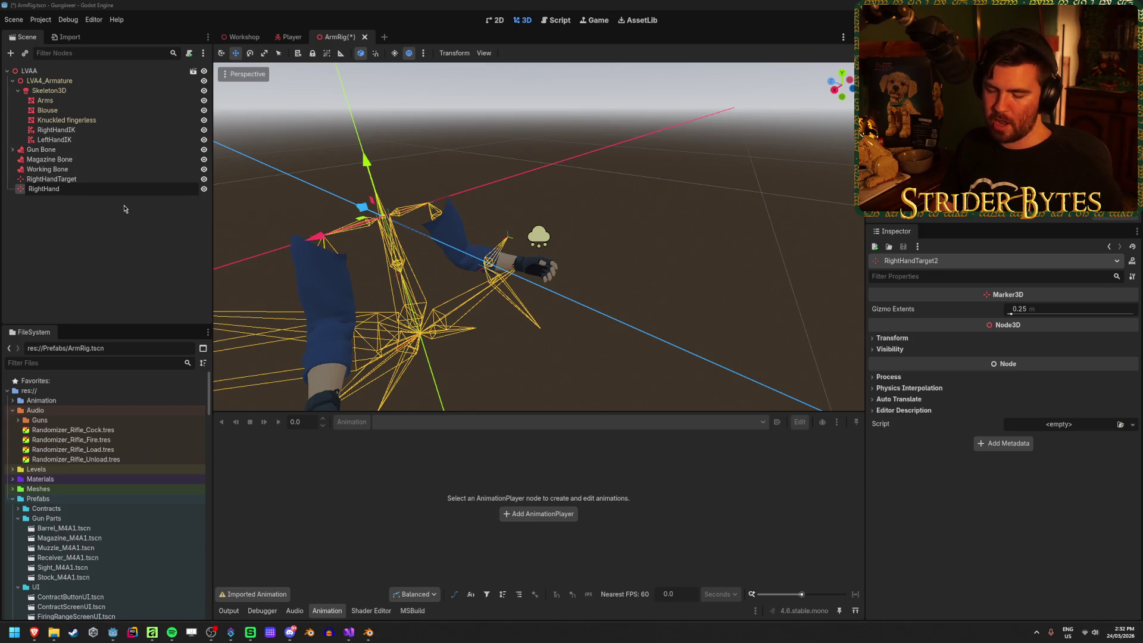
pyautogui.click(59, 131)
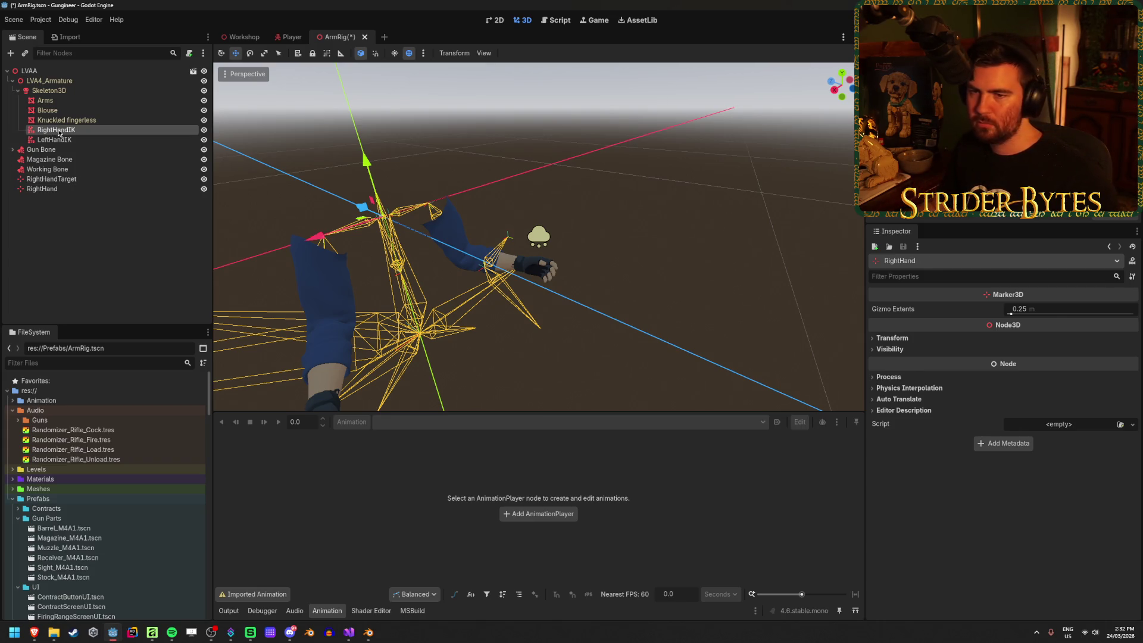
pyautogui.click(102, 188)
pyautogui.write('le')
pyautogui.press('Return')
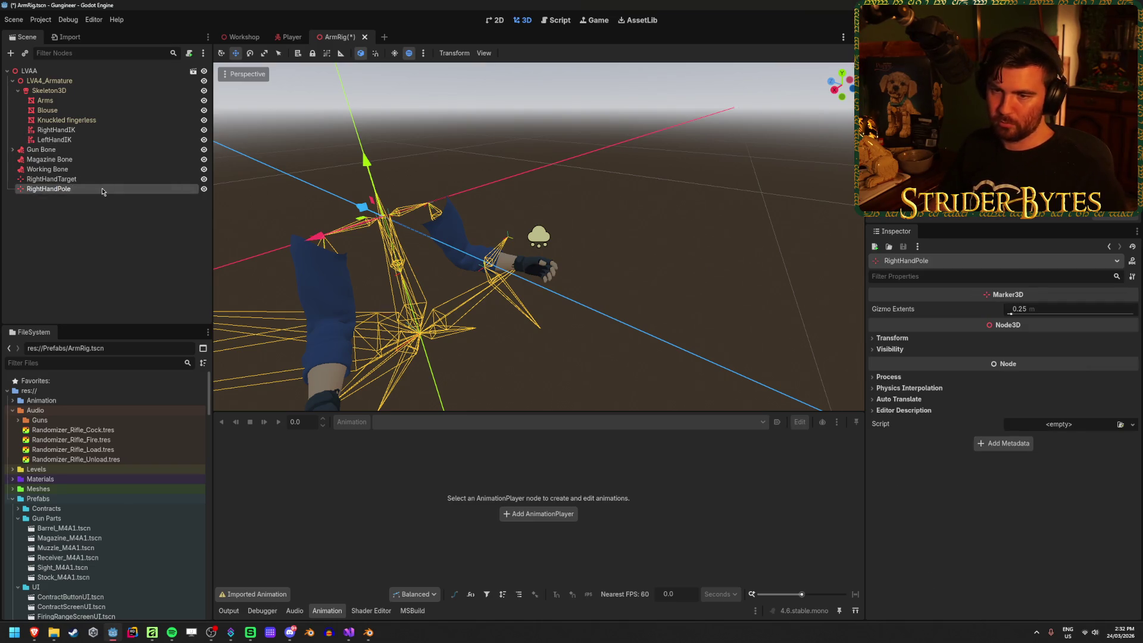
# Duplicate both right-hand markers as LeftHandTarget and LeftHandPole, then save.
pyautogui.click(59, 179)
pyautogui.keyDown('shift'); pyautogui.click(109, 192); pyautogui.keyUp('shift')
pyautogui.hotkey('ctrl', 'd')
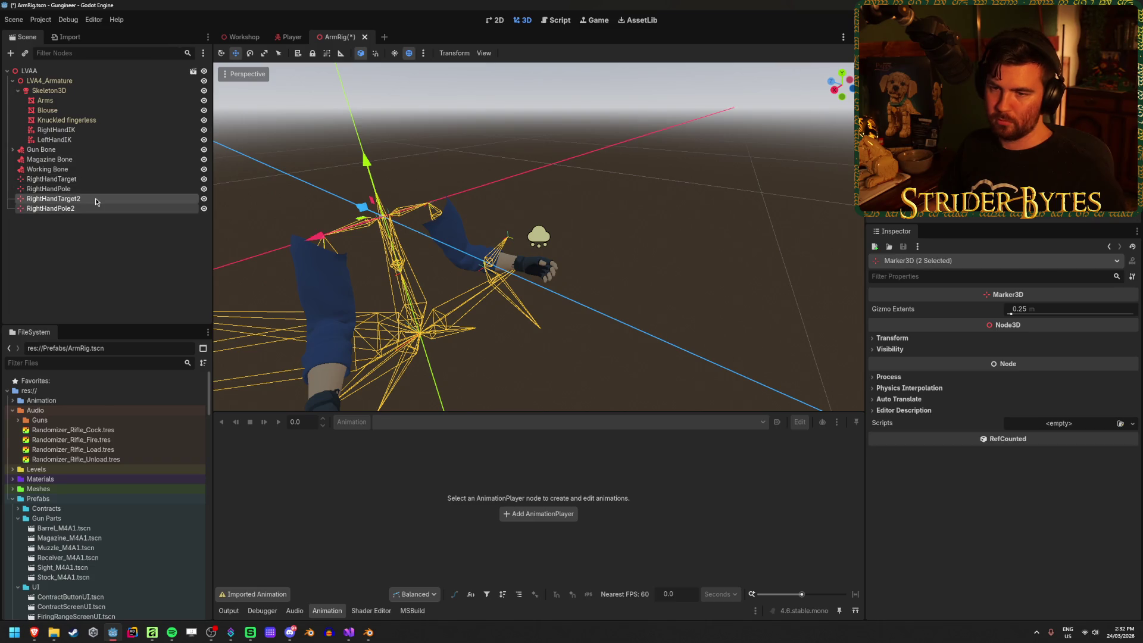
pyautogui.doubleClick(96, 198)
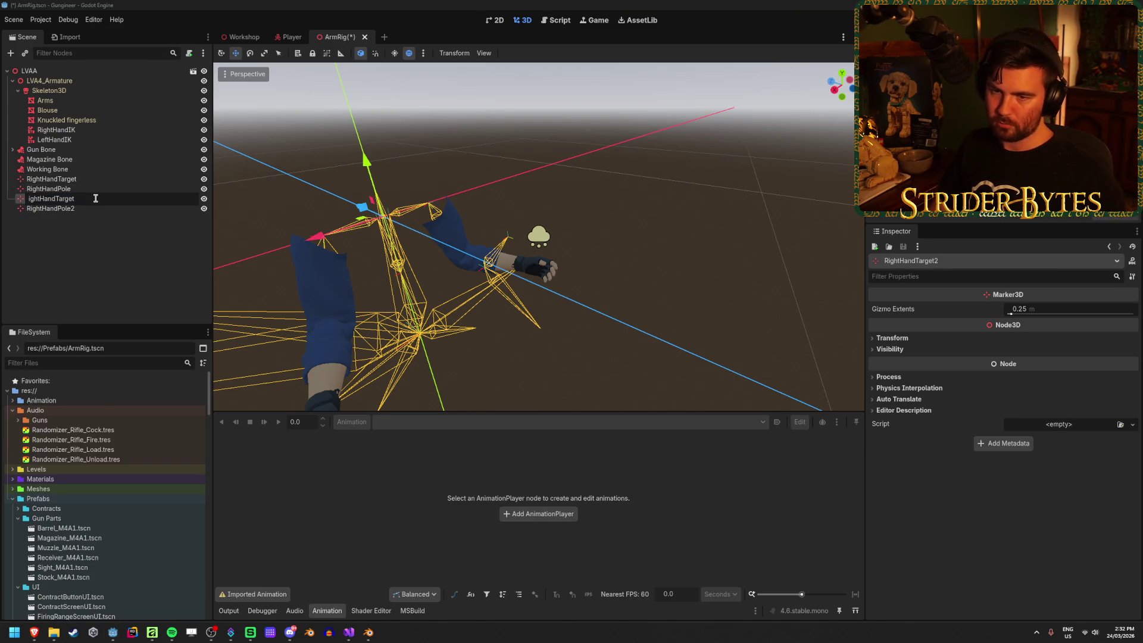
pyautogui.write('Lef')
pyautogui.press('Return')
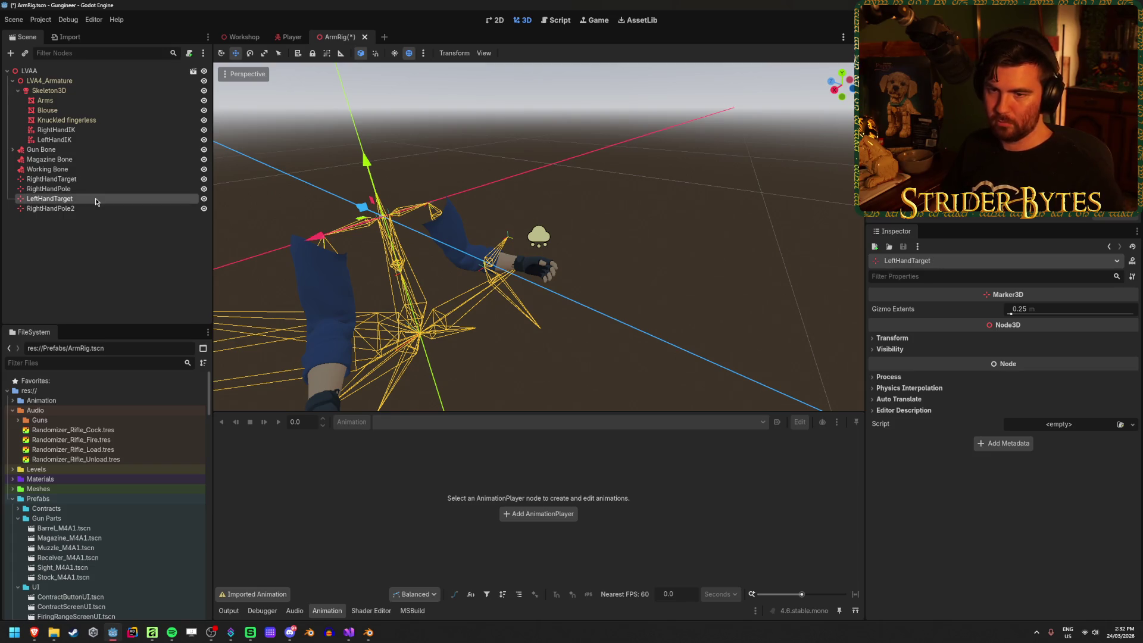
pyautogui.press('Down')
pyautogui.press('F2')
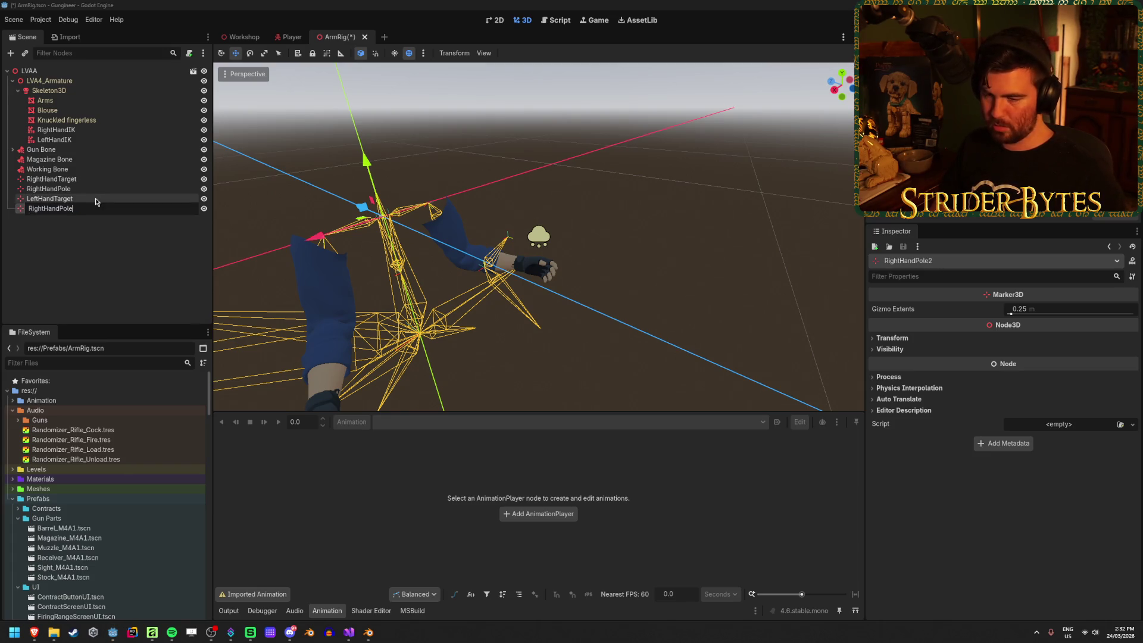
pyautogui.write('Left')
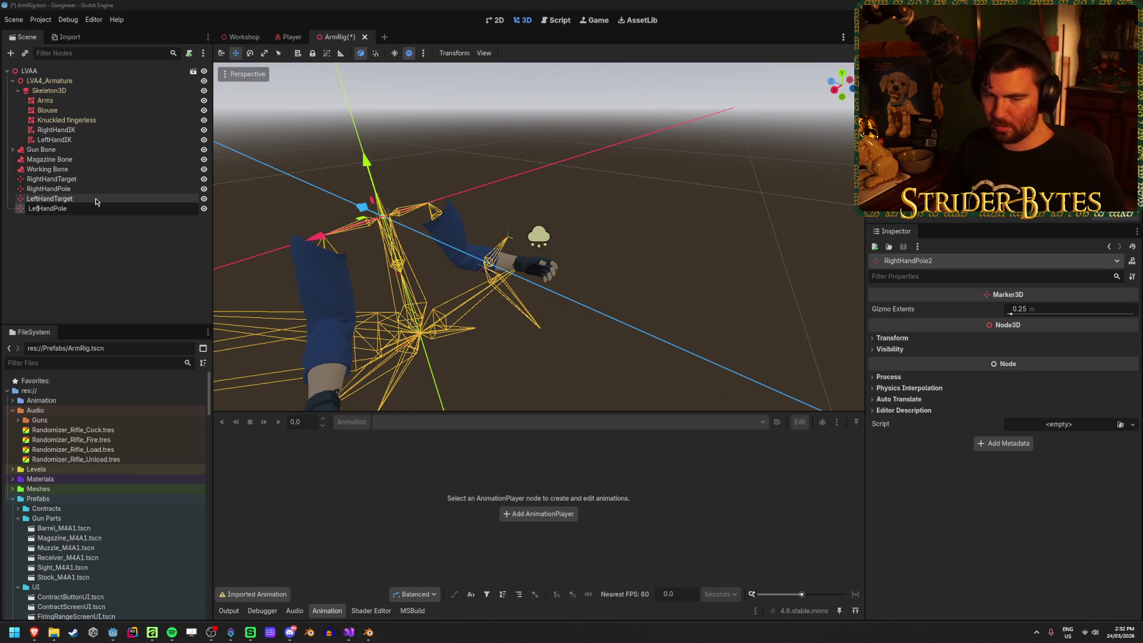
pyautogui.press('Return')
pyautogui.hotkey('ctrl', 's')
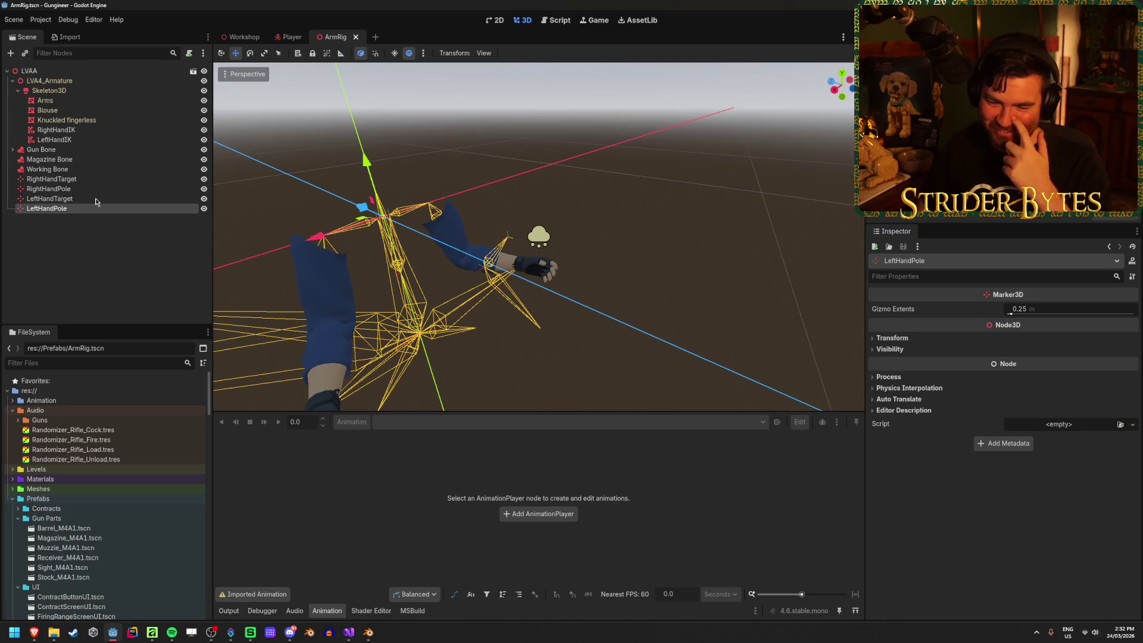
# In front view, move RightHandPole down-left and LeftHandPole downward, then save.
pyautogui.click(90, 243)
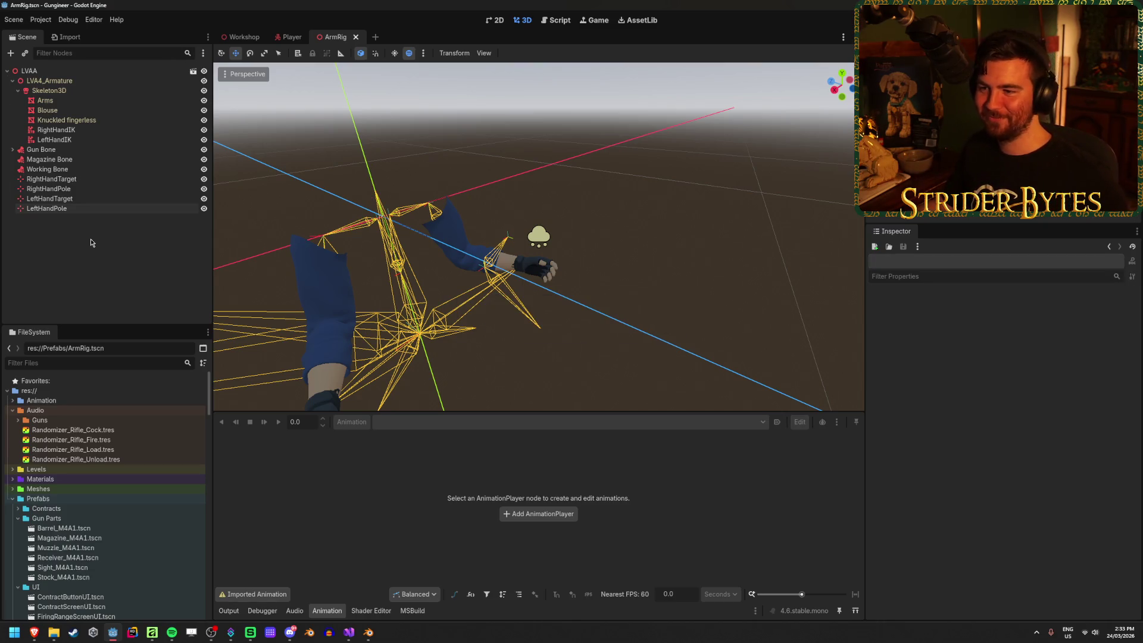
pyautogui.click(53, 179)
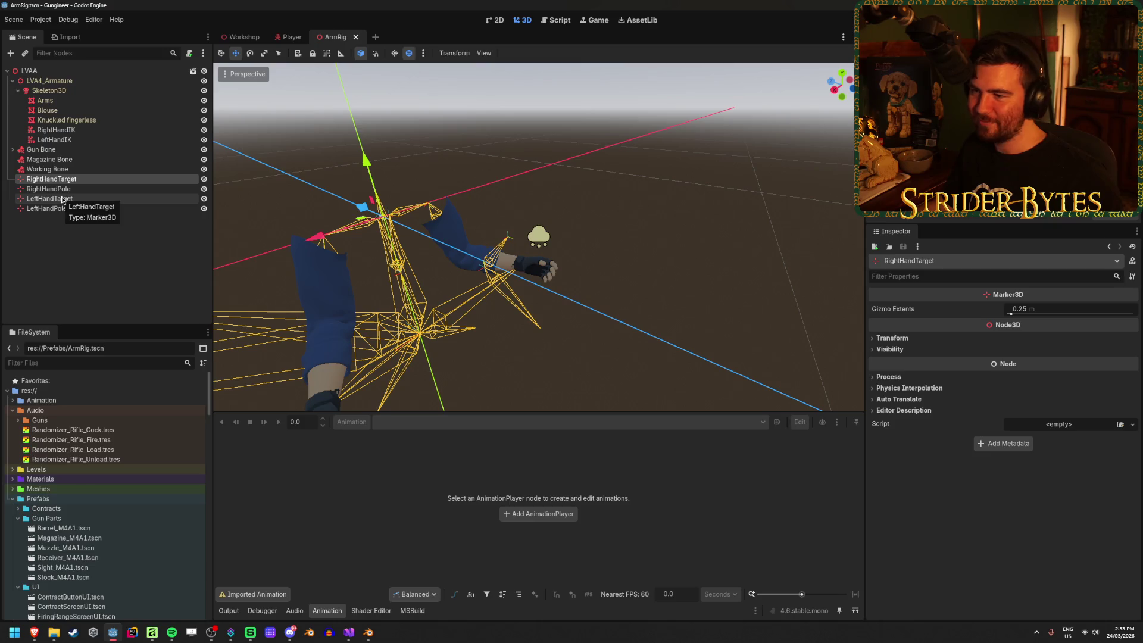
pyautogui.click(63, 190)
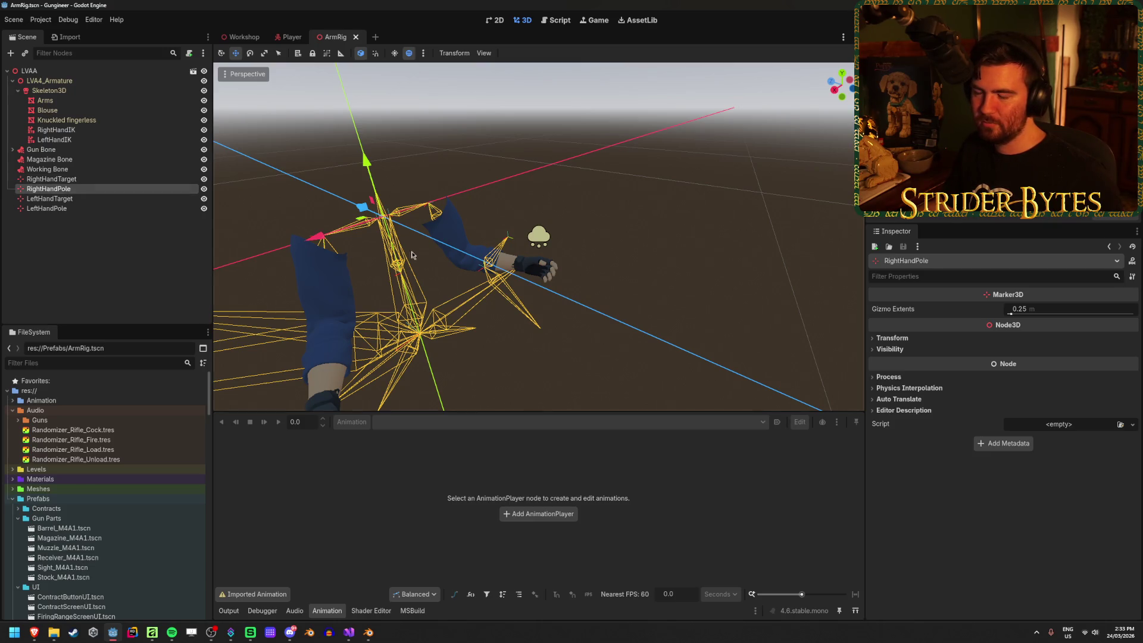
pyautogui.press('ctrl+KP_1')
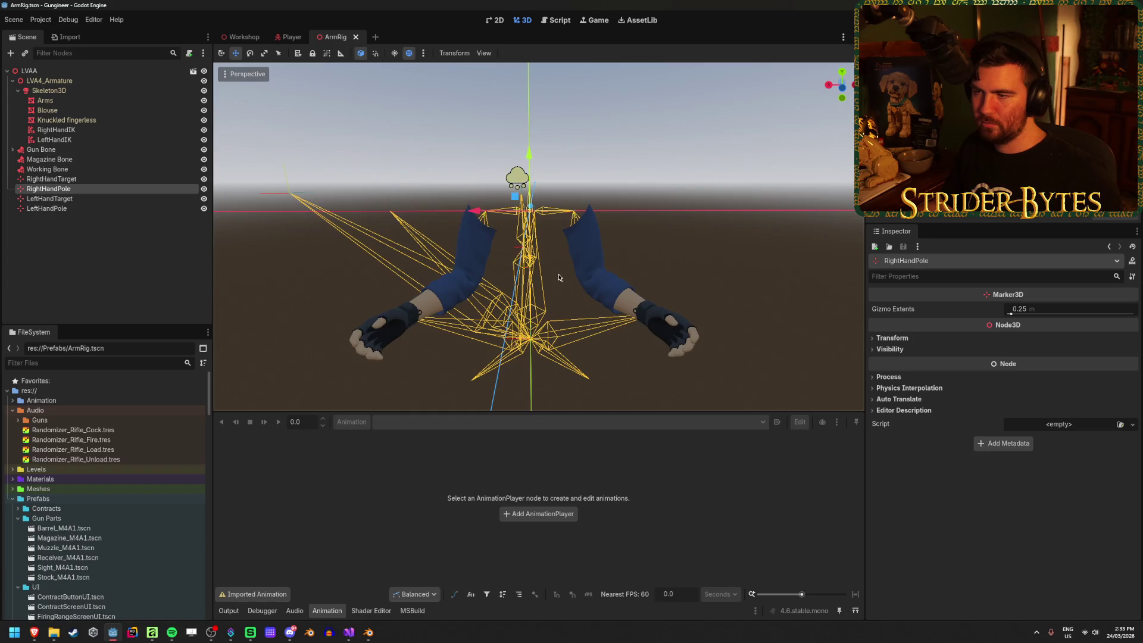
pyautogui.moveTo(514, 196)
pyautogui.mouseDown()
pyautogui.moveTo(470, 250)
pyautogui.moveTo(429, 266)
pyautogui.mouseUp()
pyautogui.click(46, 208)
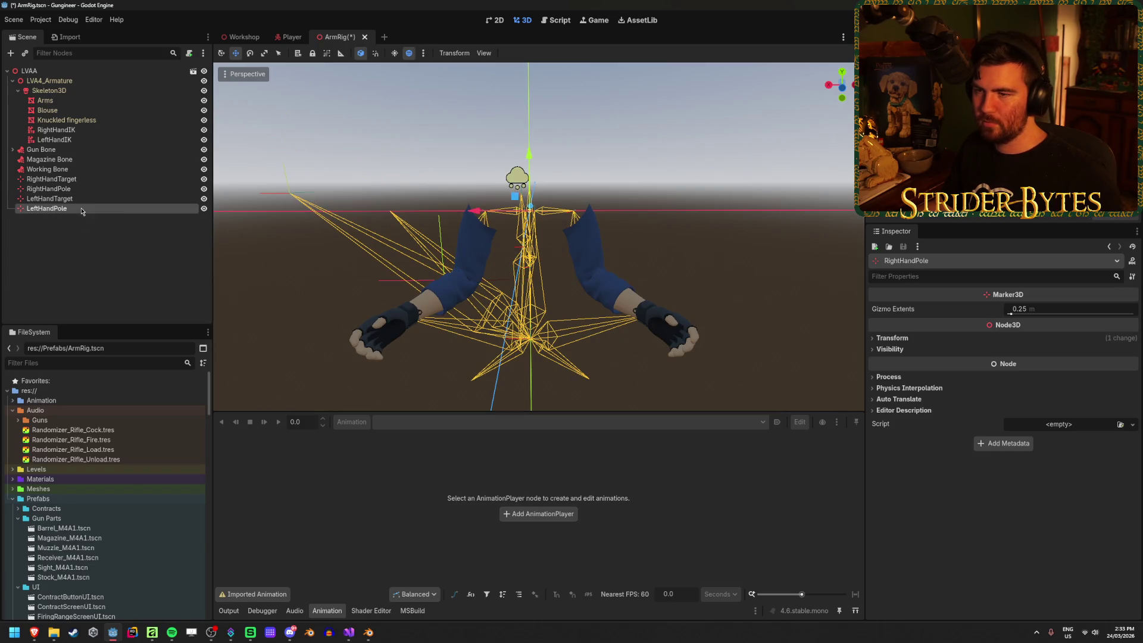
pyautogui.moveTo(528, 212)
pyautogui.mouseDown()
pyautogui.moveTo(529, 241)
pyautogui.moveTo(582, 306)
pyautogui.mouseUp()
pyautogui.hotkey('ctrl', 's')
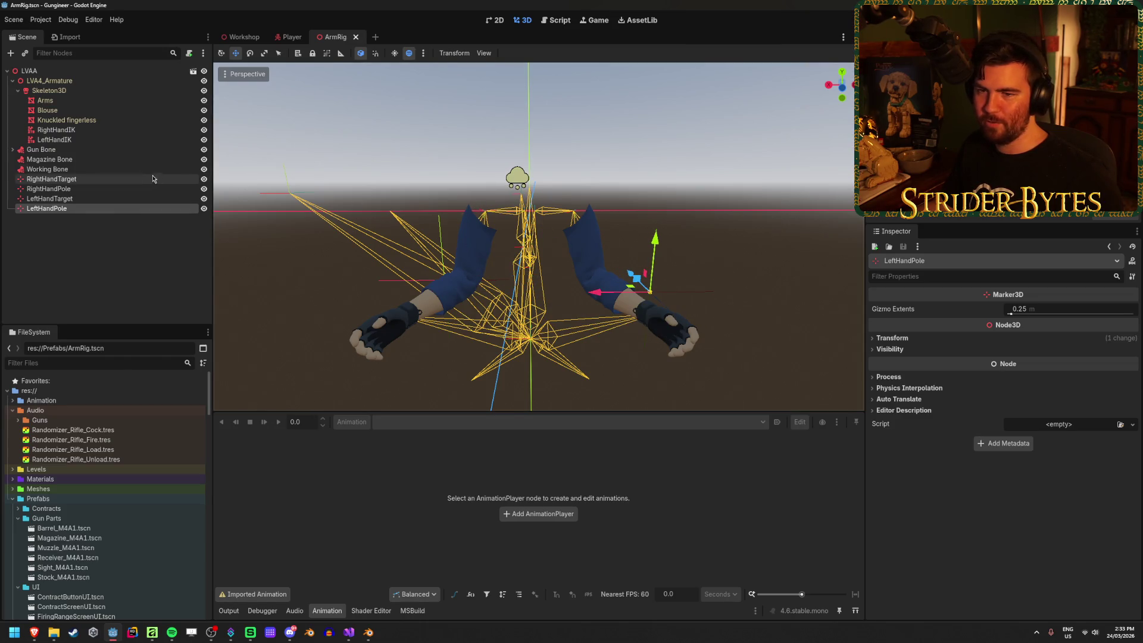
# Raise LeftHandTarget up to the hand and save.
pyautogui.click(94, 199)
pyautogui.moveTo(417, 238)
pyautogui.mouseDown()
pyautogui.moveTo(339, 280)
pyautogui.moveTo(440, 247)
pyautogui.mouseUp()
pyautogui.hotkey('ctrl', 's')
pyautogui.moveTo(357, 250)
pyautogui.mouseDown()
pyautogui.moveTo(513, 195)
pyautogui.moveTo(511, 175)
pyautogui.moveTo(473, 341)
pyautogui.moveTo(398, 324)
pyautogui.moveTo(506, 297)
pyautogui.moveTo(572, 298)
pyautogui.moveTo(516, 239)
pyautogui.mouseUp()
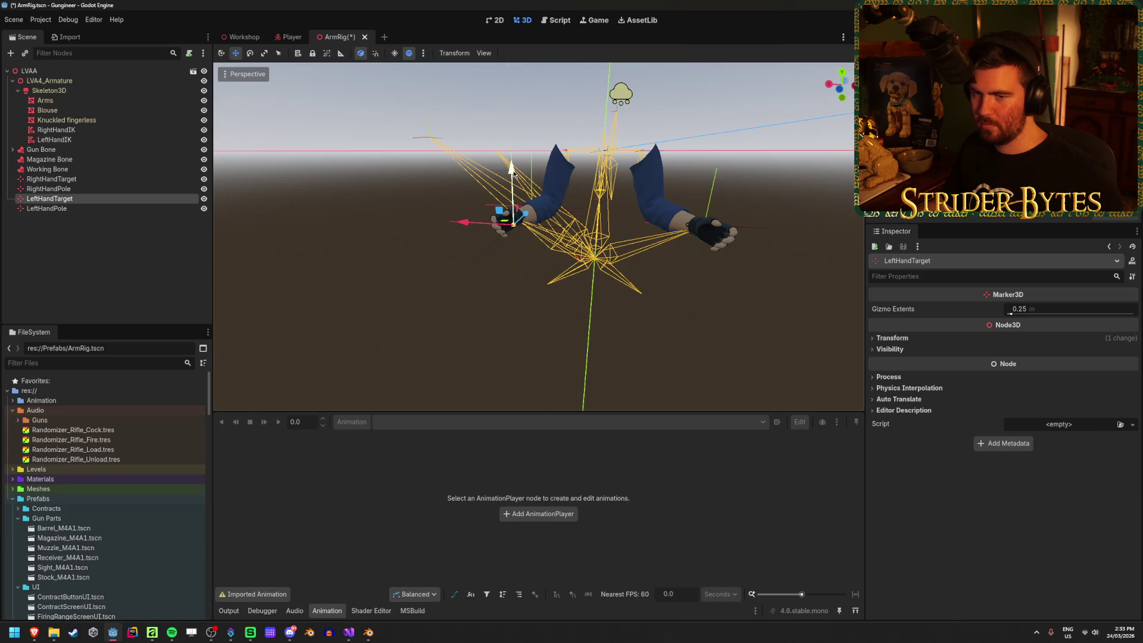
# Move RightHandTarget sideways and up onto the right hand, then save.
pyautogui.doubleClick(65, 178)
pyautogui.moveTo(465, 138); pyautogui.dragTo(465, 124)
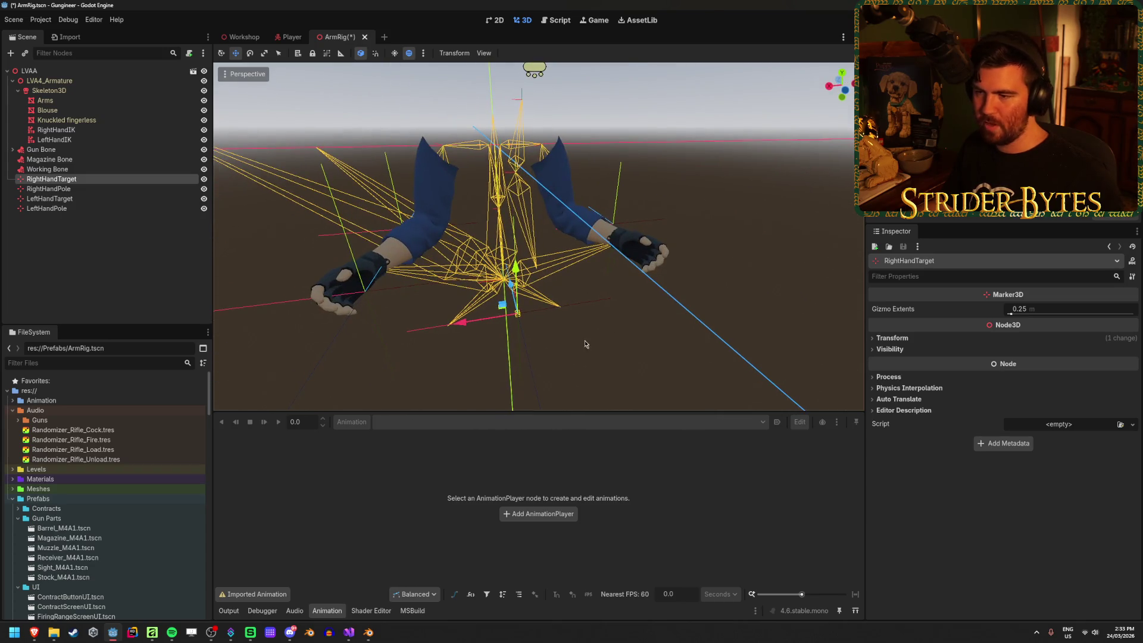
pyautogui.moveTo(466, 327)
pyautogui.mouseDown()
pyautogui.moveTo(606, 308)
pyautogui.moveTo(620, 319)
pyautogui.mouseUp()
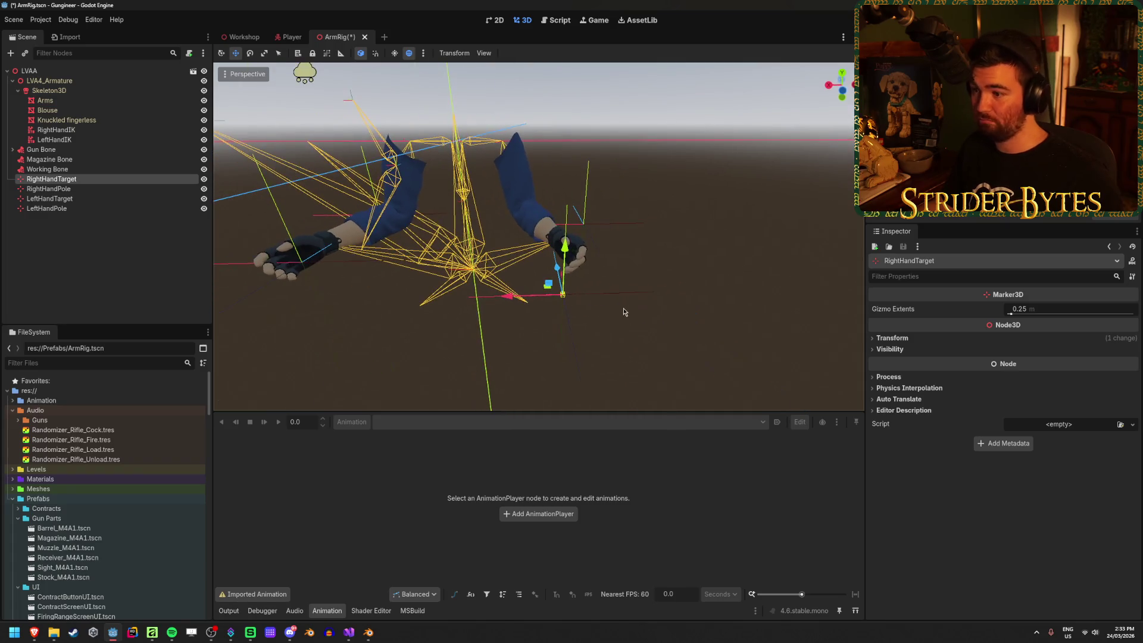
pyautogui.moveTo(564, 246); pyautogui.dragTo(575, 202)
pyautogui.hotkey('ctrl', 's')
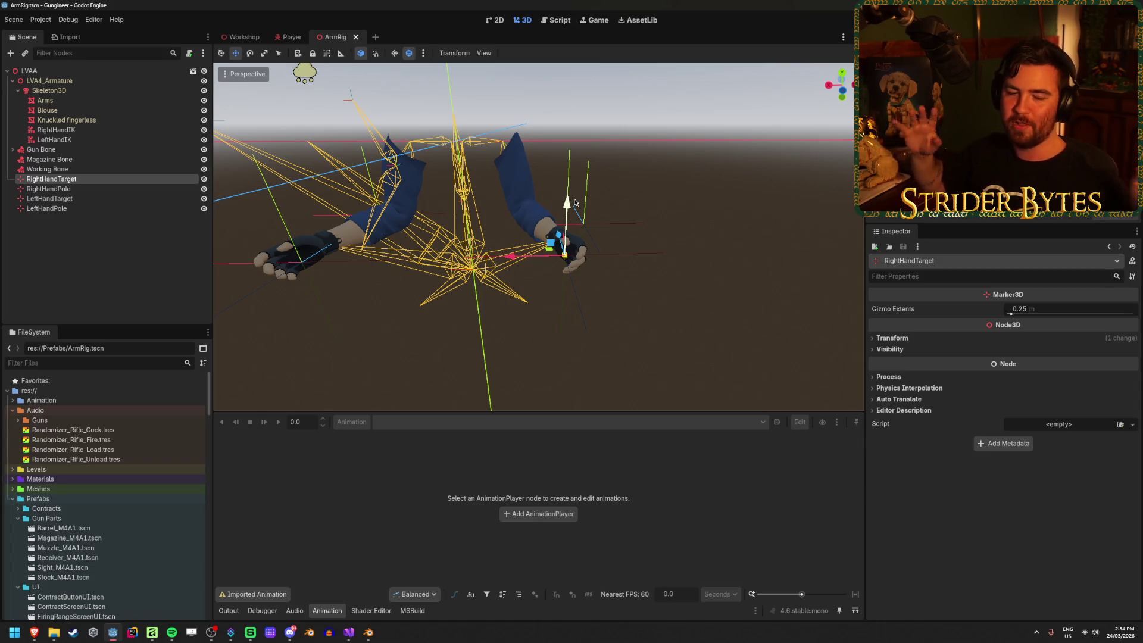
# Assign RightHandTarget as RightHandIK's target node and RightHandPole as its pole node.
pyautogui.click(102, 267)
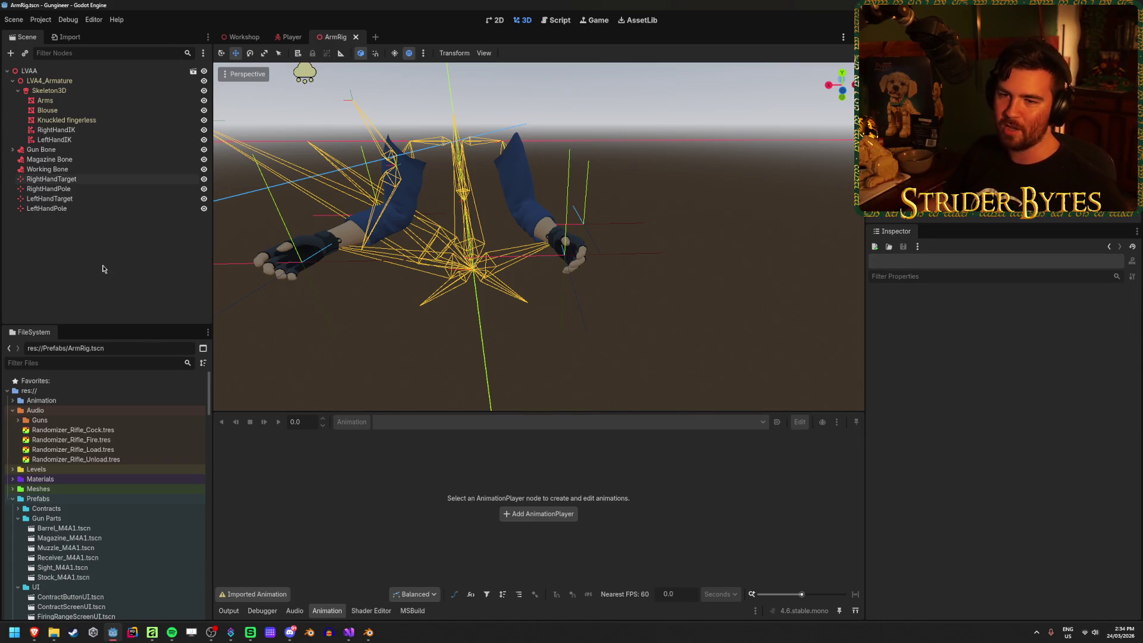
pyautogui.click(92, 182)
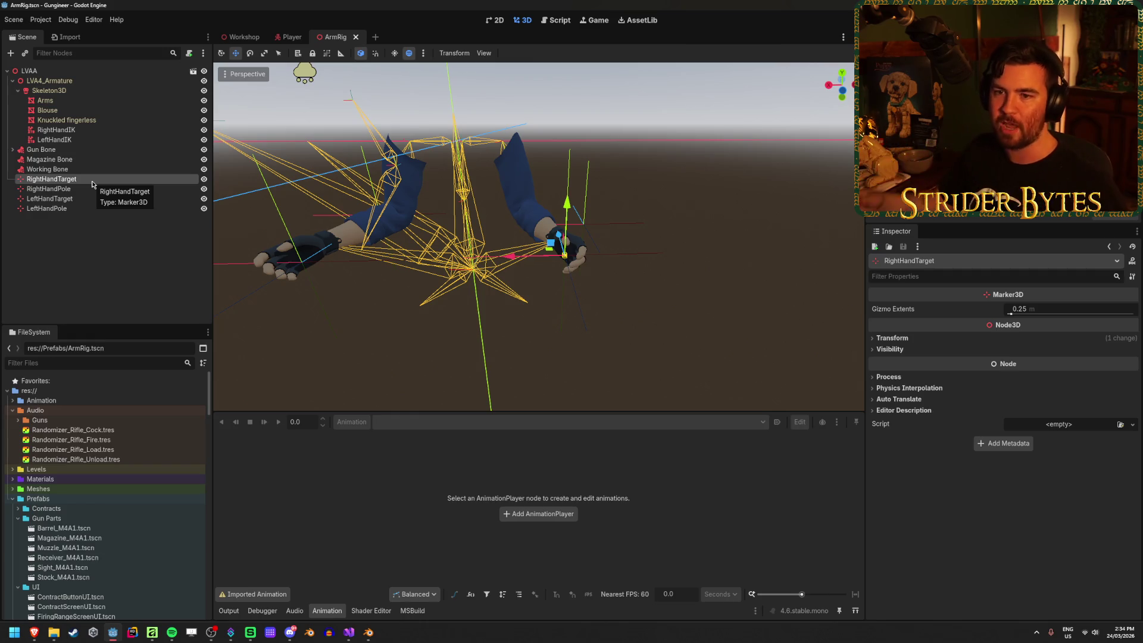
pyautogui.click(111, 296)
pyautogui.click(113, 188)
pyautogui.click(115, 180)
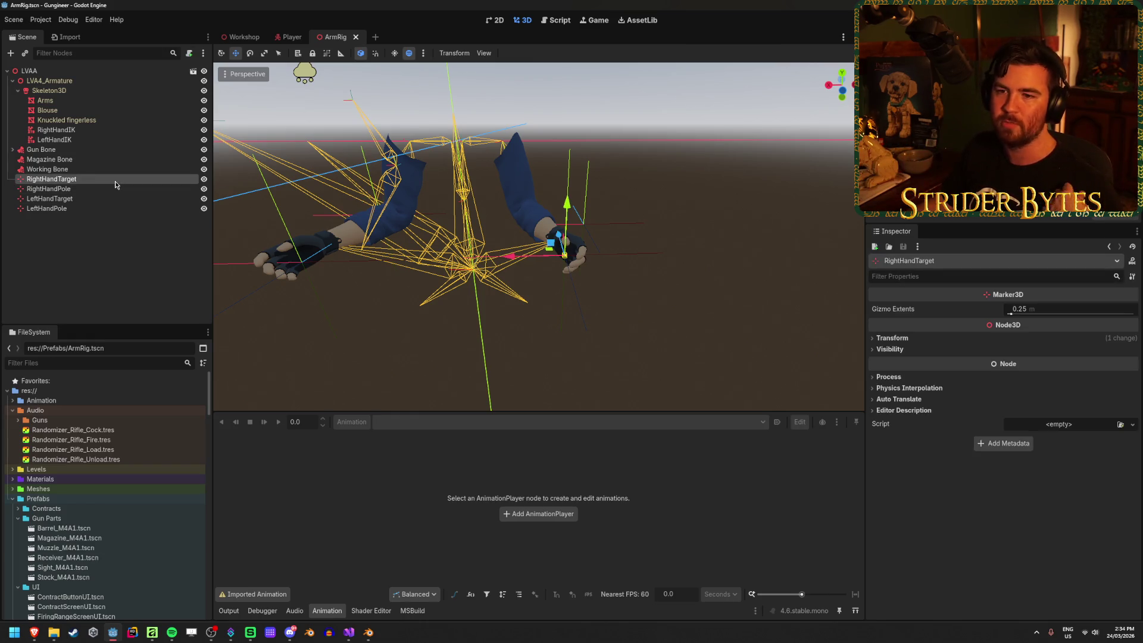
pyautogui.click(82, 131)
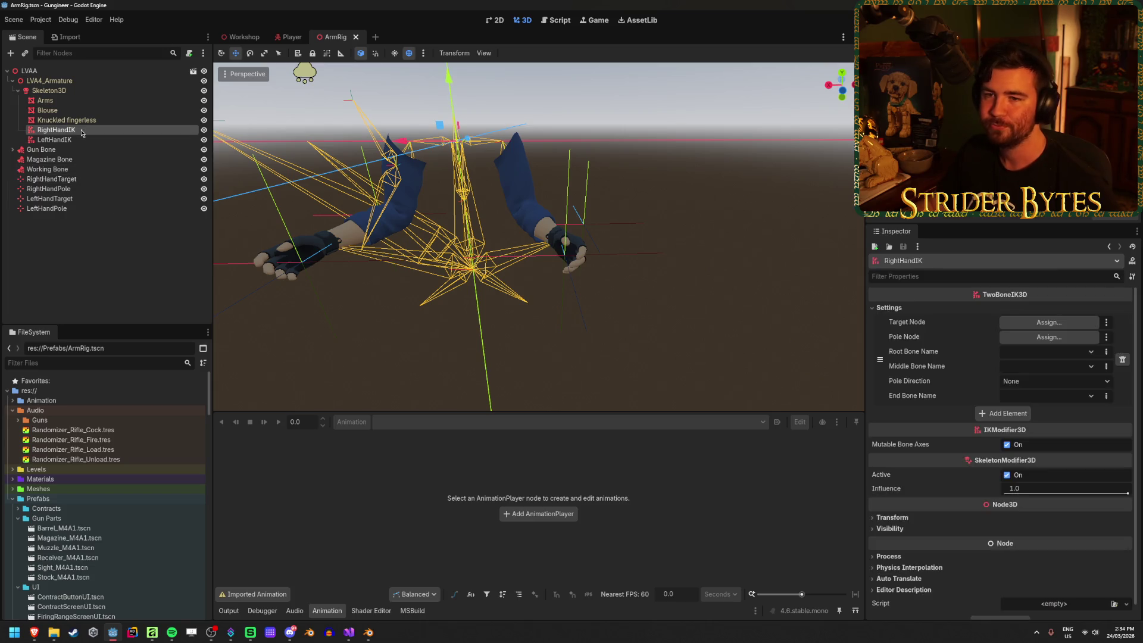
pyautogui.click(1048, 322)
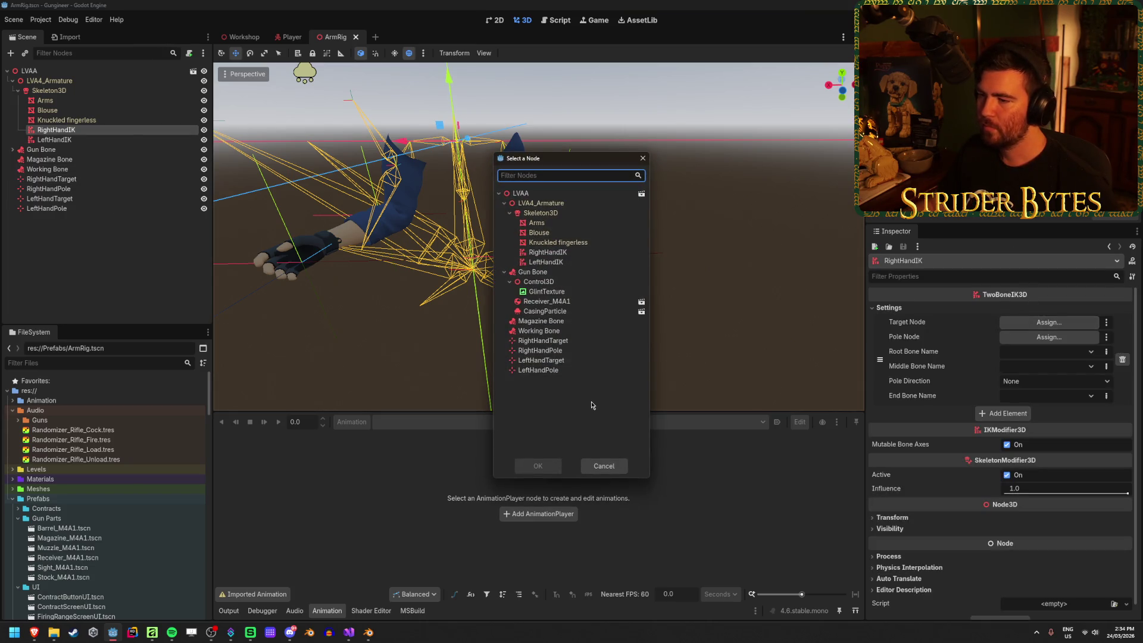
pyautogui.click(571, 344)
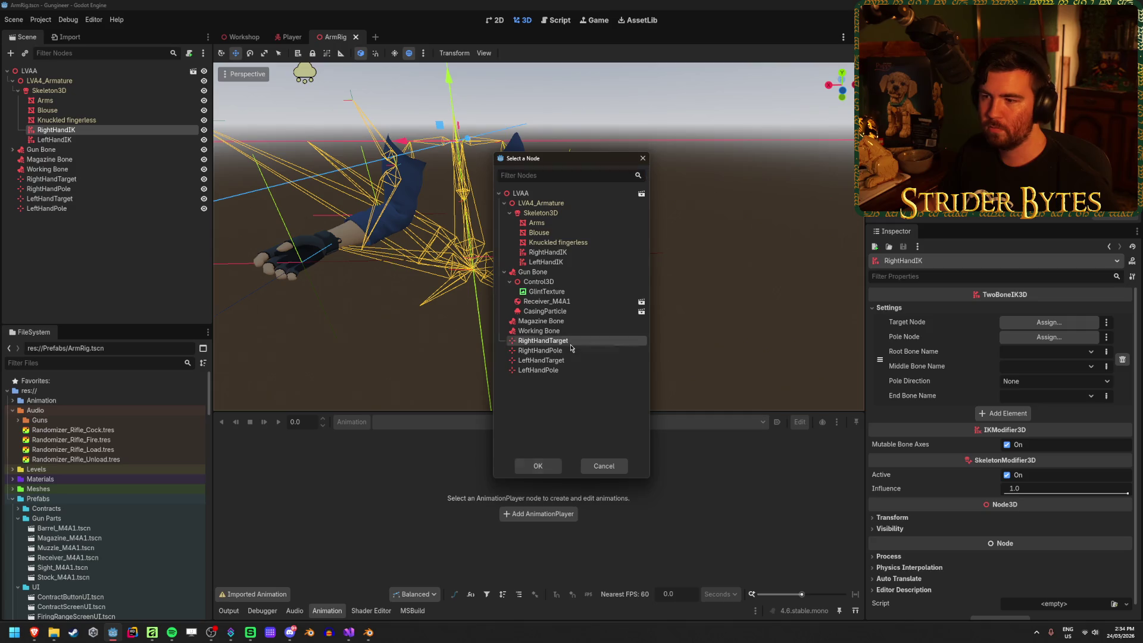
pyautogui.click(540, 466)
pyautogui.click(1049, 336)
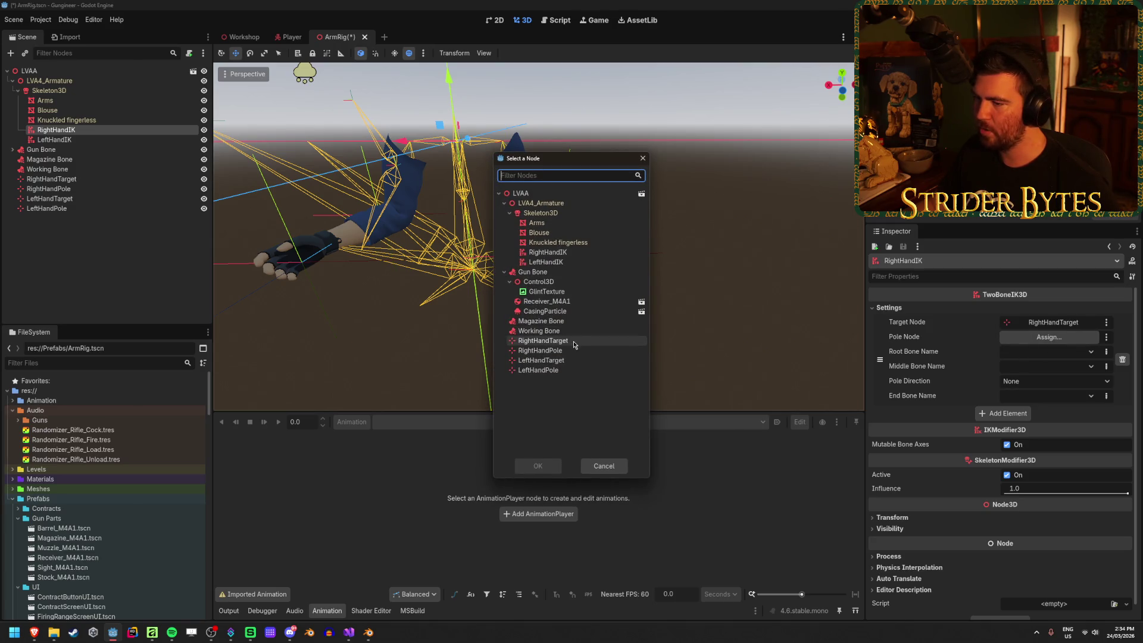
pyautogui.click(554, 350)
pyautogui.click(539, 466)
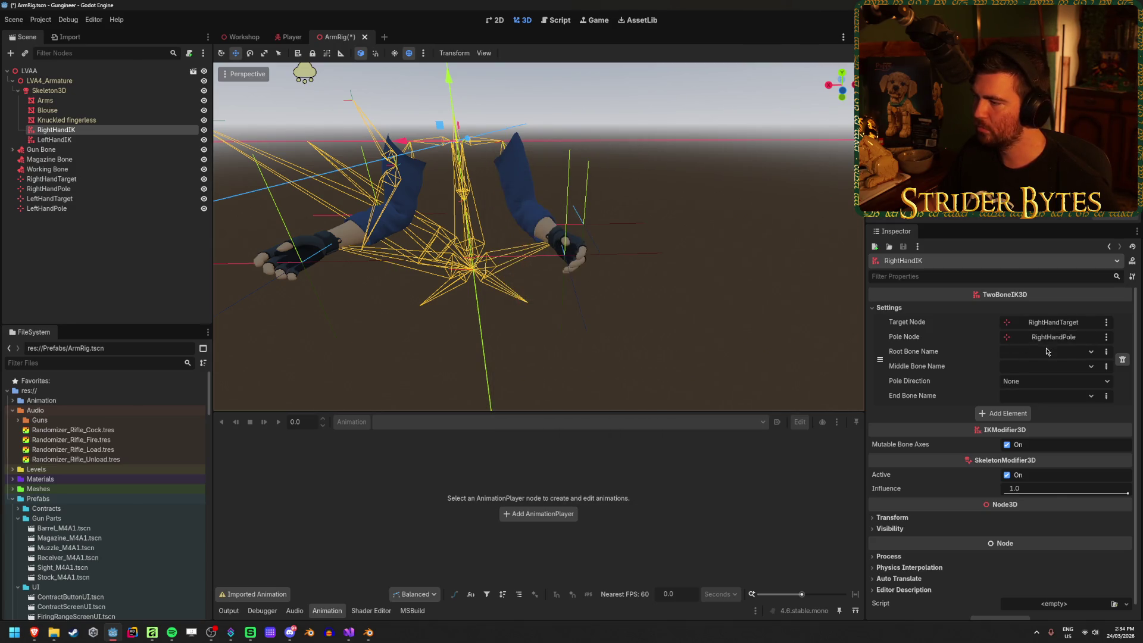
# Set RightHandIK's bones to upperarm.R, forearm.R and hand.R.
pyautogui.click(1084, 354)
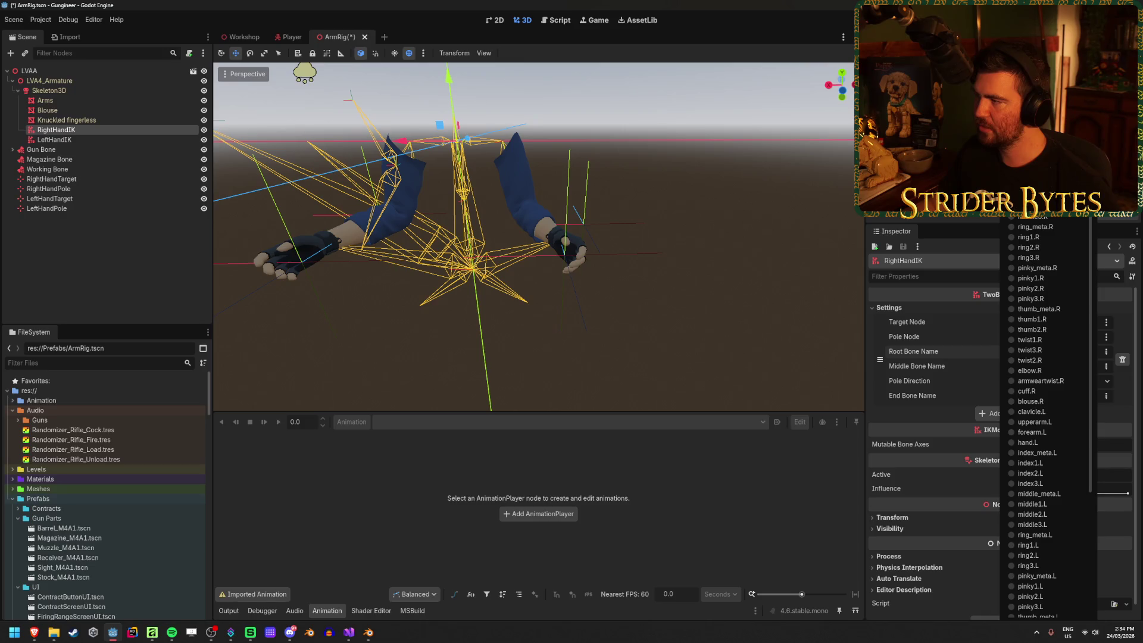
pyautogui.press('Escape')
pyautogui.click(1071, 366)
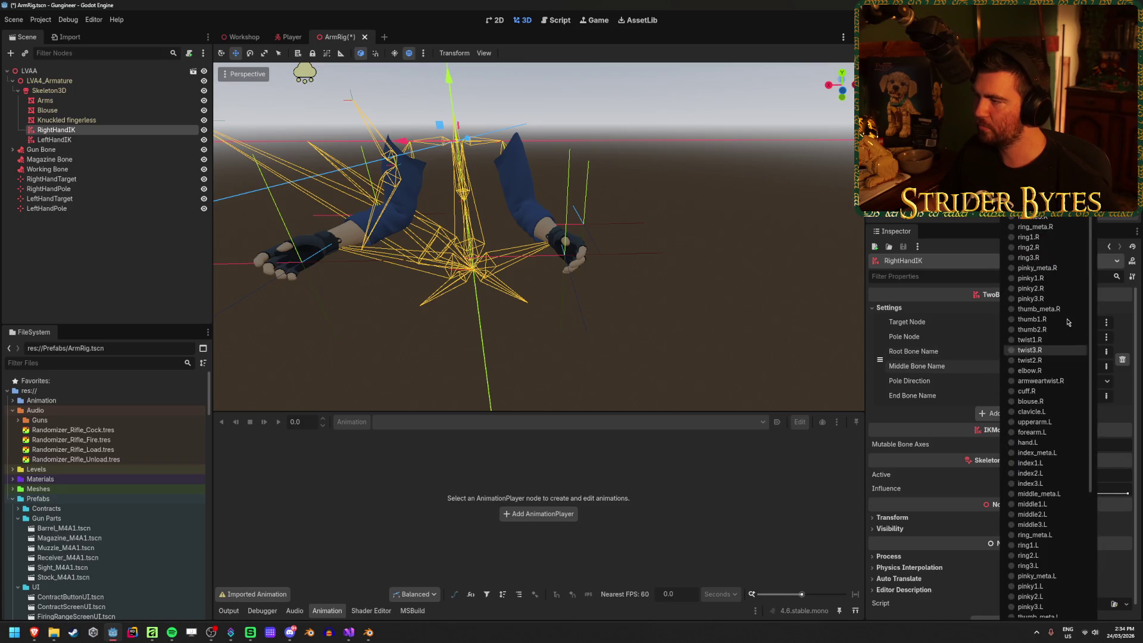
pyautogui.click(1067, 392)
pyautogui.click(1067, 394)
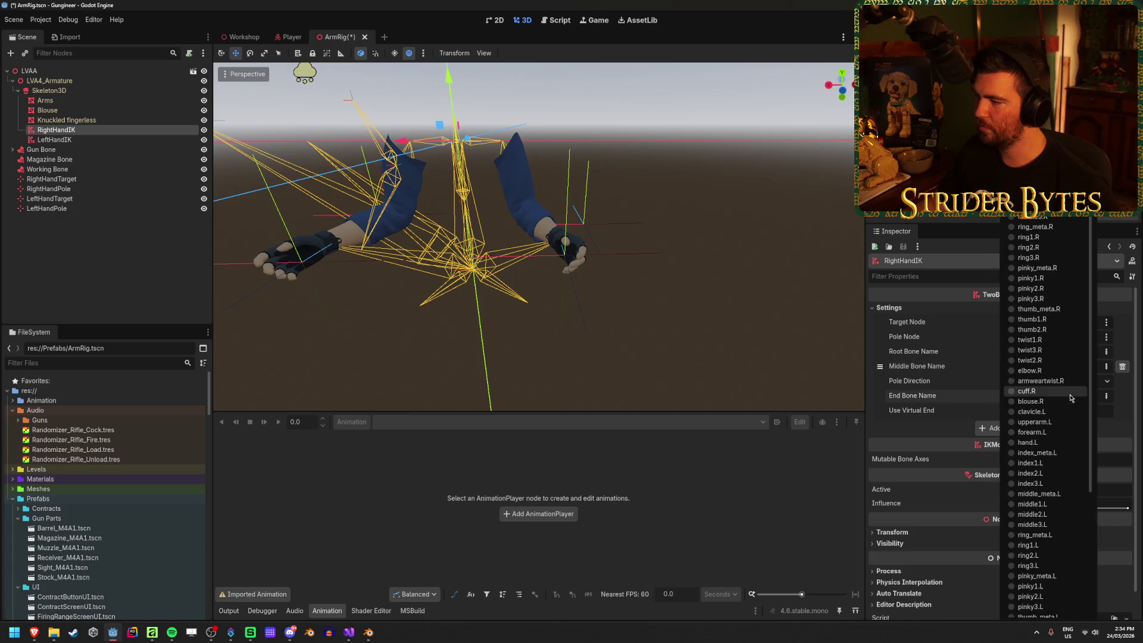
pyautogui.scroll(3, 1048, 298)
pyautogui.click(1033, 268)
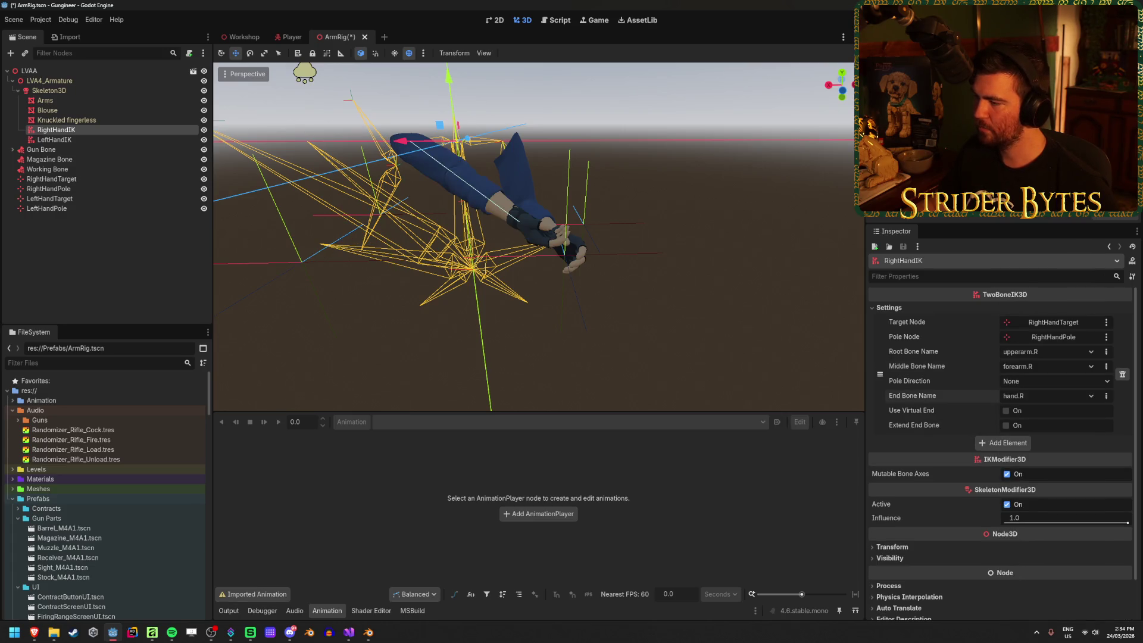
# Drag RightHandTarget left and down to test that the right arm follows.
pyautogui.click(50, 179)
pyautogui.moveTo(489, 266)
pyautogui.mouseDown()
pyautogui.moveTo(251, 294)
pyautogui.moveTo(434, 276)
pyautogui.mouseUp()
pyautogui.moveTo(582, 261)
pyautogui.mouseDown()
pyautogui.moveTo(620, 313)
pyautogui.moveTo(613, 304)
pyautogui.mouseUp()
# Move LeftHandTarget across toward the other hand and save the scene.
pyautogui.click(50, 198)
pyautogui.moveTo(464, 333); pyautogui.dragTo(506, 311)
pyautogui.moveTo(394, 250); pyautogui.dragTo(601, 250)
pyautogui.hotkey('ctrl', 's')
# Add a chain to LeftHandIK with LeftHandTarget as target and LeftHandPole as pole.
pyautogui.click(65, 140)
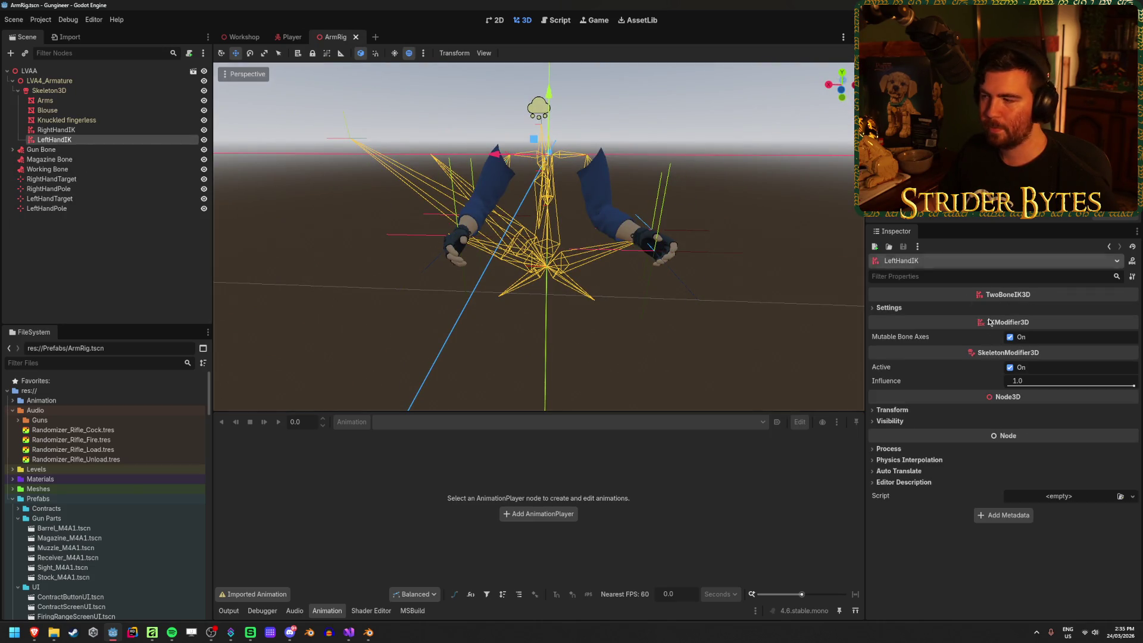
pyautogui.click(889, 308)
pyautogui.click(1010, 322)
pyautogui.click(1065, 324)
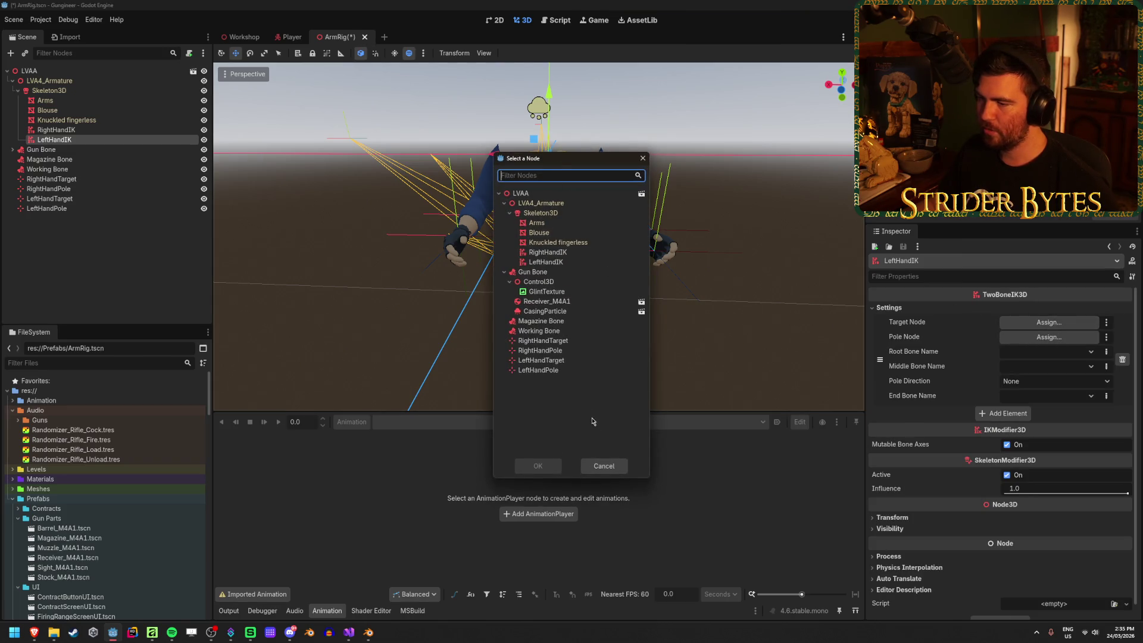
pyautogui.click(542, 360)
pyautogui.click(538, 465)
pyautogui.click(1049, 337)
pyautogui.click(538, 369)
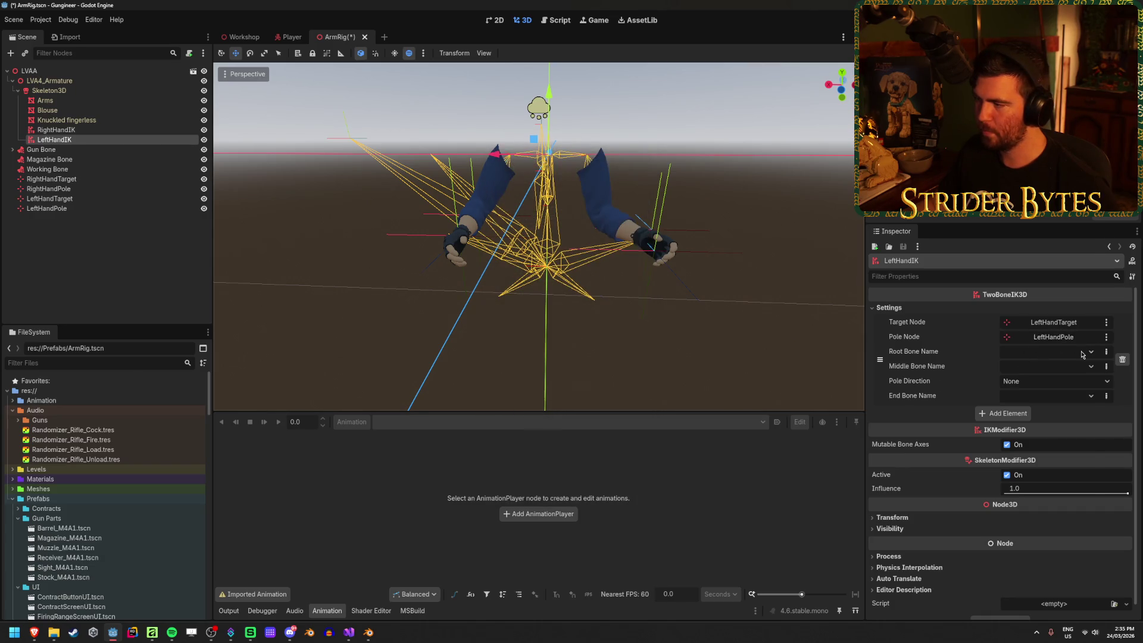
# Set the chain's root, middle and end bones to upperarm.L, forearm.L and hand.L.
pyautogui.click(1030, 349)
pyautogui.click(1064, 424)
pyautogui.click(1047, 366)
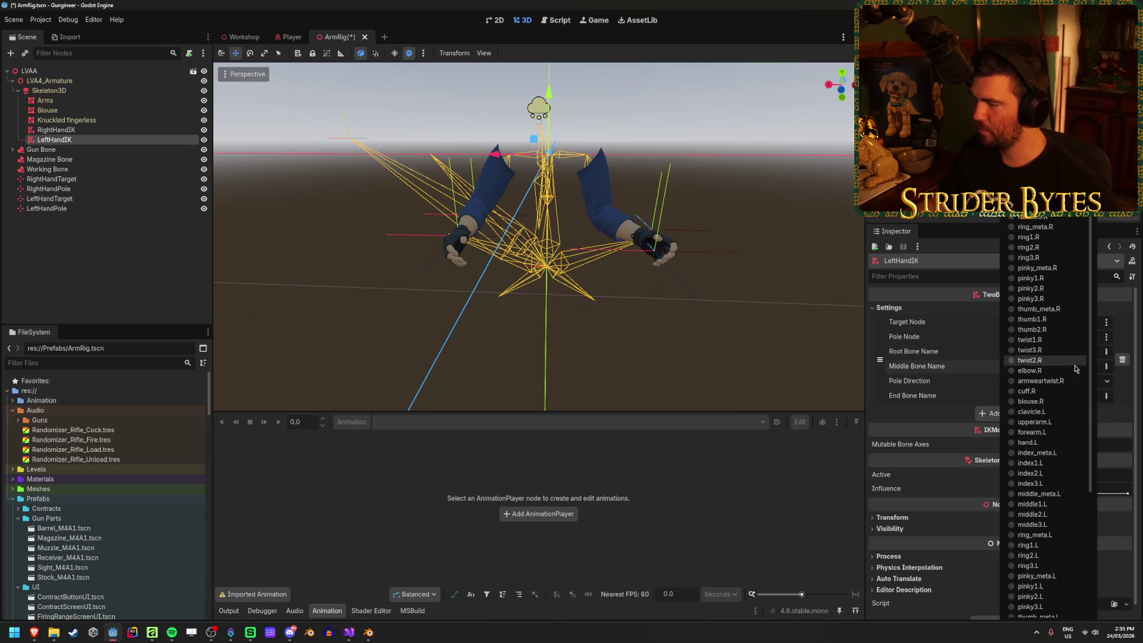
pyautogui.click(1049, 434)
pyautogui.click(1060, 394)
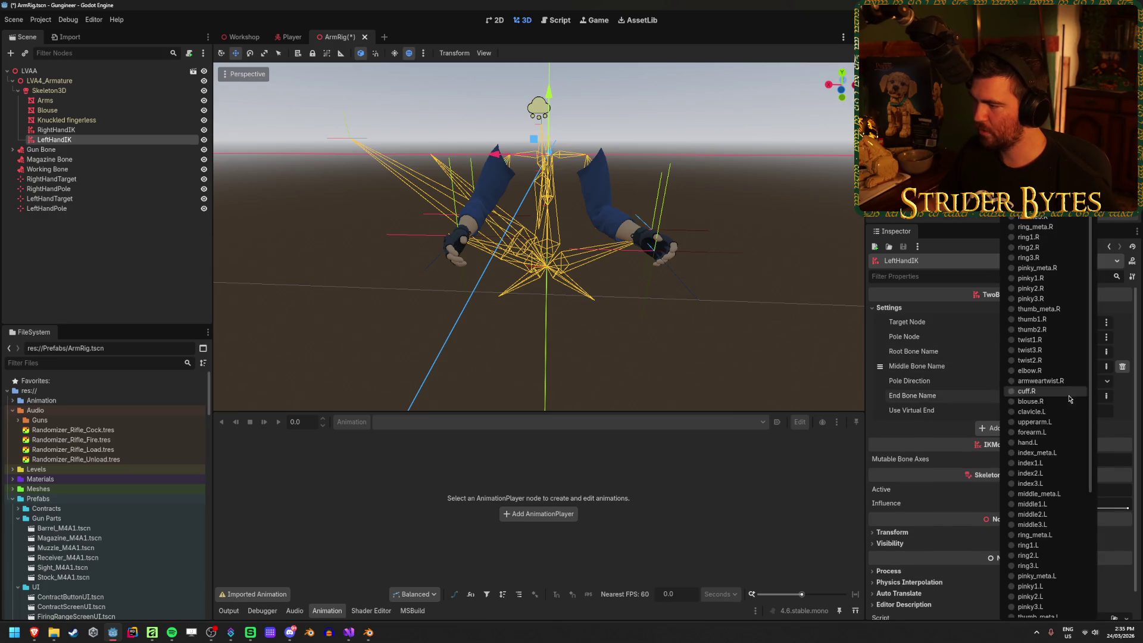
pyautogui.click(1051, 444)
# Move LeftHandTarget to re-pose the left arm, then save the scene.
pyautogui.moveTo(574, 254); pyautogui.dragTo(358, 256)
pyautogui.click(75, 199)
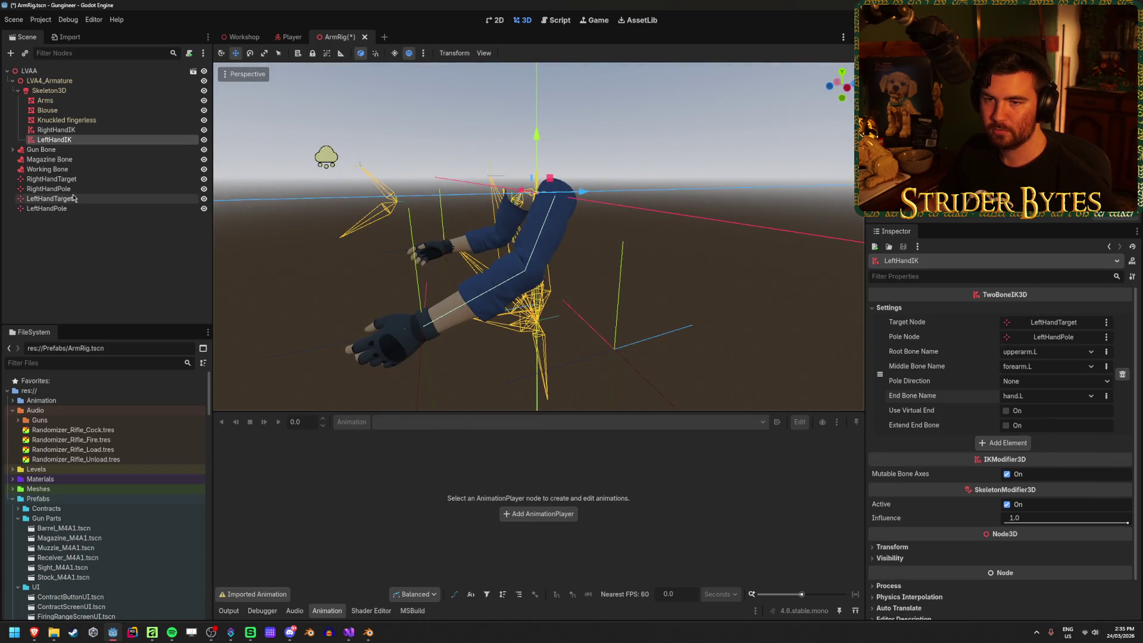
pyautogui.moveTo(473, 317)
pyautogui.mouseDown()
pyautogui.moveTo(510, 361)
pyautogui.moveTo(548, 304)
pyautogui.mouseUp()
pyautogui.hotkey('ctrl', 's')
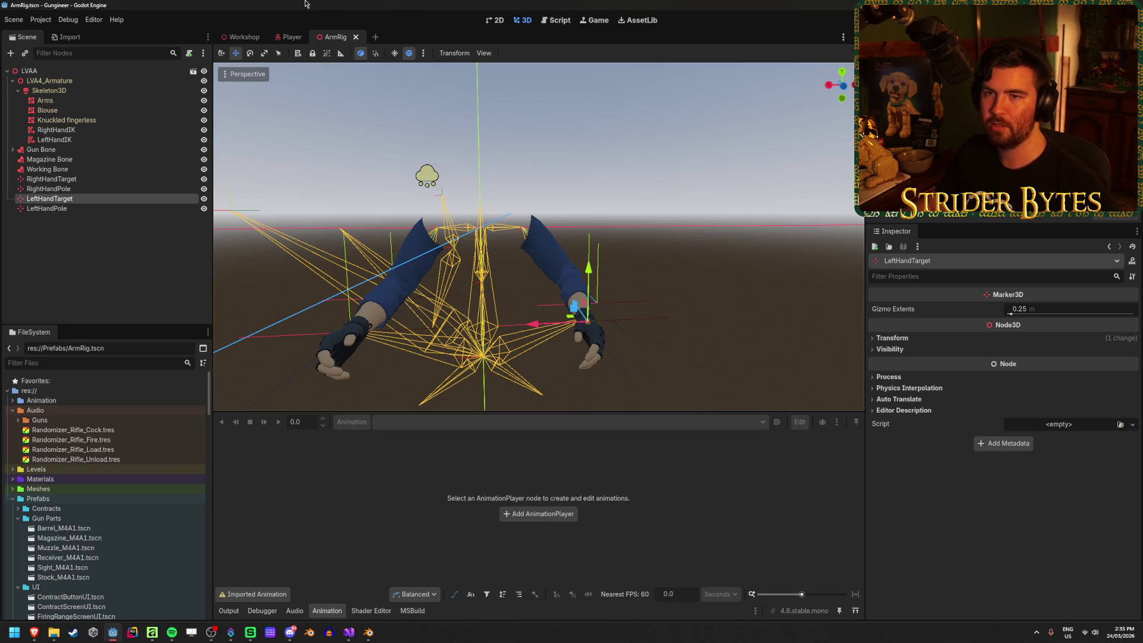
# Select RightHandIK and LeftHandIK together, sweep their Influence slider and back up, then save the scene.
pyautogui.scroll(-5, 701, 307)
pyautogui.scroll(8, 701, 307)
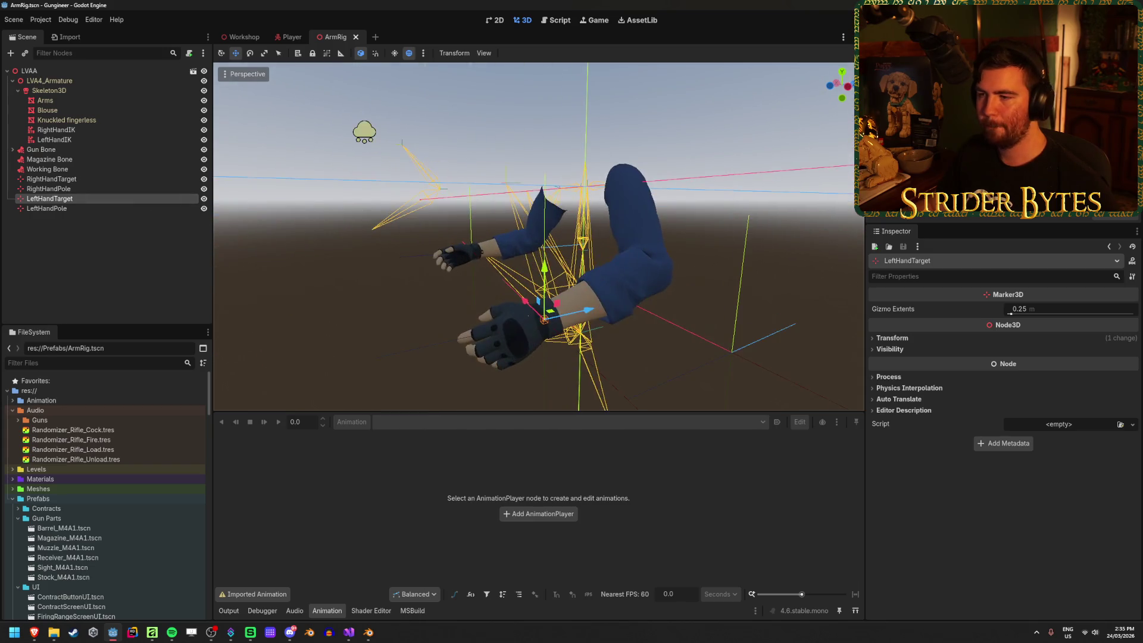
pyautogui.click(56, 130)
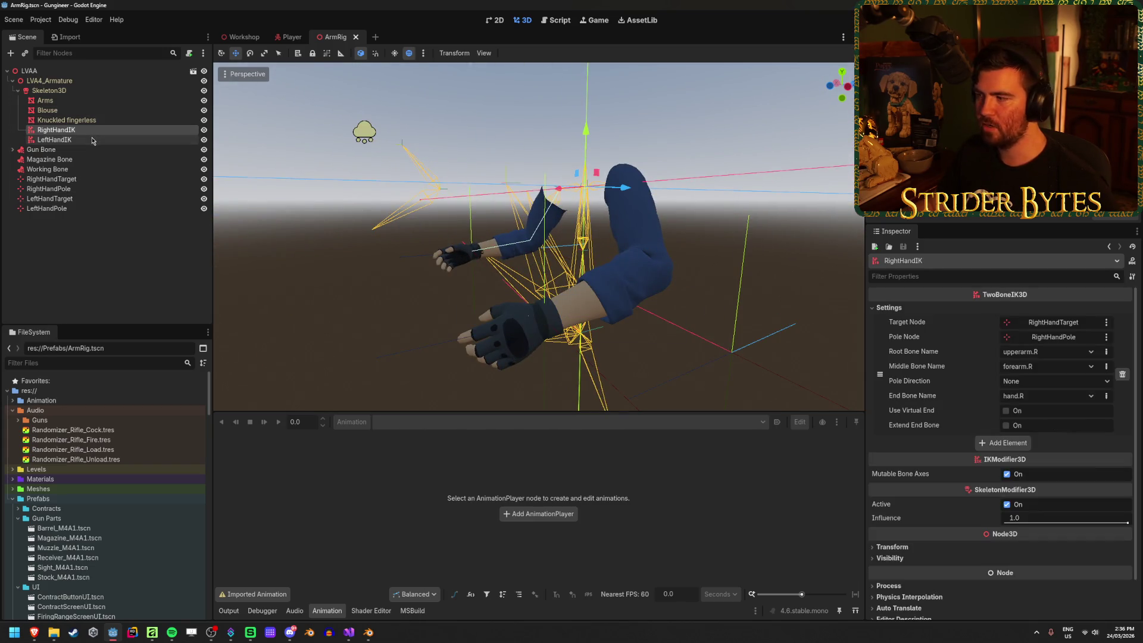
pyautogui.keyDown('shift'); pyautogui.click(93, 139); pyautogui.keyUp('shift')
pyautogui.moveTo(1130, 385); pyautogui.dragTo(1008, 386)
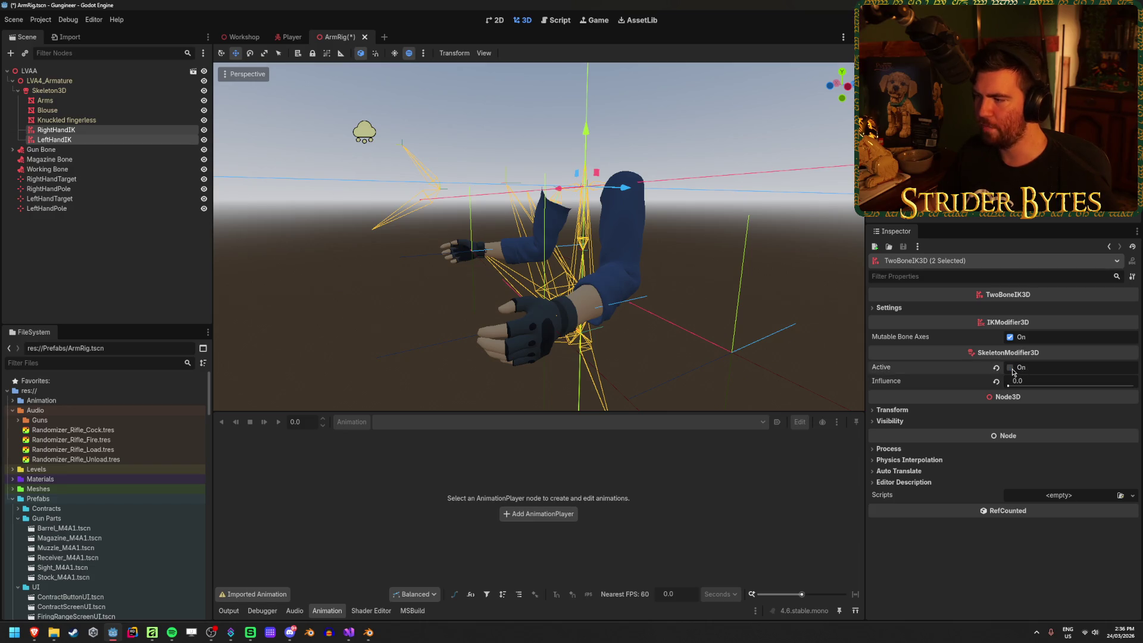
pyautogui.moveTo(1008, 386); pyautogui.dragTo(1134, 386)
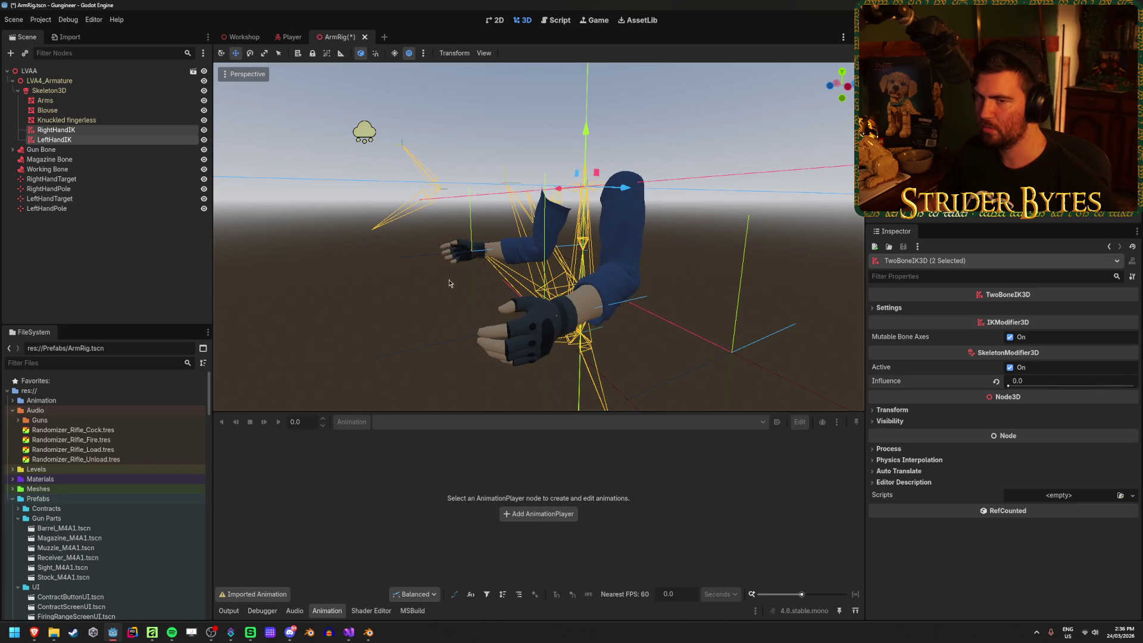
pyautogui.hotkey('ctrl', 's')
pyautogui.click(72, 71)
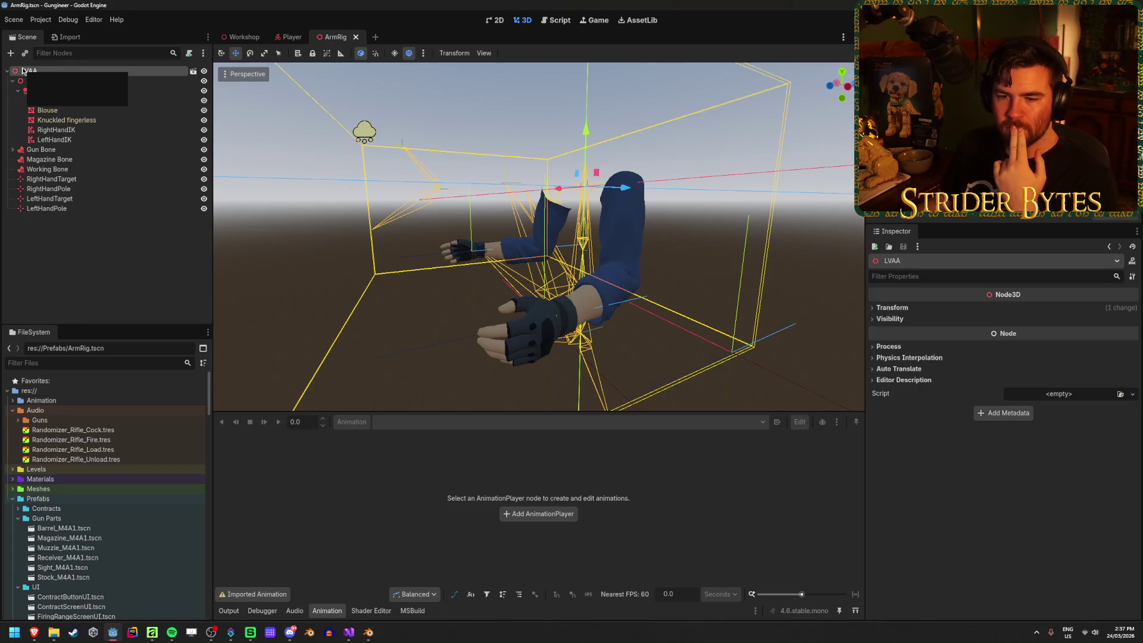
# Create a new script named ArmRig.cs in the Scripts folder.
pyautogui.click(103, 81)
pyautogui.click(103, 72)
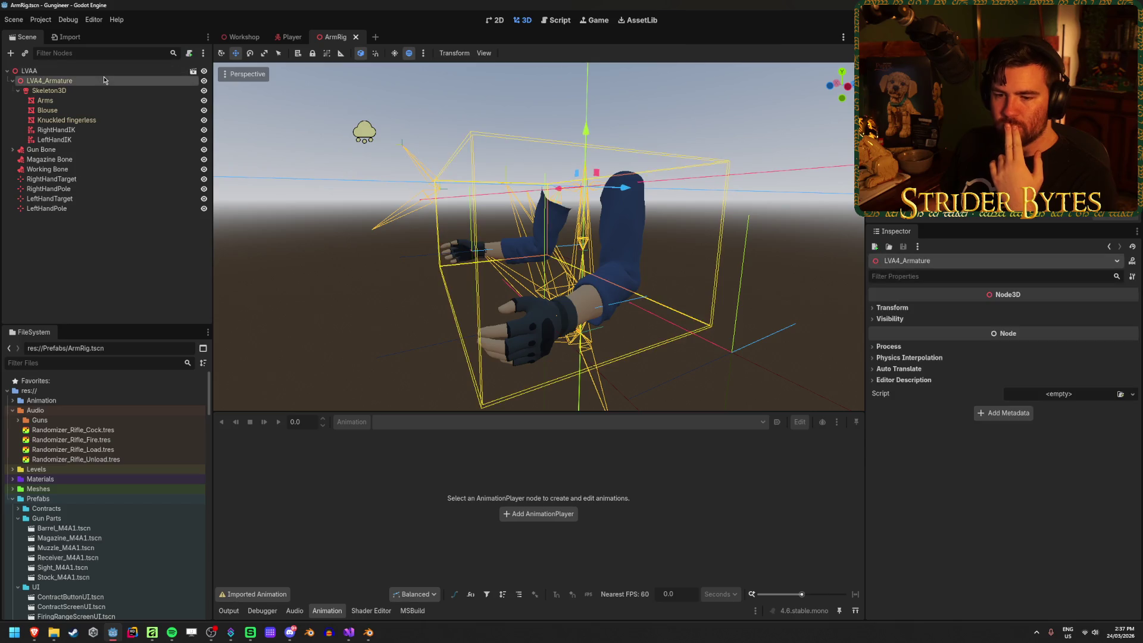
pyautogui.scroll(-10, 89, 403)
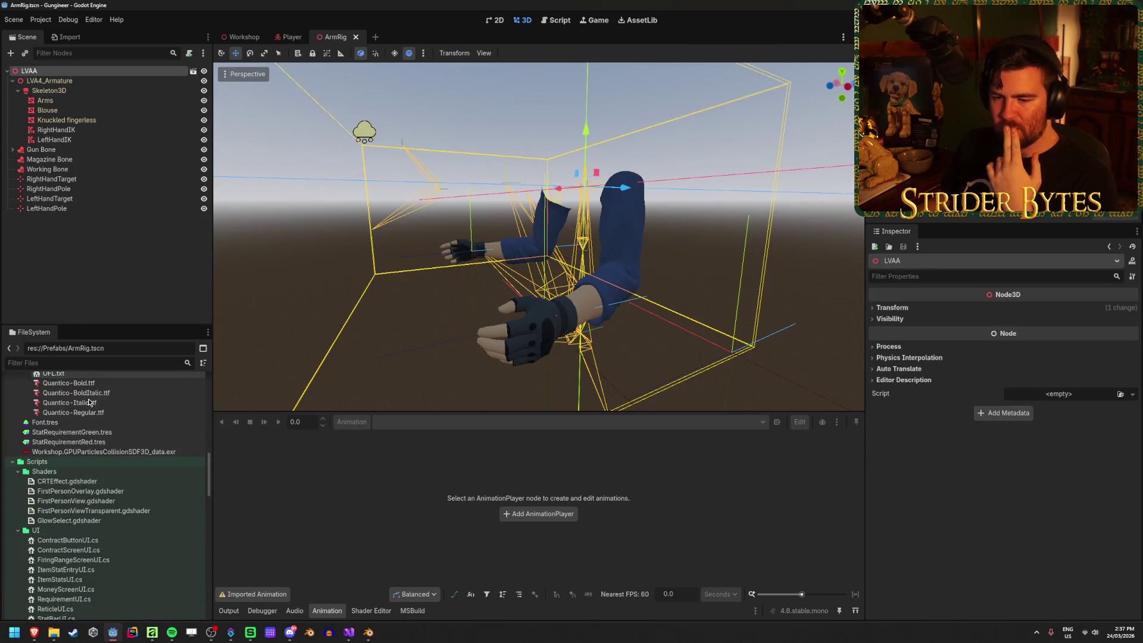
pyautogui.scroll(5, 90, 403)
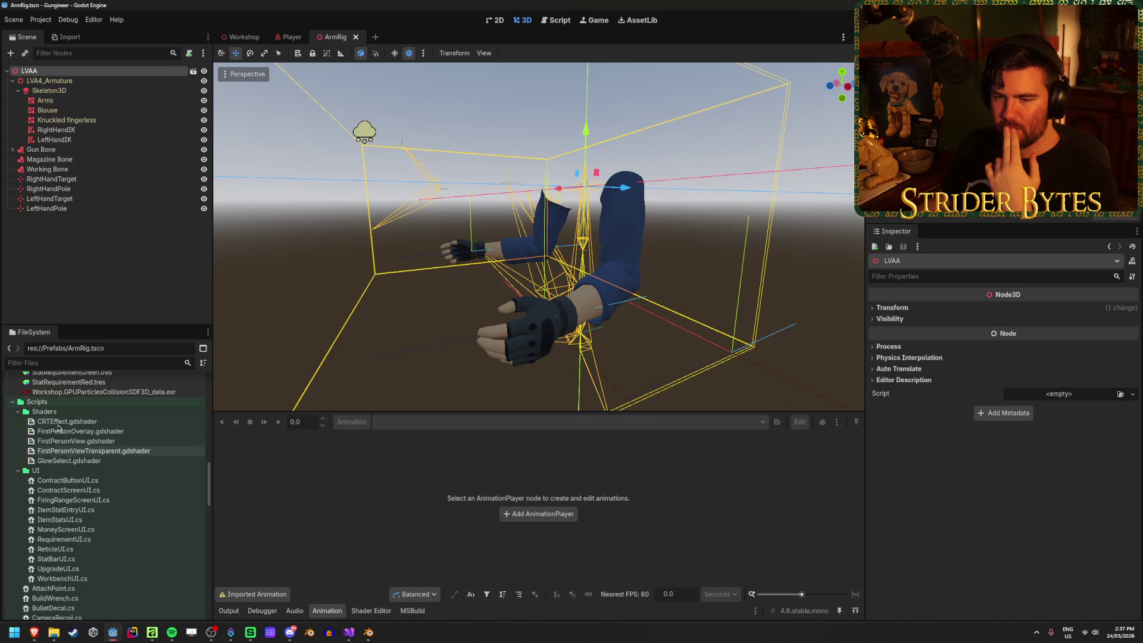
pyautogui.rightClick(65, 404)
pyautogui.moveTo(178, 412)
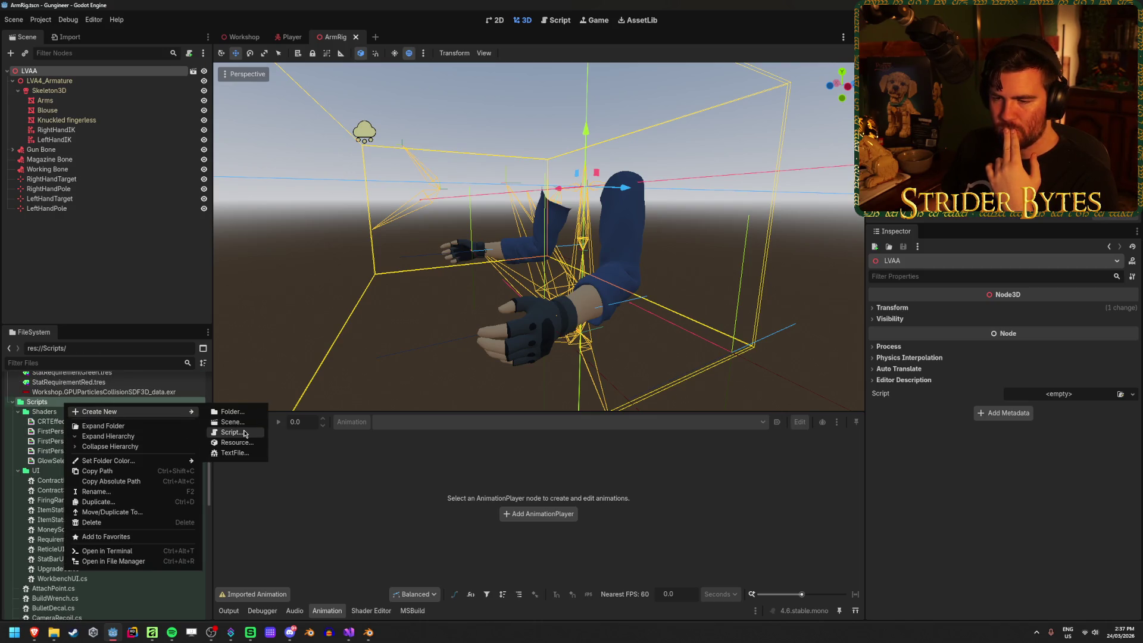
pyautogui.click(244, 433)
pyautogui.write('ArmRig.cs')
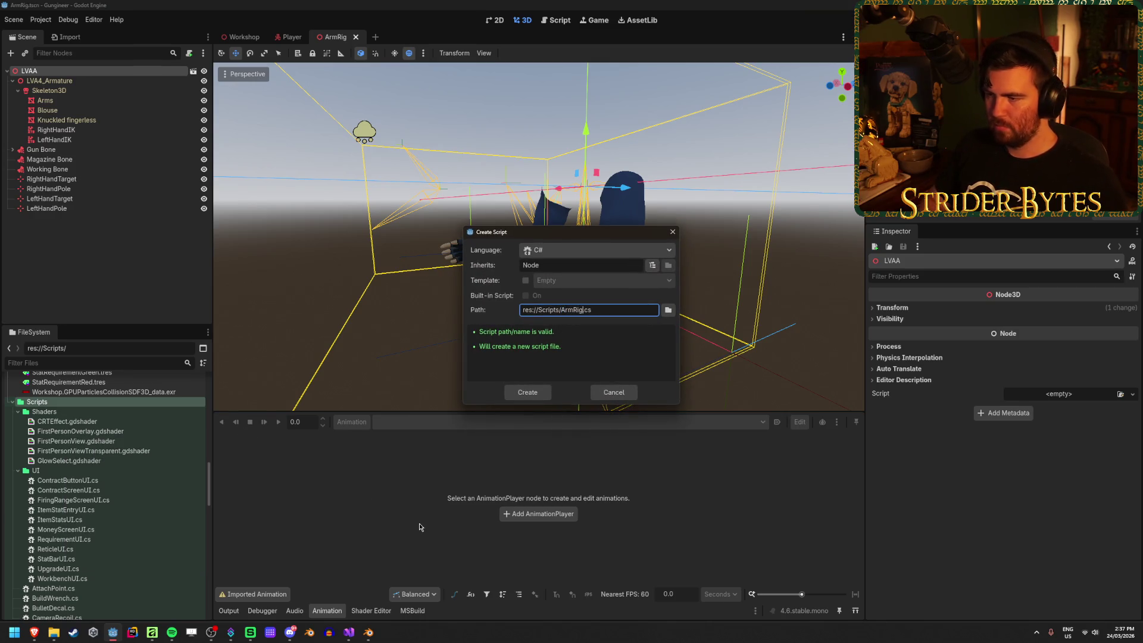
pyautogui.press('Return')
# Add a blank line in the ArmRig class body, save ArmRig.cs, and return to Godot.
pyautogui.click(302, 120)
pyautogui.press('Return')
pyautogui.hotkey('ctrl', 's')
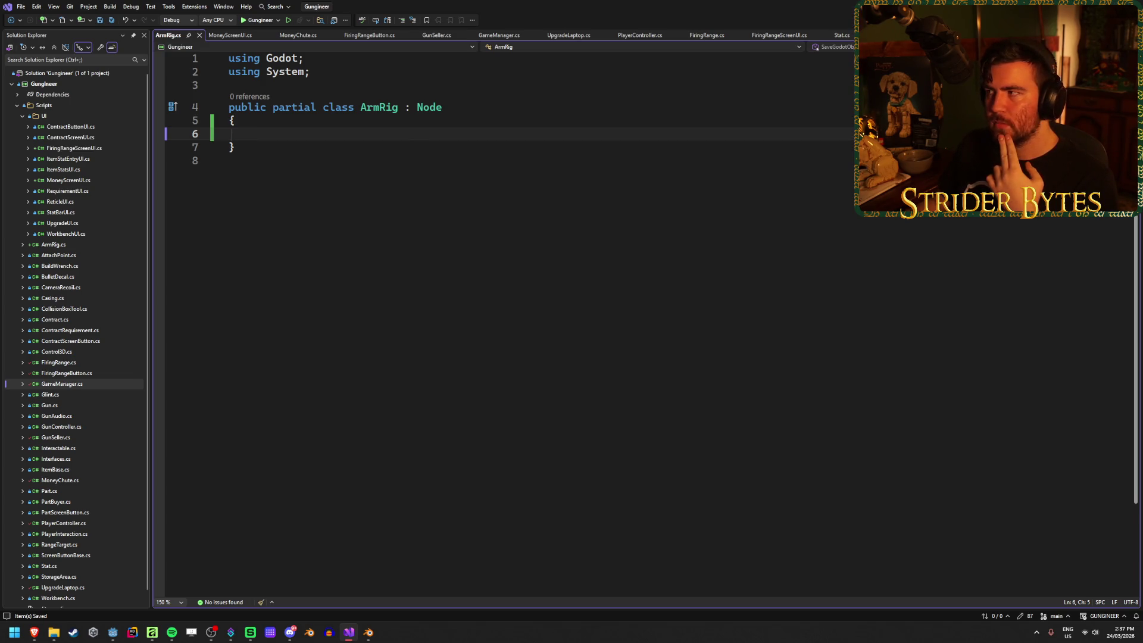
pyautogui.hotkey('alt', 'Tab')
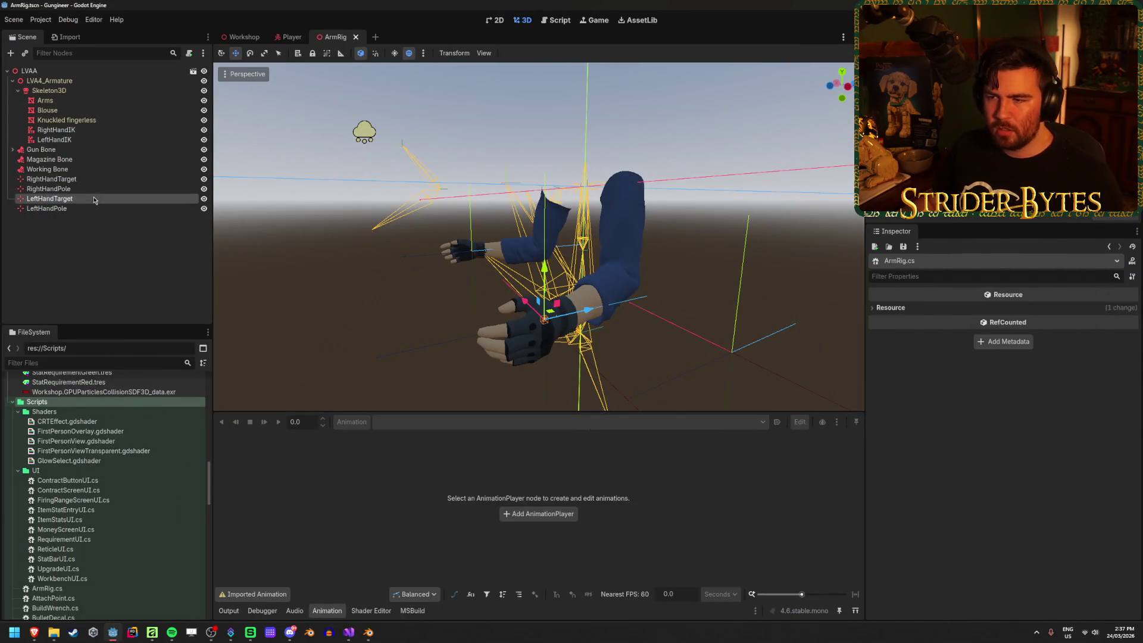
# Focus the view on the hand targets and nudge RightHandTarget slightly right.
pyautogui.doubleClick(94, 200)
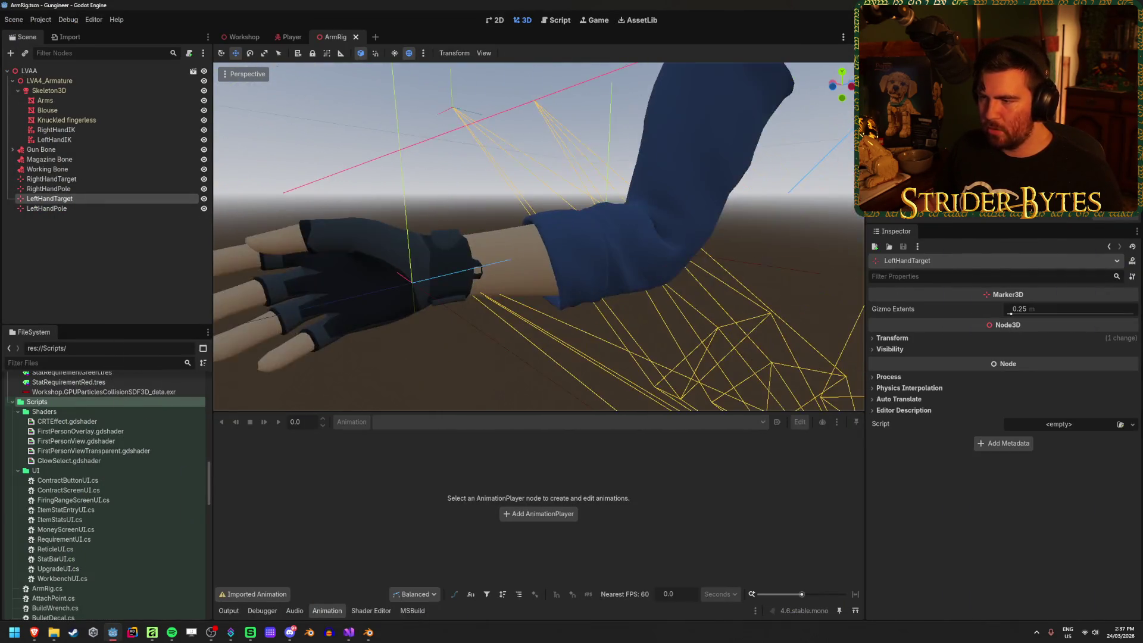
pyautogui.click(80, 180)
pyautogui.moveTo(485, 281)
pyautogui.mouseDown()
pyautogui.moveTo(555, 257)
pyautogui.moveTo(476, 274)
pyautogui.moveTo(491, 276)
pyautogui.mouseUp()
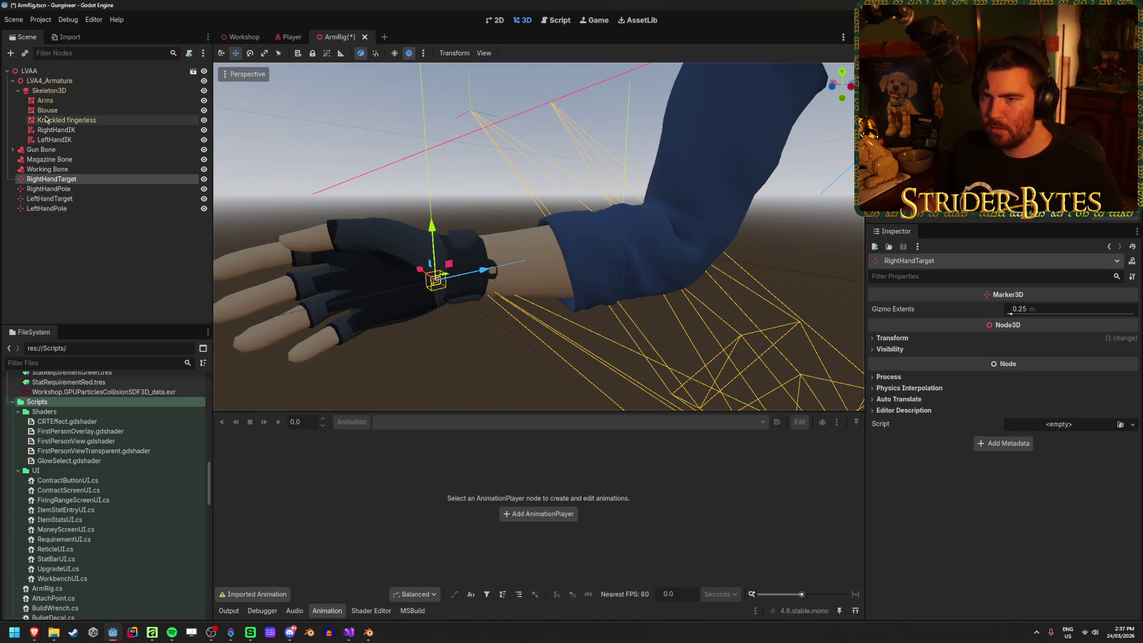
# Reset RightHandIK influence to 1.0 and move RightHandTarget along Z.
pyautogui.click(56, 130)
pyautogui.moveTo(1012, 519); pyautogui.dragTo(1006, 520)
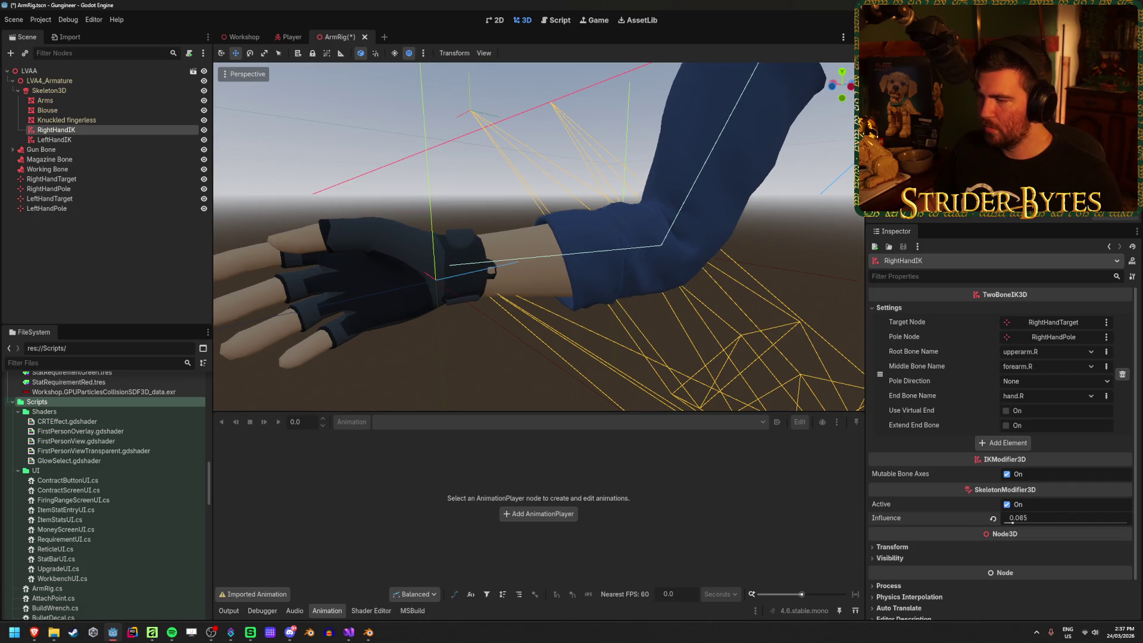
pyautogui.click(993, 519)
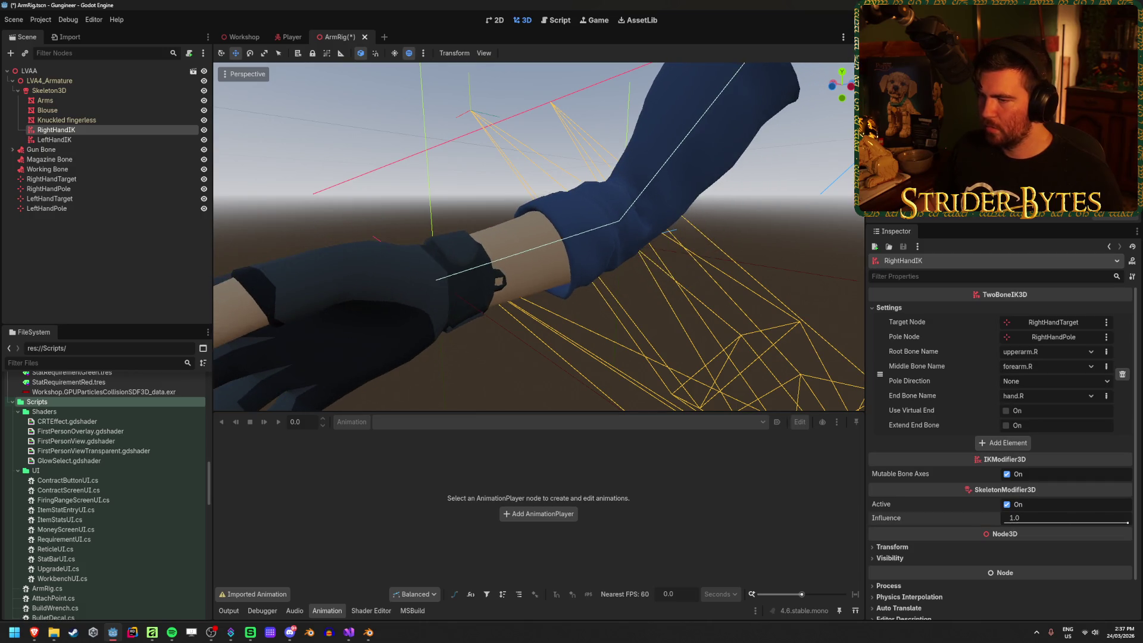
pyautogui.click(76, 176)
pyautogui.moveTo(471, 273)
pyautogui.mouseDown()
pyautogui.moveTo(654, 226)
pyautogui.moveTo(485, 280)
pyautogui.mouseUp()
# Inspect the right hand bones in Blender, save LVAA.blend, and return to Godot.
pyautogui.hotkey('alt', 'Tab')
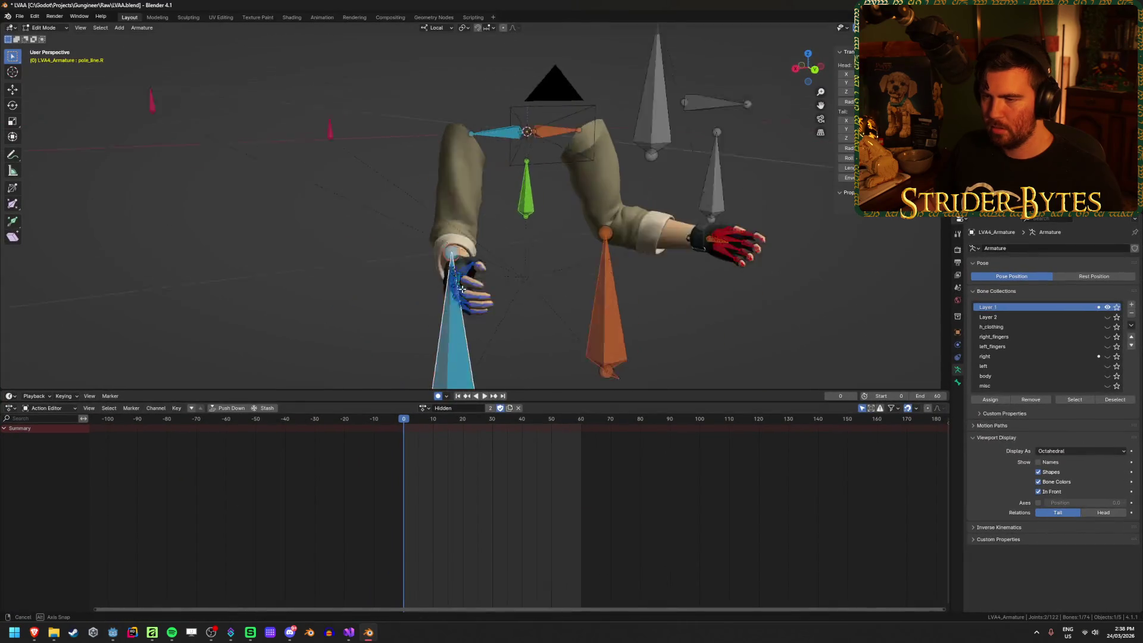
pyautogui.scroll(6, 458, 274)
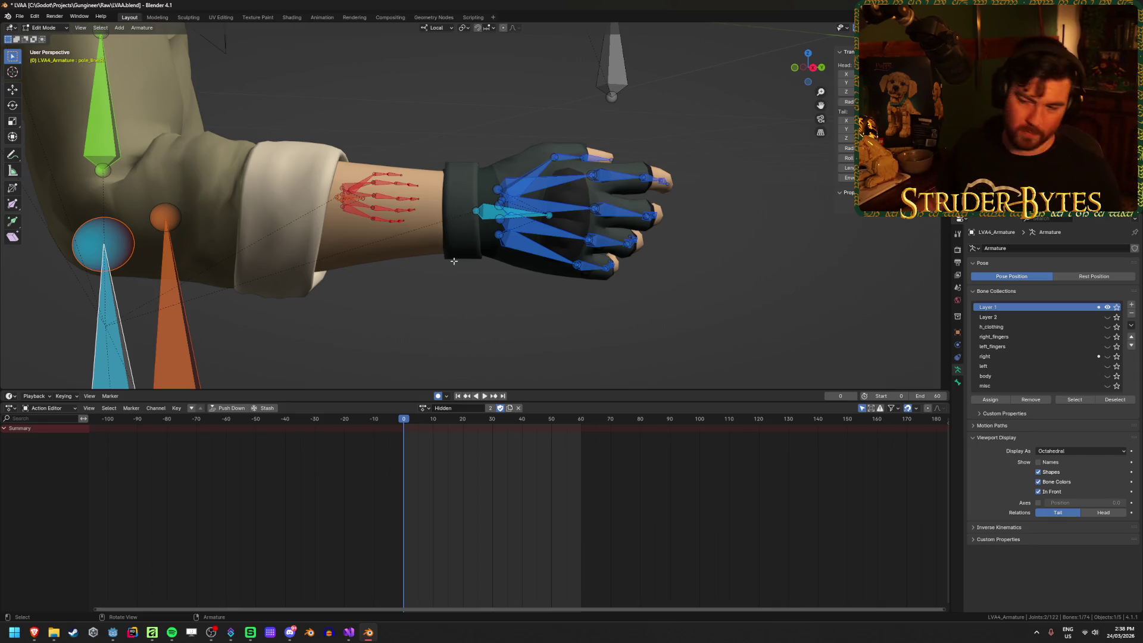
pyautogui.scroll(2, 479, 276)
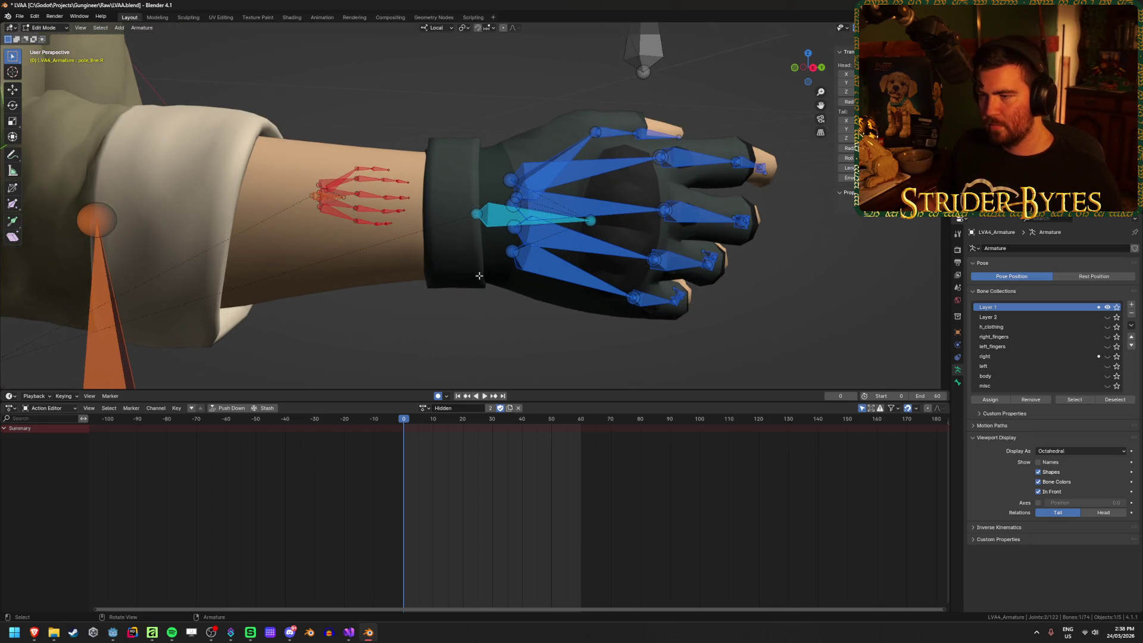
pyautogui.scroll(-3, 479, 275)
pyautogui.scroll(3, 479, 275)
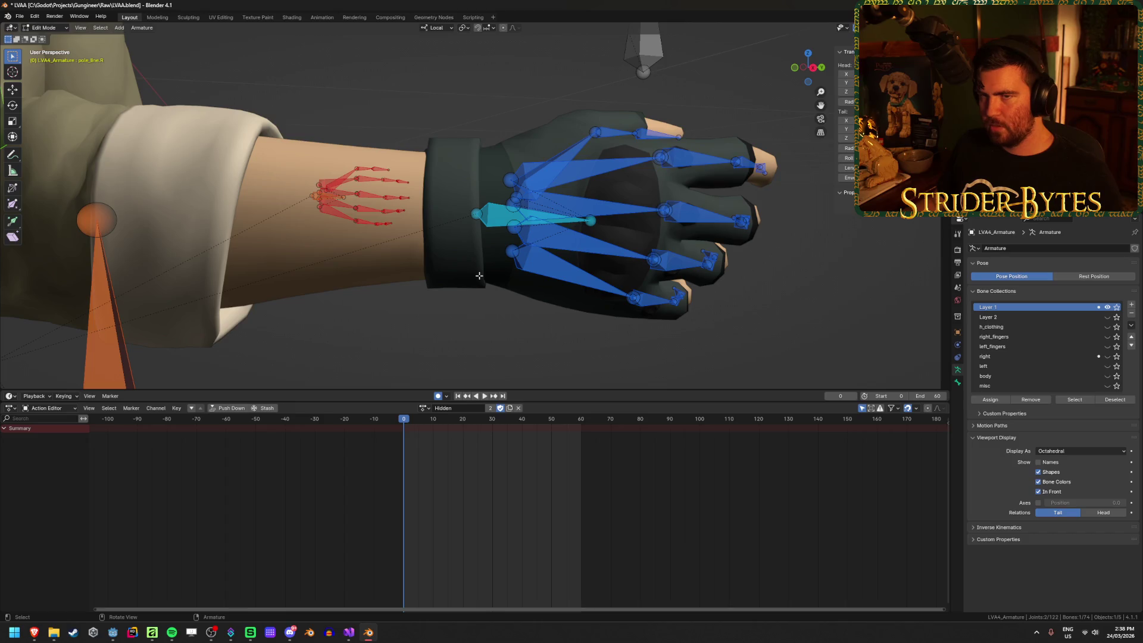
pyautogui.scroll(-2, 479, 276)
pyautogui.scroll(-2, 480, 275)
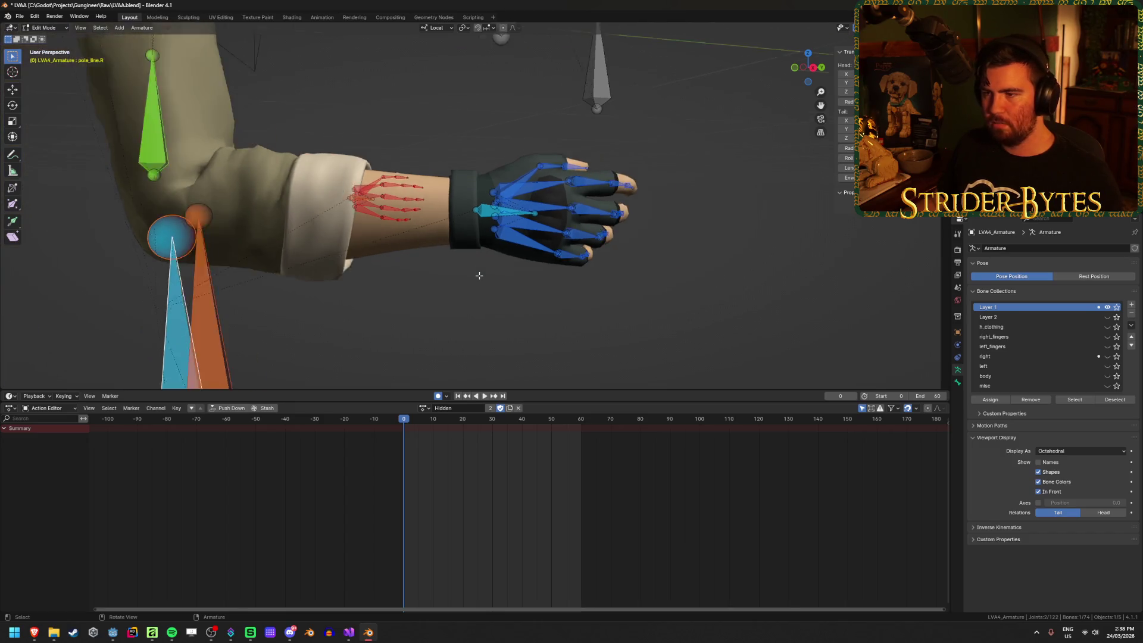
pyautogui.scroll(1, 479, 276)
pyautogui.hotkey('ctrl', 's')
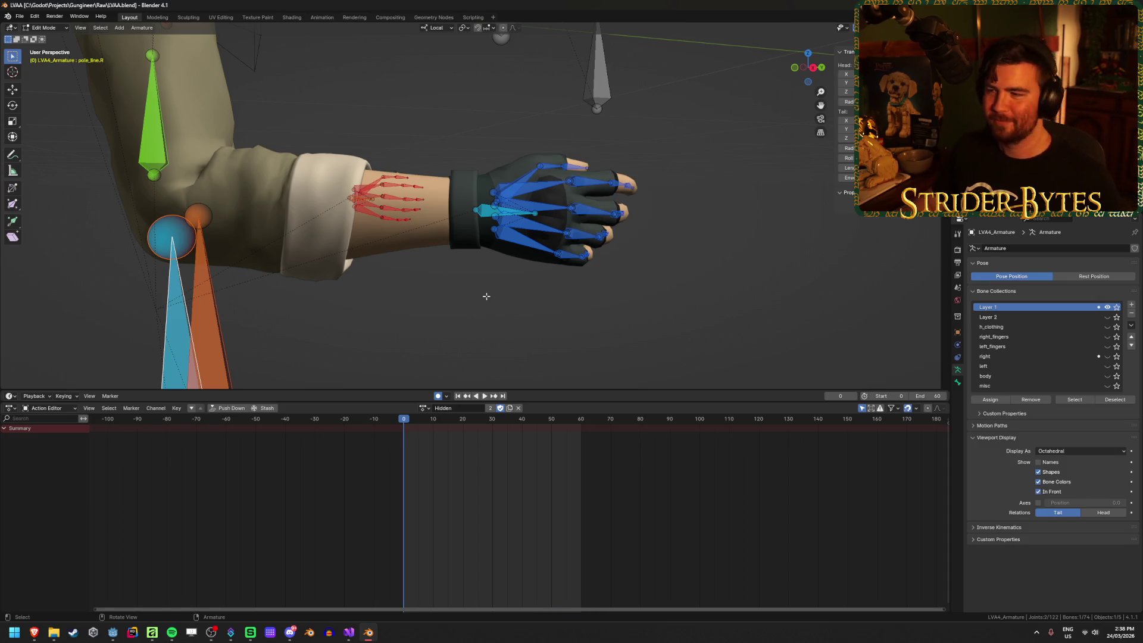
pyautogui.hotkey('alt', 'Tab')
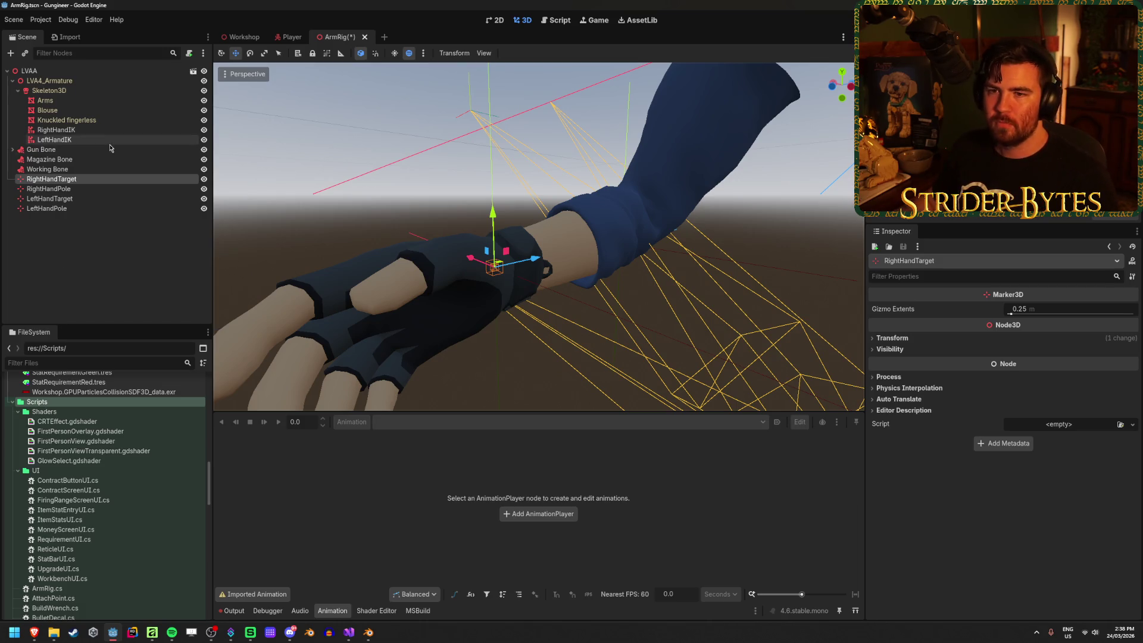
# Rotate RightHandTarget slightly with the Rotate tool (E) and reselect it.
pyautogui.press('e')
pyautogui.click(466, 251)
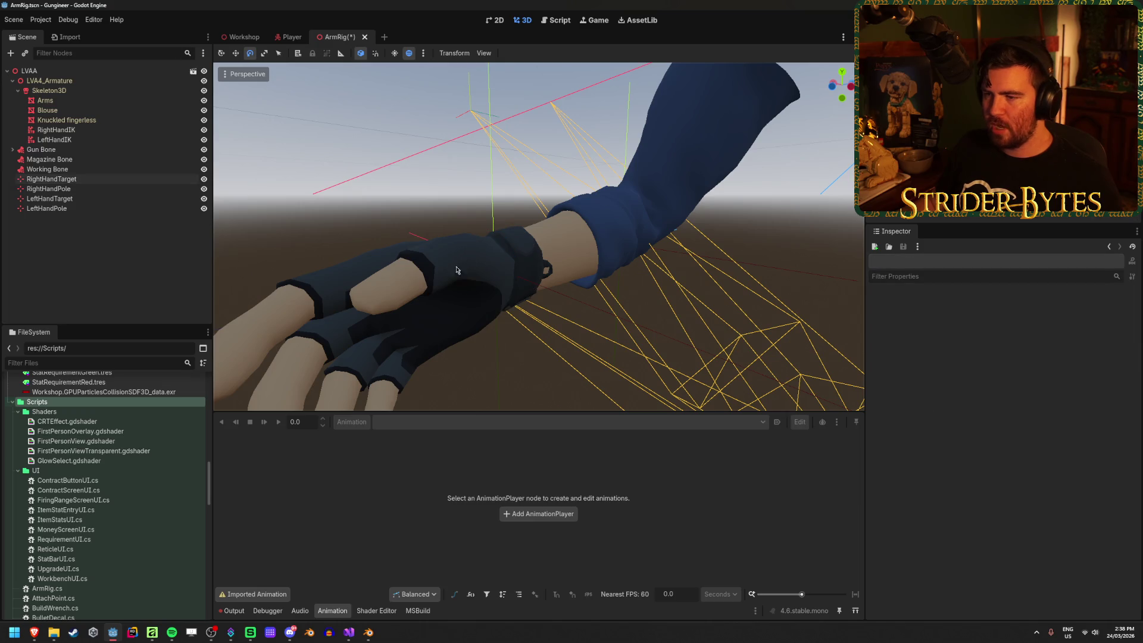
pyautogui.click(471, 247)
pyautogui.moveTo(473, 245); pyautogui.dragTo(476, 244)
pyautogui.click(107, 256)
pyautogui.click(102, 179)
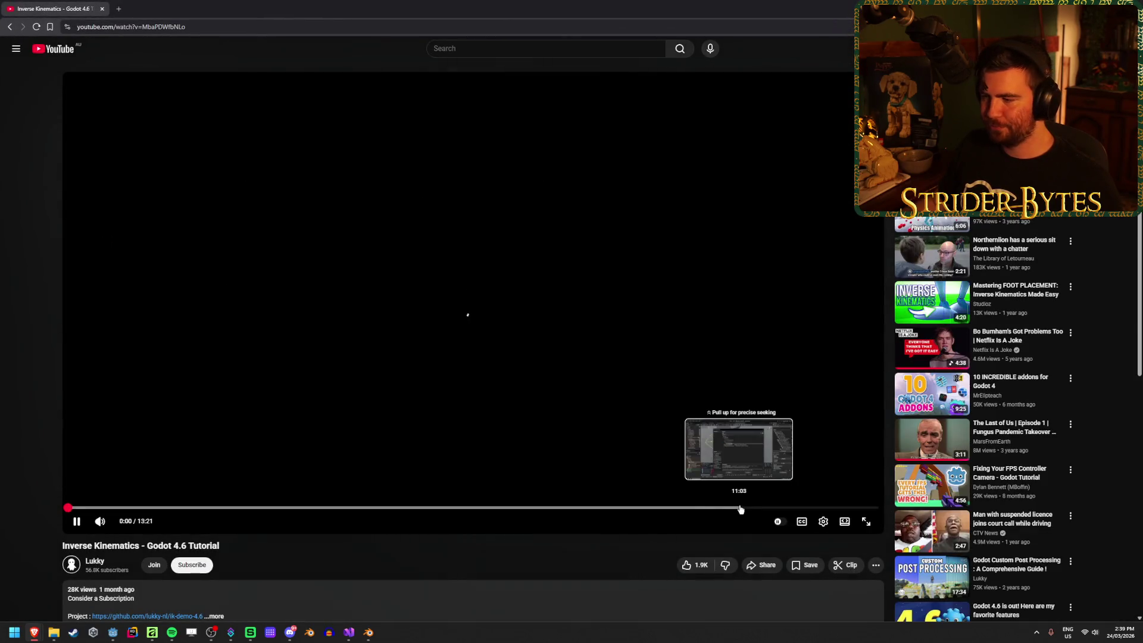
# Seek the tutorial from 9:23 back to about 8:28 and pause there.
pyautogui.click(639, 509)
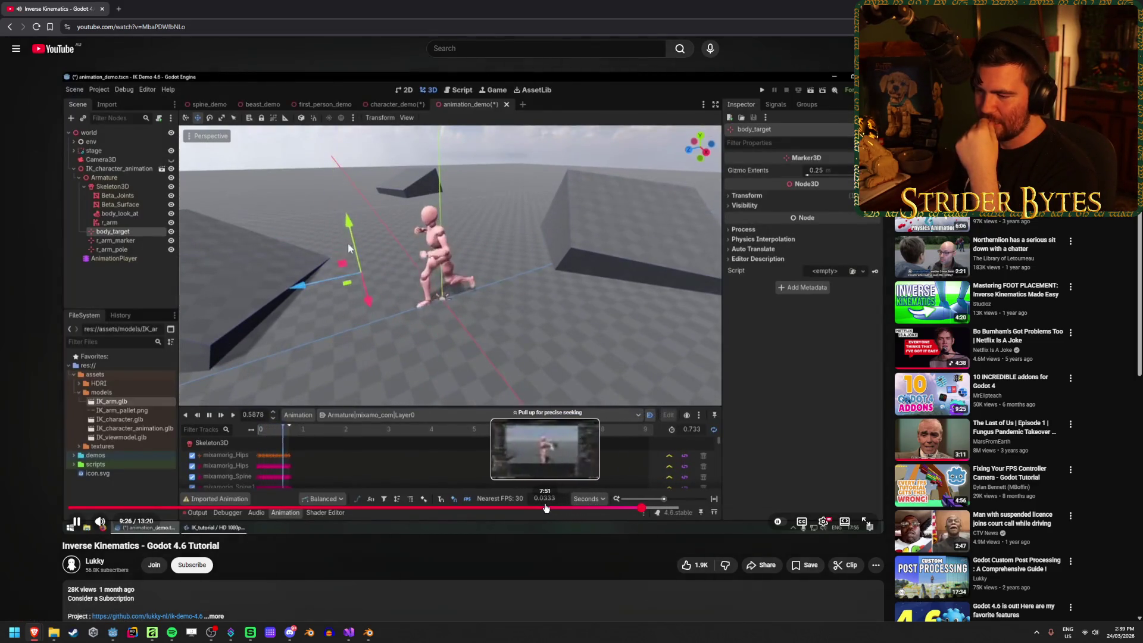
pyautogui.click(526, 508)
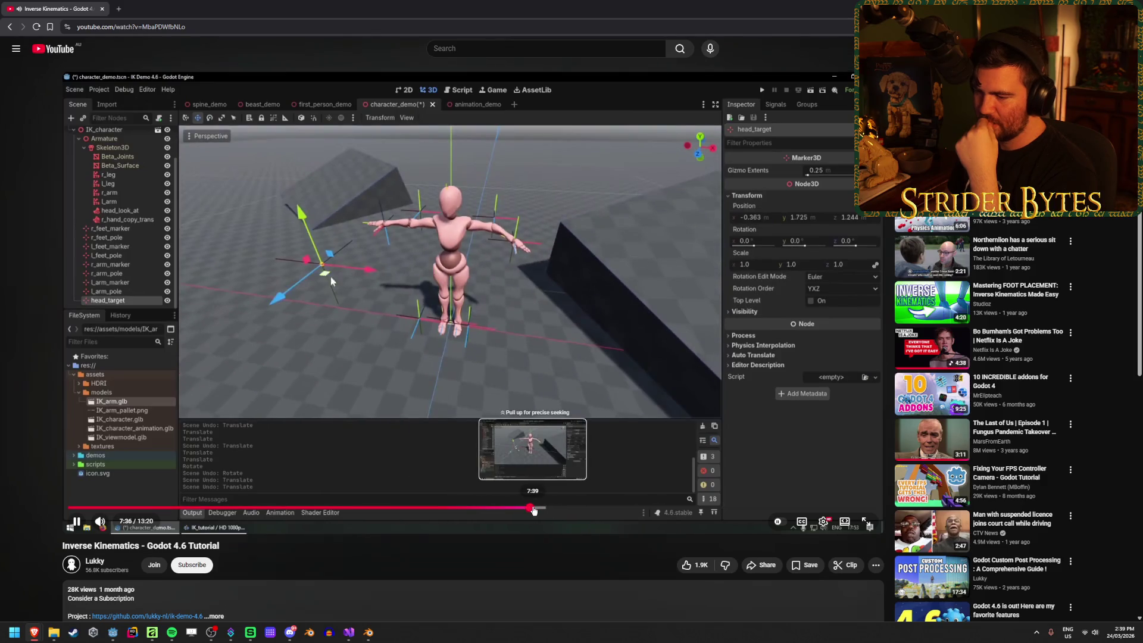
pyautogui.moveTo(549, 507); pyautogui.dragTo(576, 510)
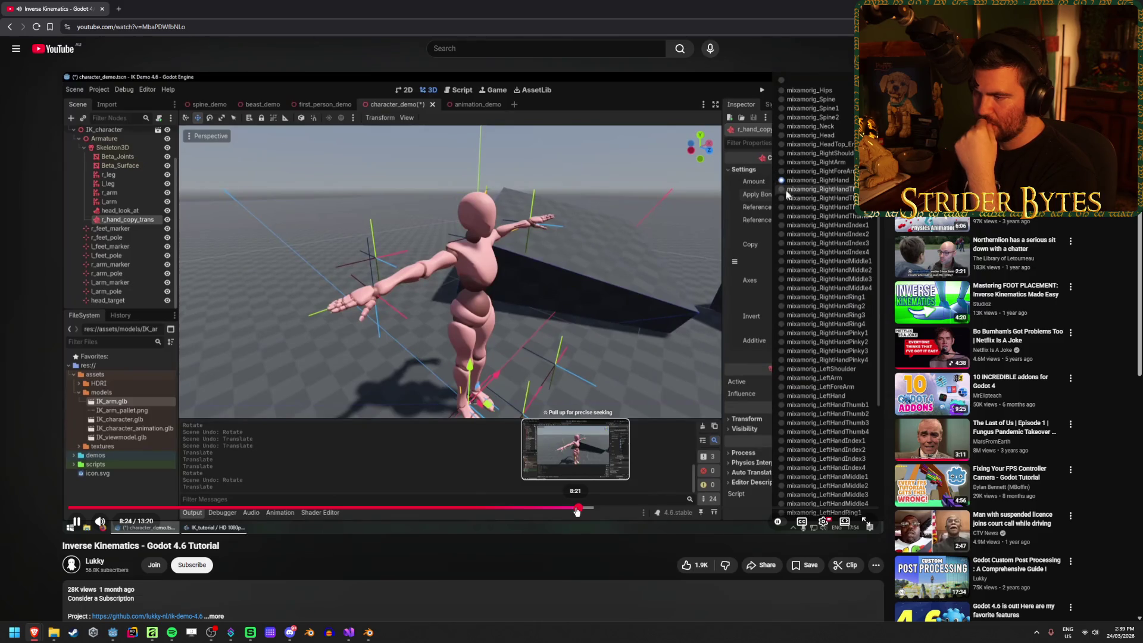
pyautogui.click(851, 191)
pyautogui.click(851, 191)
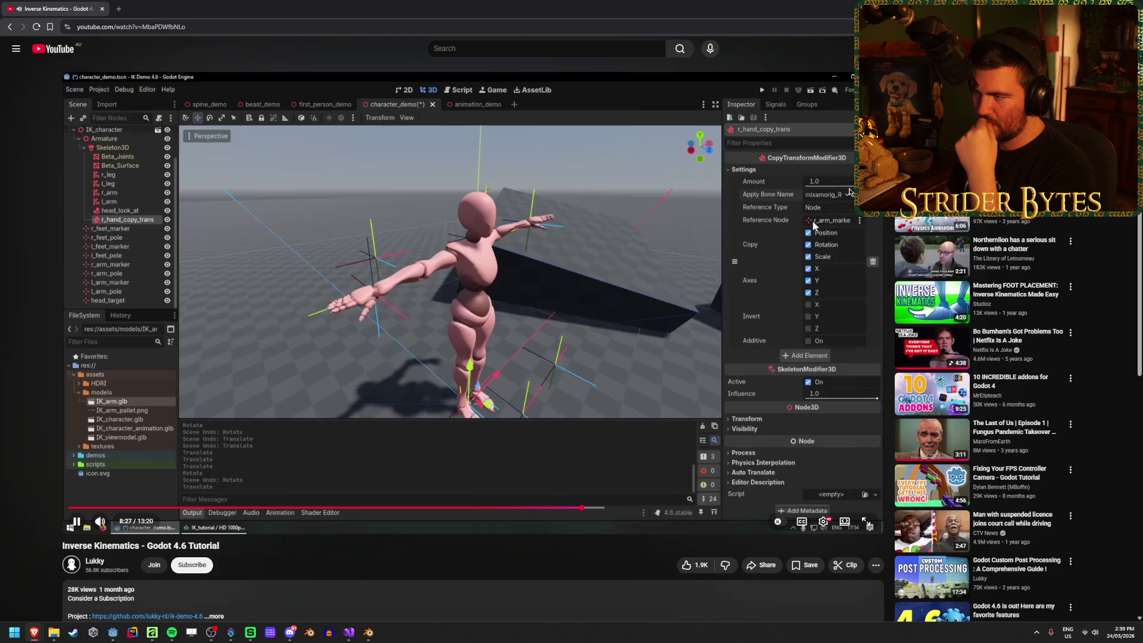
pyautogui.click(437, 284)
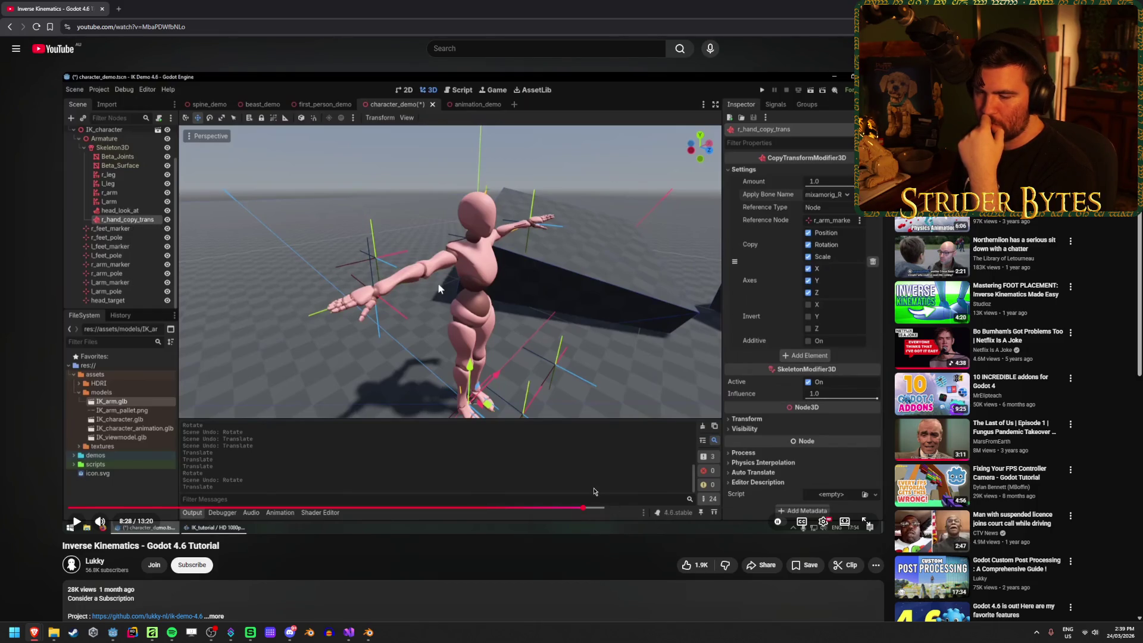
# Rewind to 8:23 and pause on the CopyTransformModifier3D hand settings, then return to Godot.
pyautogui.click(593, 492)
pyautogui.click(800, 221)
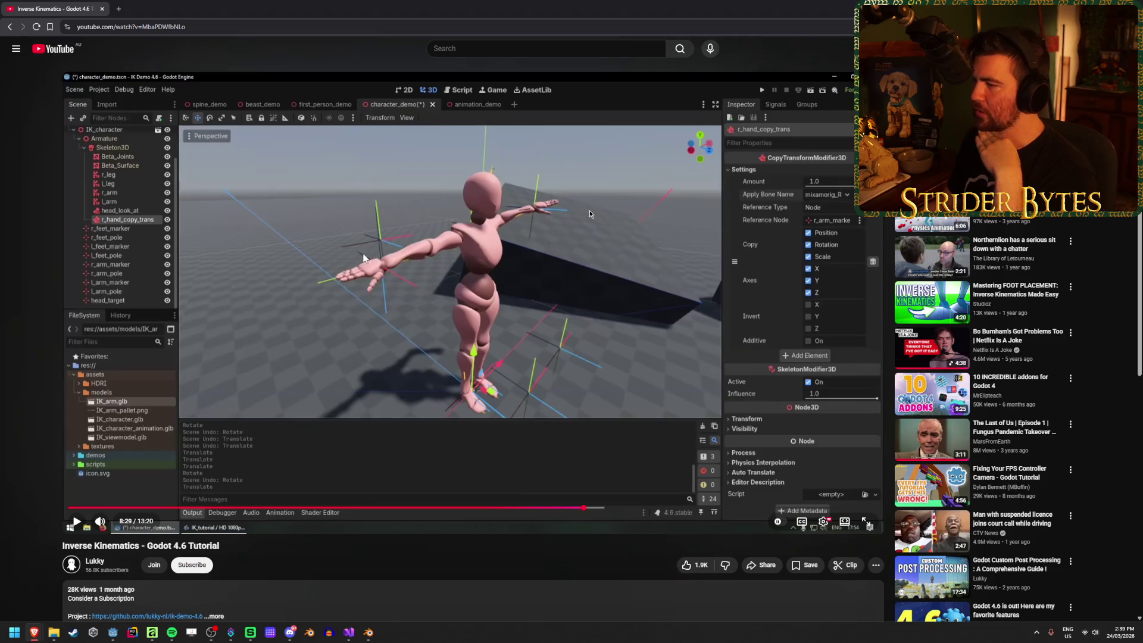
pyautogui.click(580, 508)
pyautogui.click(578, 508)
pyautogui.click(827, 184)
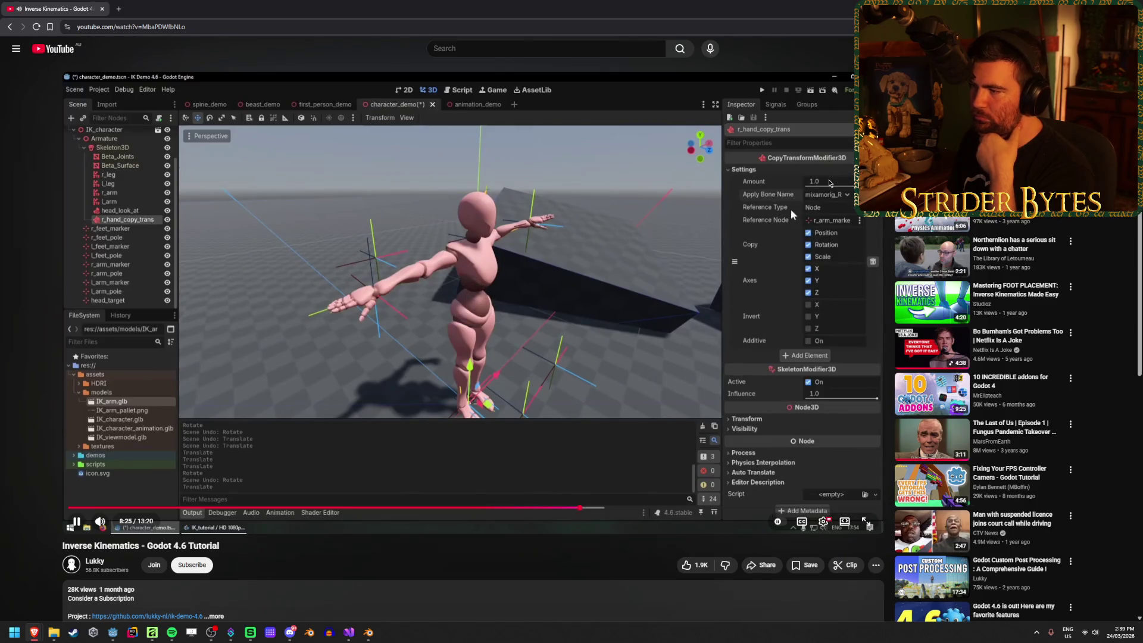
pyautogui.click(818, 209)
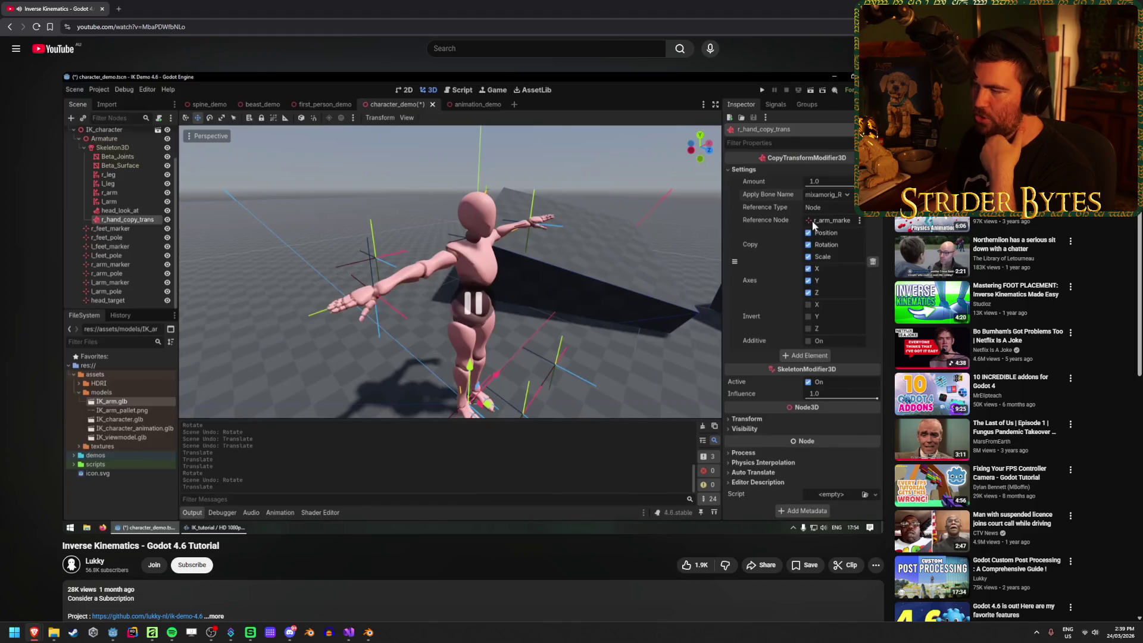
pyautogui.hotkey('alt', 'Tab')
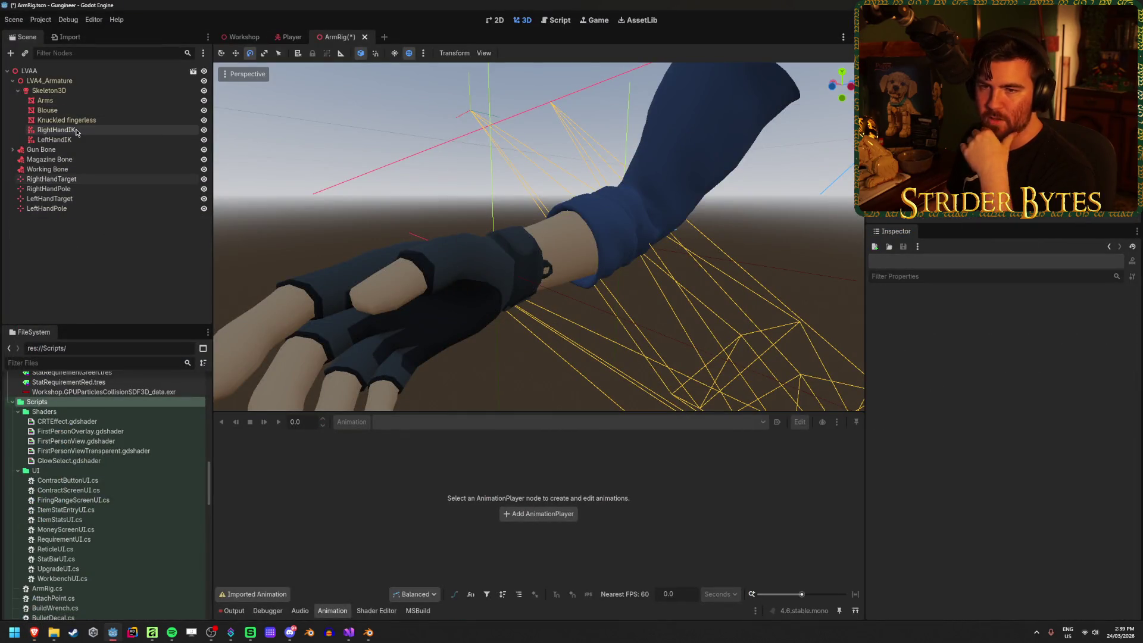
# Add a CopyTransformModifier3D child under Skeleton3D.
pyautogui.rightClick(82, 92)
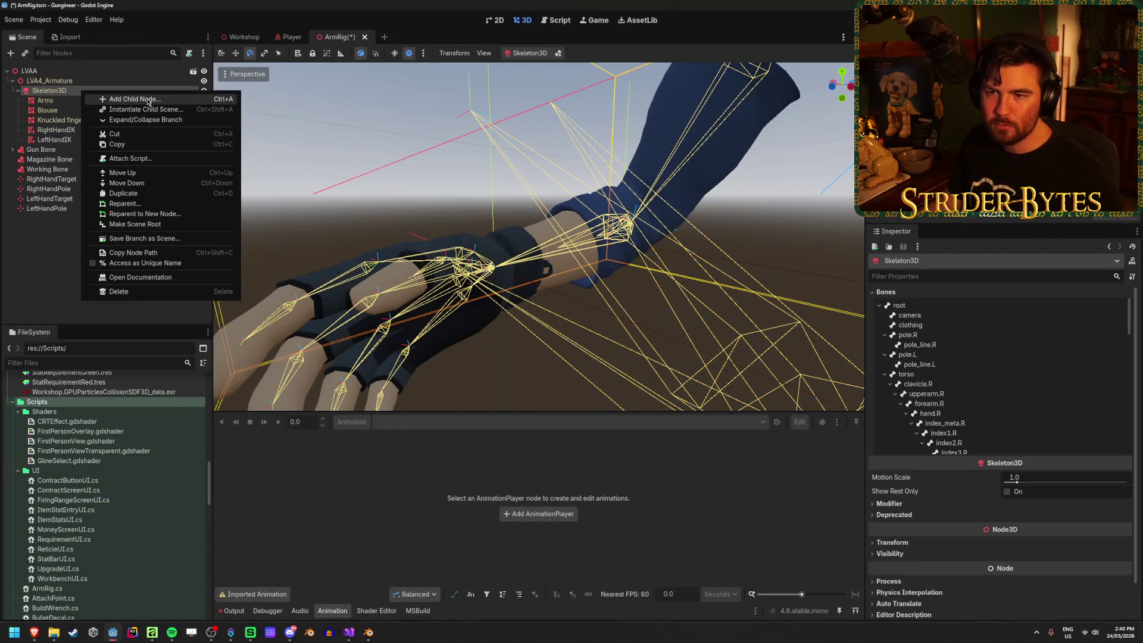
pyautogui.click(146, 99)
pyautogui.write('copyt')
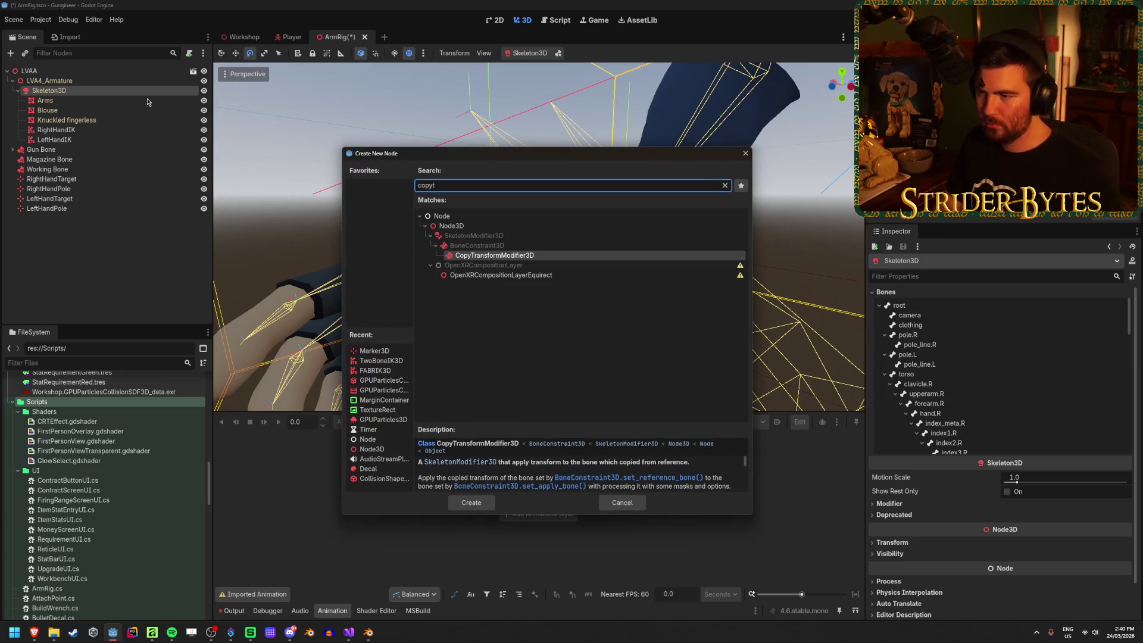
pyautogui.press('Return')
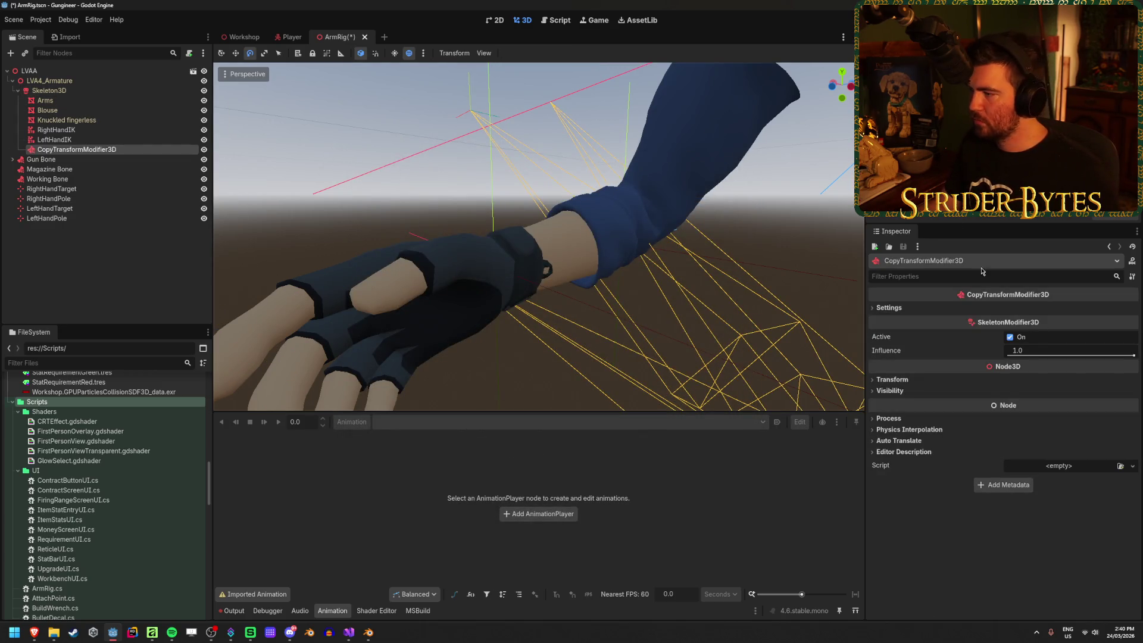
# Set the modifier's Apply Bone to hand.R, Reference Type to Node, and reference RightHandTarget.
pyautogui.click(903, 313)
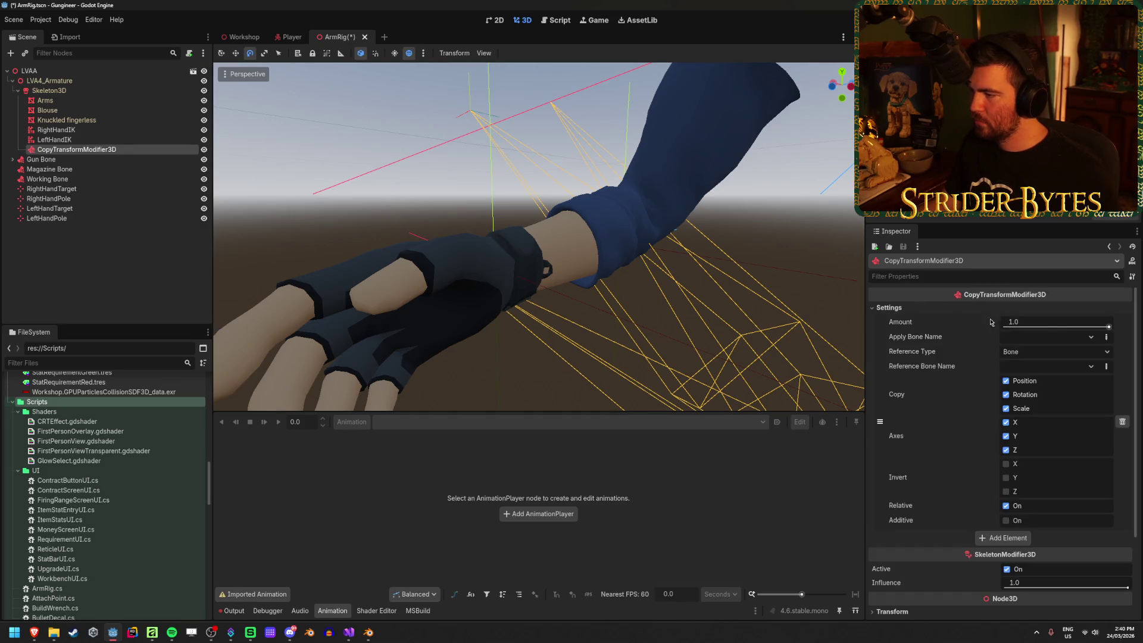
pyautogui.click(1098, 337)
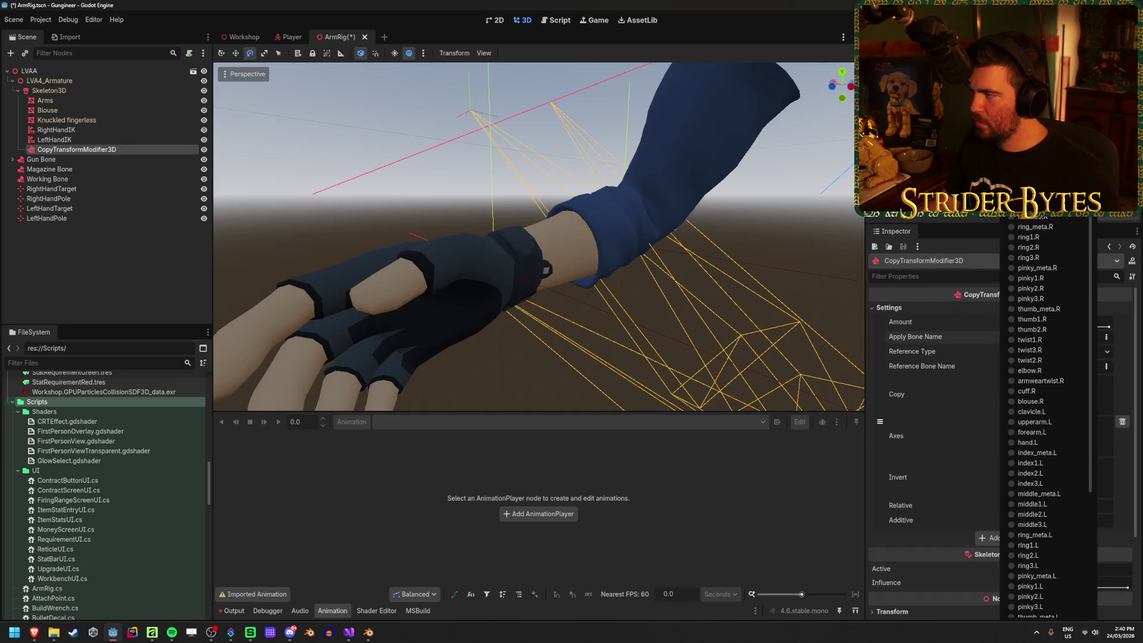
pyautogui.click(1033, 134)
pyautogui.click(1047, 351)
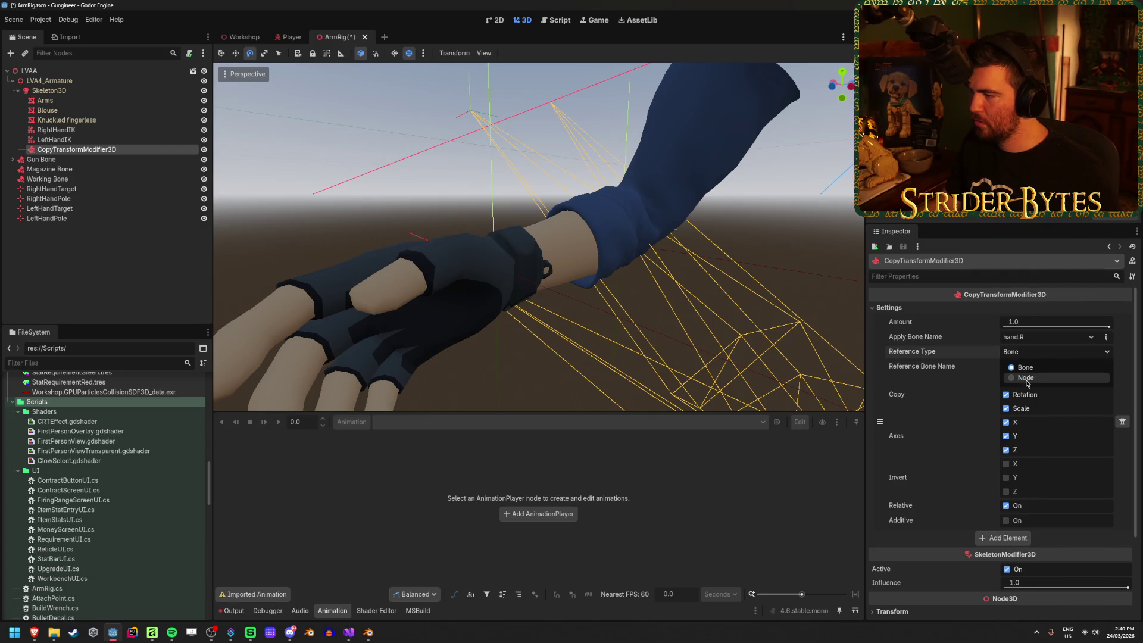
pyautogui.click(1046, 379)
pyautogui.click(1047, 367)
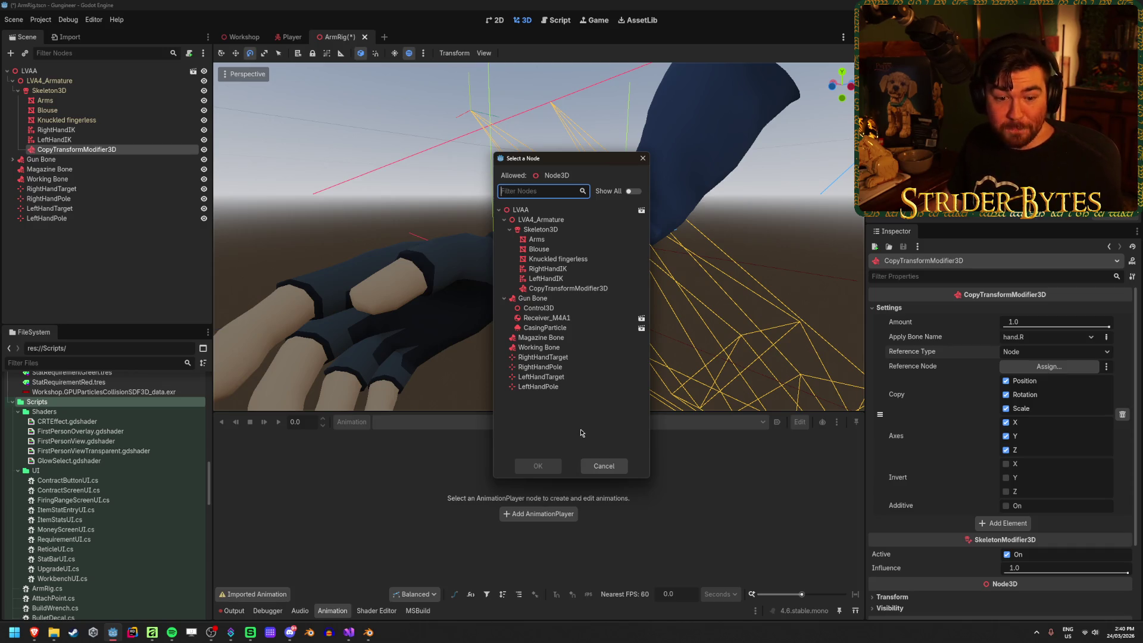
pyautogui.click(569, 359)
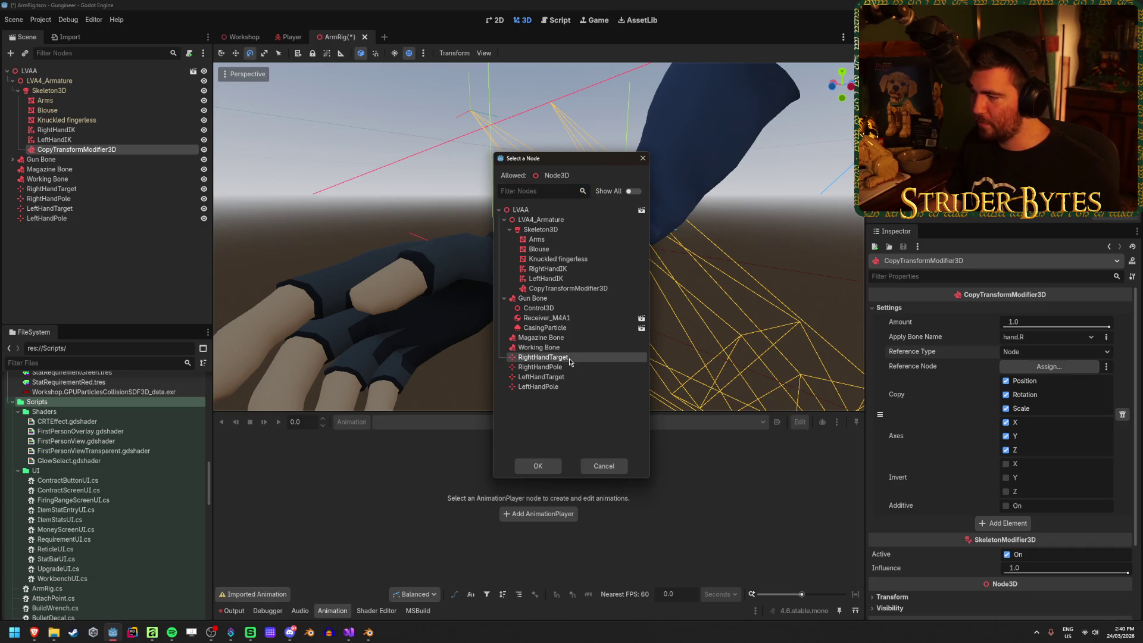
pyautogui.click(539, 466)
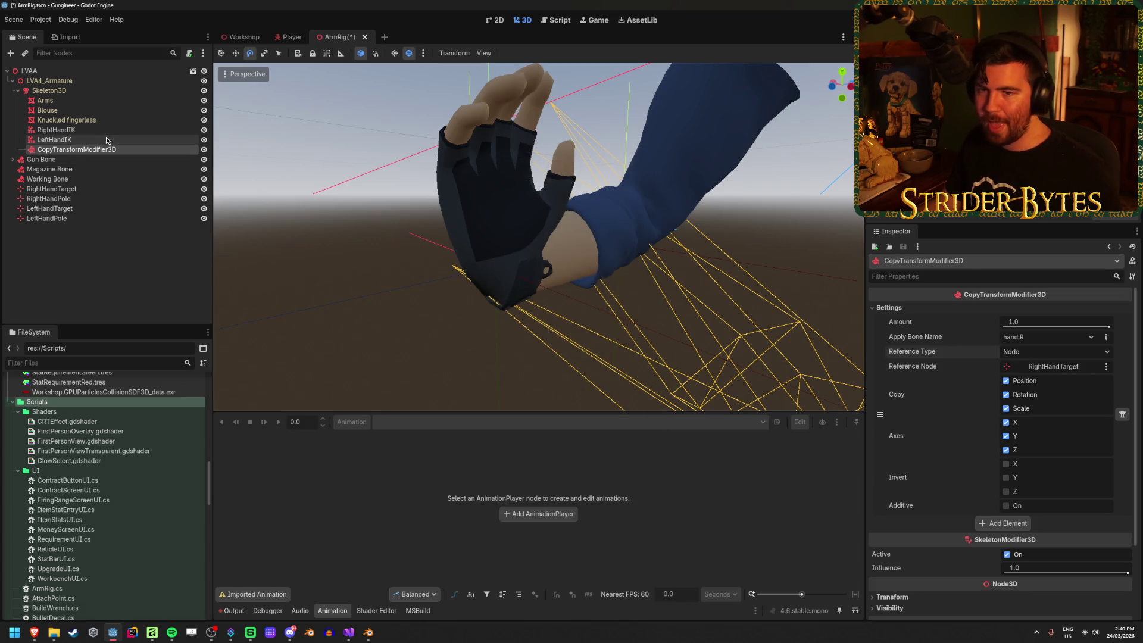
# Rotate RightHandTarget about -93 degrees to test the hand copy, then frame it.
pyautogui.click(64, 189)
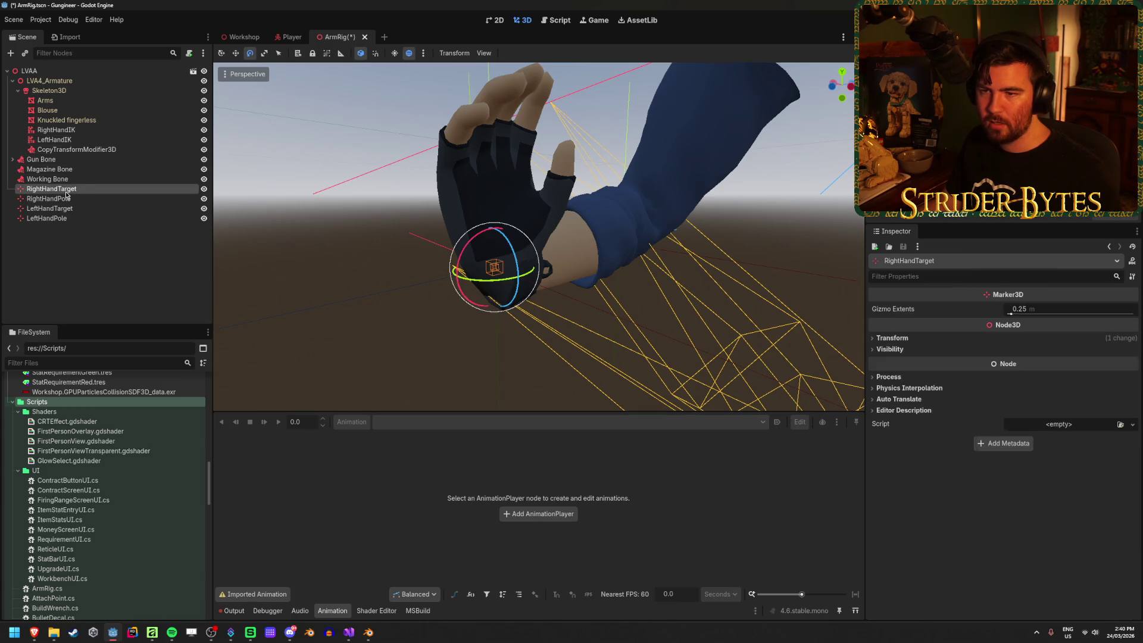
pyautogui.moveTo(469, 249); pyautogui.dragTo(432, 358)
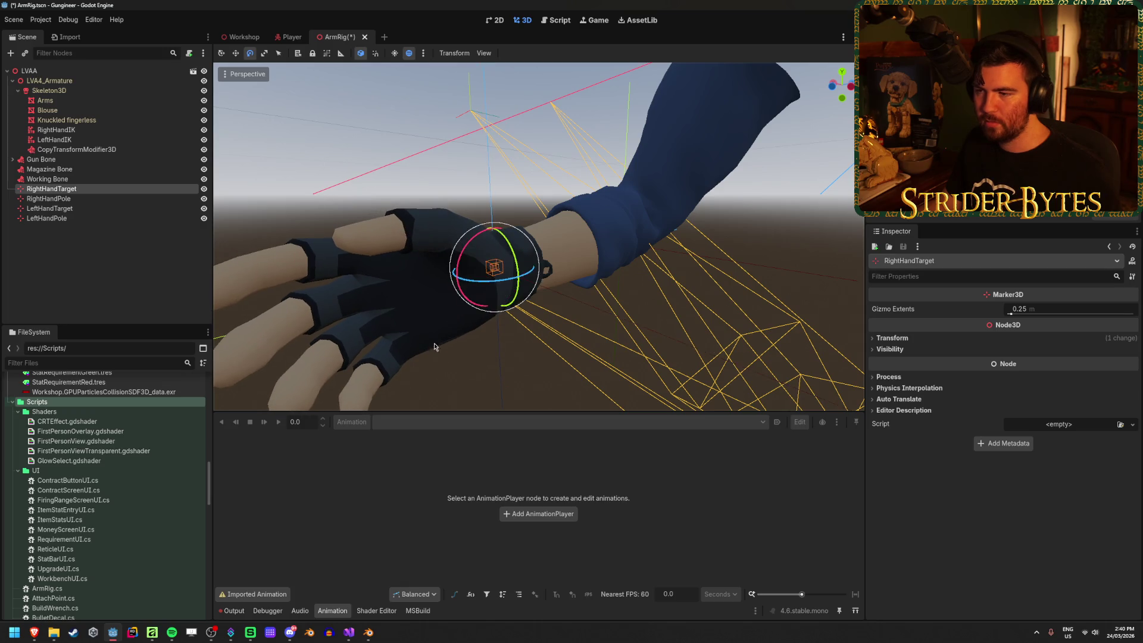
pyautogui.press('f')
pyautogui.press('w')
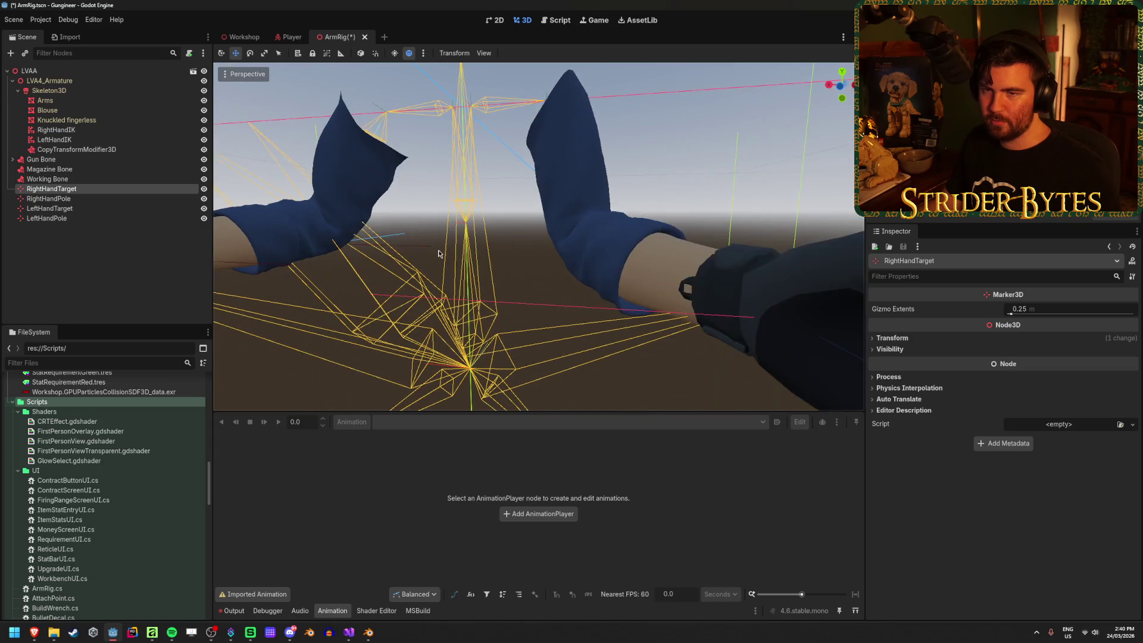
pyautogui.doubleClick(120, 151)
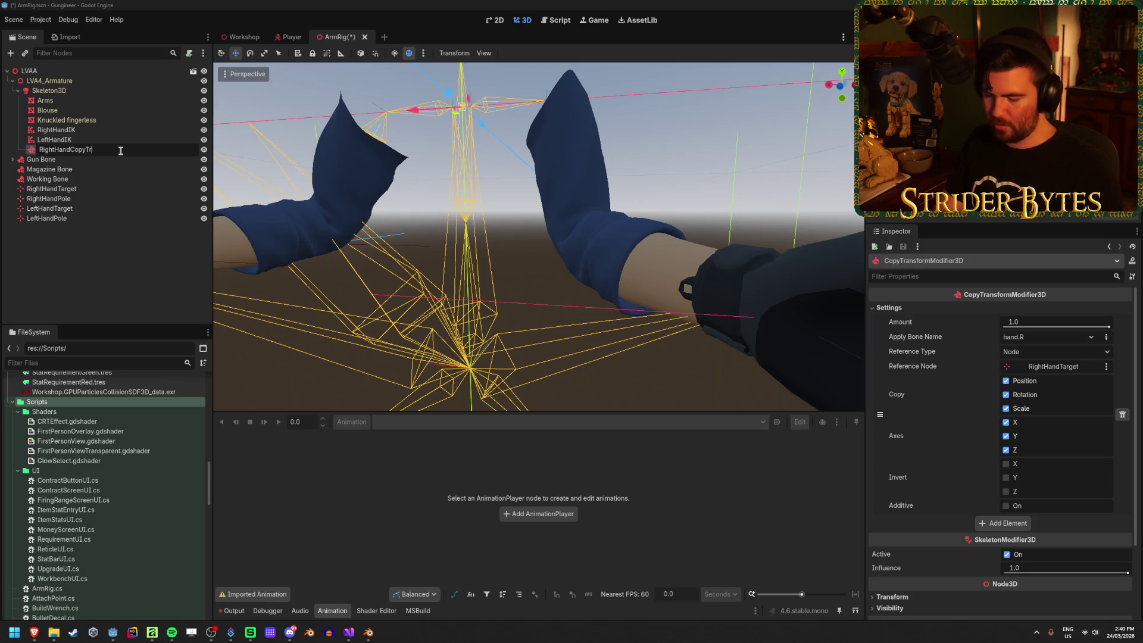
# Name the modifier RightHandCopyTransform, duplicate it as LeftHandCopyTransform, and save.
pyautogui.press('Return')
pyautogui.hotkey('ctrl', 'd')
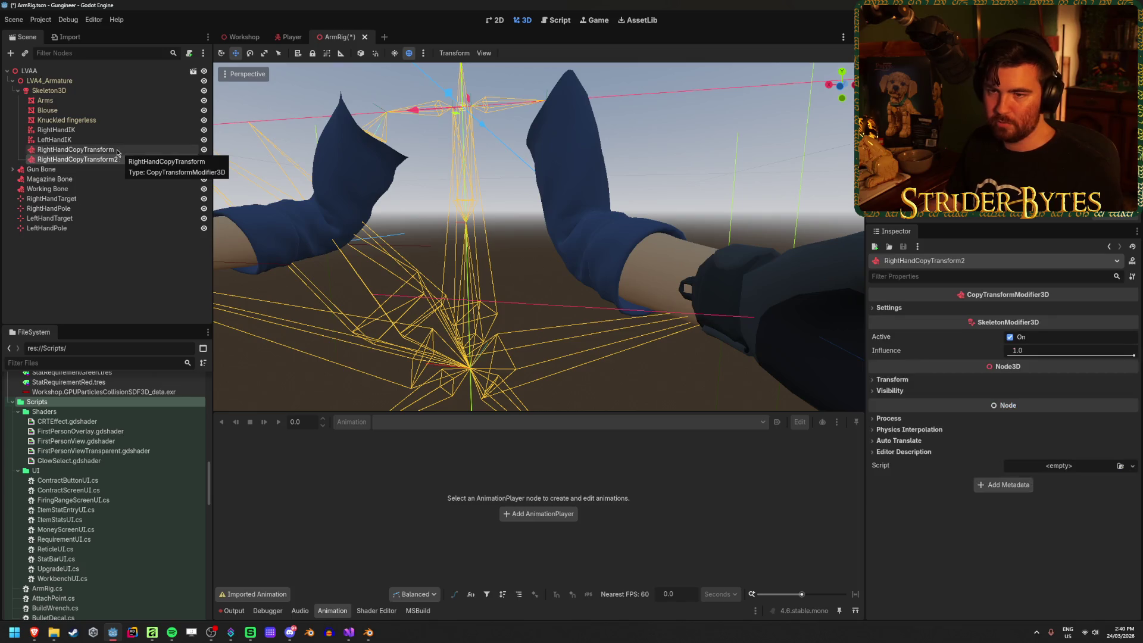
pyautogui.doubleClick(140, 156)
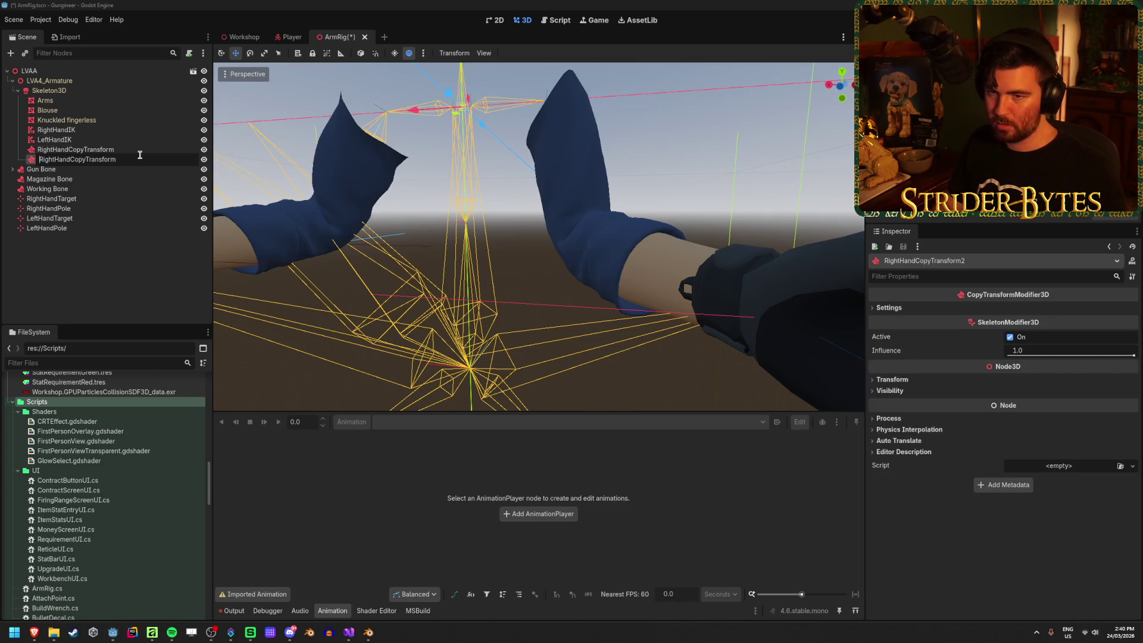
pyautogui.write('Left')
pyautogui.press('Return')
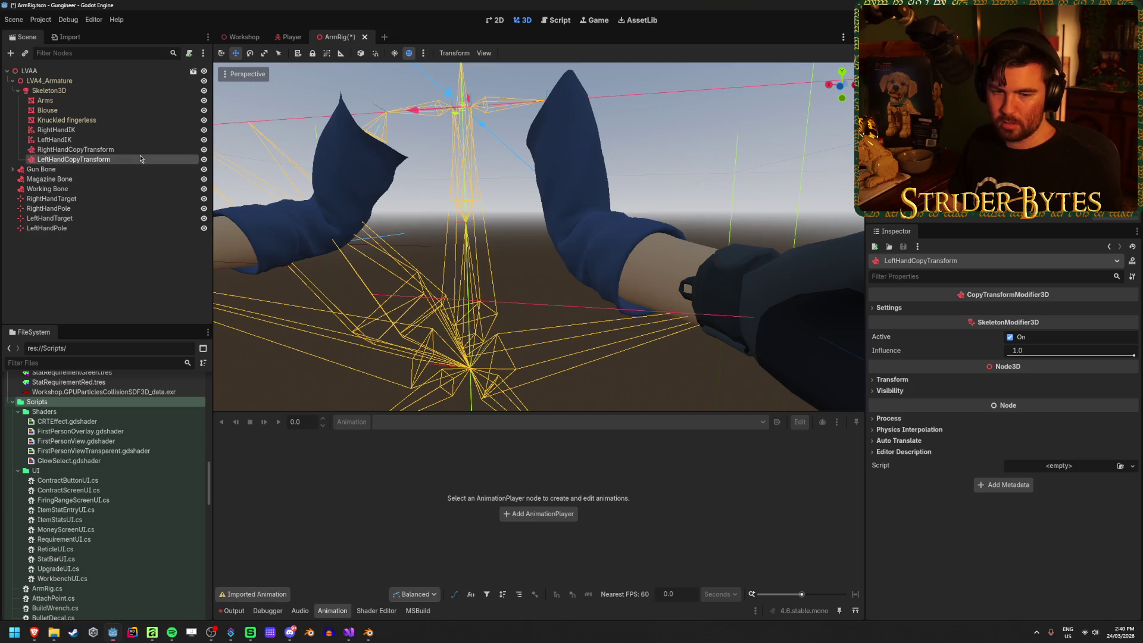
pyautogui.hotkey('ctrl', 's')
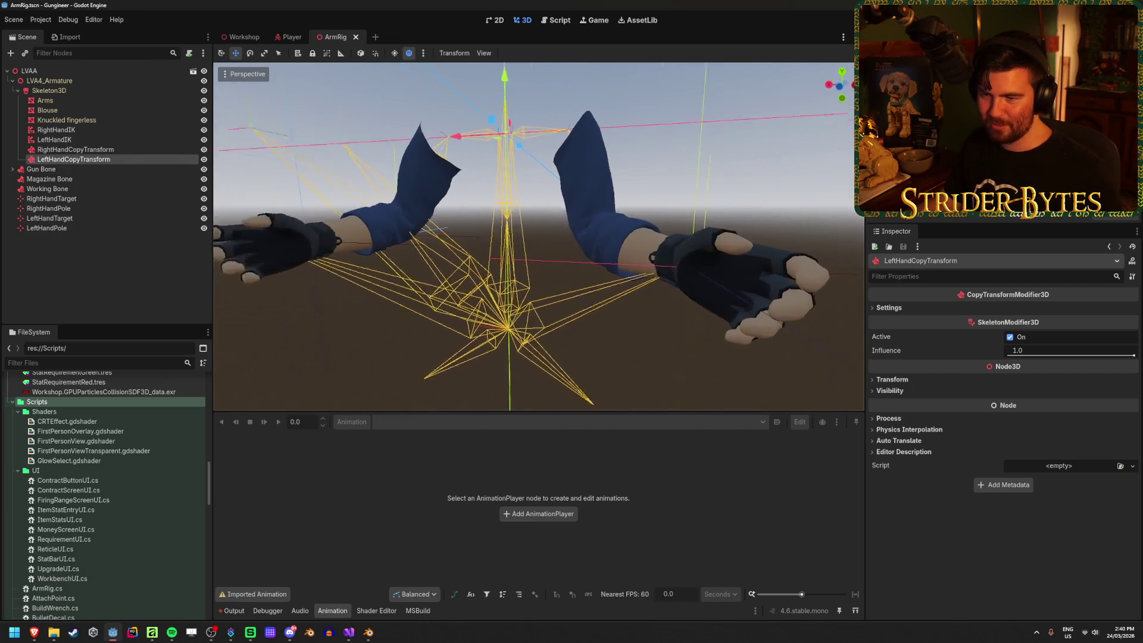
# Rotate RightHandTarget slightly to test the right hand, then undo the rotation.
pyautogui.click(56, 198)
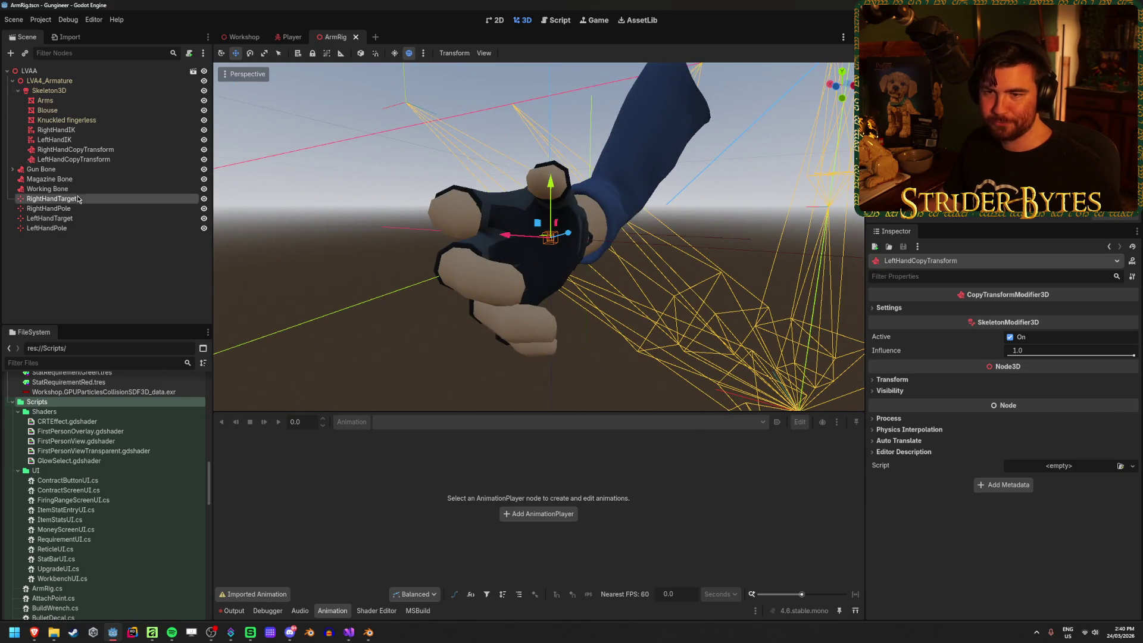
pyautogui.press('e')
pyautogui.moveTo(539, 214)
pyautogui.mouseDown()
pyautogui.moveTo(562, 248)
pyautogui.moveTo(534, 212)
pyautogui.mouseUp()
pyautogui.hotkey('ctrl', 'z')
pyautogui.hotkey('ctrl', 'z')
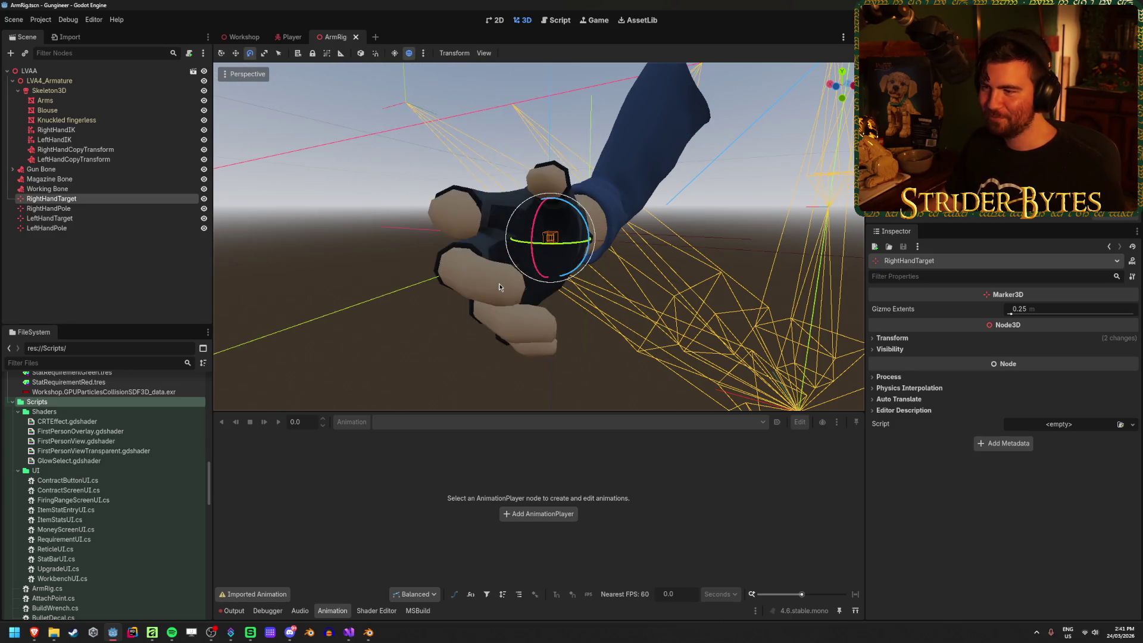
pyautogui.scroll(-5, 490, 284)
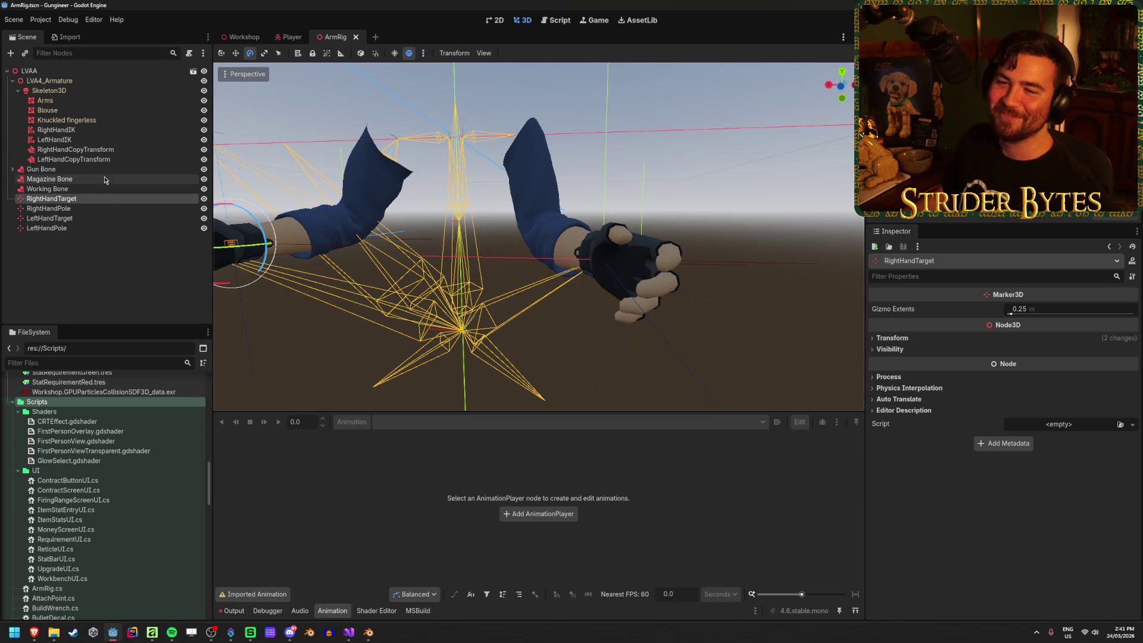
# Set LeftHandCopyTransform's Apply Bone to hand.L and reference node to LeftHandTarget.
pyautogui.click(121, 161)
pyautogui.click(1001, 308)
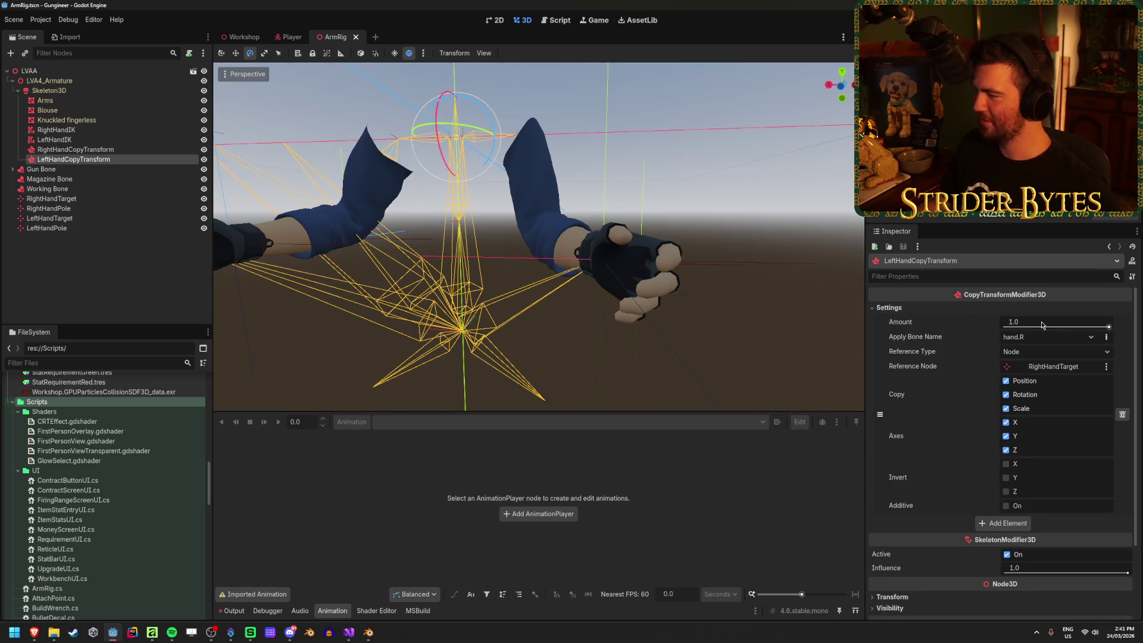
pyautogui.click(1051, 338)
pyautogui.click(1026, 442)
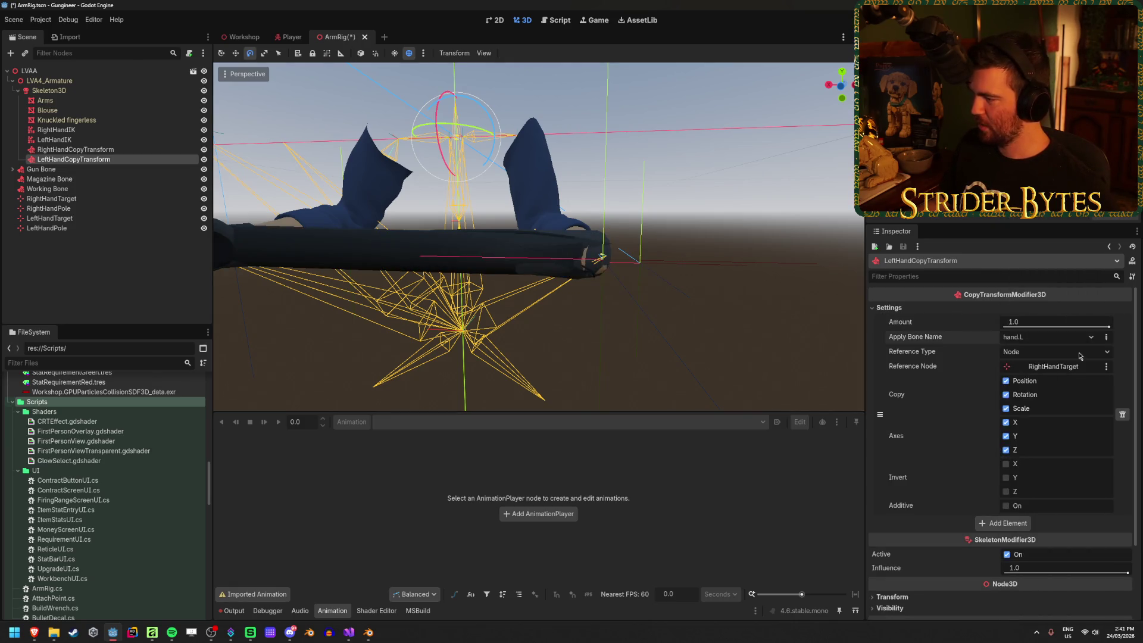
pyautogui.moveTo(536, 239)
pyautogui.mouseDown()
pyautogui.moveTo(446, 370)
pyautogui.moveTo(446, 334)
pyautogui.mouseUp()
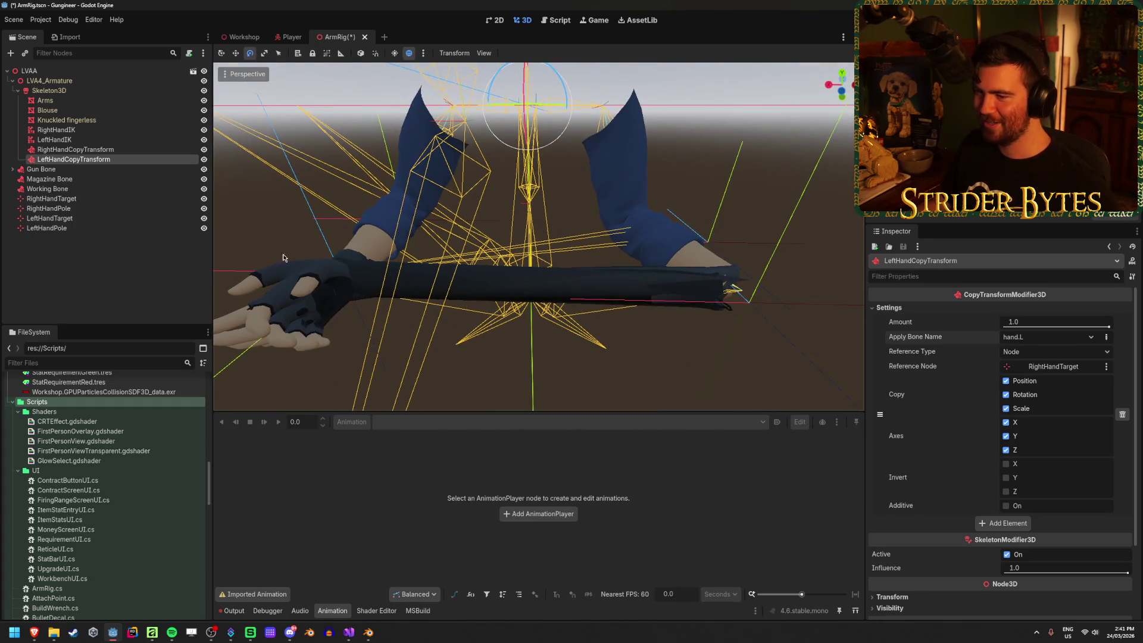
pyautogui.click(1076, 365)
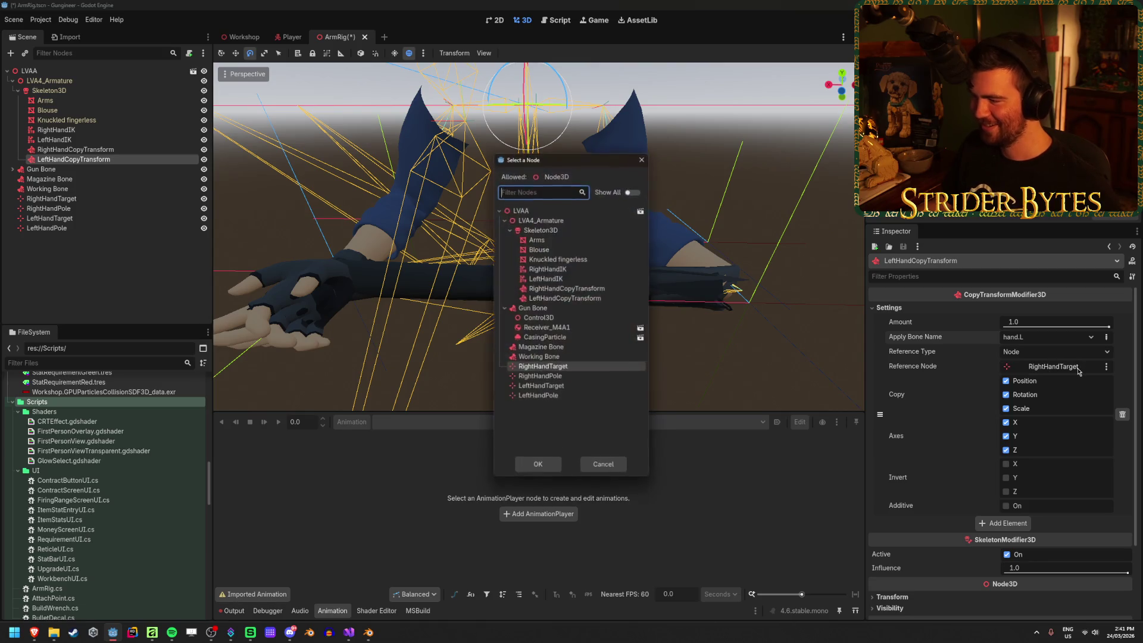
pyautogui.click(541, 386)
pyautogui.click(538, 466)
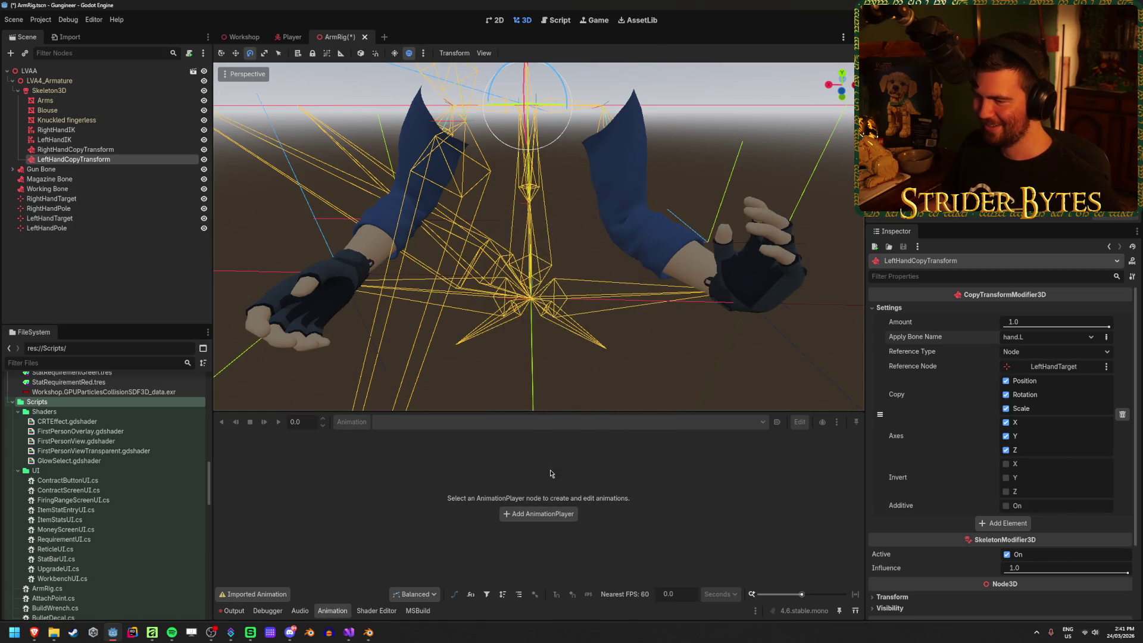
# Move LeftHandTarget downward to check the left hand follows it.
pyautogui.click(93, 219)
pyautogui.moveTo(785, 292); pyautogui.dragTo(768, 351)
pyautogui.moveTo(594, 296)
pyautogui.mouseDown()
pyautogui.moveTo(458, 276)
pyautogui.moveTo(500, 229)
pyautogui.mouseUp()
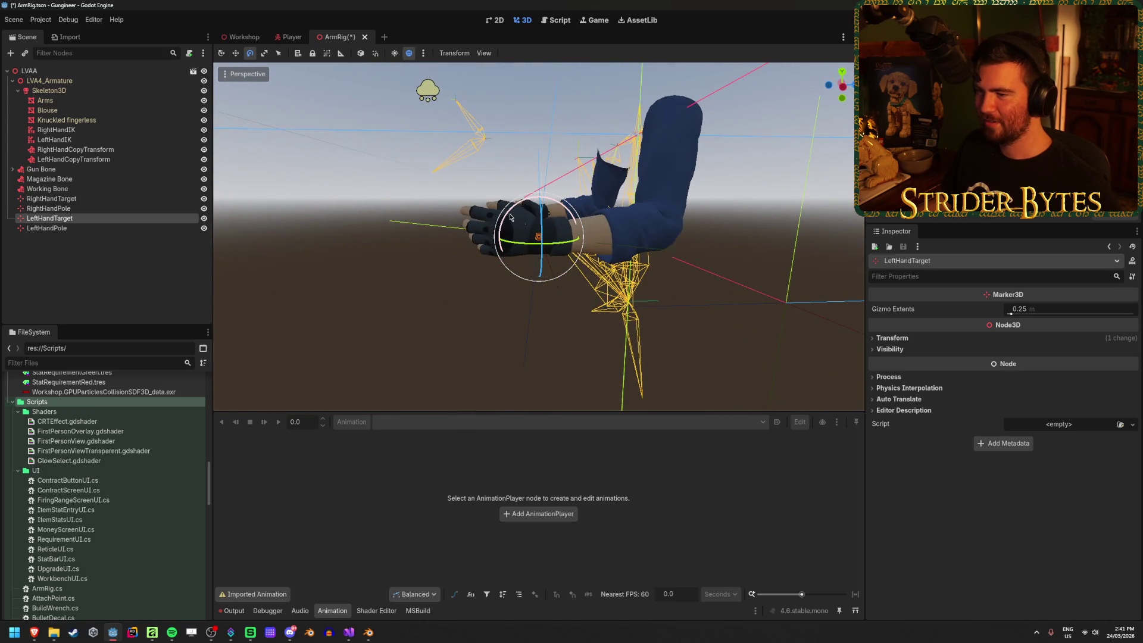
# Save the scene, adjust LeftHandIK's influence, and move LeftHandTarget along X.
pyautogui.hotkey('ctrl', 's')
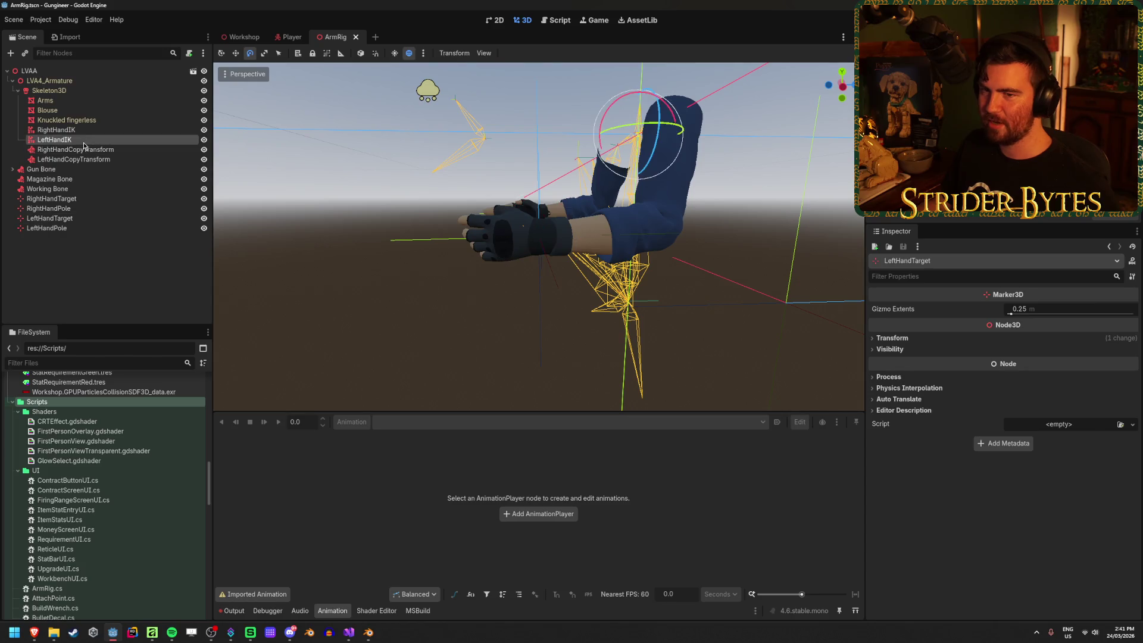
pyautogui.click(83, 141)
pyautogui.moveTo(1006, 522); pyautogui.dragTo(1128, 523)
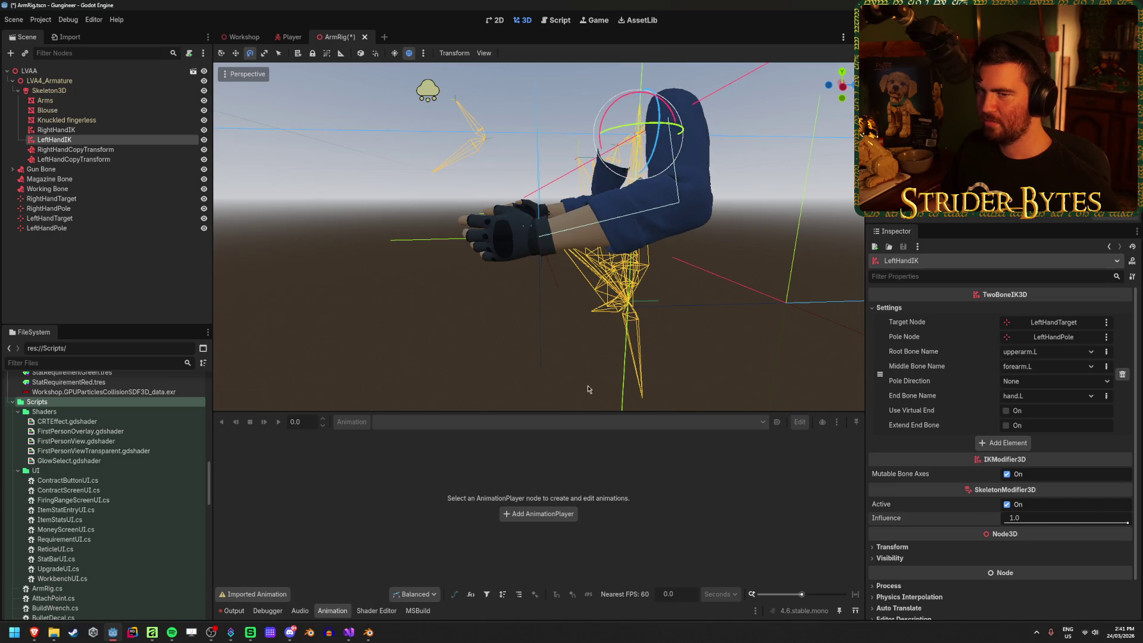
pyautogui.click(81, 200)
pyautogui.press('w')
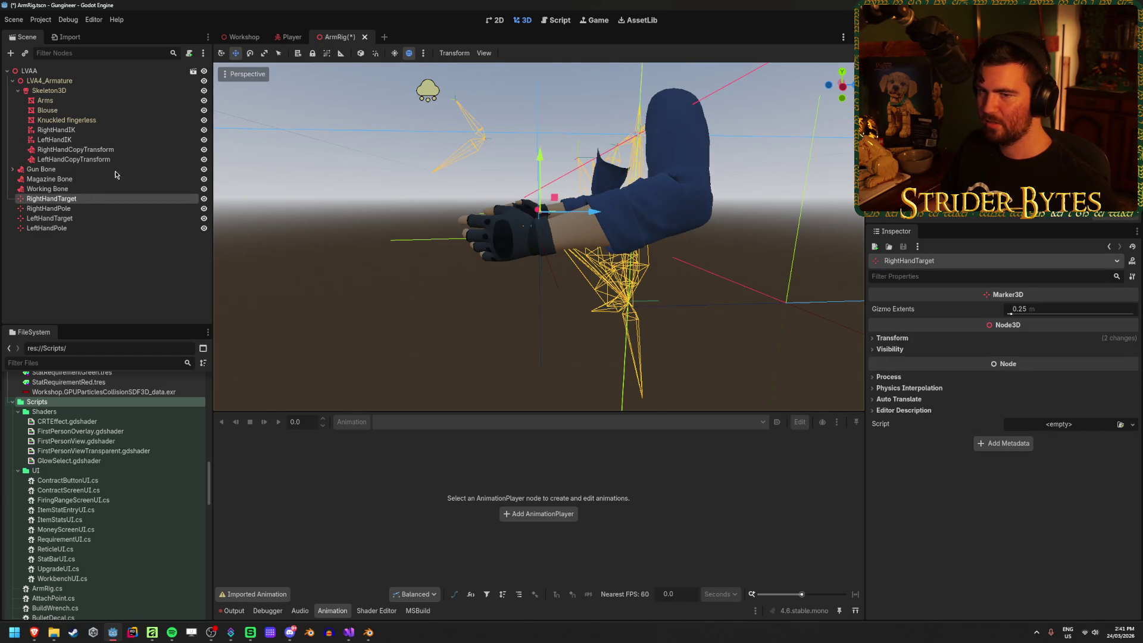
pyautogui.click(191, 218)
pyautogui.moveTo(588, 234)
pyautogui.mouseDown()
pyautogui.moveTo(345, 249)
pyautogui.moveTo(328, 270)
pyautogui.moveTo(572, 283)
pyautogui.mouseUp()
# Test LeftHandCopyTransform's copy amount and nudge LeftHandTarget to re-pose the left arm.
pyautogui.click(74, 159)
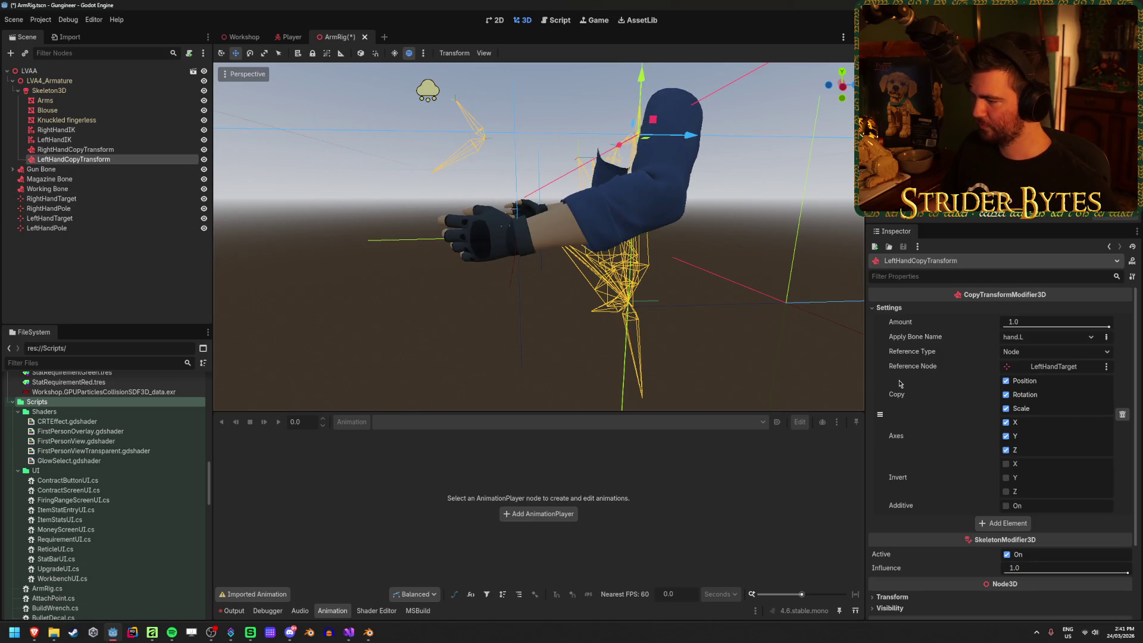
pyautogui.moveTo(950, 566)
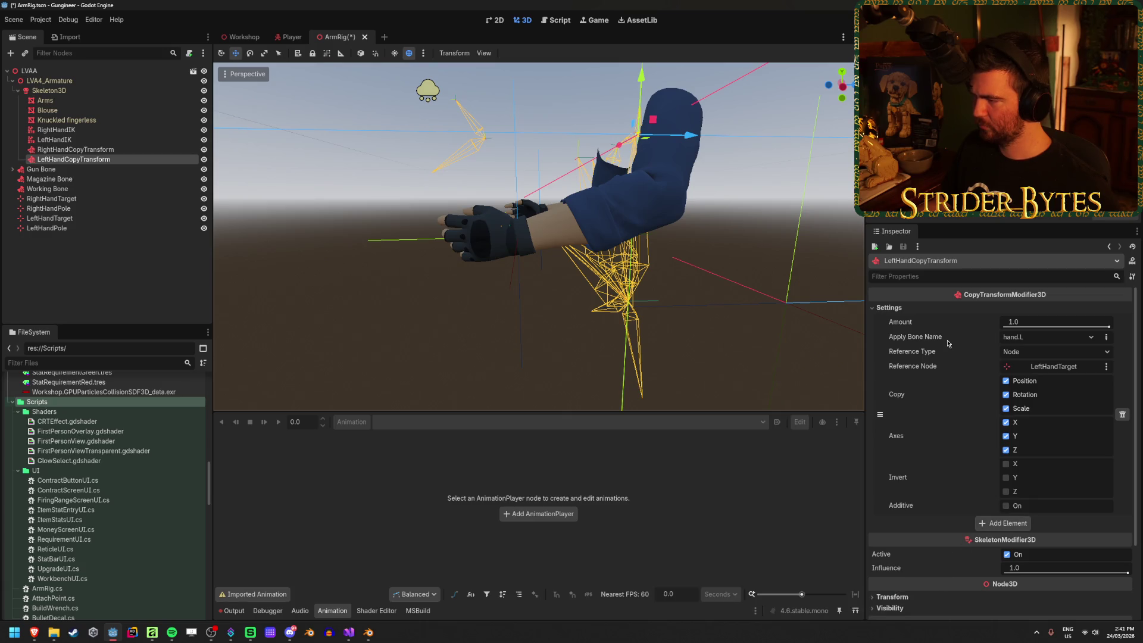
pyautogui.moveTo(1109, 330)
pyautogui.mouseDown()
pyautogui.moveTo(1024, 327)
pyautogui.moveTo(1109, 327)
pyautogui.mouseUp()
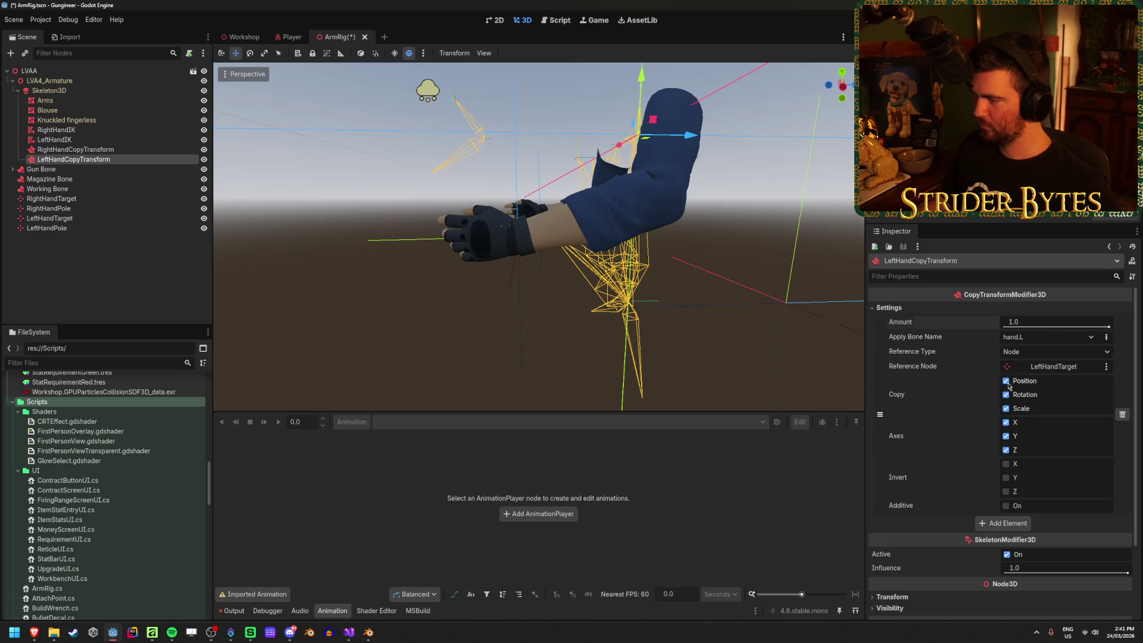
pyautogui.click(80, 150)
pyautogui.click(82, 159)
pyautogui.click(130, 219)
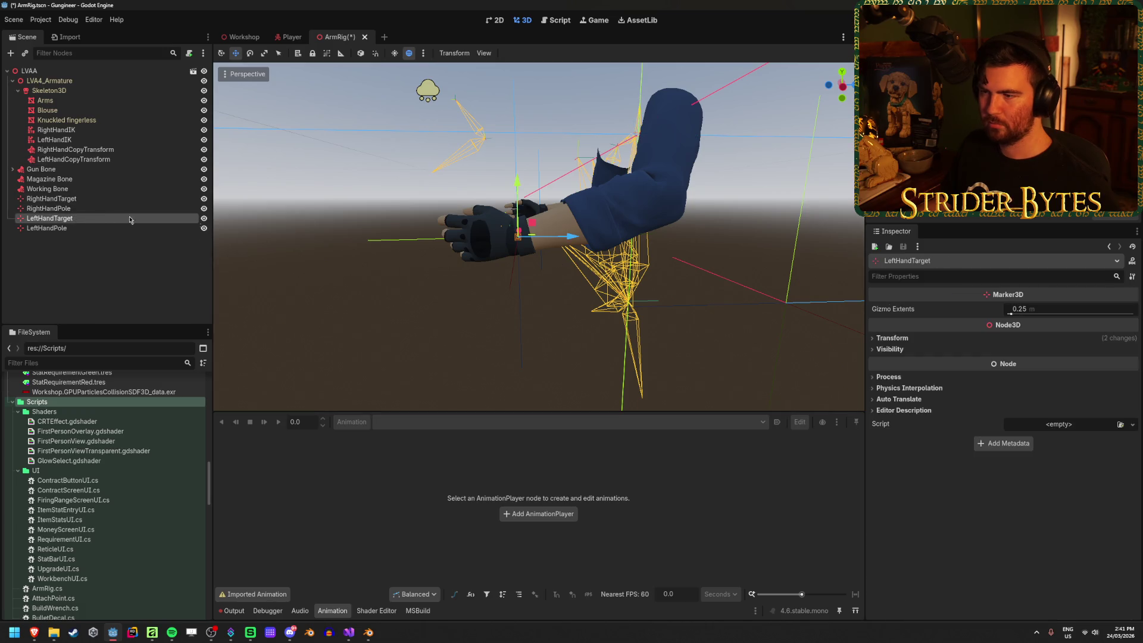
pyautogui.moveTo(581, 246)
pyautogui.mouseDown()
pyautogui.moveTo(486, 250)
pyautogui.moveTo(566, 252)
pyautogui.mouseUp()
# Untick Copy Position on RightHandCopyTransform and save the ArmRig scene.
pyautogui.click(76, 150)
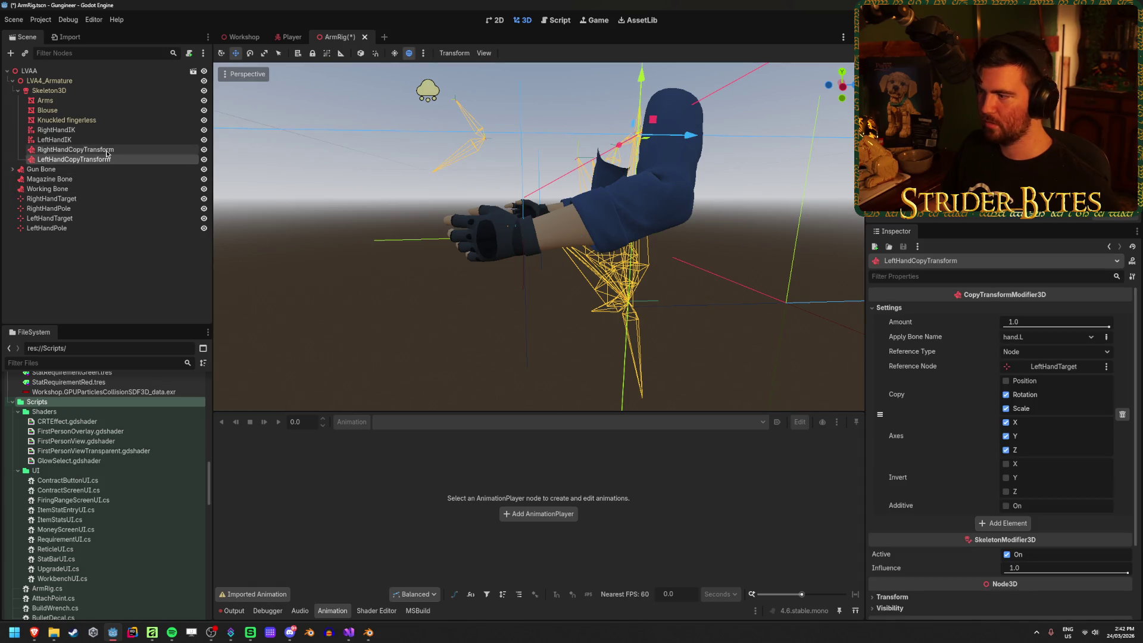
pyautogui.click(1007, 380)
pyautogui.hotkey('ctrl', 's')
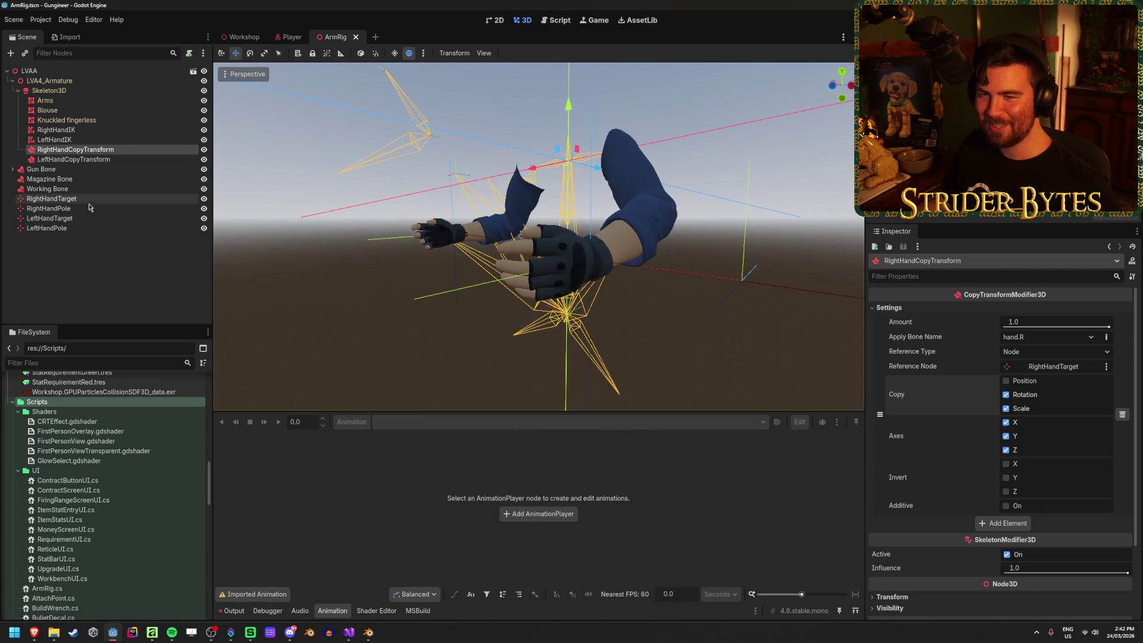
# Compare LeftHandIK and RightHandIK settings, then bring up ArmRig.cs in Visual Studio.
pyautogui.click(54, 218)
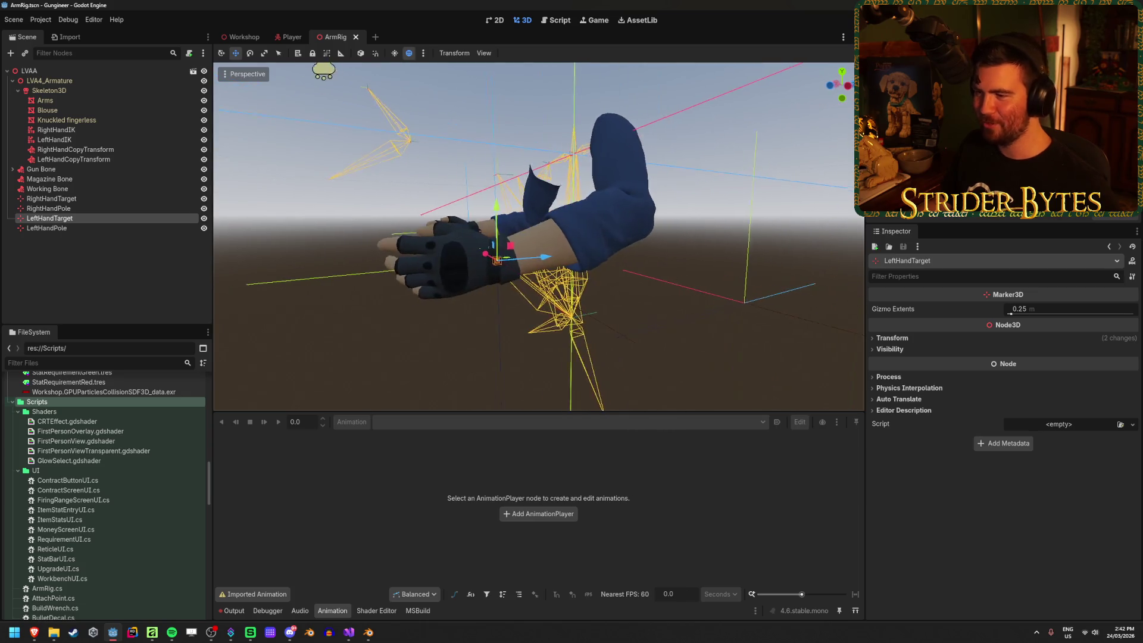
pyautogui.click(84, 140)
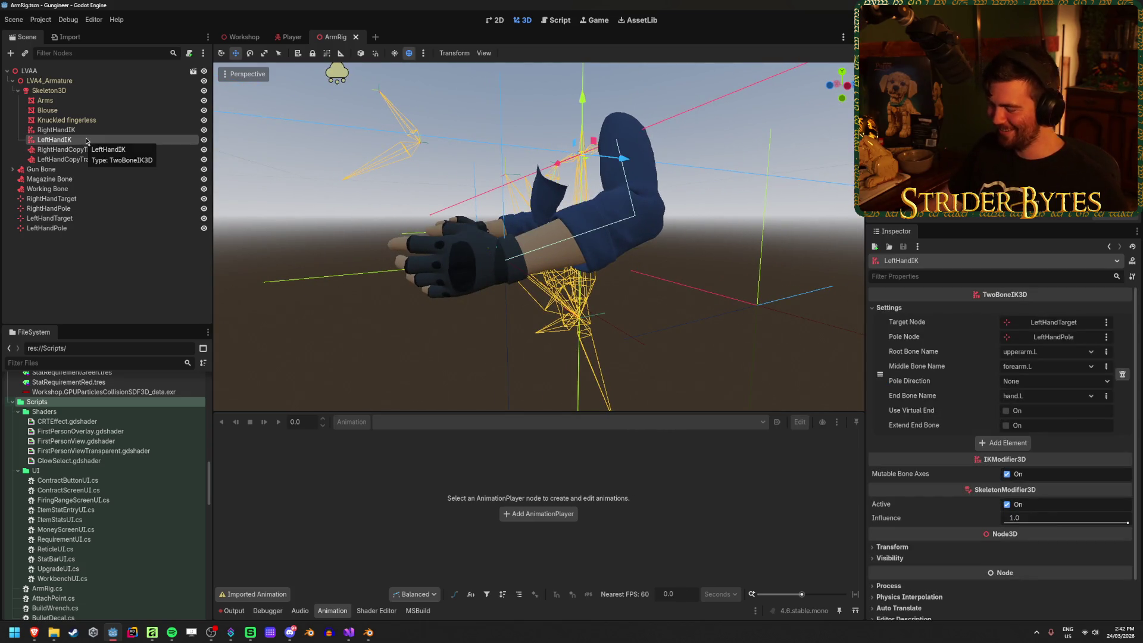
pyautogui.moveTo(1098, 524)
pyautogui.mouseDown()
pyautogui.moveTo(1024, 523)
pyautogui.moveTo(1127, 524)
pyautogui.mouseUp()
pyautogui.click(59, 130)
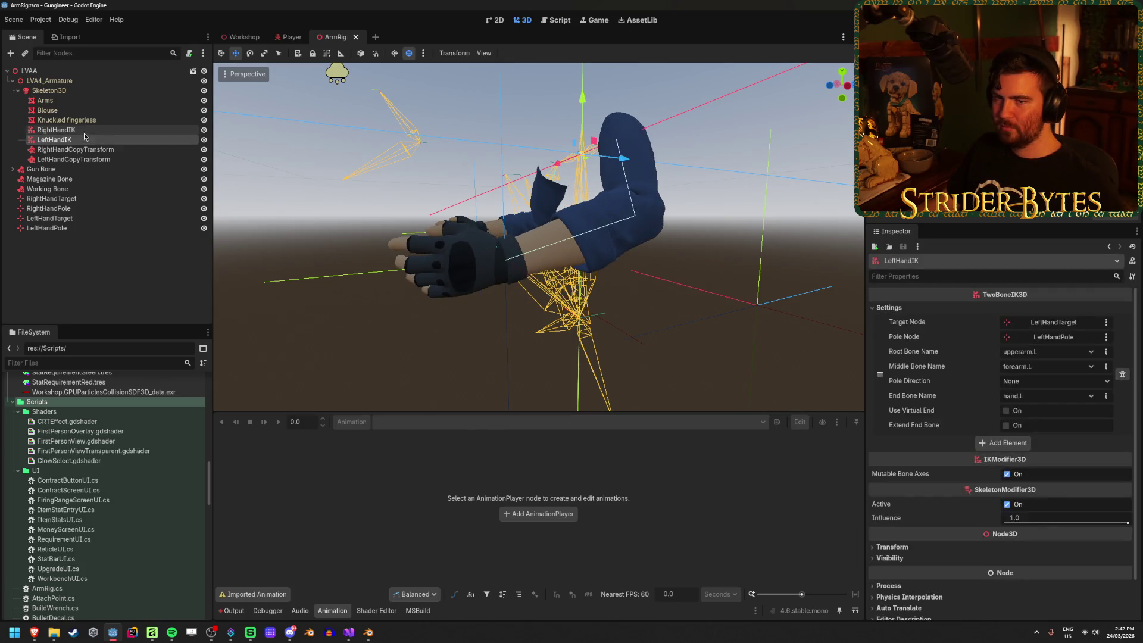
pyautogui.click(76, 141)
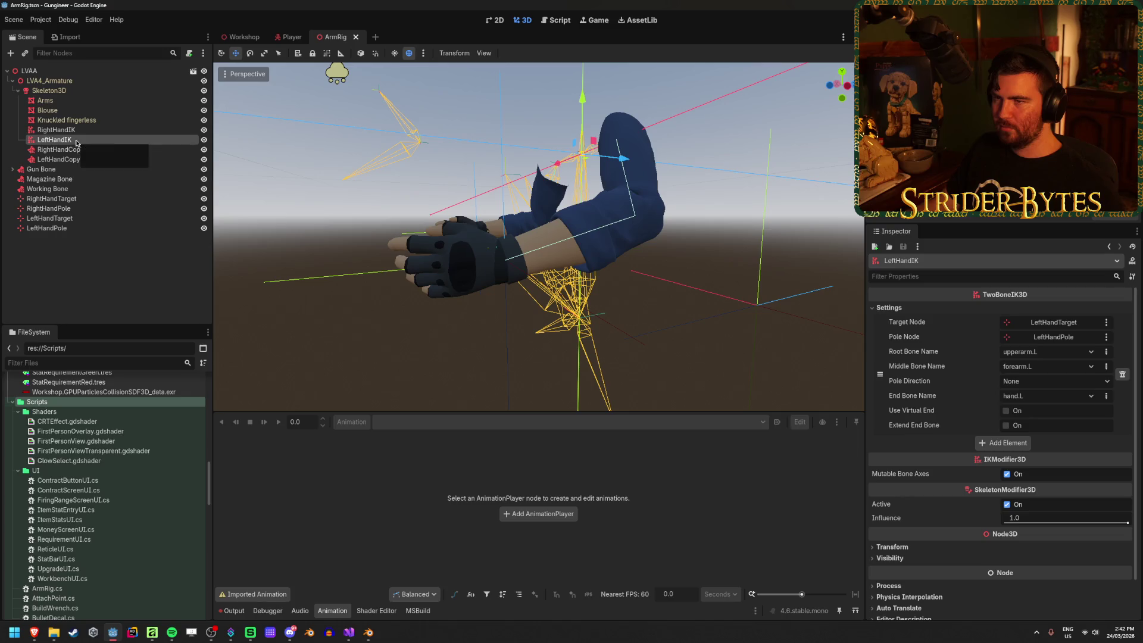
pyautogui.click(351, 633)
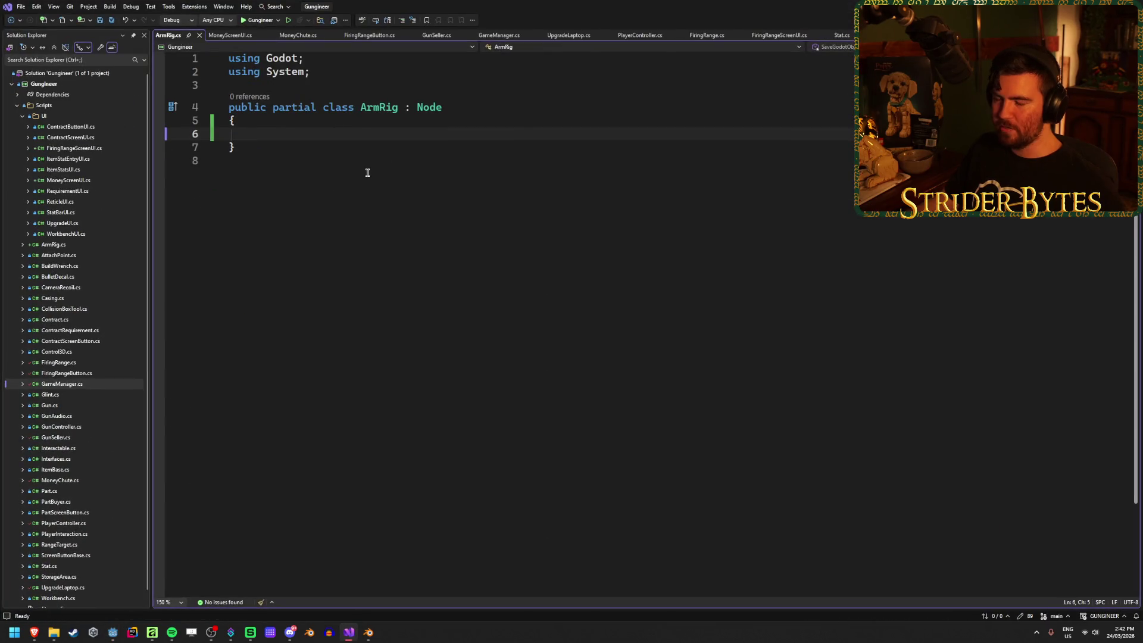
# Insert blank lines in the empty ArmRig class body, save ArmRig.cs, and return to Godot.
pyautogui.press('Return')
pyautogui.press('Return')
pyautogui.press('Up')
pyautogui.press('Up')
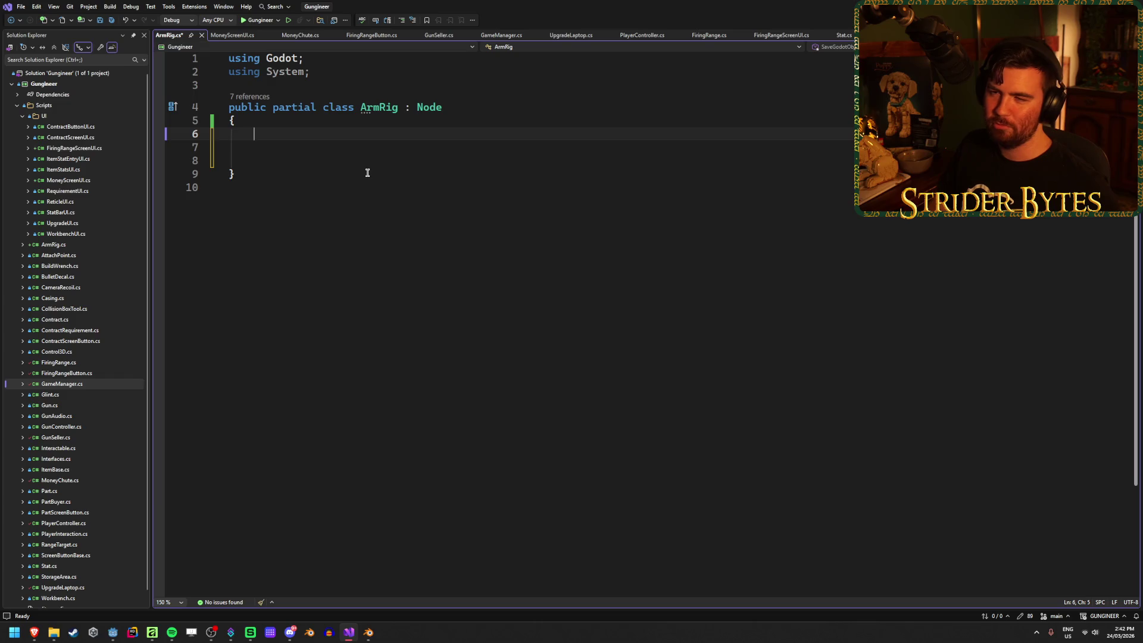
pyautogui.hotkey('ctrl', 's')
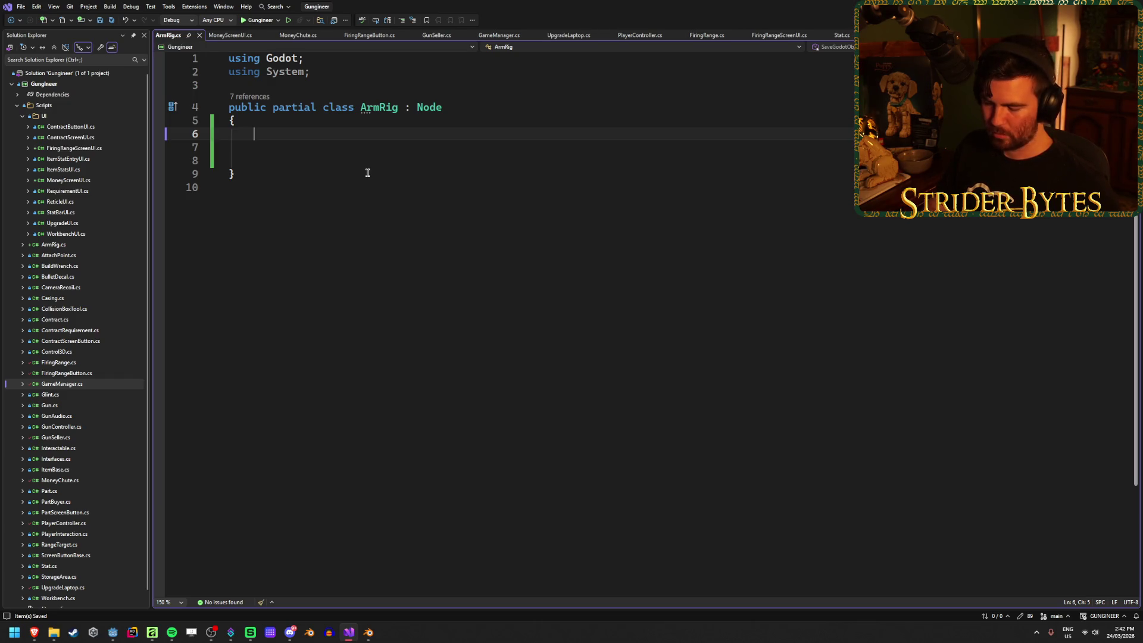
pyautogui.hotkey('alt', 'Tab')
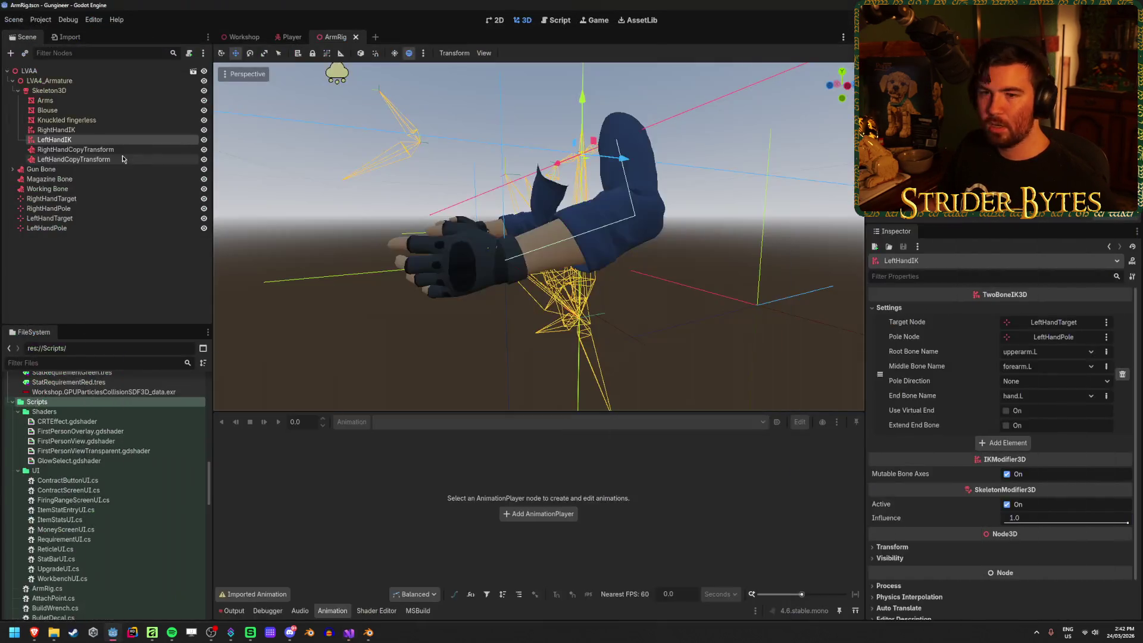
# Mark RightHandIK and LeftHandIK as Access as Unique Name.
pyautogui.click(94, 150)
pyautogui.click(84, 159)
pyautogui.click(76, 129)
pyautogui.keyDown('ctrl'); pyautogui.click(76, 140); pyautogui.keyUp('ctrl')
pyautogui.rightClick(76, 140)
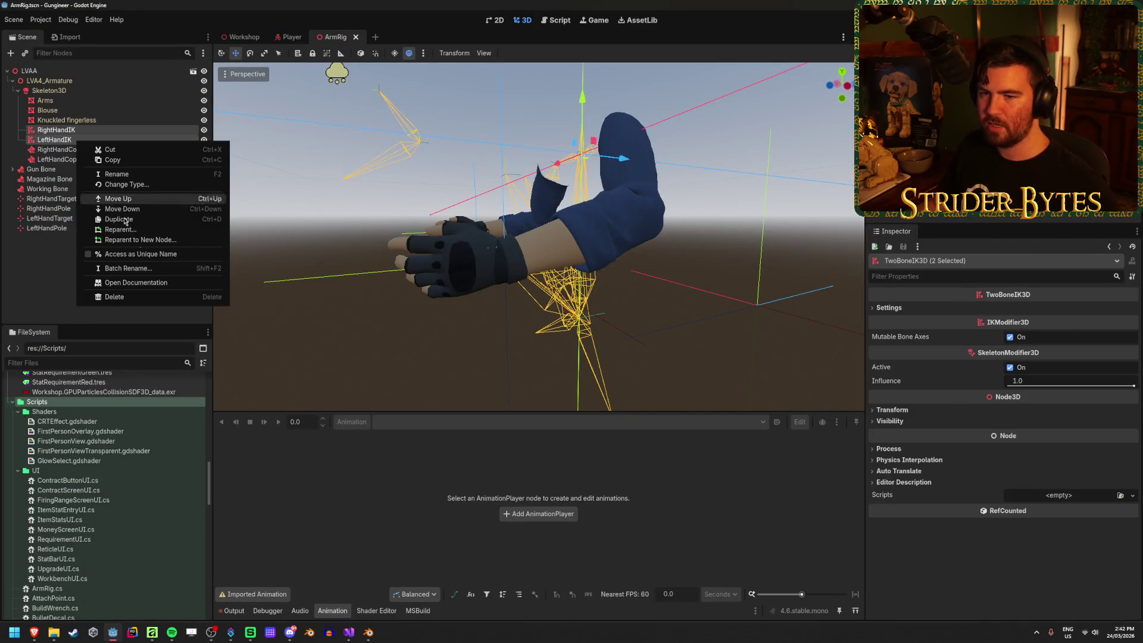
pyautogui.click(105, 257)
pyautogui.click(105, 268)
# Mark RightHandTarget and LeftHandTarget as Access as Unique Name.
pyautogui.click(74, 198)
pyautogui.keyDown('ctrl'); pyautogui.click(75, 219); pyautogui.keyUp('ctrl')
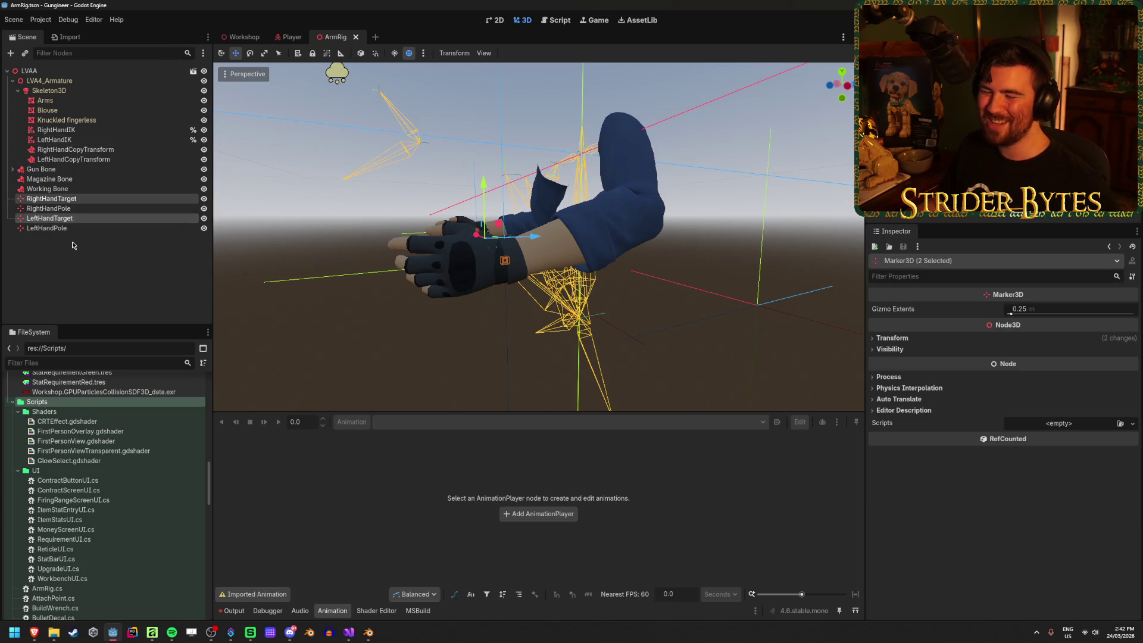
pyautogui.click(73, 245)
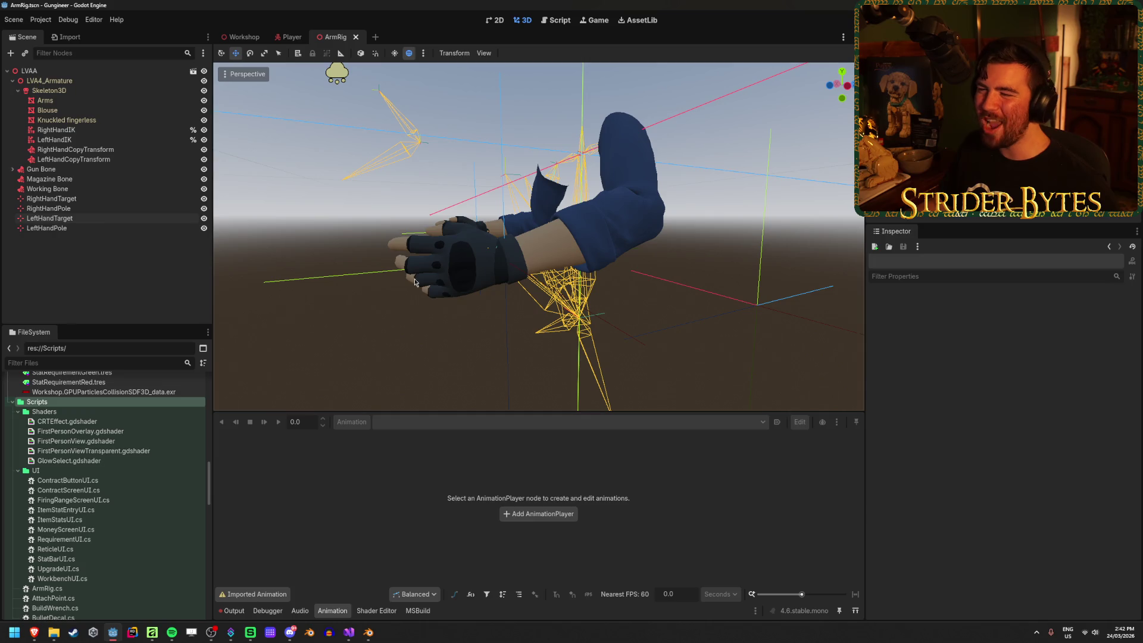
pyautogui.click(84, 199)
pyautogui.keyDown('ctrl'); pyautogui.click(85, 221); pyautogui.keyUp('ctrl')
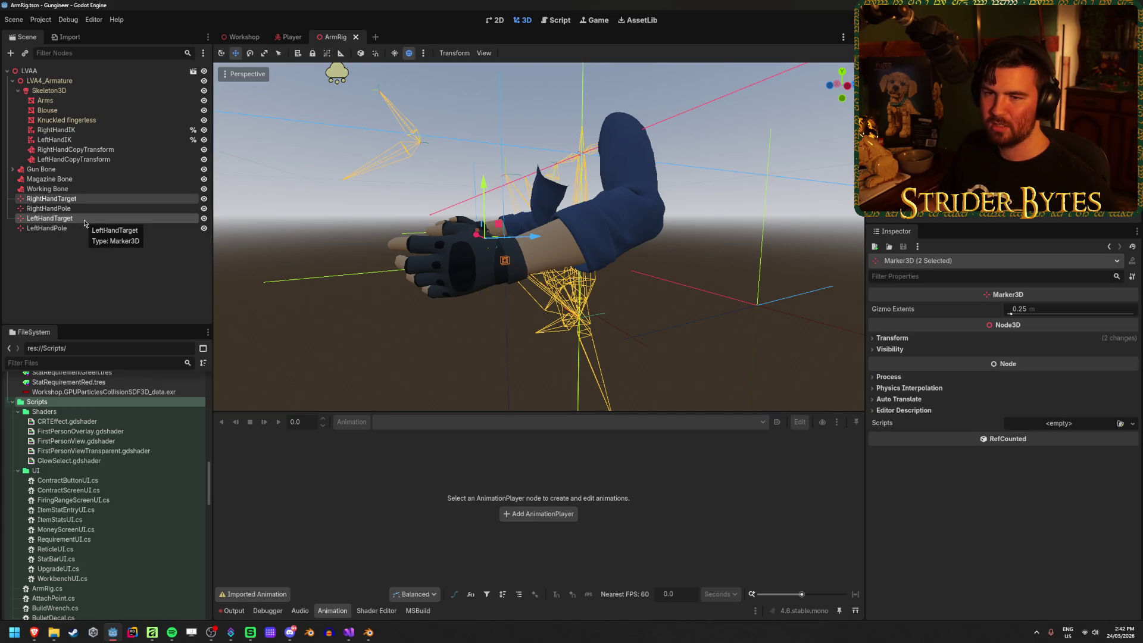
pyautogui.rightClick(85, 223)
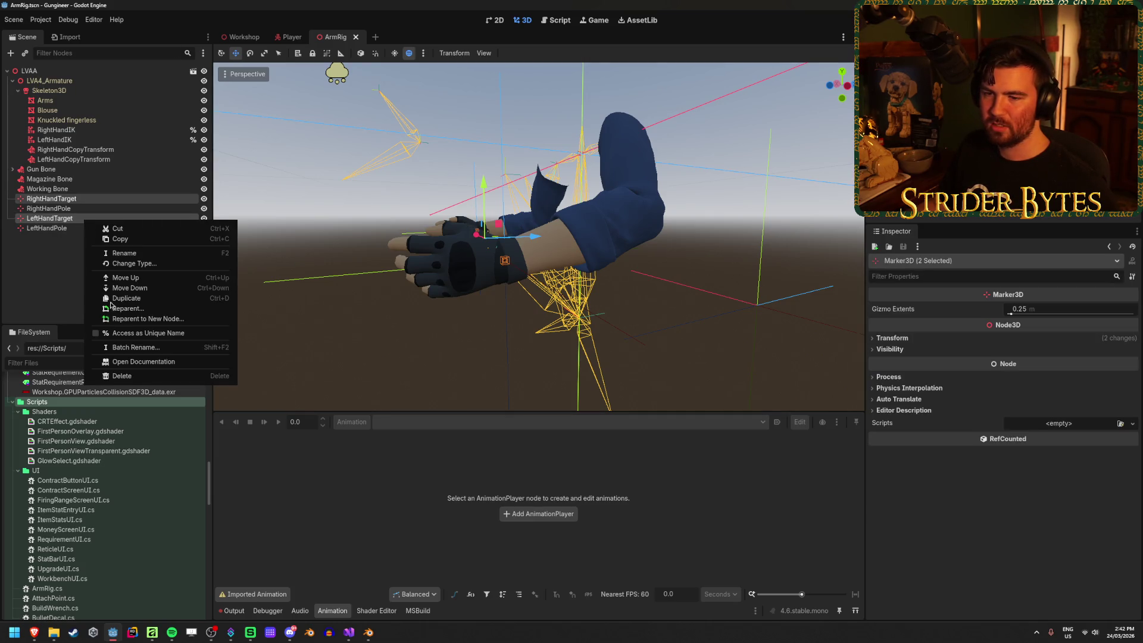
pyautogui.click(141, 333)
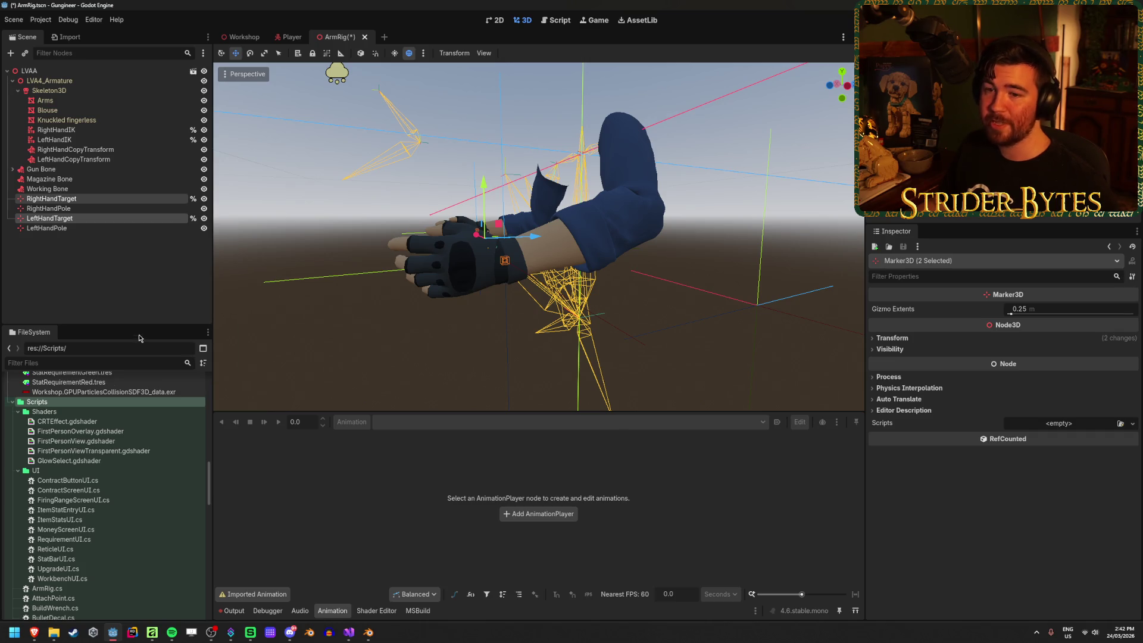
# Expand Gun Bone's children in the Scene dock and collapse Control3D.
pyautogui.click(68, 199)
pyautogui.click(42, 189)
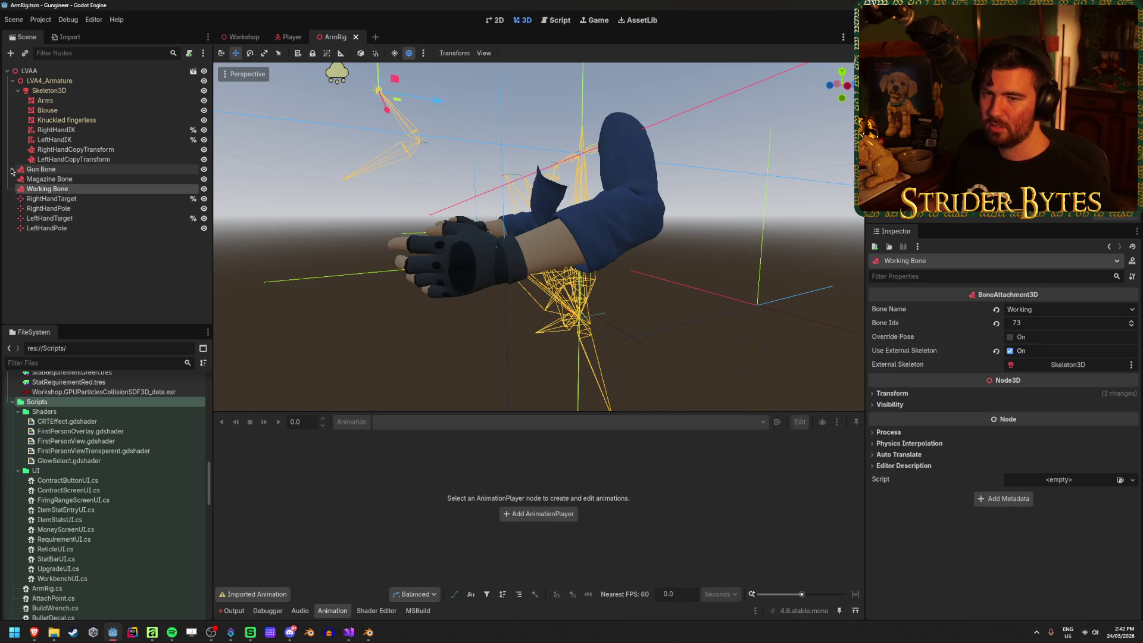
pyautogui.click(11, 170)
pyautogui.click(17, 179)
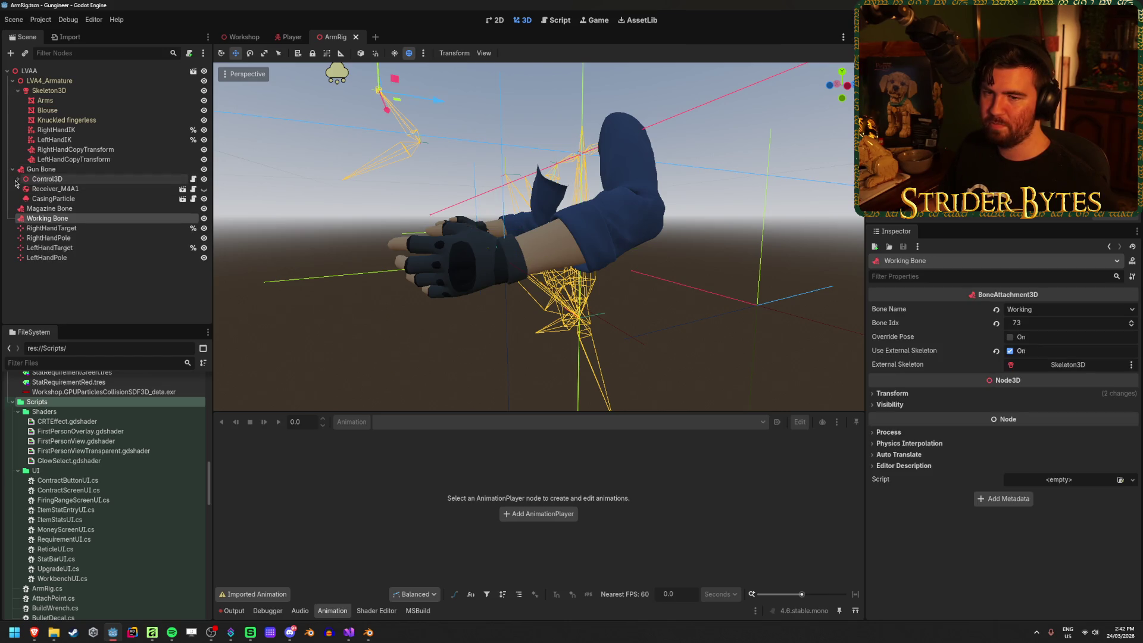
pyautogui.click(48, 199)
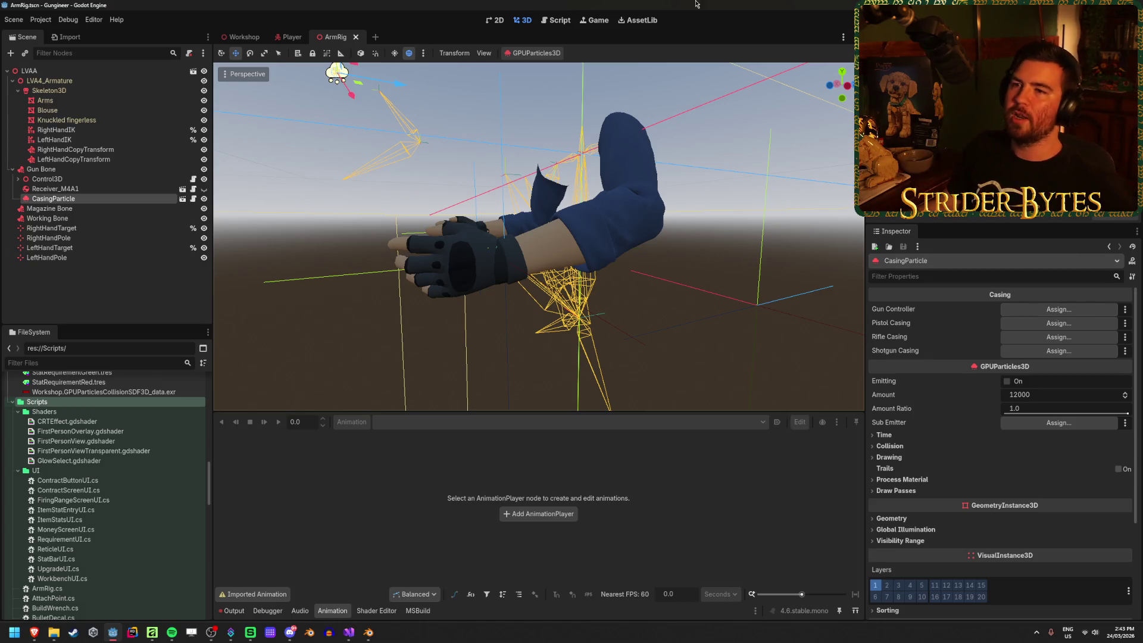
pyautogui.click(291, 37)
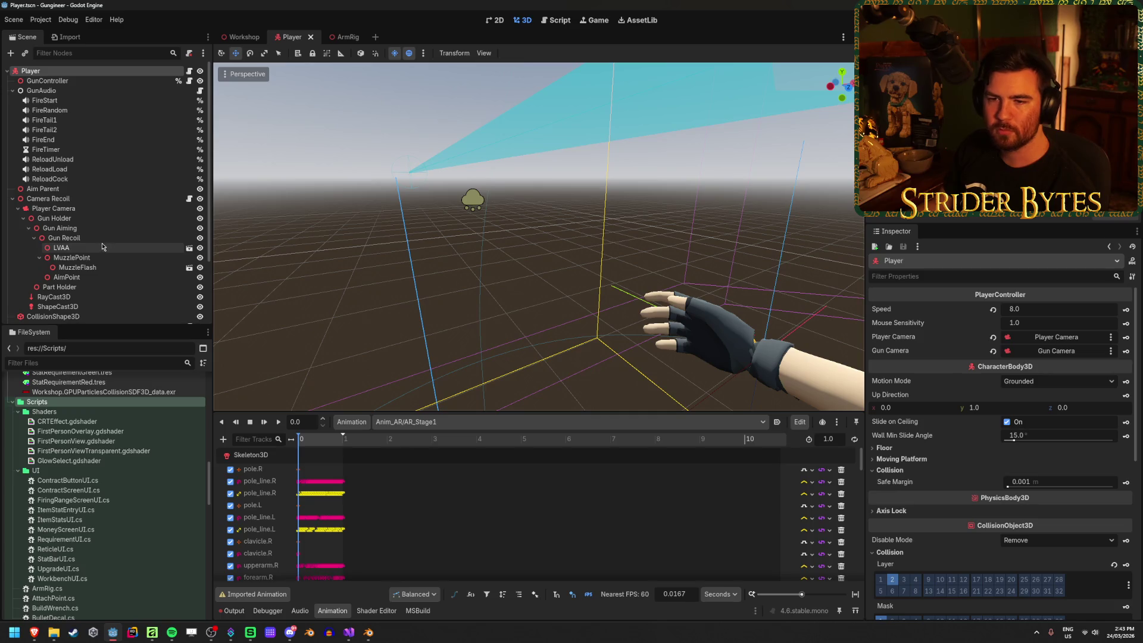
pyautogui.click(39, 258)
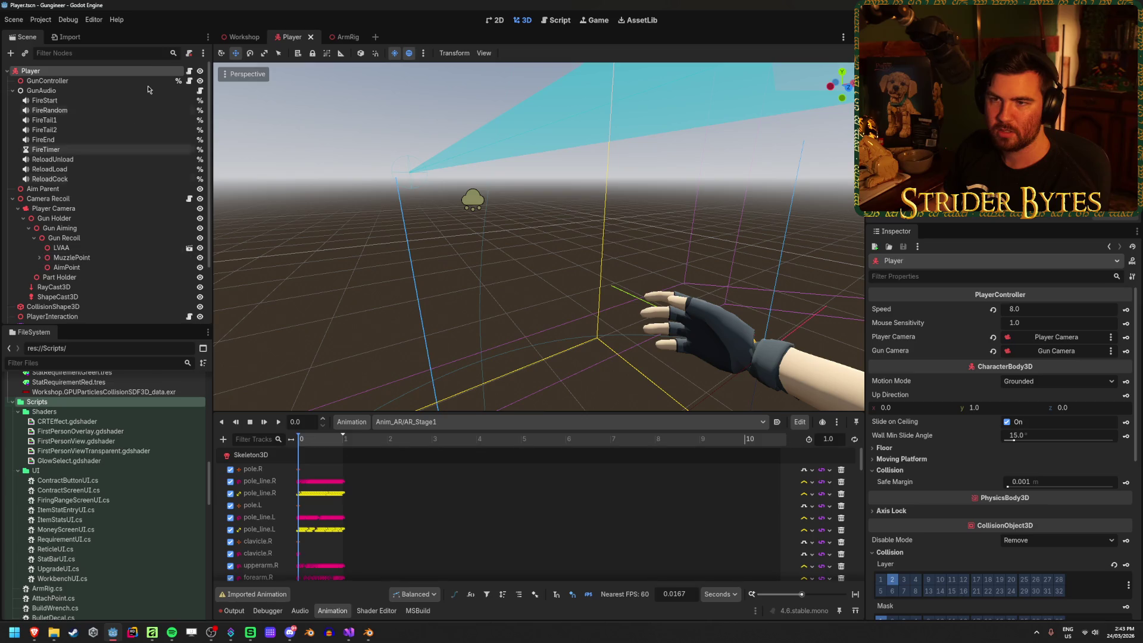
pyautogui.click(344, 38)
pyautogui.click(90, 197)
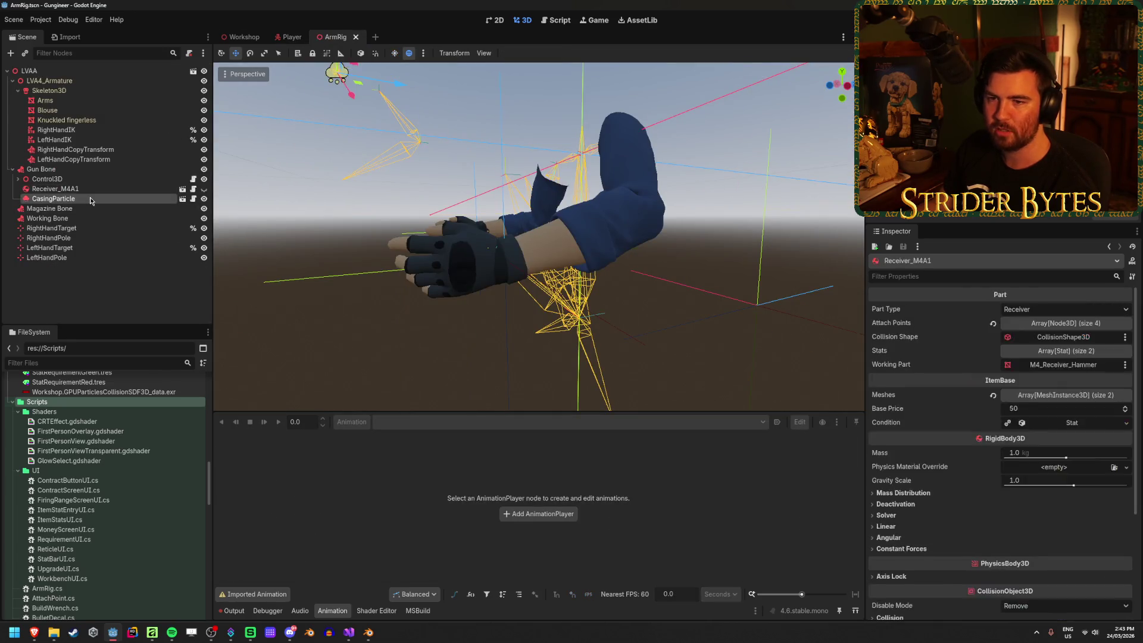
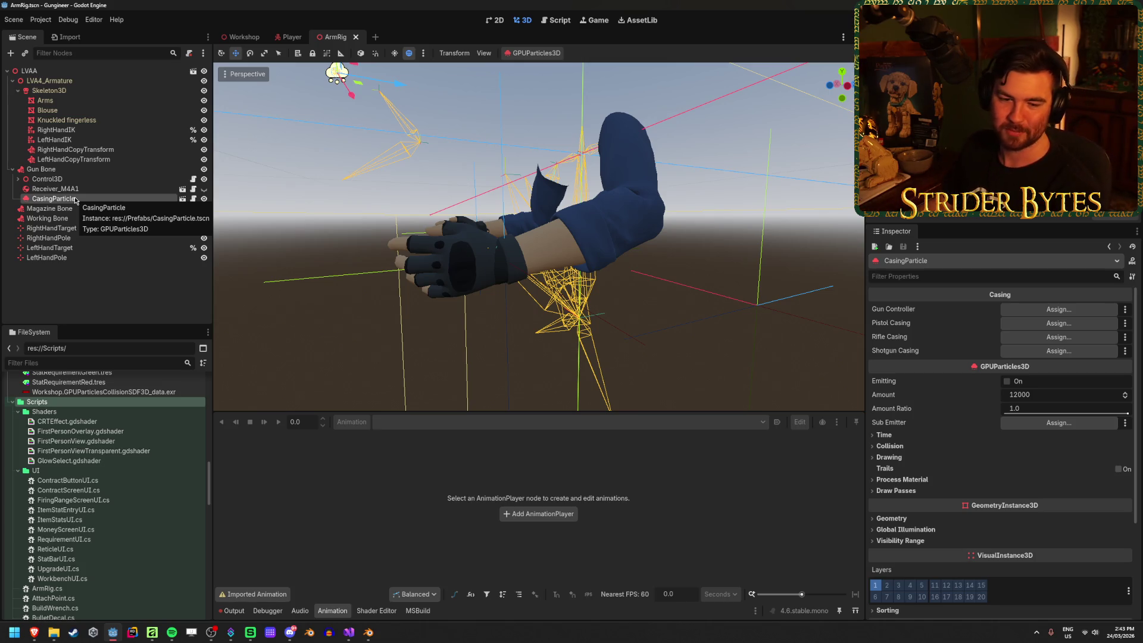
# Open CasingParticle's Casing.cs script and go to the event subscription on line 12.
pyautogui.click(81, 191)
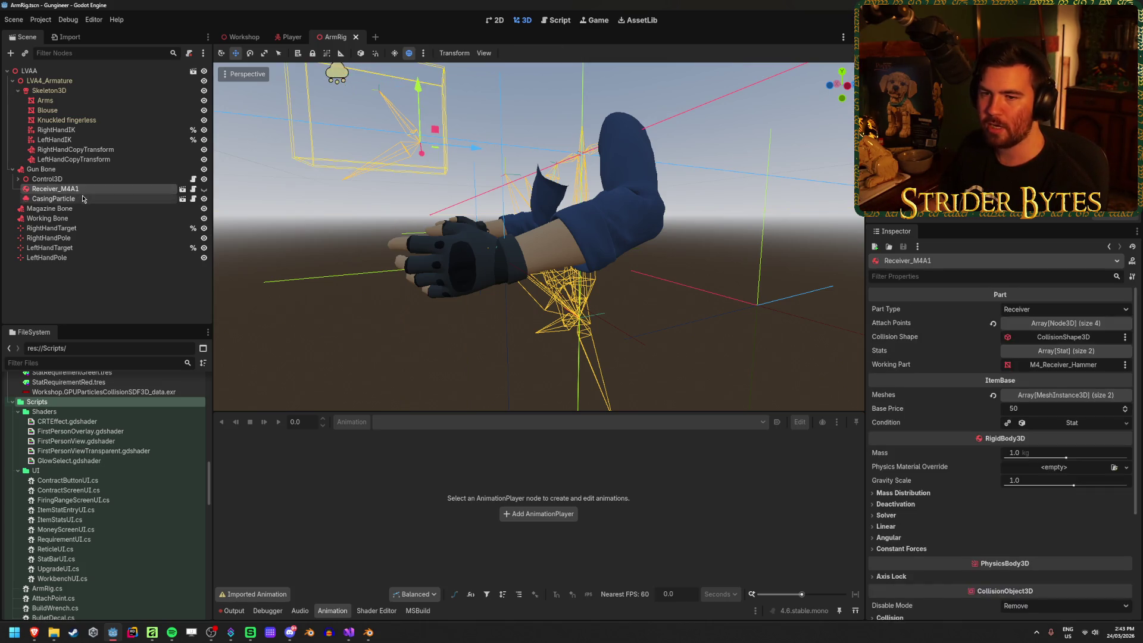
pyautogui.click(65, 199)
pyautogui.scroll(-10, 1005, 417)
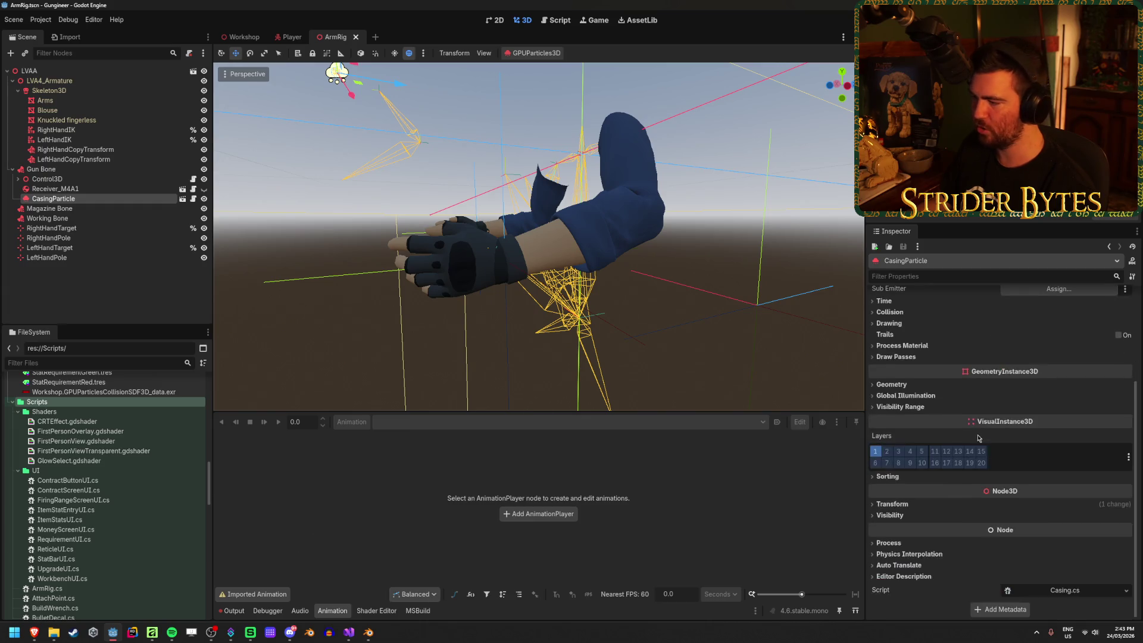
pyautogui.click(1071, 592)
pyautogui.click(299, 223)
pyautogui.click(576, 228)
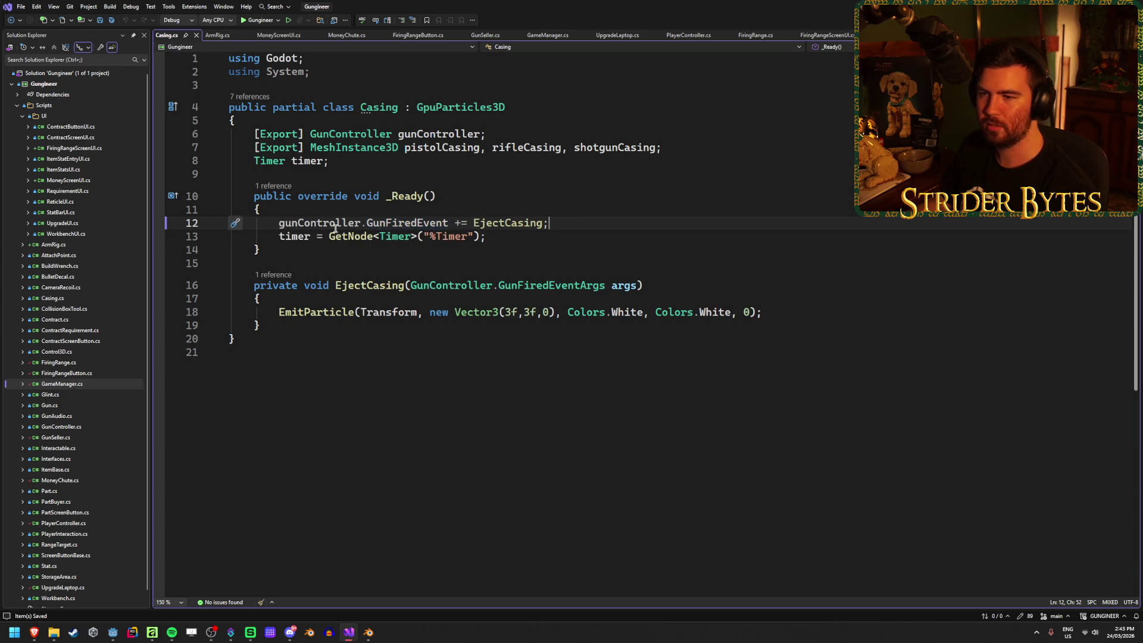
# Check Casing.cs's GunFiredEvent subscription, EmitParticle line and EjectCasing signature, then return to Godot.
pyautogui.click(555, 220)
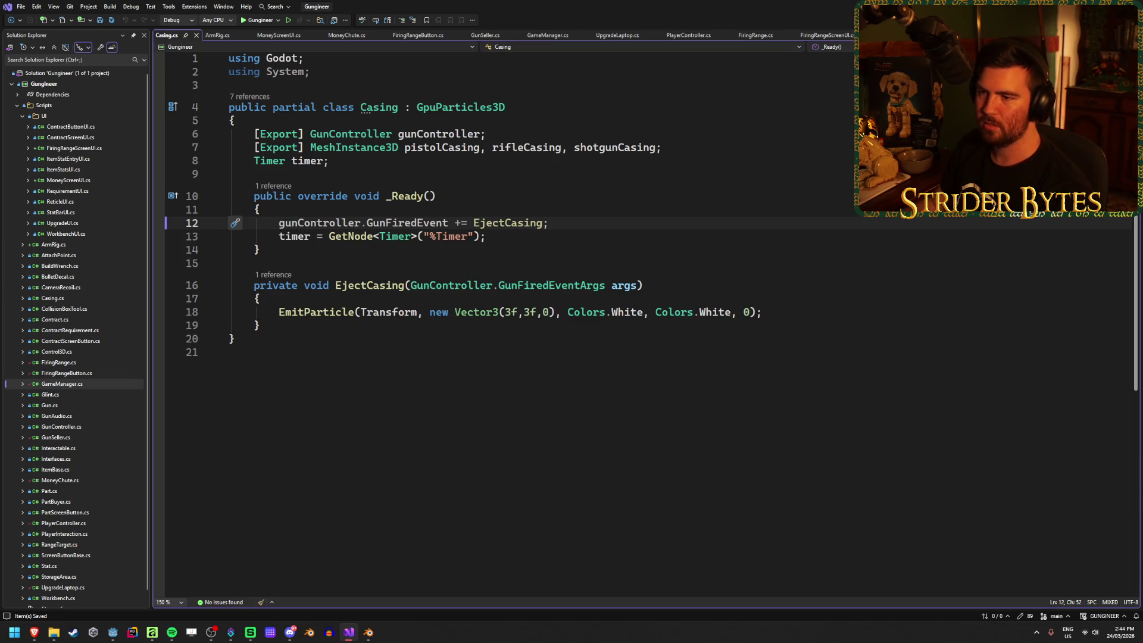
pyautogui.click(783, 315)
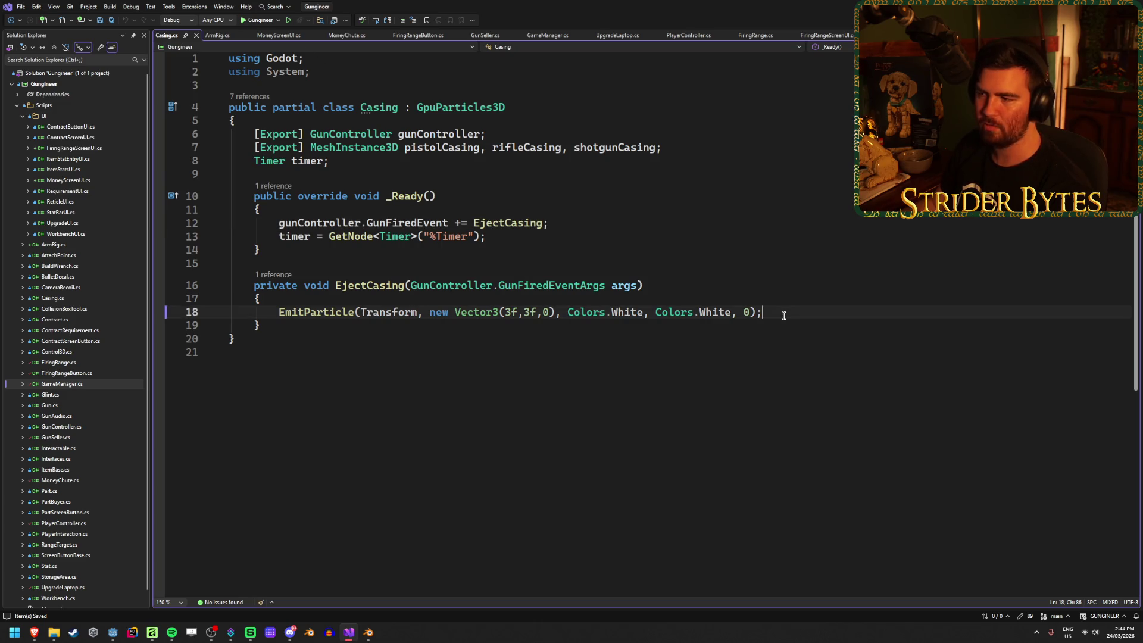
pyautogui.click(653, 285)
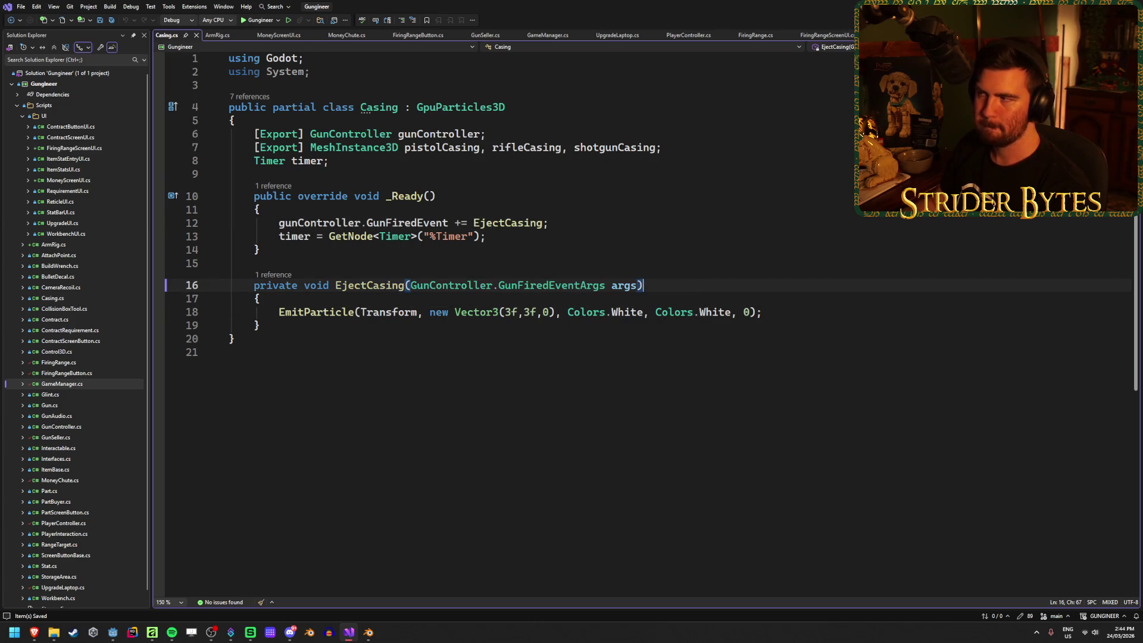
pyautogui.hotkey('alt', 'Tab')
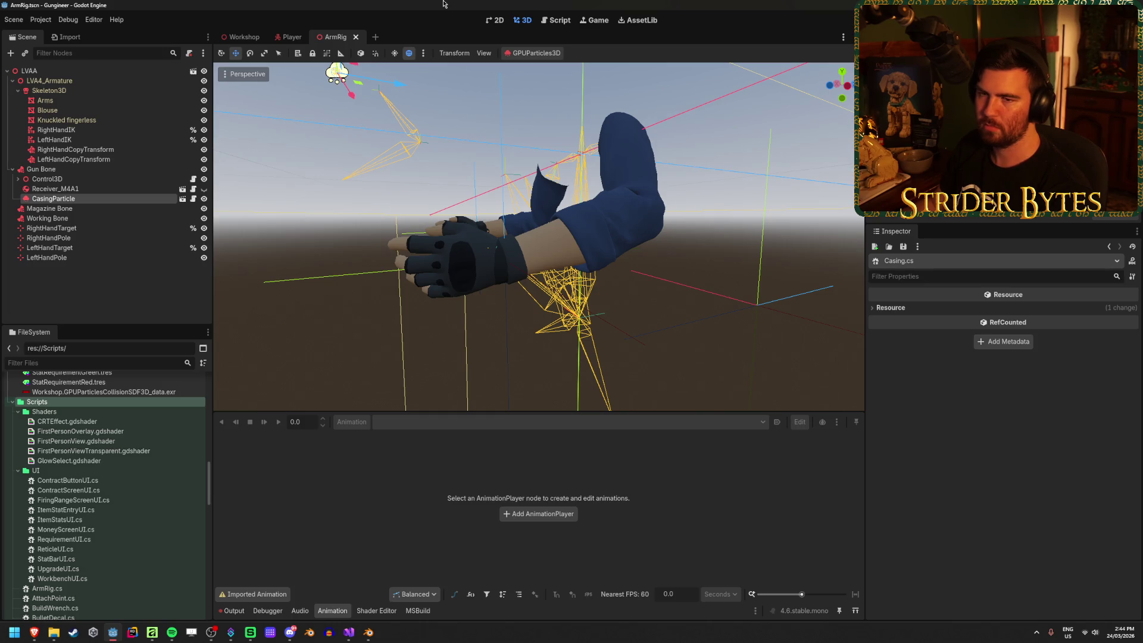
pyautogui.click(102, 189)
pyautogui.click(105, 200)
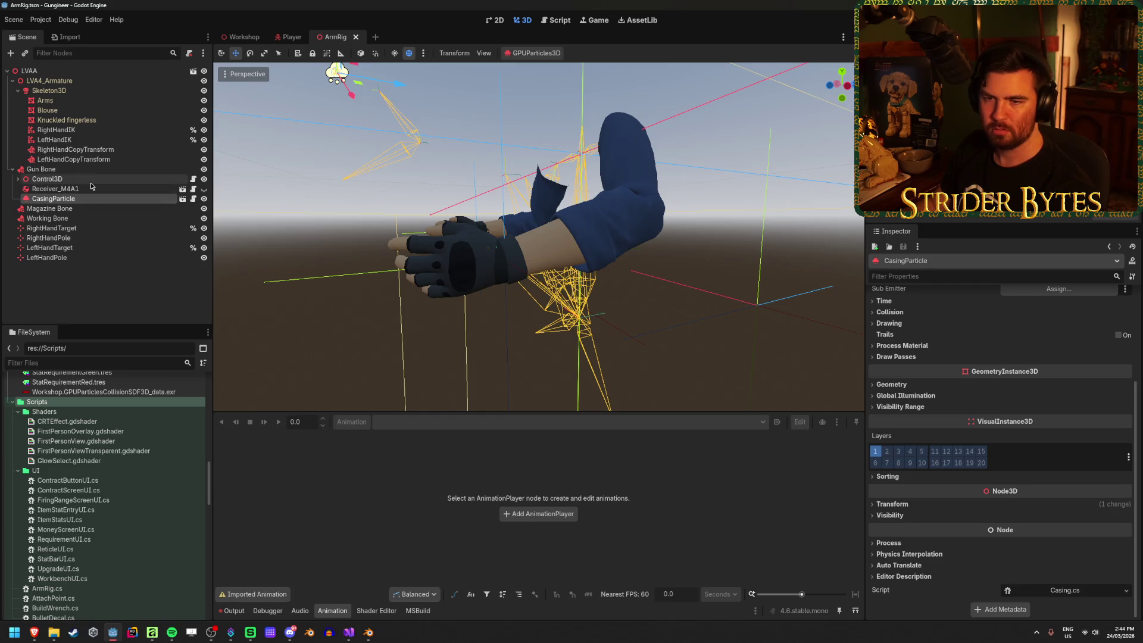
pyautogui.click(90, 184)
pyautogui.click(84, 201)
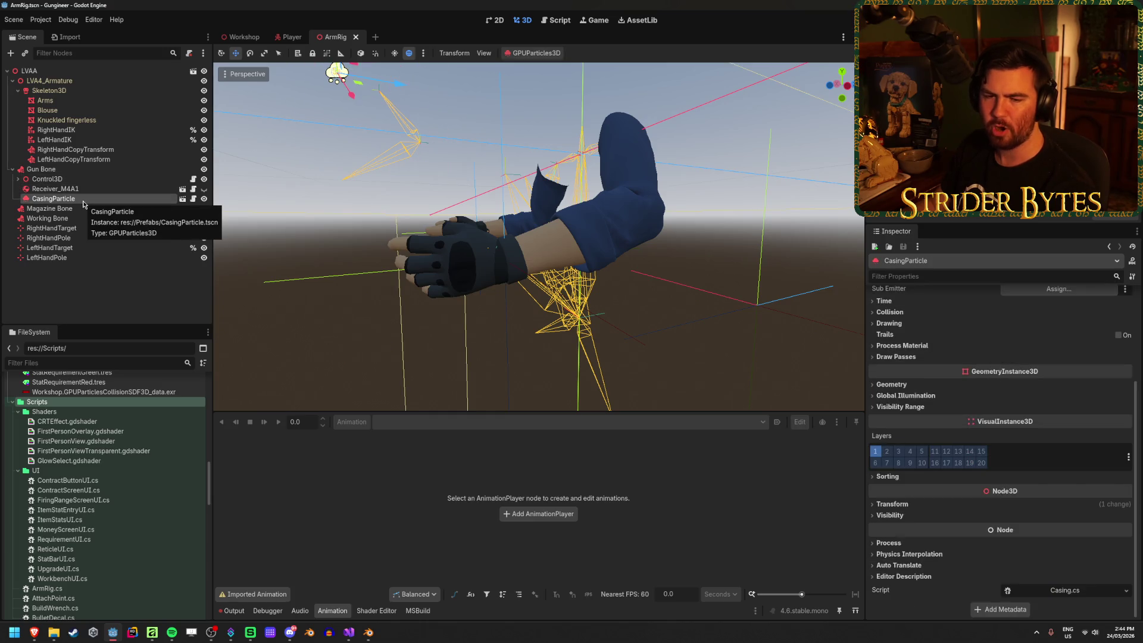
pyautogui.click(287, 37)
pyautogui.click(50, 80)
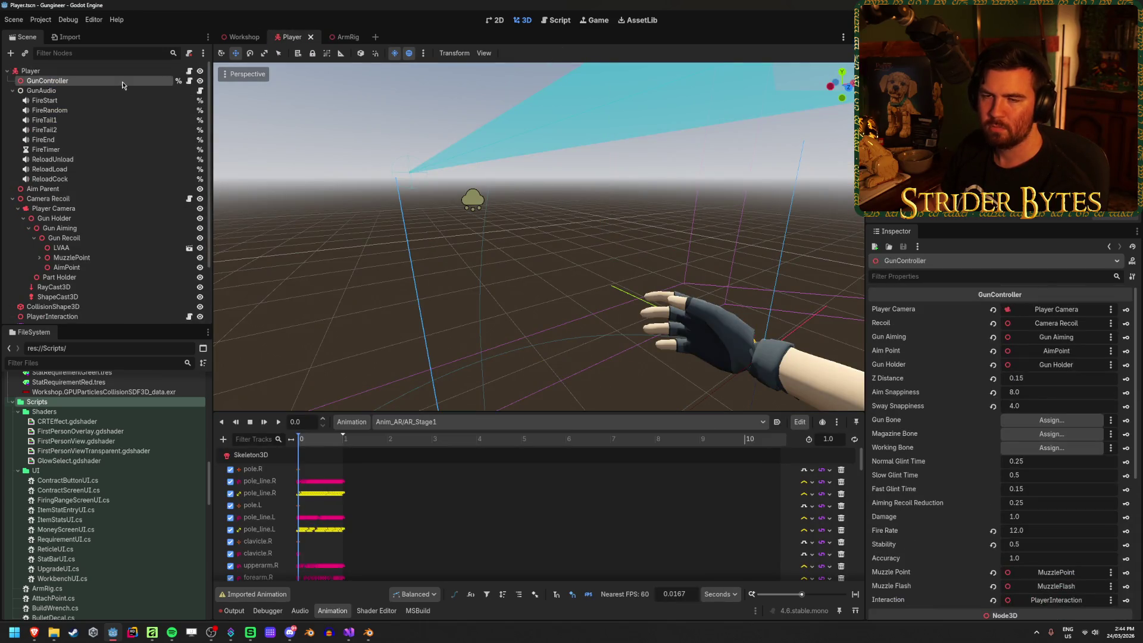
pyautogui.click(341, 39)
pyautogui.click(70, 190)
pyautogui.click(69, 199)
pyautogui.click(24, 71)
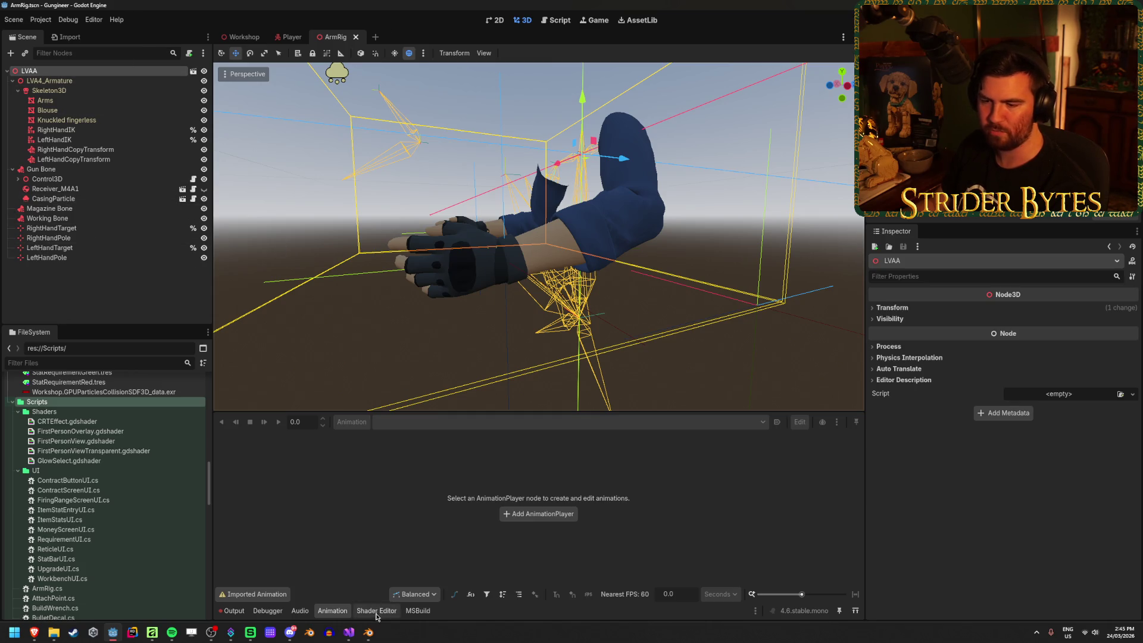
pyautogui.click(349, 632)
pyautogui.hotkey('alt', 'Up')
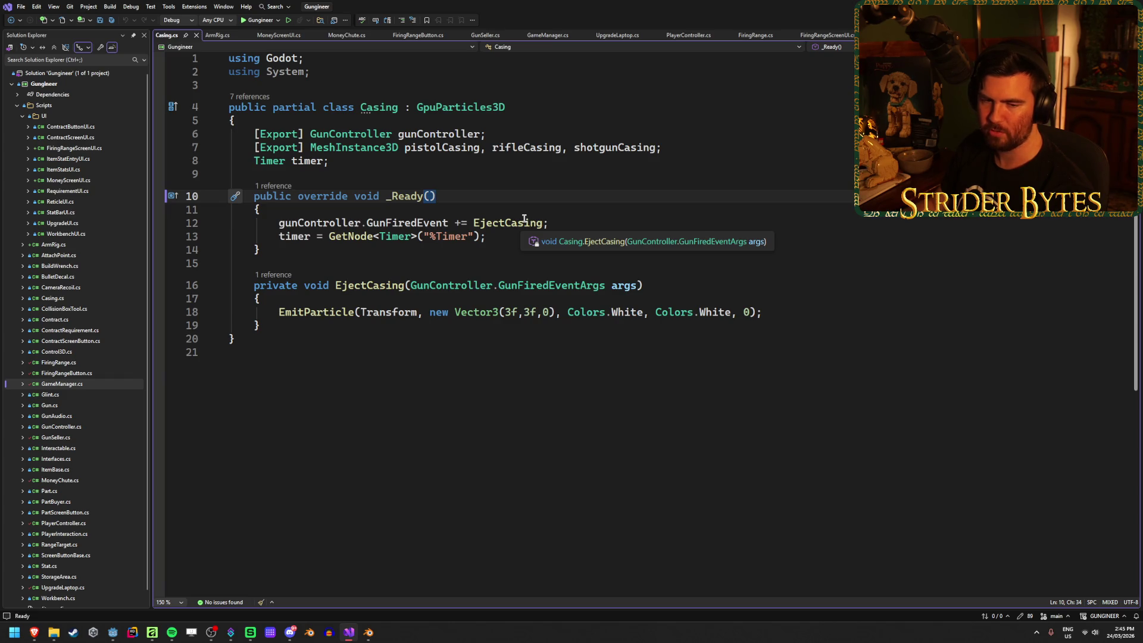
pyautogui.hotkey('alt', 'Tab')
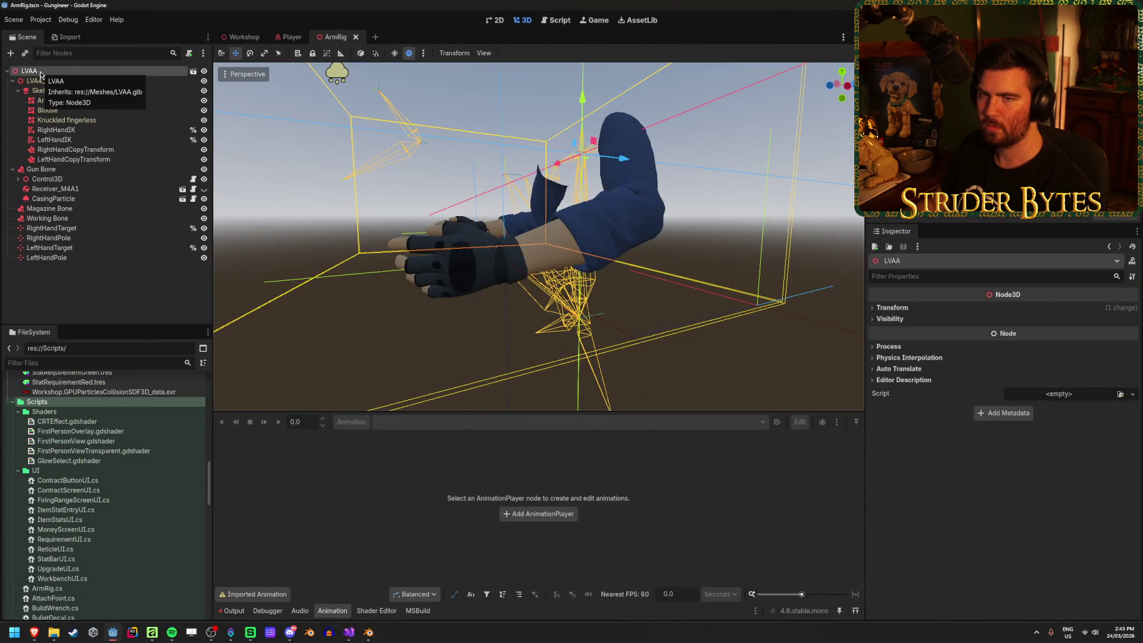
pyautogui.moveTo(345, 634)
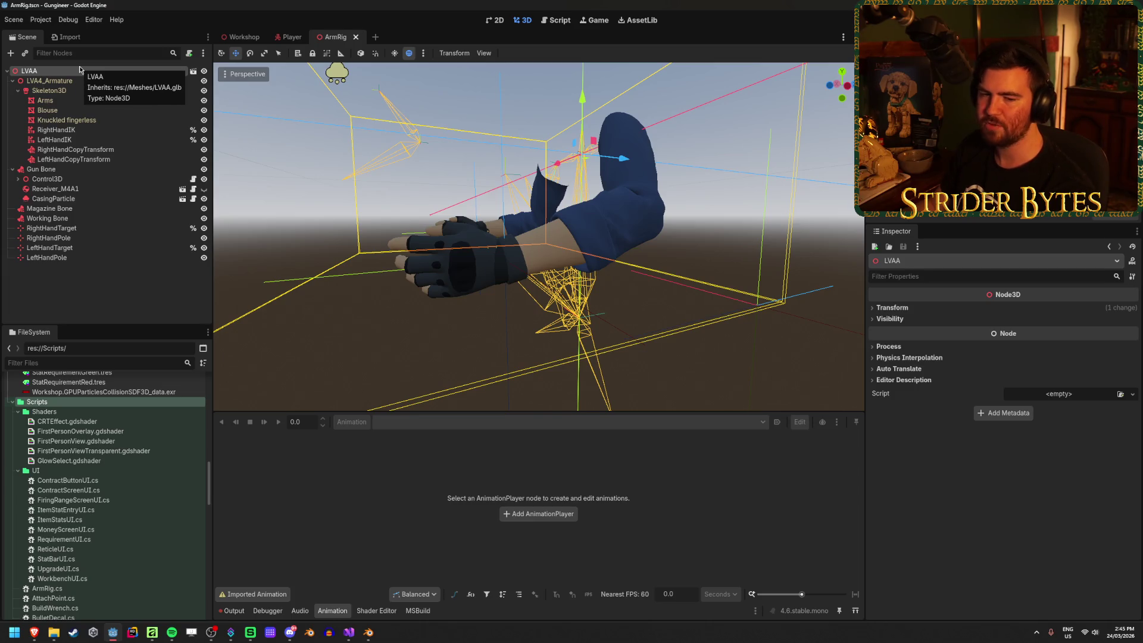
pyautogui.click(349, 633)
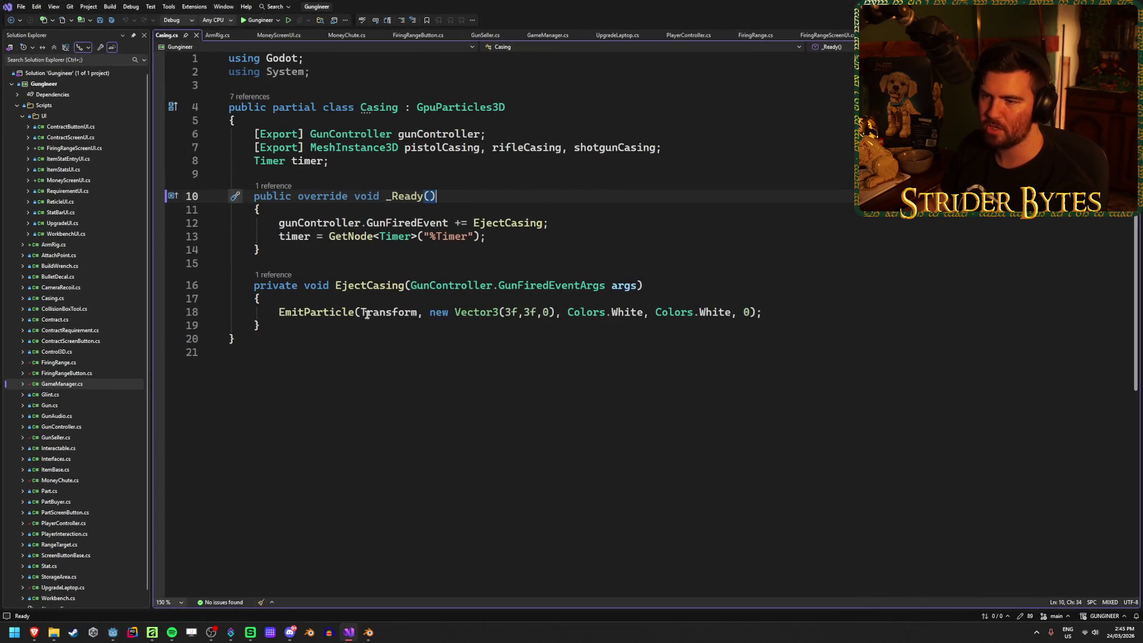
# Select the Casing class body in Casing.cs to review it, then clear the selection.
pyautogui.moveTo(286, 326); pyautogui.dragTo(229, 107)
pyautogui.moveTo(237, 339)
pyautogui.mouseDown()
pyautogui.moveTo(214, 178)
pyautogui.moveTo(160, 121)
pyautogui.mouseUp()
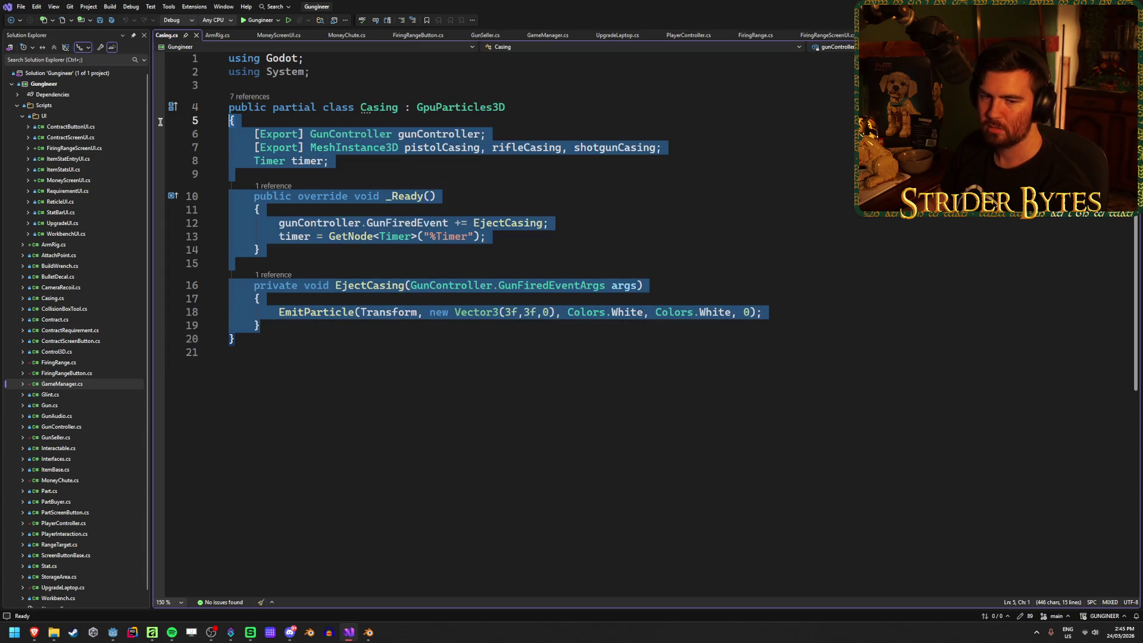
pyautogui.click(236, 121)
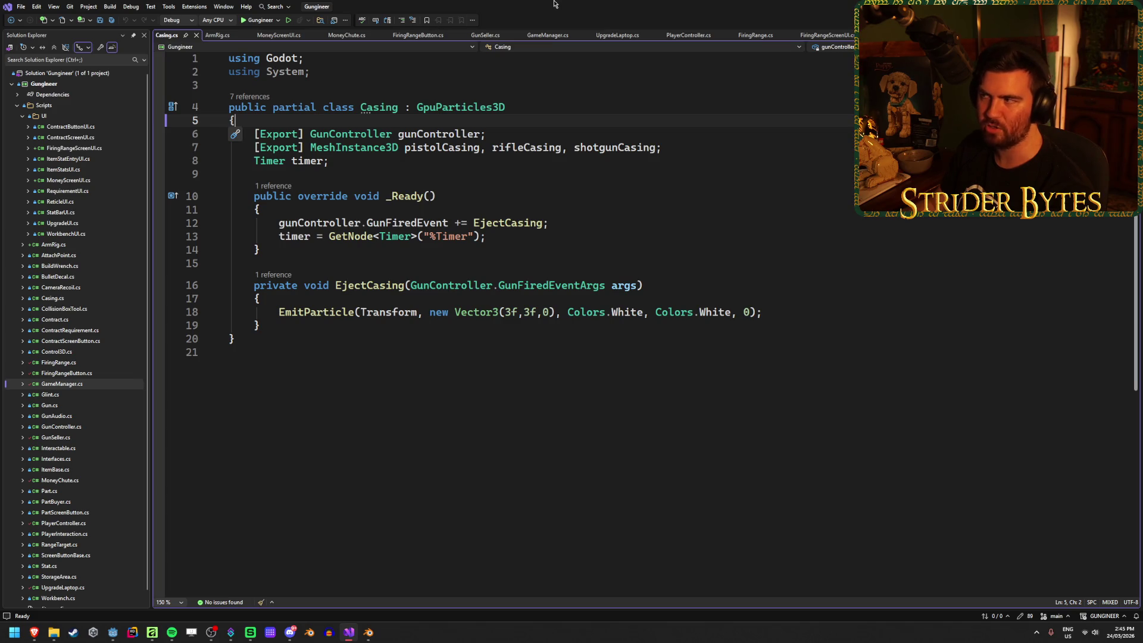
# Review SetupGun lines 119–126 in GunController.cs: rotation reset, working part reparenting, sight aim point.
pyautogui.hotkey('ctrl', 'Tab')
pyautogui.scroll(20, 464, 317)
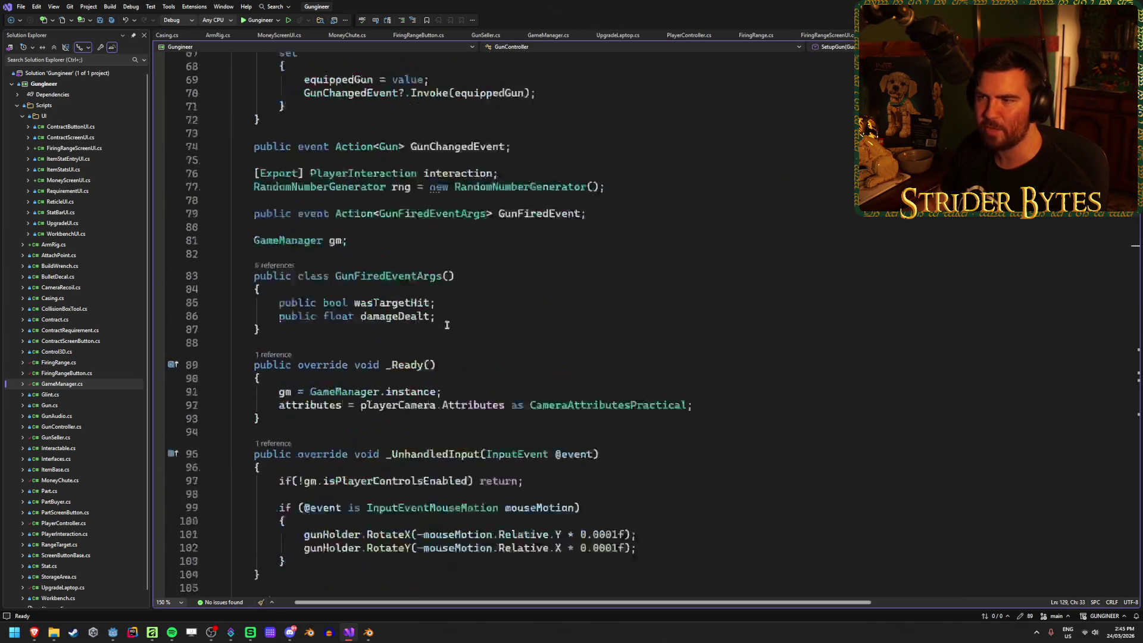
pyautogui.scroll(15, 463, 317)
pyautogui.scroll(-12, 463, 318)
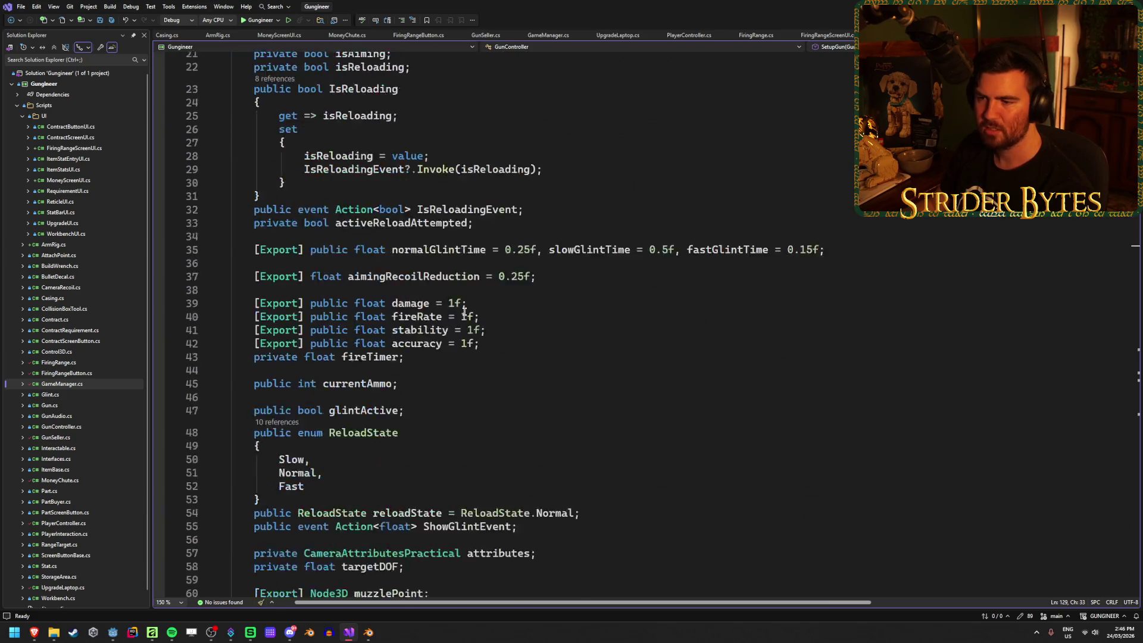
pyautogui.scroll(-20, 465, 309)
pyautogui.click(518, 396)
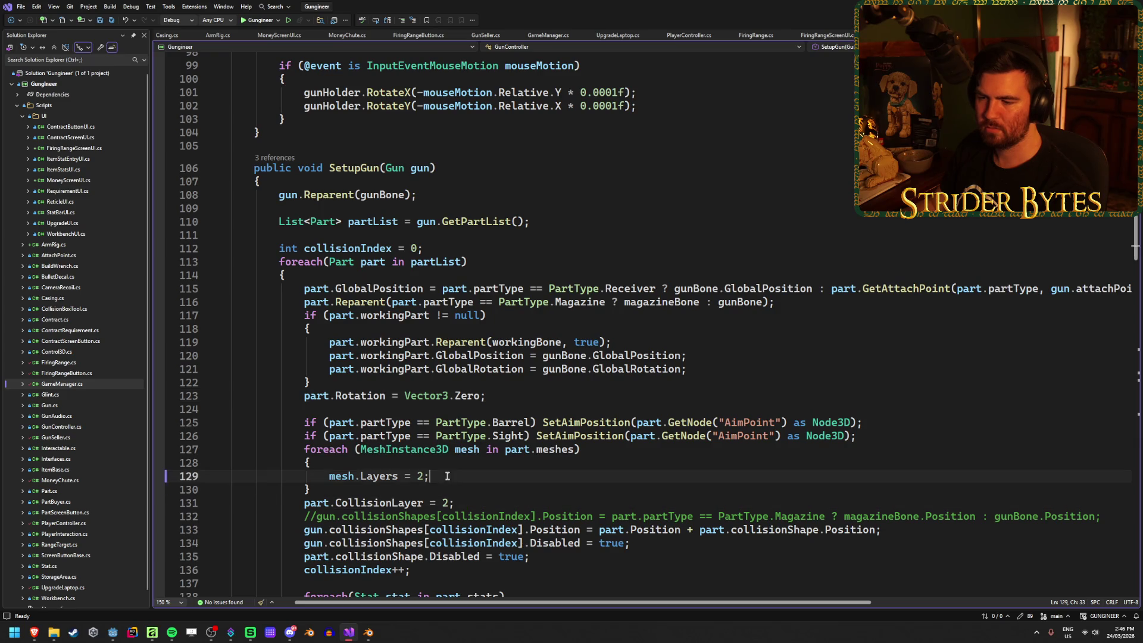
pyautogui.click(901, 436)
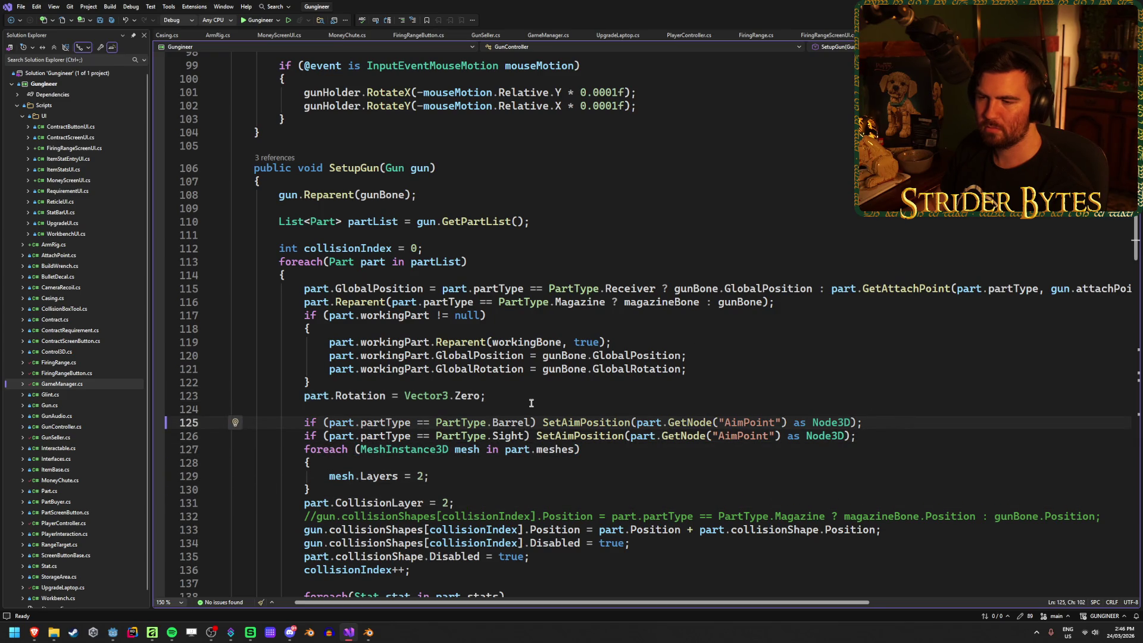
pyautogui.click(732, 354)
pyautogui.click(680, 340)
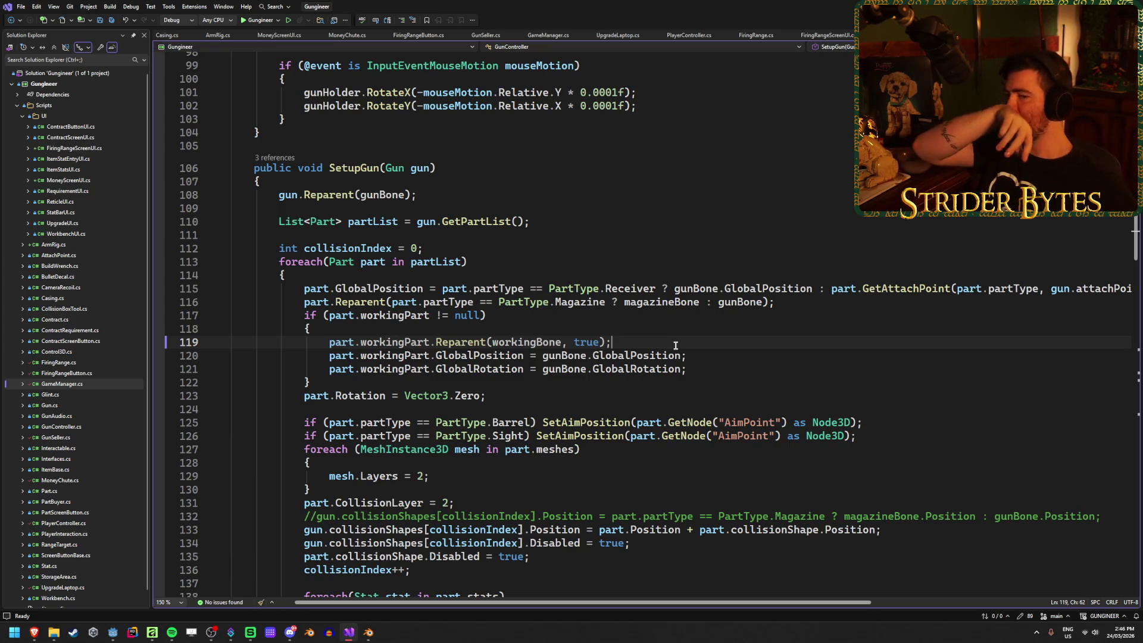
pyautogui.scroll(20, 553, 272)
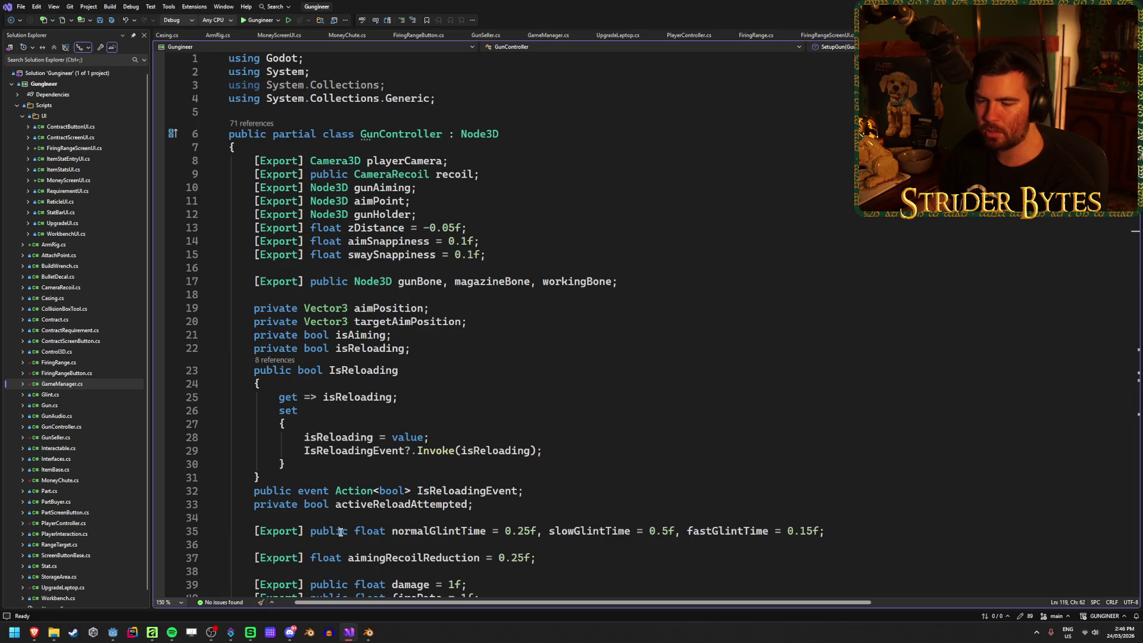
pyautogui.click(120, 634)
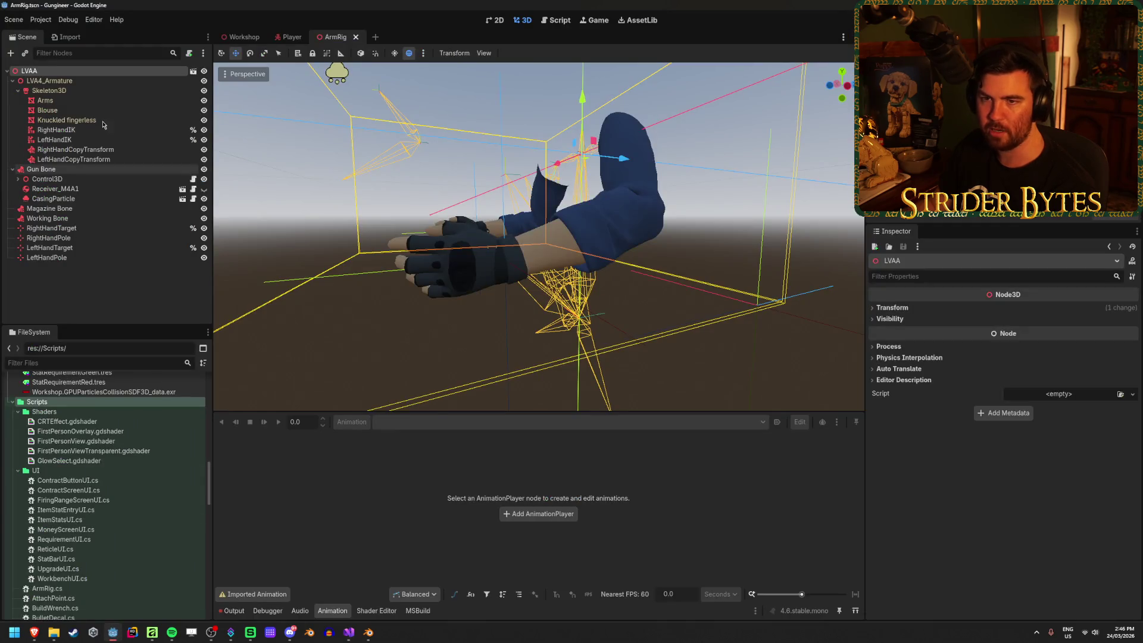
# Inspect the Player scene's MuzzlePoint and GunController (Fire Rate 12.0, Z Distance 0.15), then return to Visual Studio.
pyautogui.click(283, 36)
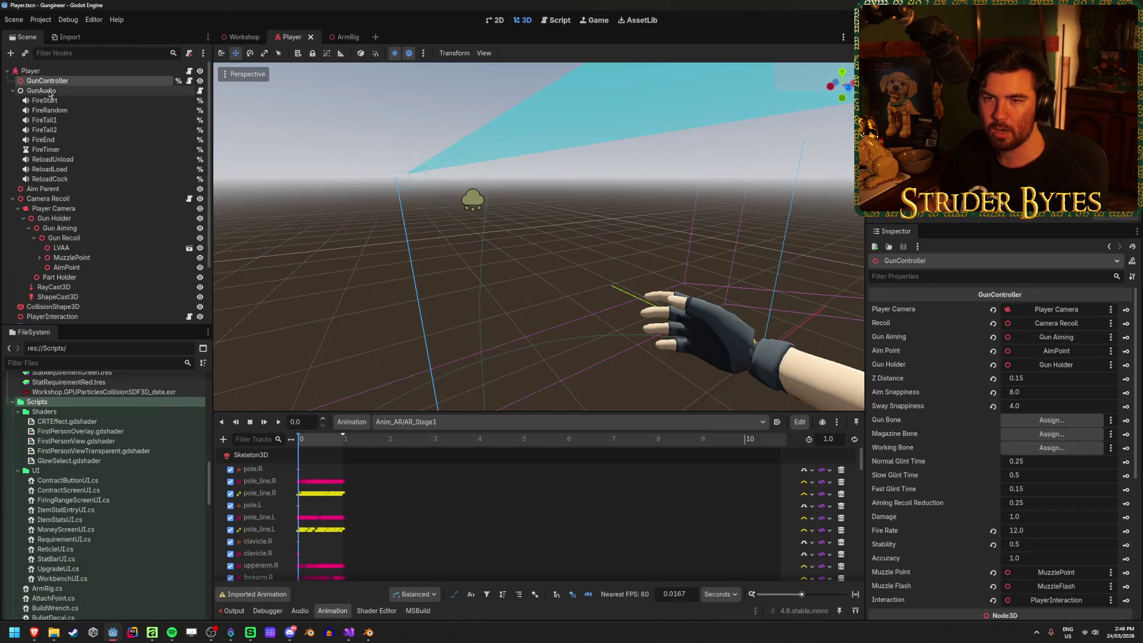
pyautogui.click(70, 257)
pyautogui.click(48, 81)
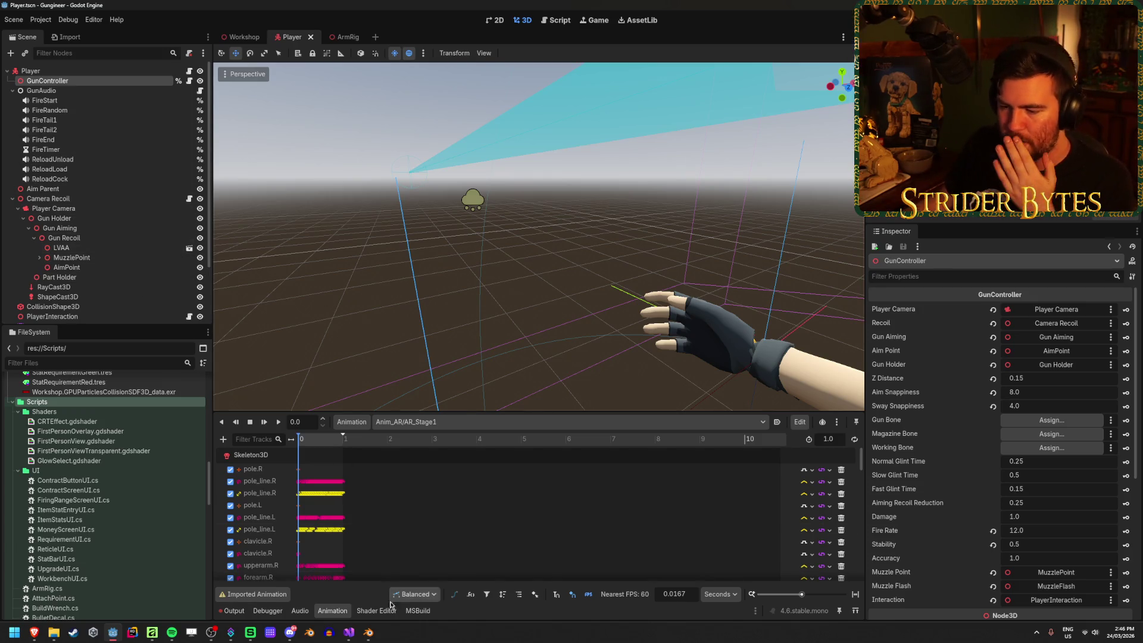
pyautogui.click(349, 632)
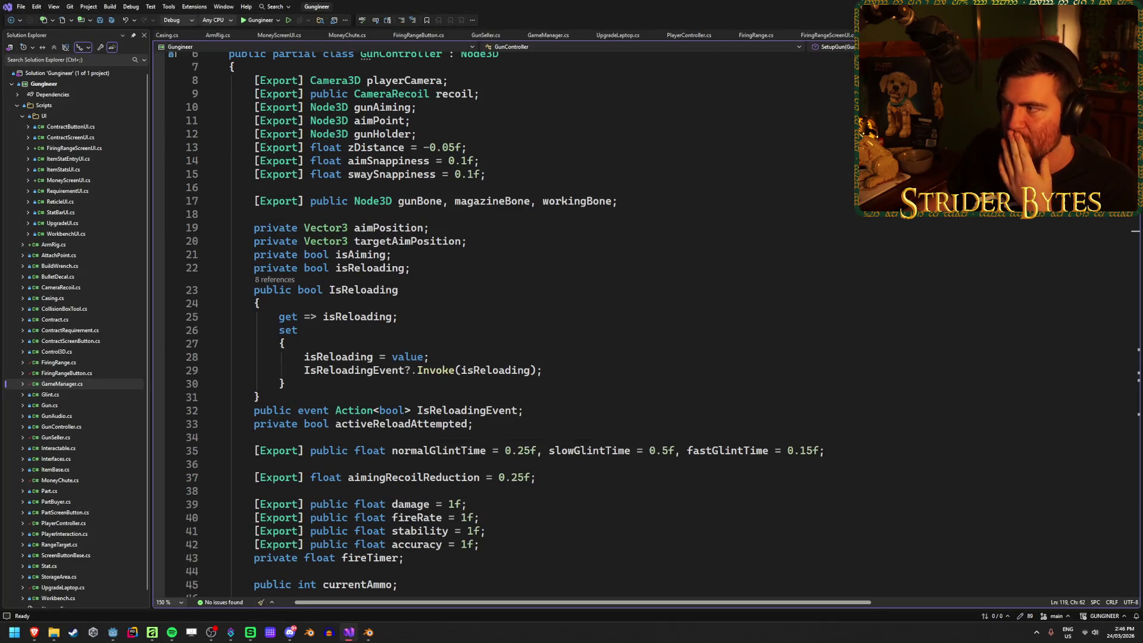
# Scroll GunController.cs down to lines 120 and 121 of the firing code.
pyautogui.scroll(-5, 512, 264)
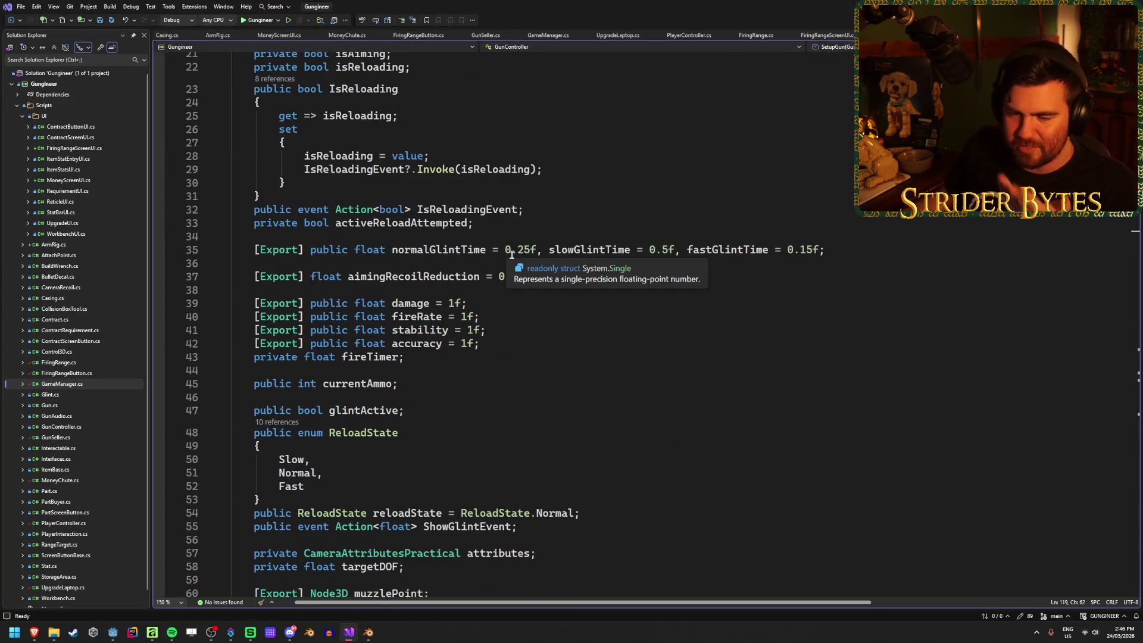
pyautogui.scroll(-20, 512, 253)
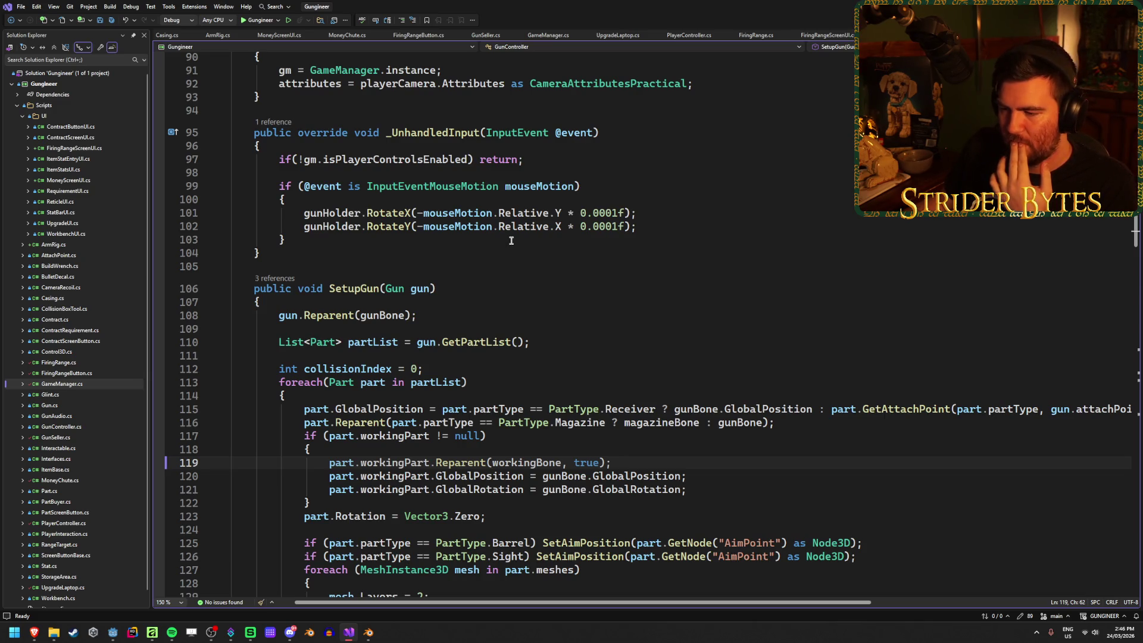
pyautogui.scroll(-3, 510, 241)
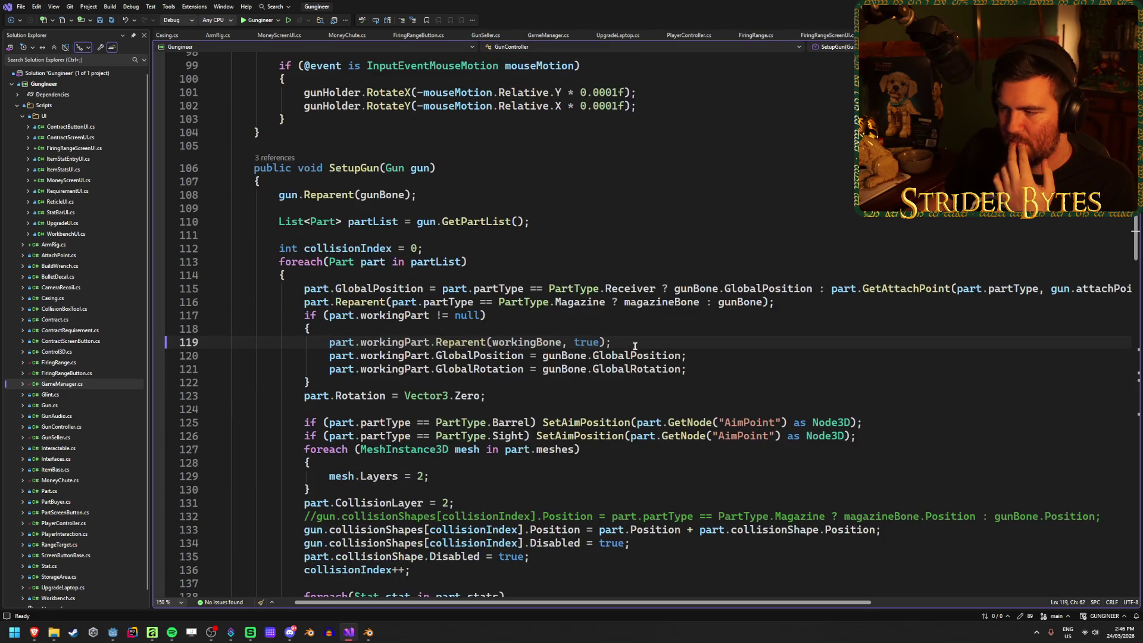
pyautogui.click(713, 356)
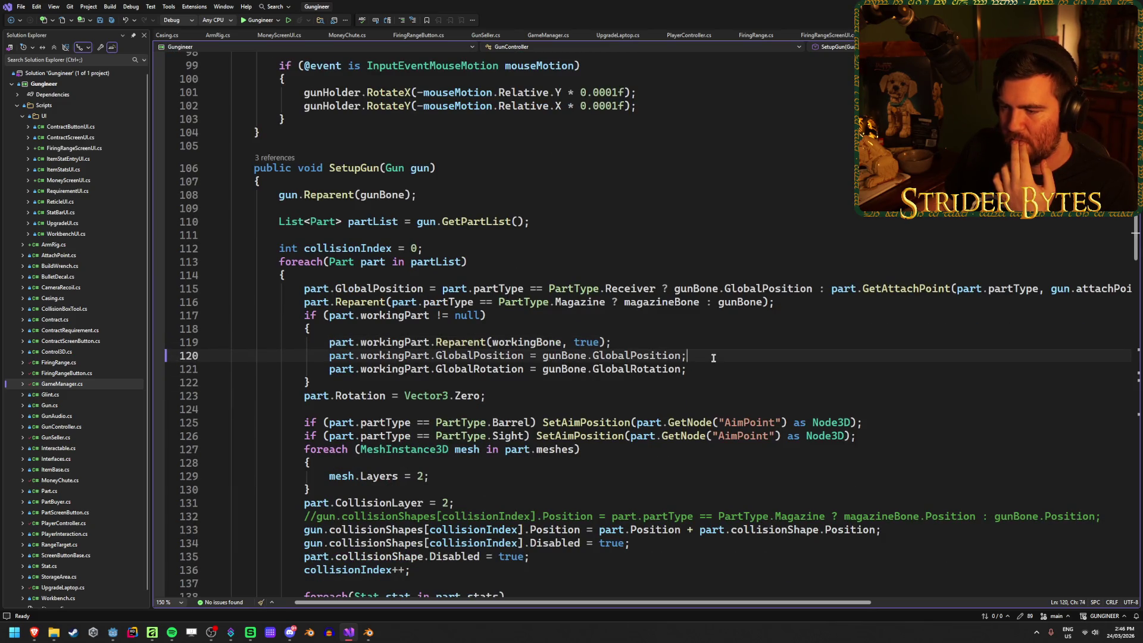
pyautogui.click(695, 372)
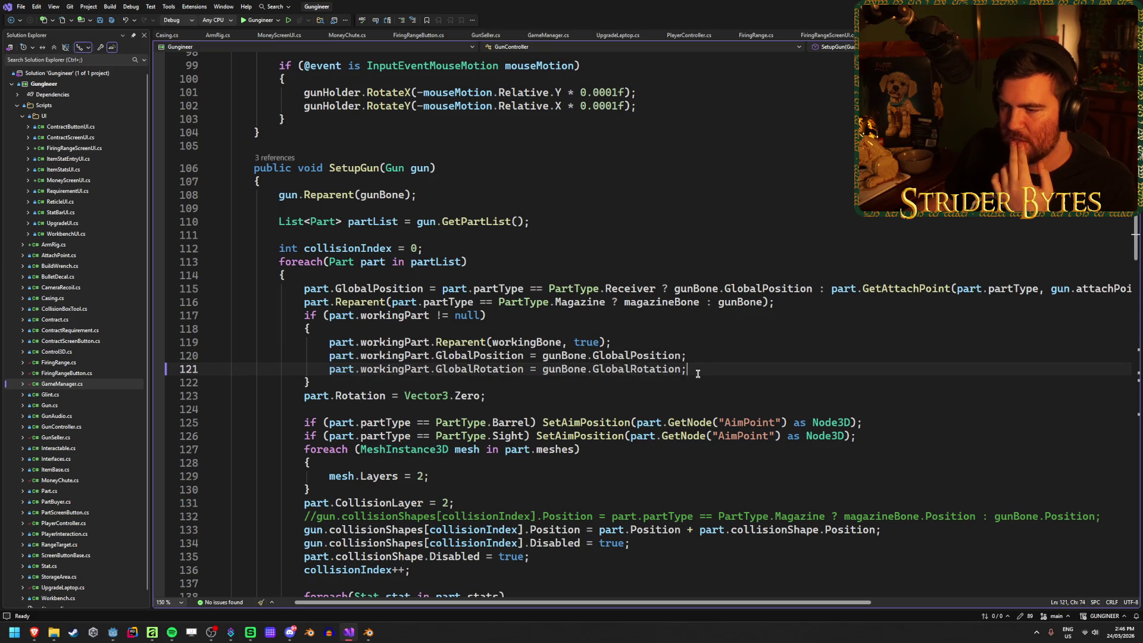
# Trace the uses of args in Fire down to the GunFiredEvent invoke on line 256.
pyautogui.scroll(-17, 698, 373)
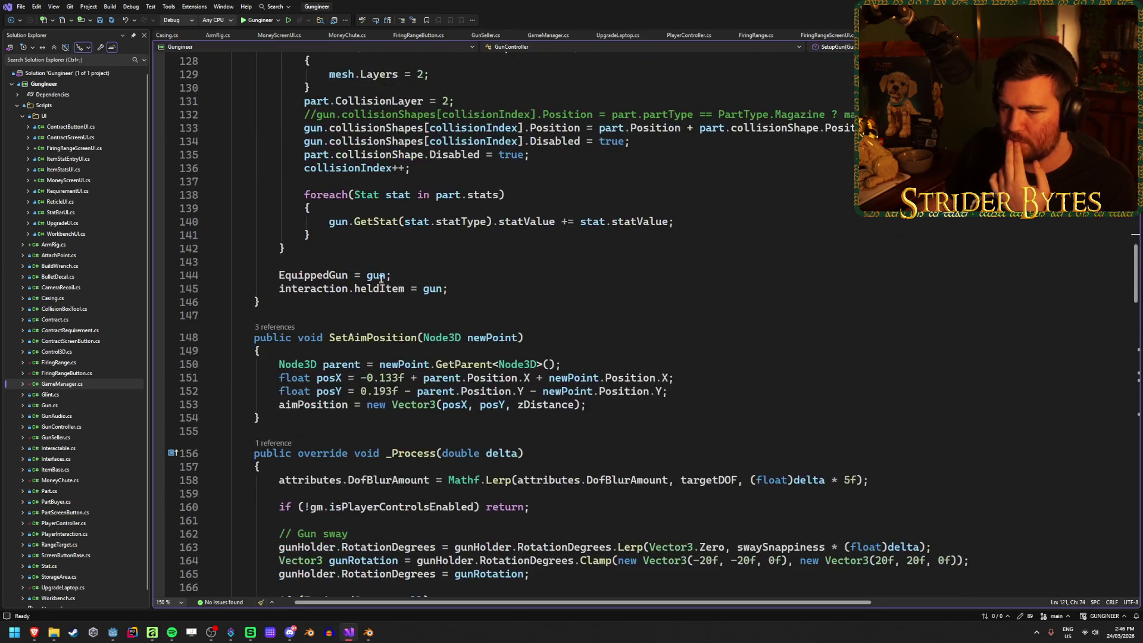
pyautogui.scroll(-5, 466, 286)
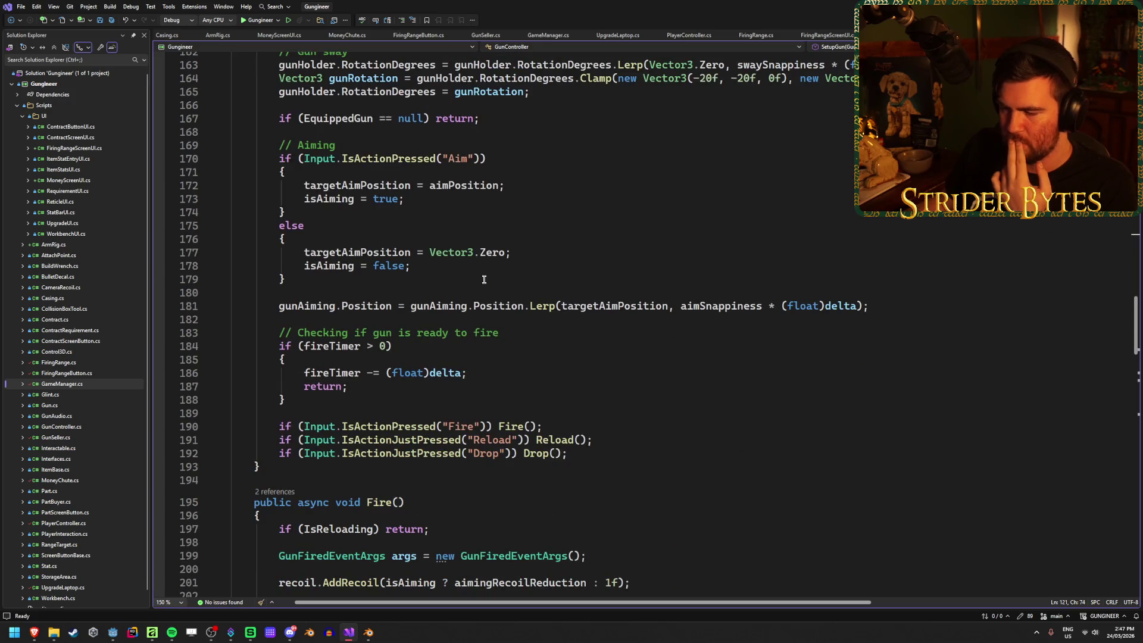
pyautogui.scroll(-15, 483, 279)
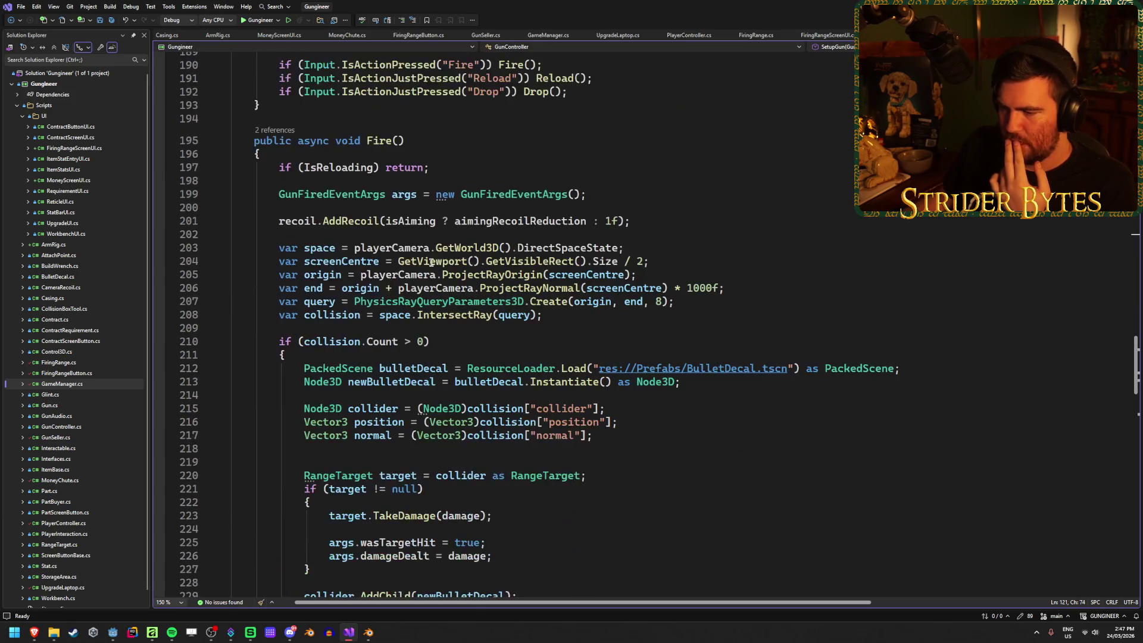
pyautogui.scroll(4, 520, 474)
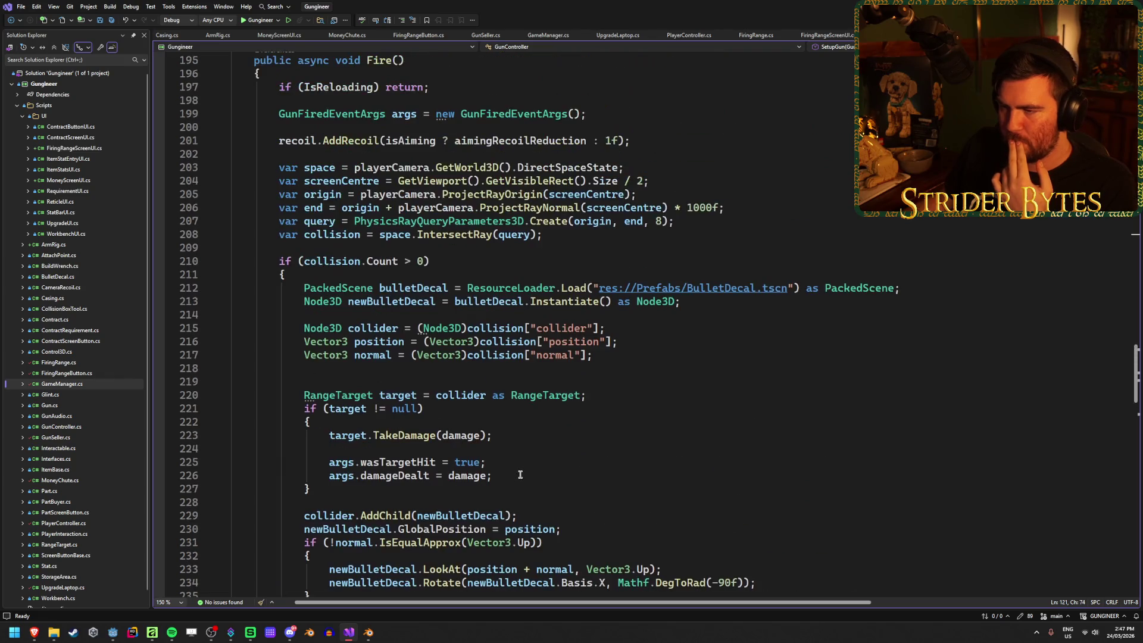
pyautogui.scroll(3, 432, 236)
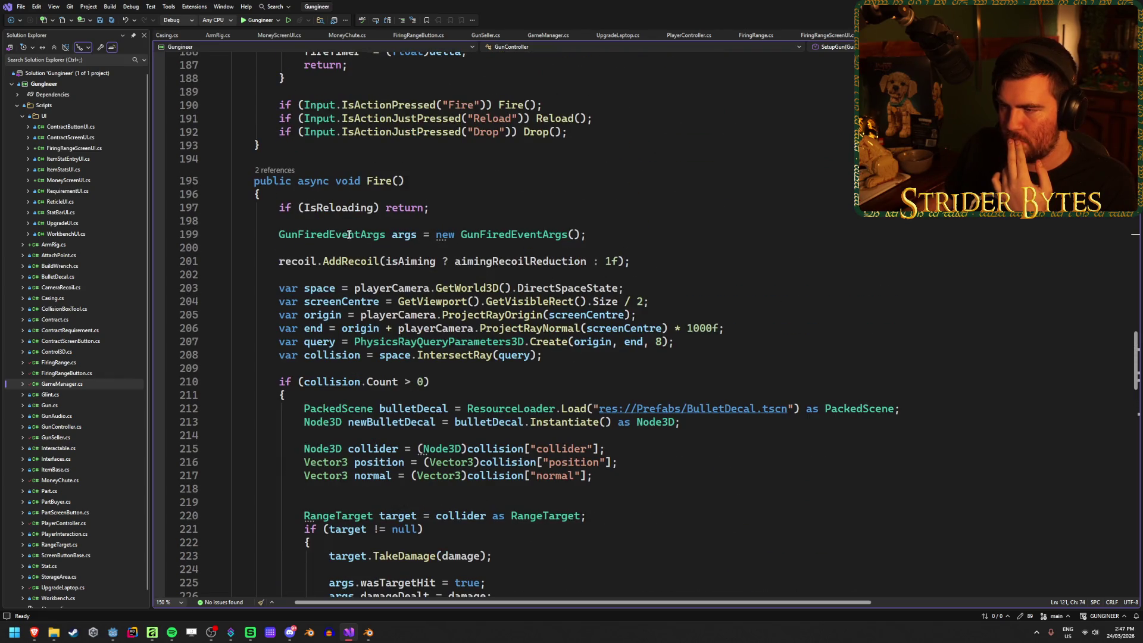
pyautogui.click(404, 234)
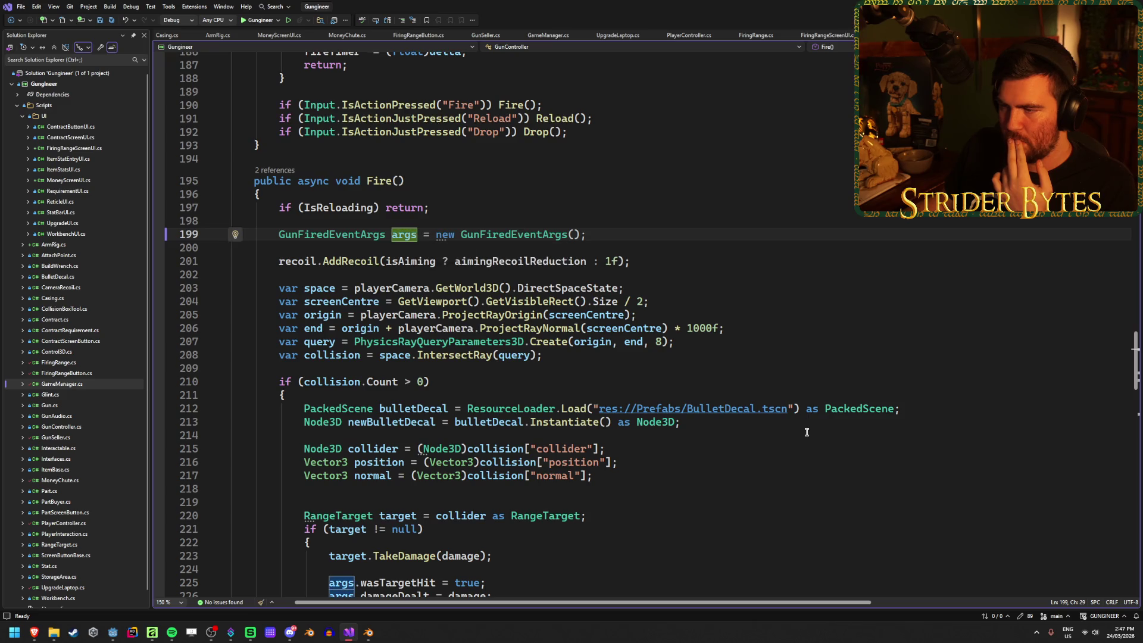
pyautogui.scroll(-4, 794, 436)
pyautogui.scroll(-3, 729, 353)
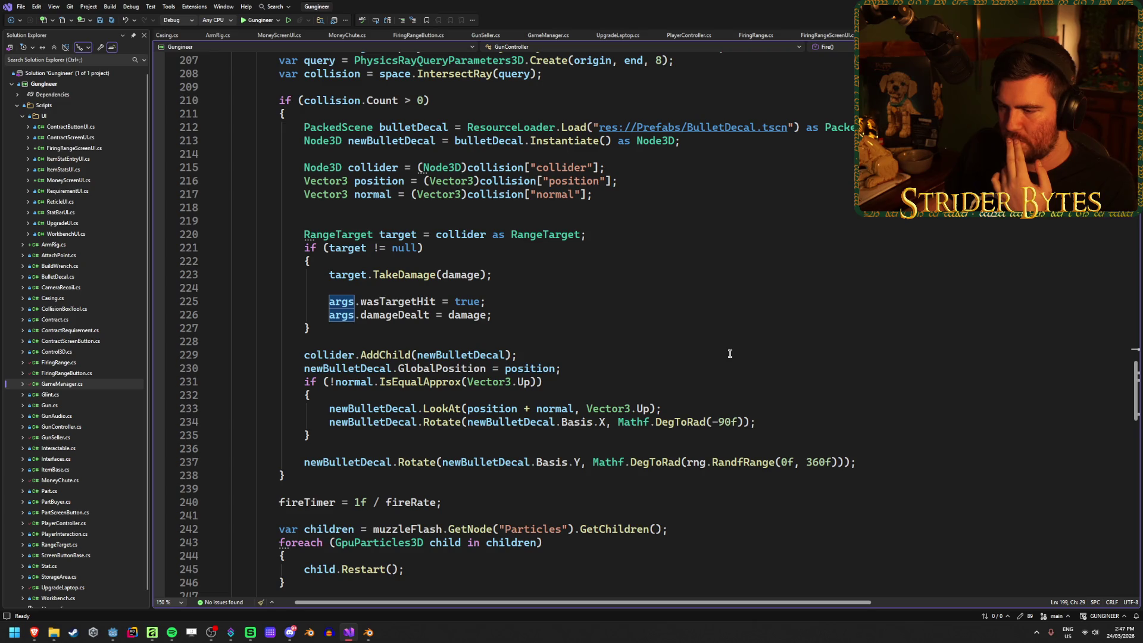
pyautogui.scroll(-6, 730, 354)
pyautogui.click(466, 474)
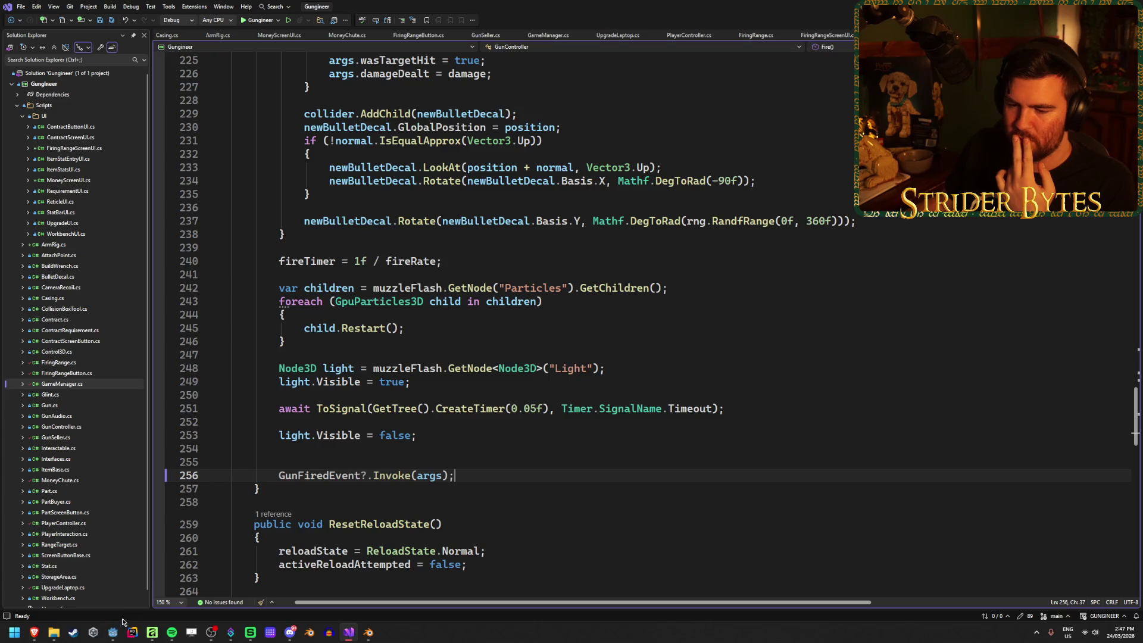
# Collapse the GunAudio node's children in Godot, then bring up the ArmRig scene.
pyautogui.click(113, 634)
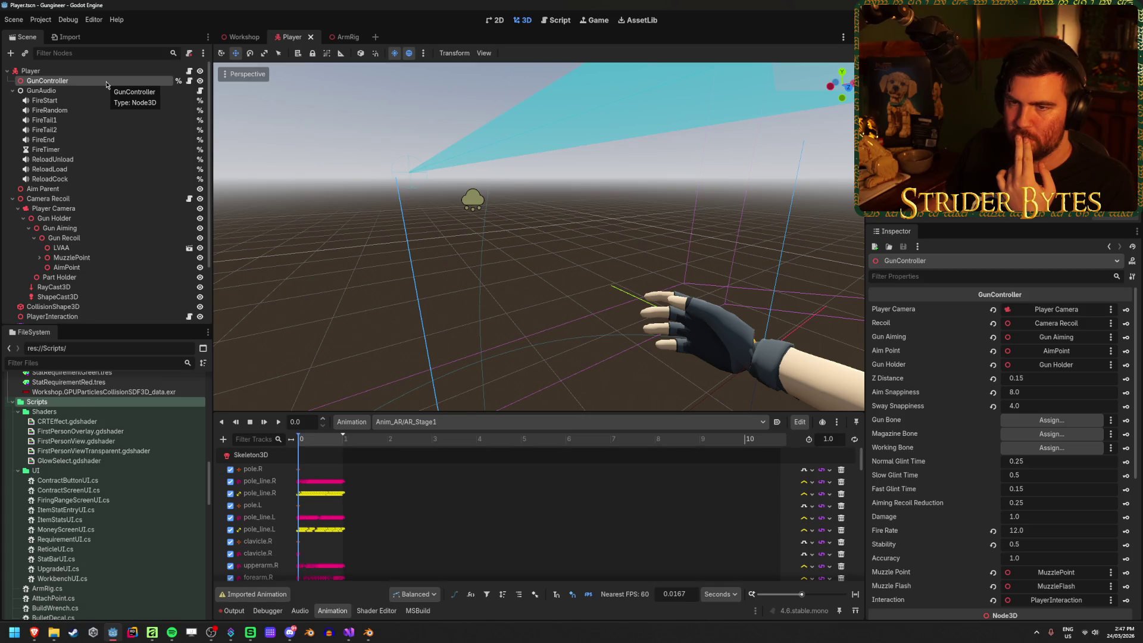
pyautogui.click(13, 90)
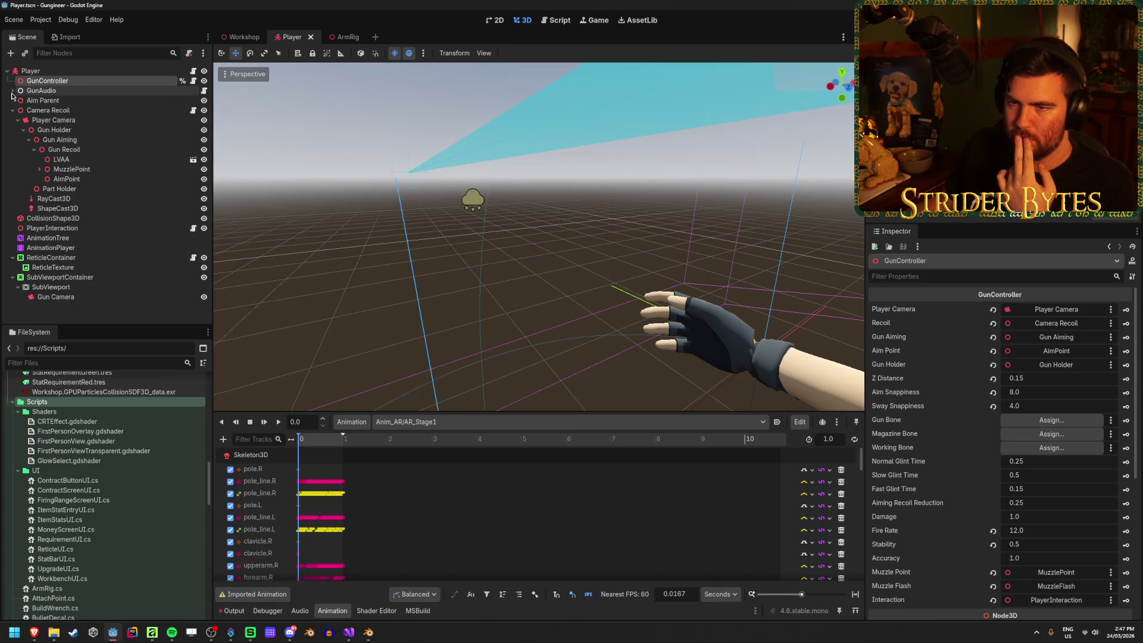
pyautogui.hotkey('alt', 'Tab')
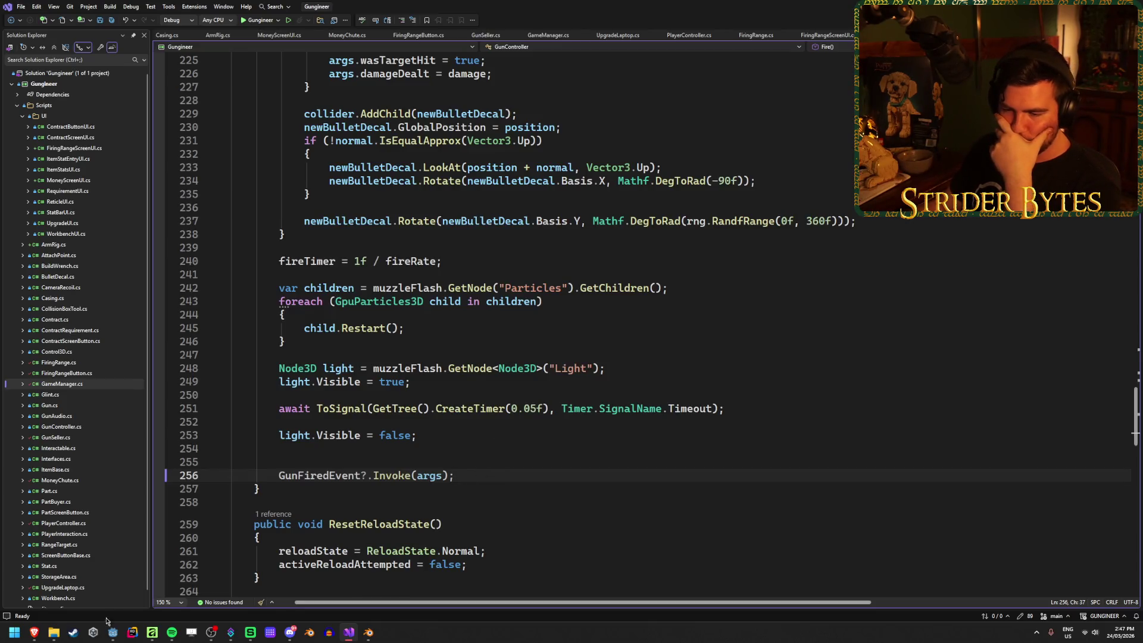
pyautogui.click(113, 632)
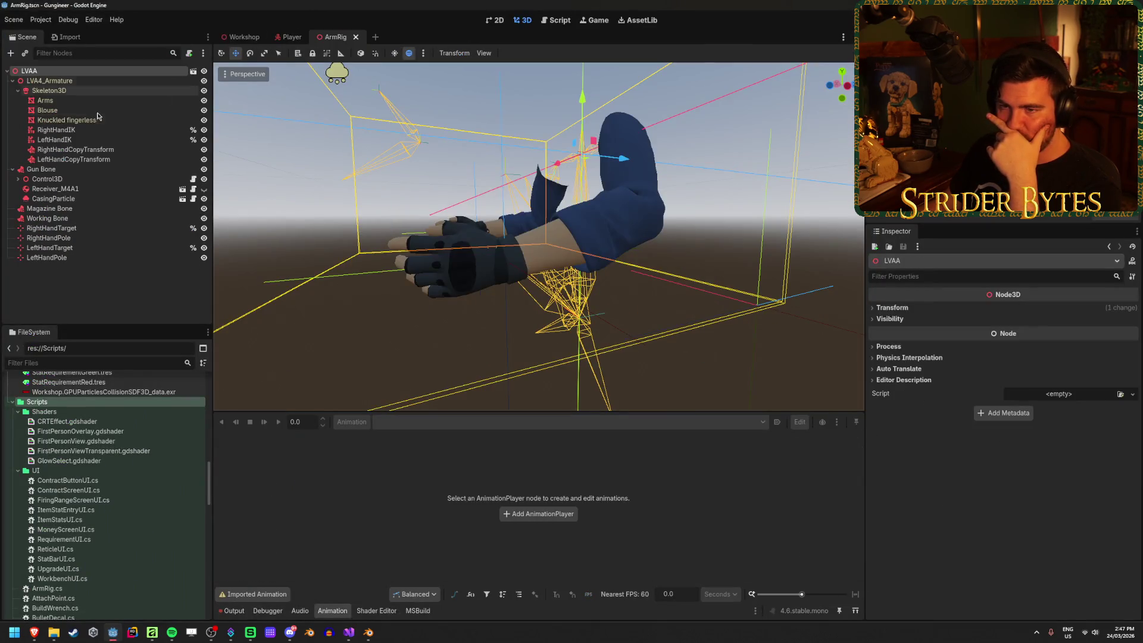
# Inspect ArmRig's CasingParticle and the Player scene's Gun Recoil node, then return to GunController.cs.
pyautogui.click(54, 198)
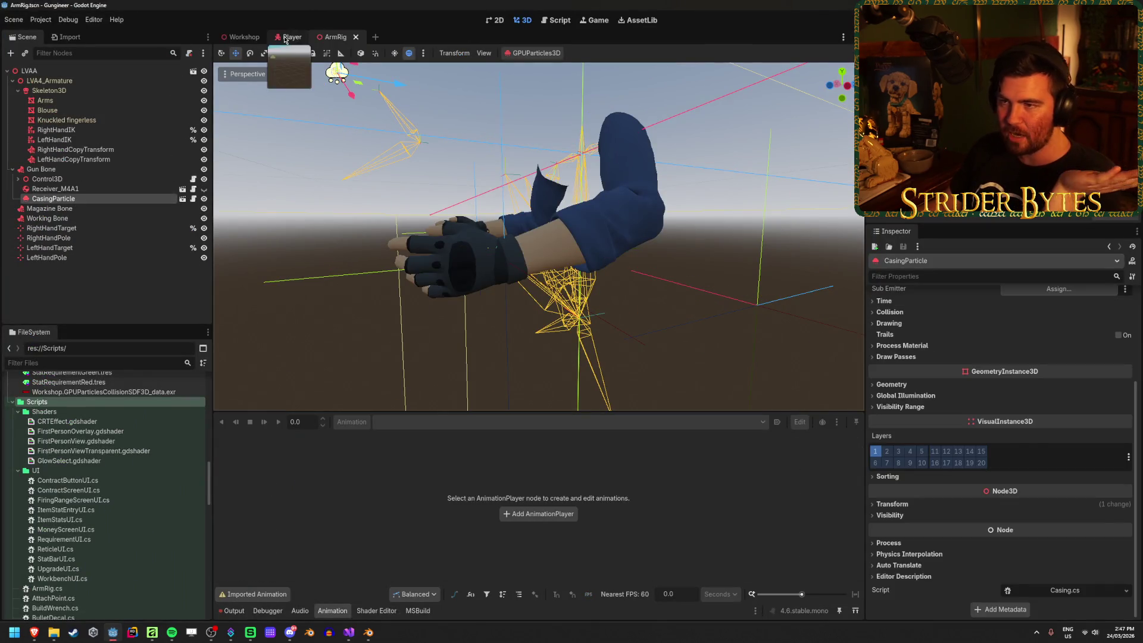
pyautogui.click(285, 38)
pyautogui.click(69, 150)
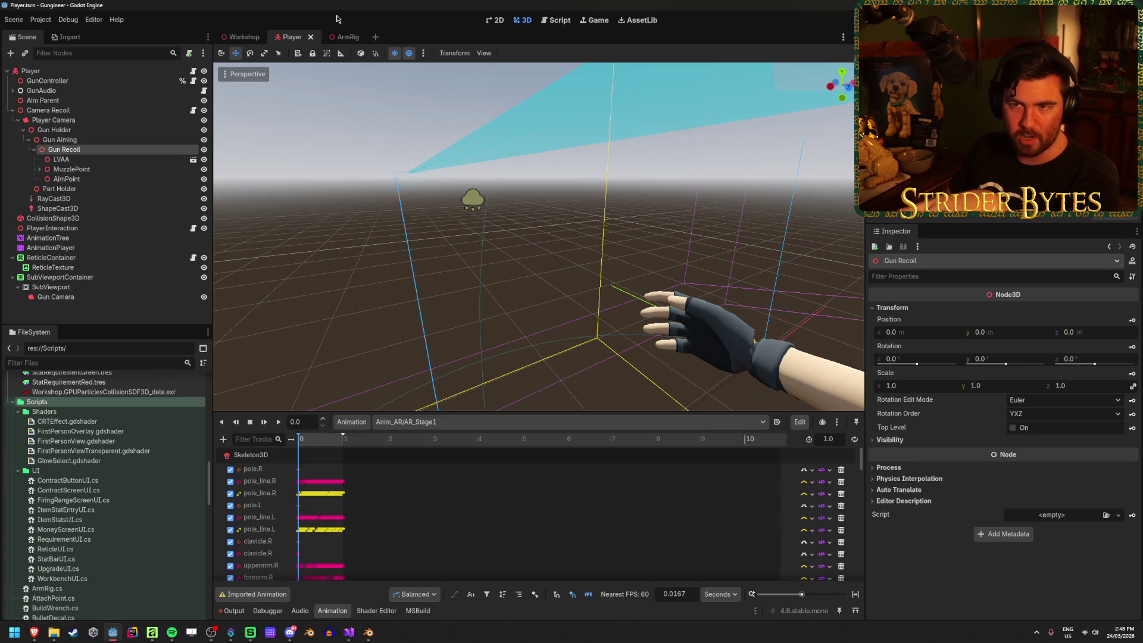
pyautogui.click(349, 632)
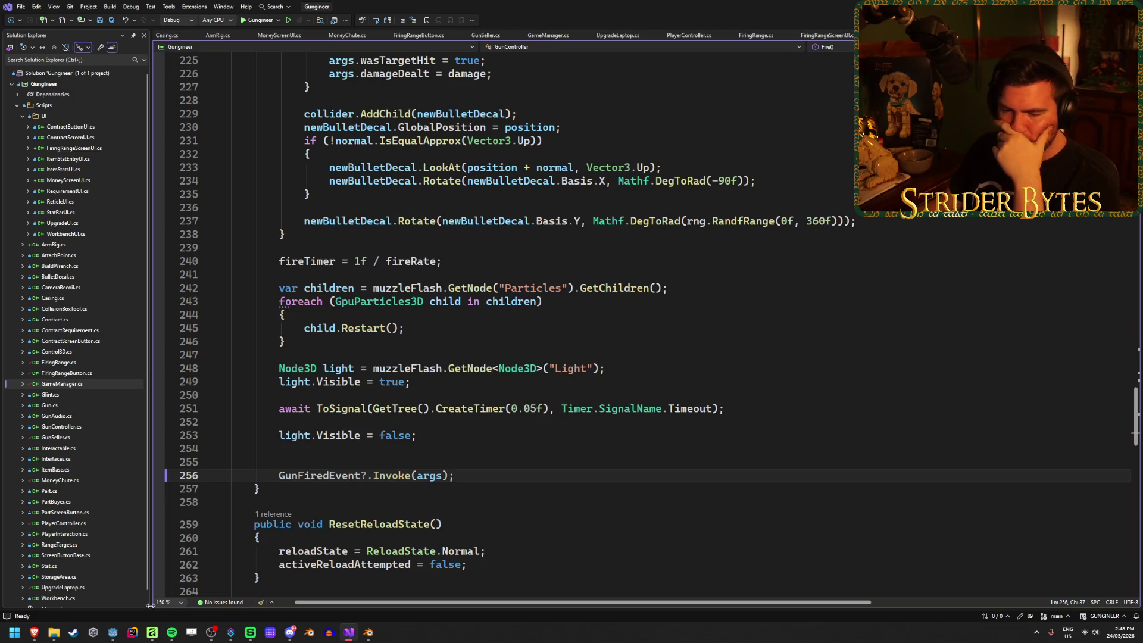
# Close the nine extra script tabs, from PlayerController.cs through MoneyScreenUI.cs.
pyautogui.moveTo(118, 638)
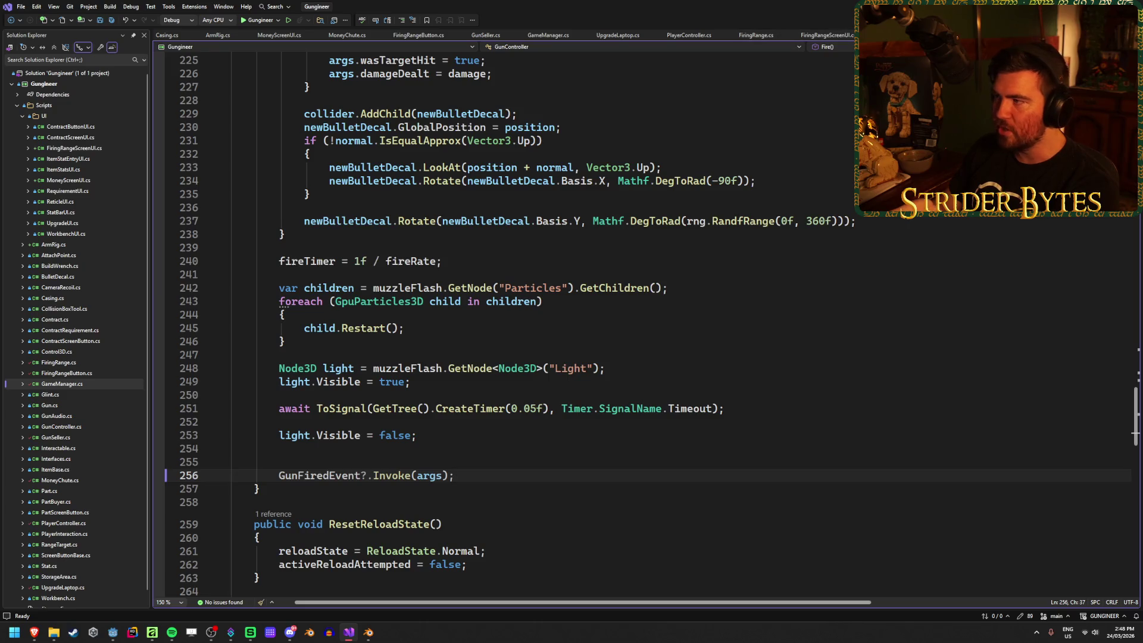
pyautogui.middleClick(826, 35)
pyautogui.middleClick(756, 36)
pyautogui.middleClick(689, 35)
pyautogui.middleClick(618, 36)
pyautogui.middleClick(548, 35)
pyautogui.middleClick(485, 36)
pyautogui.middleClick(418, 36)
pyautogui.middleClick(347, 36)
pyautogui.middleClick(279, 35)
# Check the GunFiredEvent subscription in Casing.cs's _Ready, then go back to GunController.cs and Godot.
pyautogui.click(166, 35)
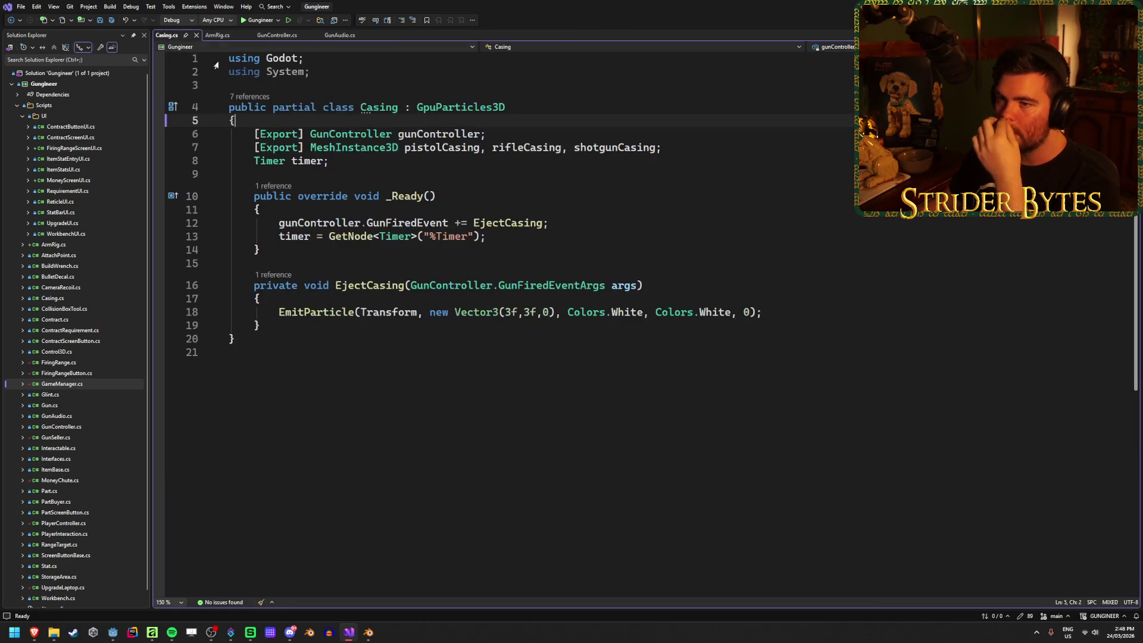
pyautogui.click(560, 222)
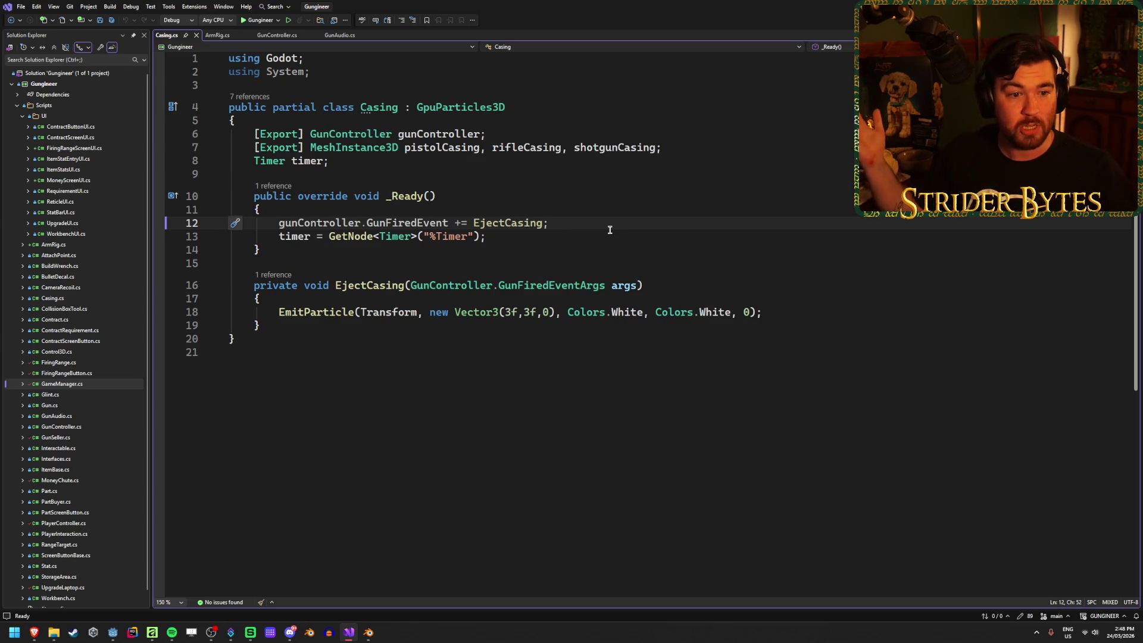
pyautogui.click(277, 35)
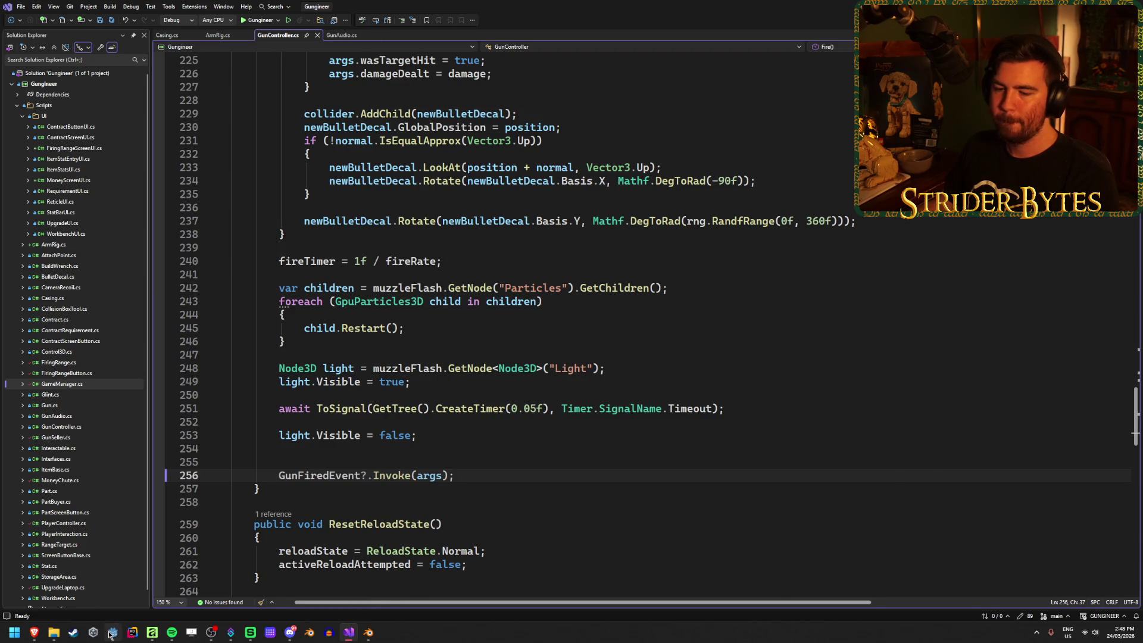
pyautogui.click(112, 632)
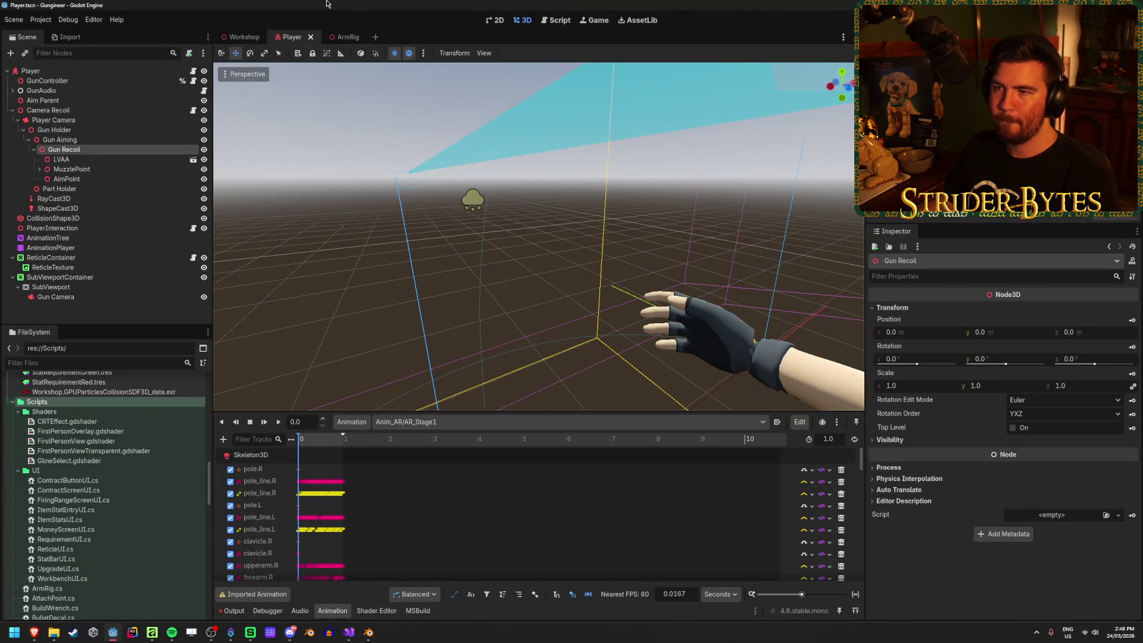
# In the ArmRig scene, inspect the CasingParticle and Receiver_M4A1 nodes, comparing with the Player scene.
pyautogui.click(344, 37)
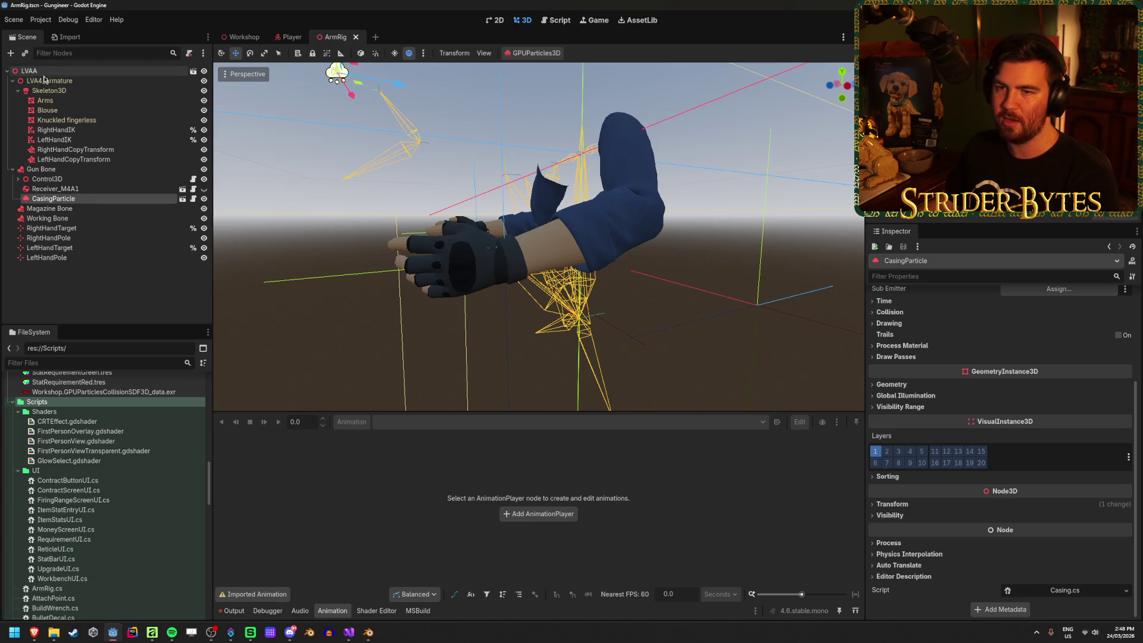
pyautogui.keyDown('ctrl'); pyautogui.click(60, 198); pyautogui.keyUp('ctrl')
pyautogui.click(66, 189)
pyautogui.click(60, 198)
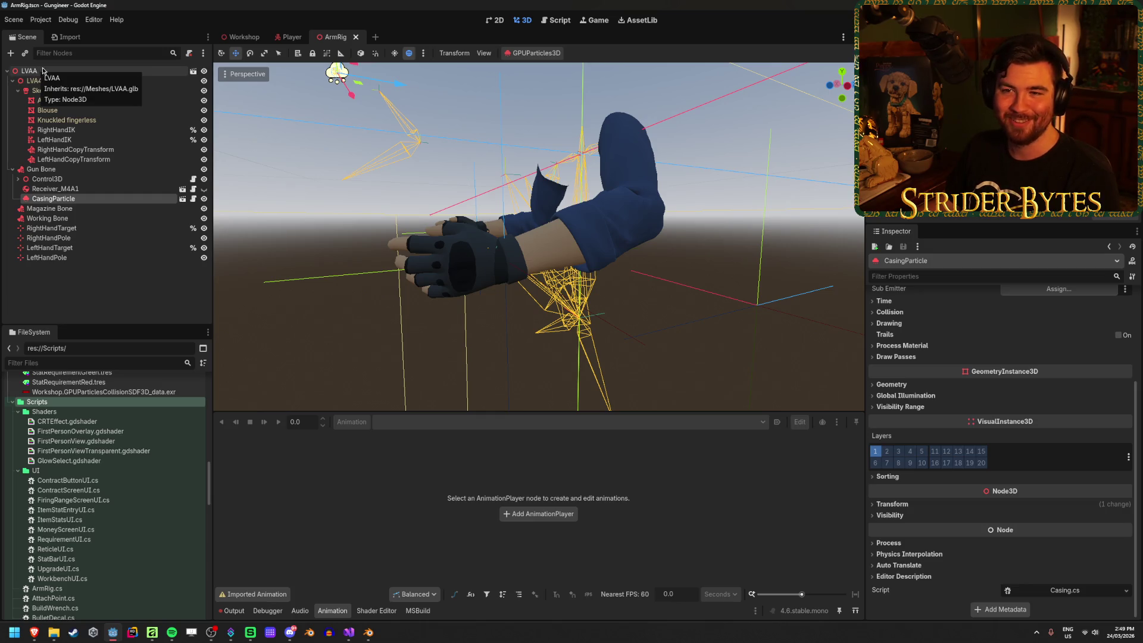
pyautogui.click(287, 37)
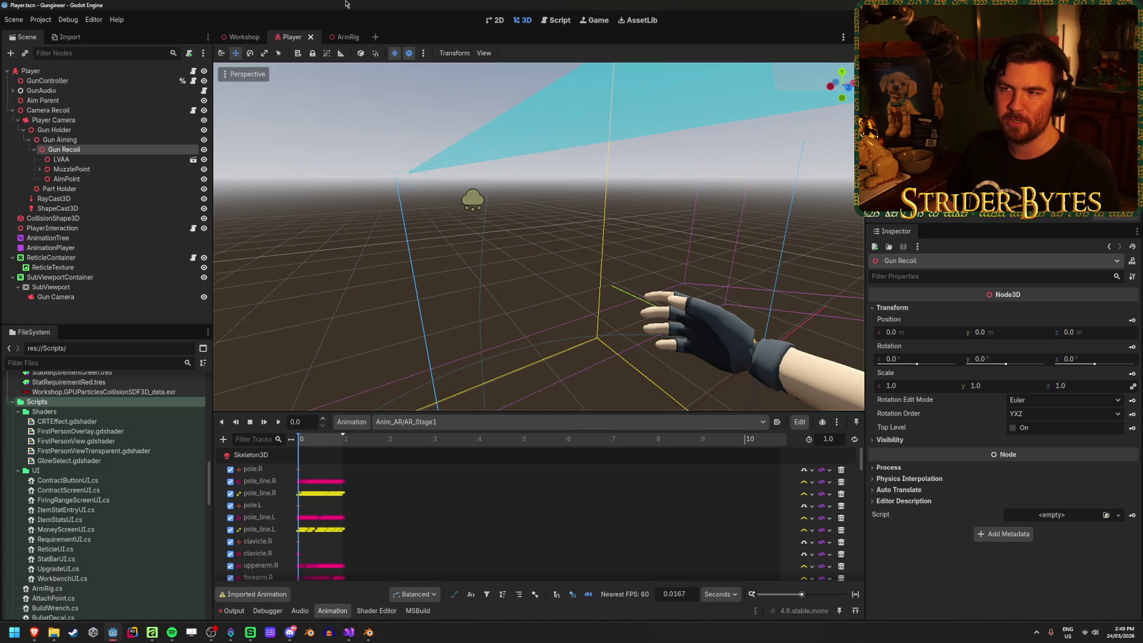
pyautogui.click(338, 37)
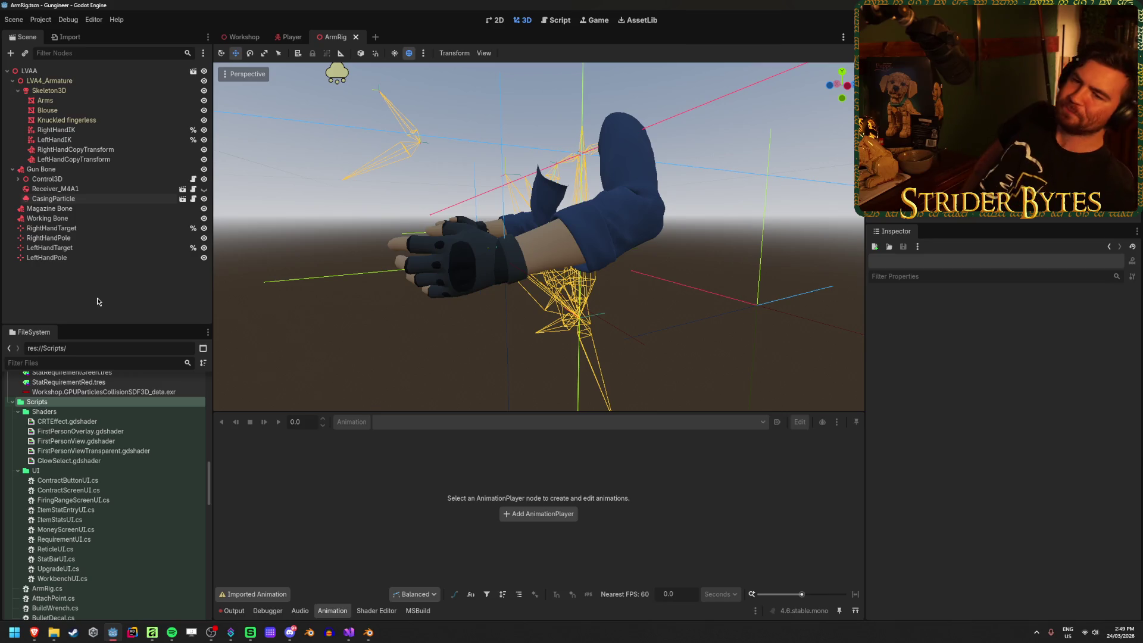
# Unhide Receiver_M4A1 with its eye icon and select Gun Bone.
pyautogui.click(82, 171)
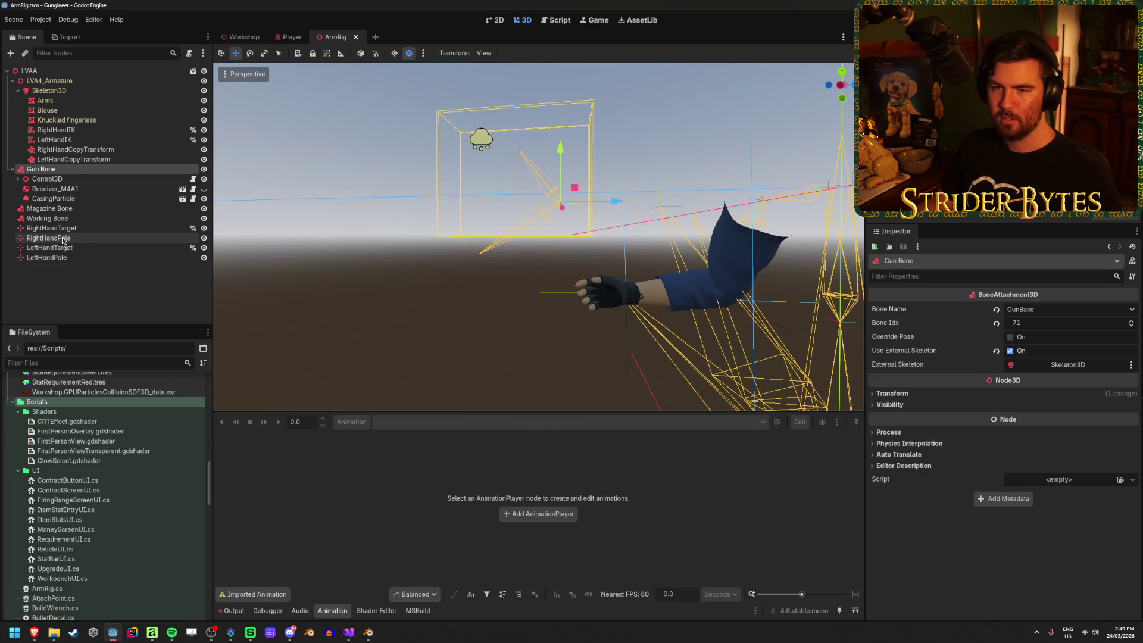
pyautogui.click(84, 202)
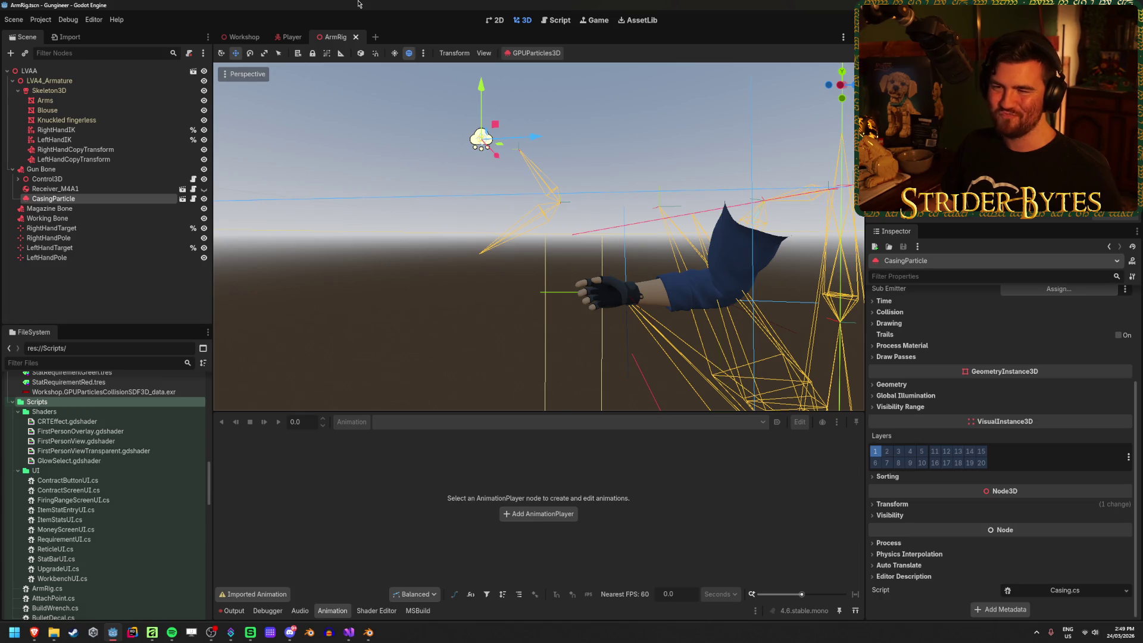
pyautogui.click(204, 189)
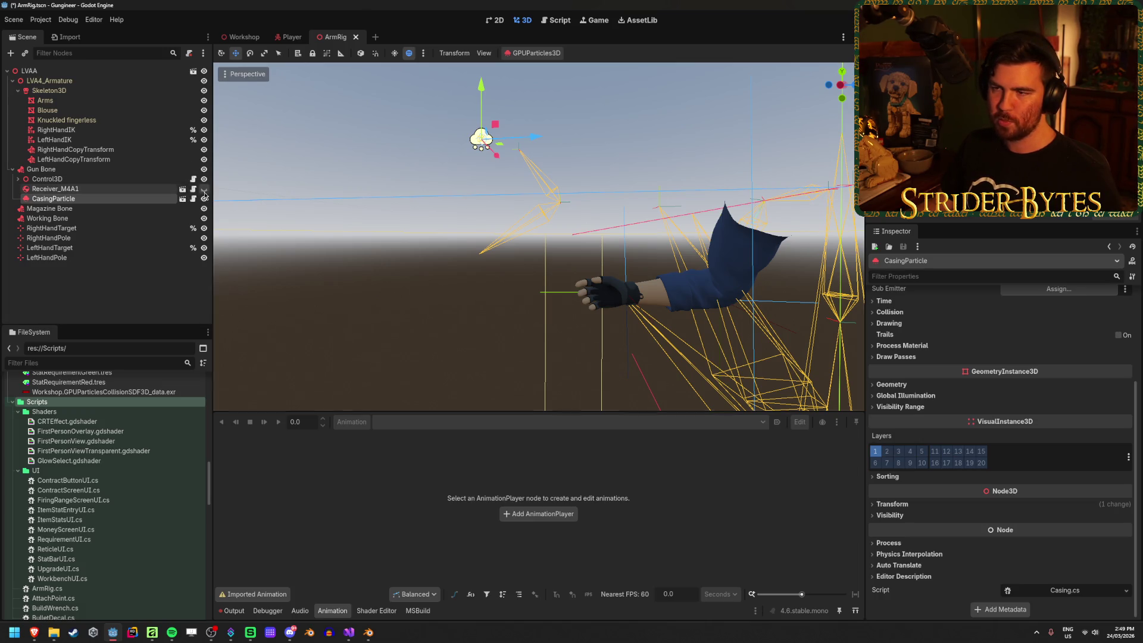
pyautogui.click(93, 172)
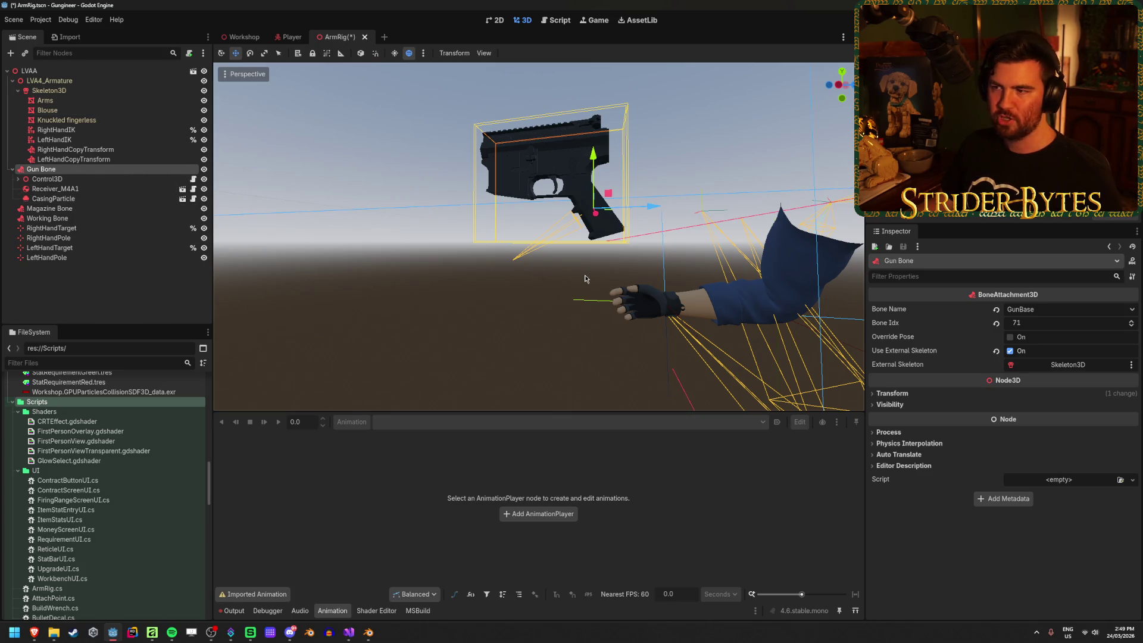
# Save the ArmRig scene and frame the viewport on CasingParticle.
pyautogui.hotkey('ctrl', 's')
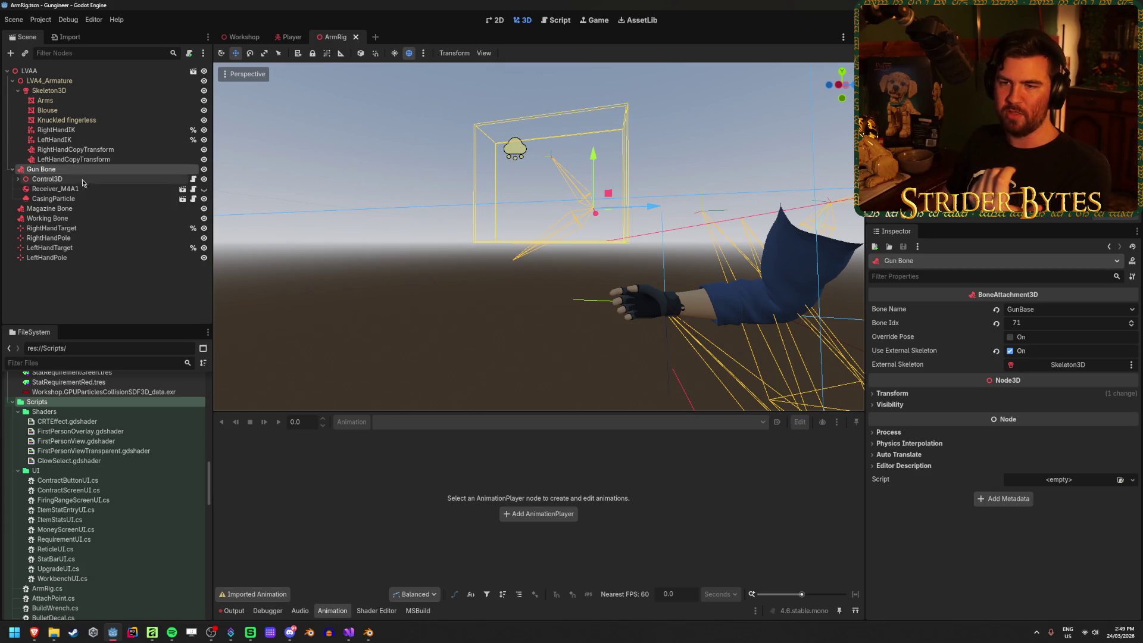
pyautogui.click(54, 198)
pyautogui.press('f')
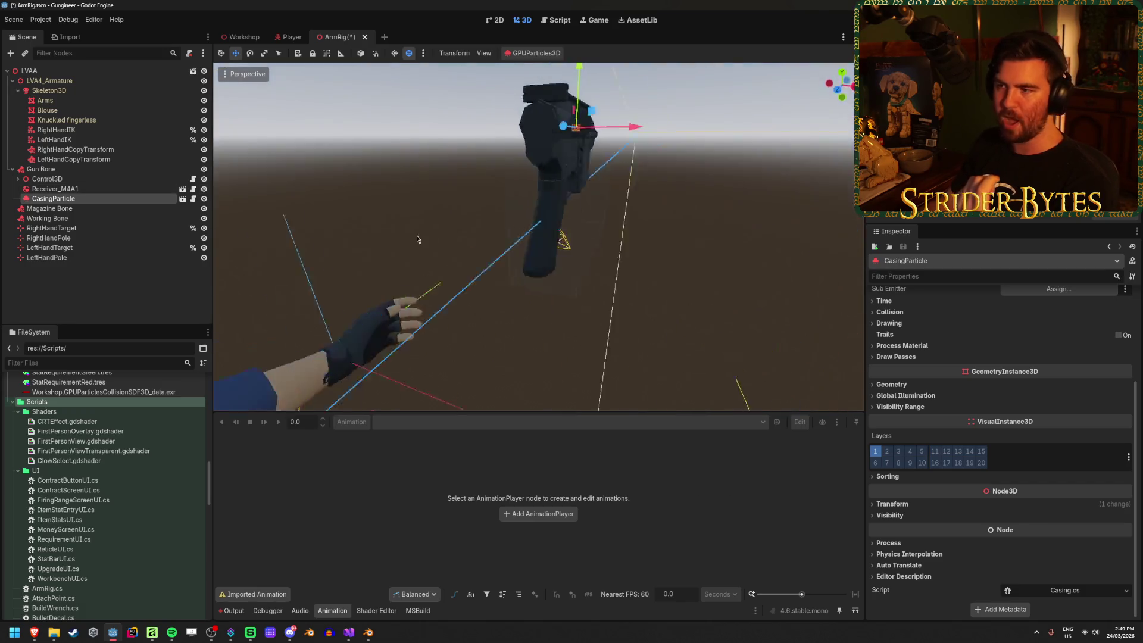
pyautogui.scroll(2, 513, 221)
pyautogui.scroll(3, 513, 221)
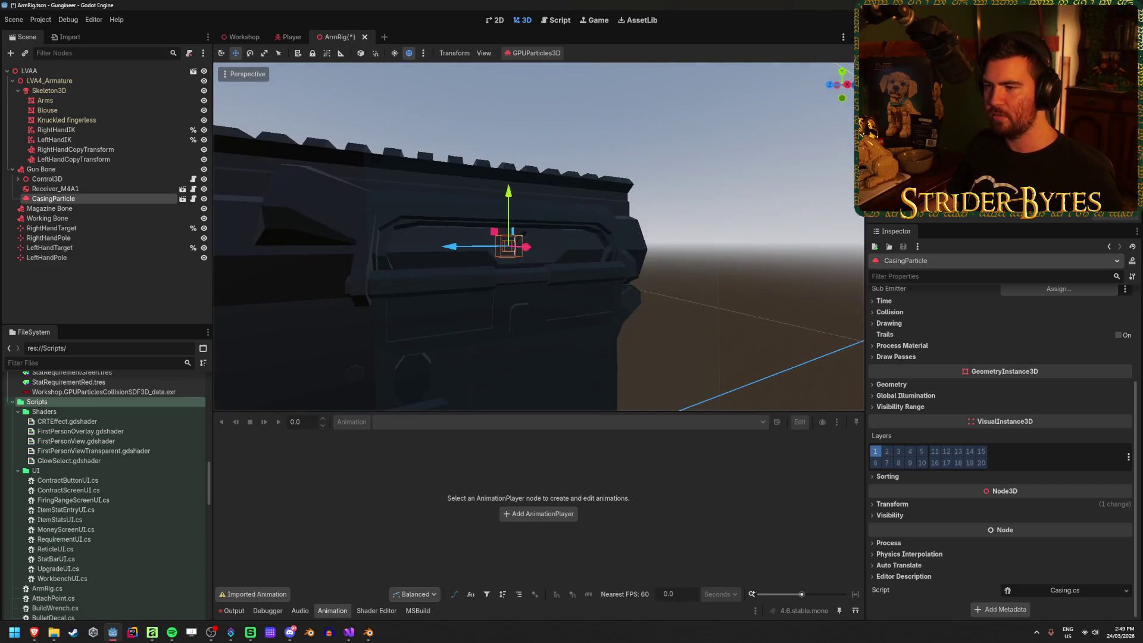
pyautogui.scroll(-3, 513, 222)
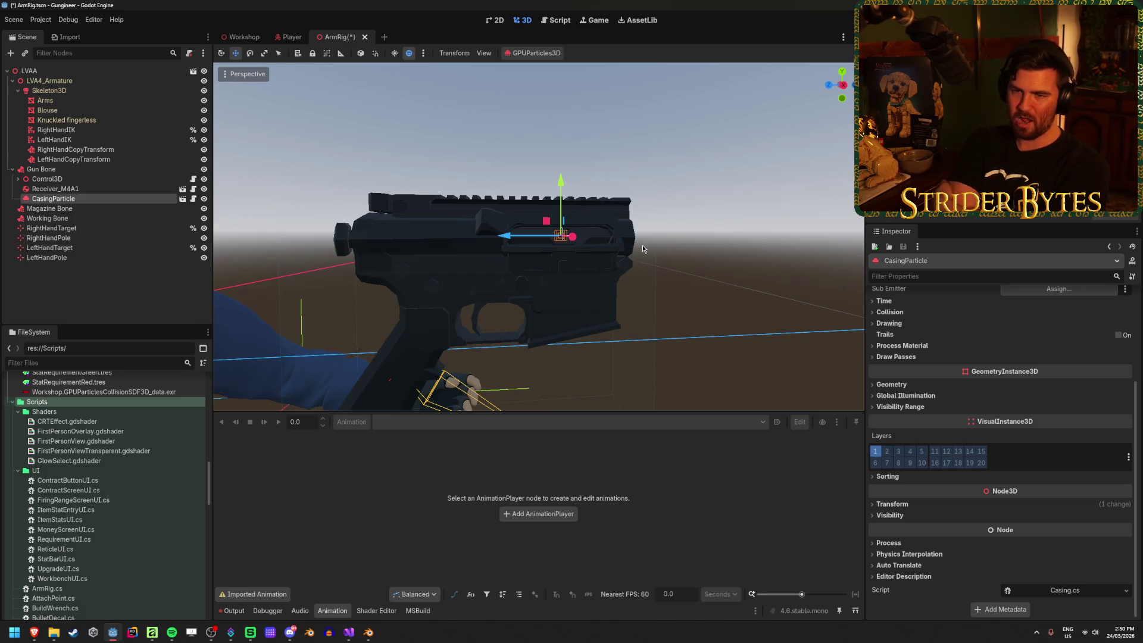
# Compare CasingParticle with the Working Bone, Magazine Bone, RightHandTarget and RightHandPole nodes.
pyautogui.click(50, 209)
pyautogui.click(91, 199)
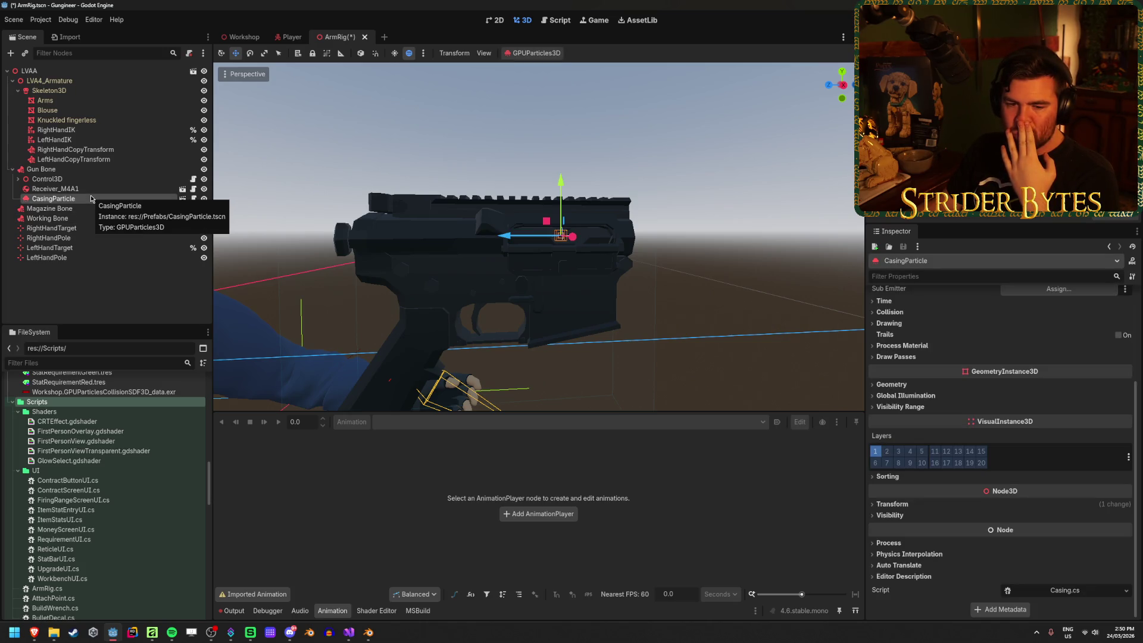
pyautogui.click(76, 266)
pyautogui.click(86, 200)
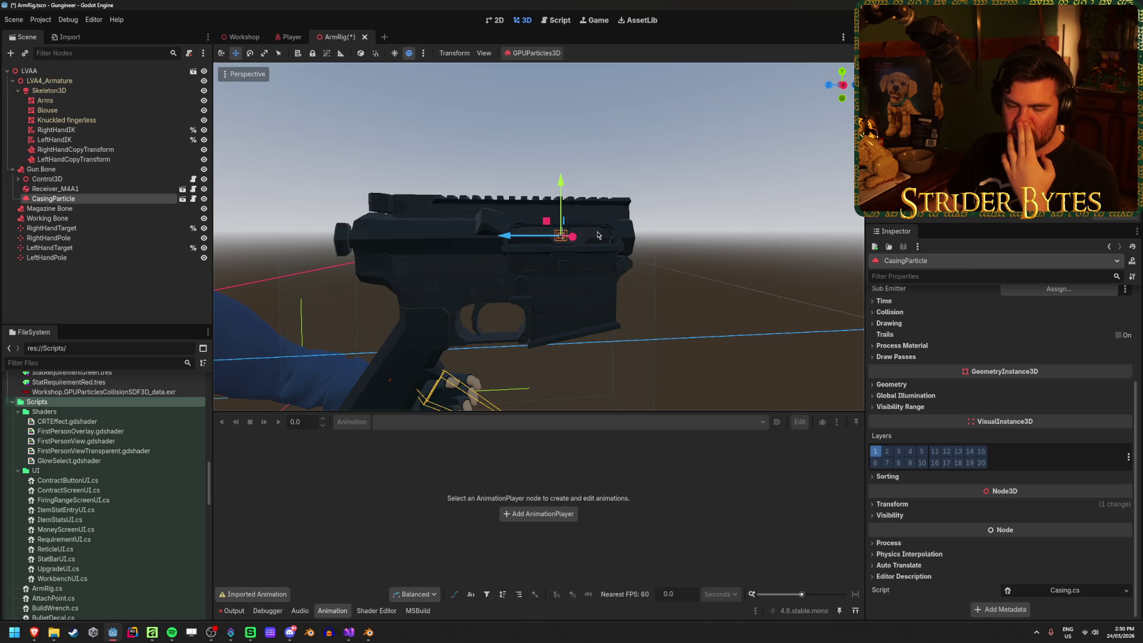
pyautogui.click(98, 218)
pyautogui.click(101, 208)
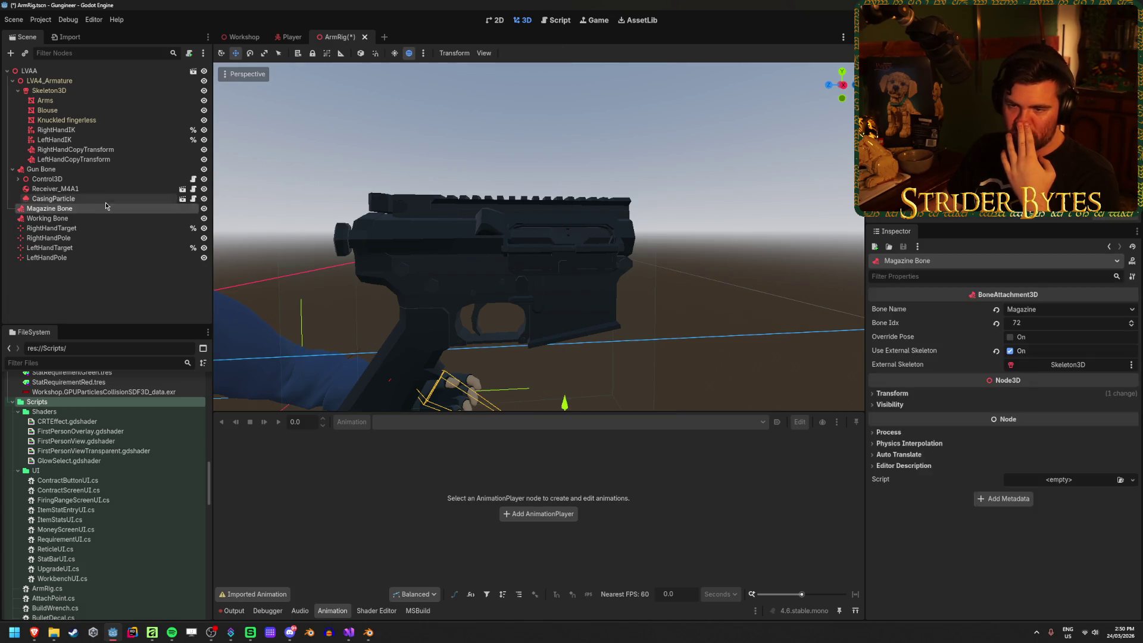
pyautogui.click(106, 199)
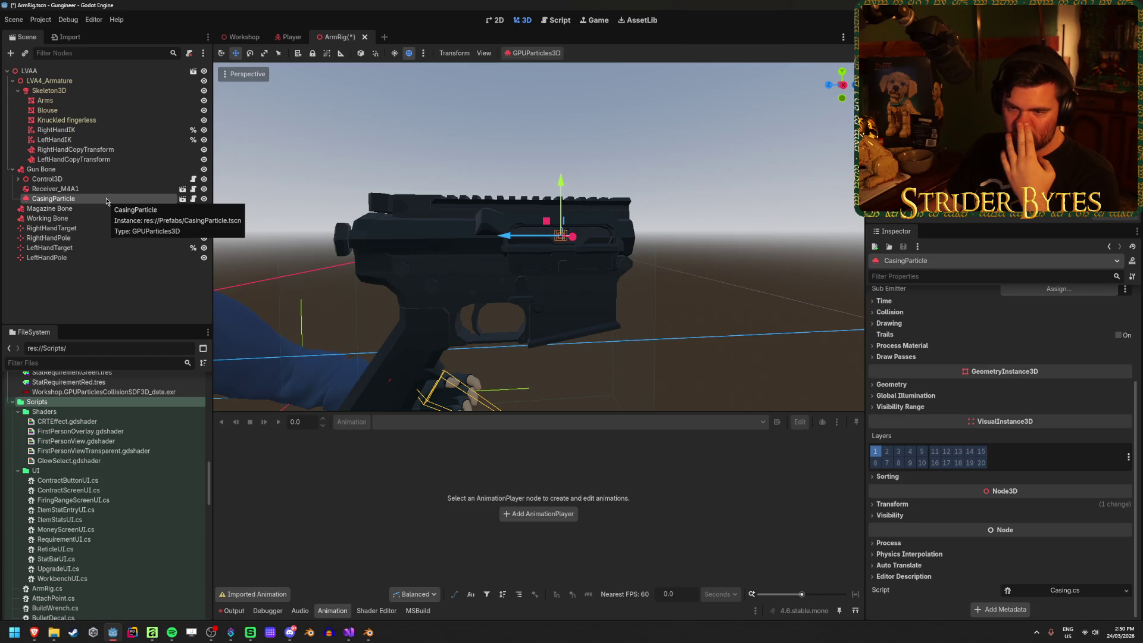
pyautogui.click(53, 228)
pyautogui.click(90, 201)
pyautogui.click(48, 237)
# Frame the view on the gun receiver, then select CasingParticle for removal.
pyautogui.press('f')
pyautogui.moveTo(612, 268)
pyautogui.mouseDown()
pyautogui.moveTo(589, 271)
pyautogui.moveTo(612, 268)
pyautogui.mouseUp()
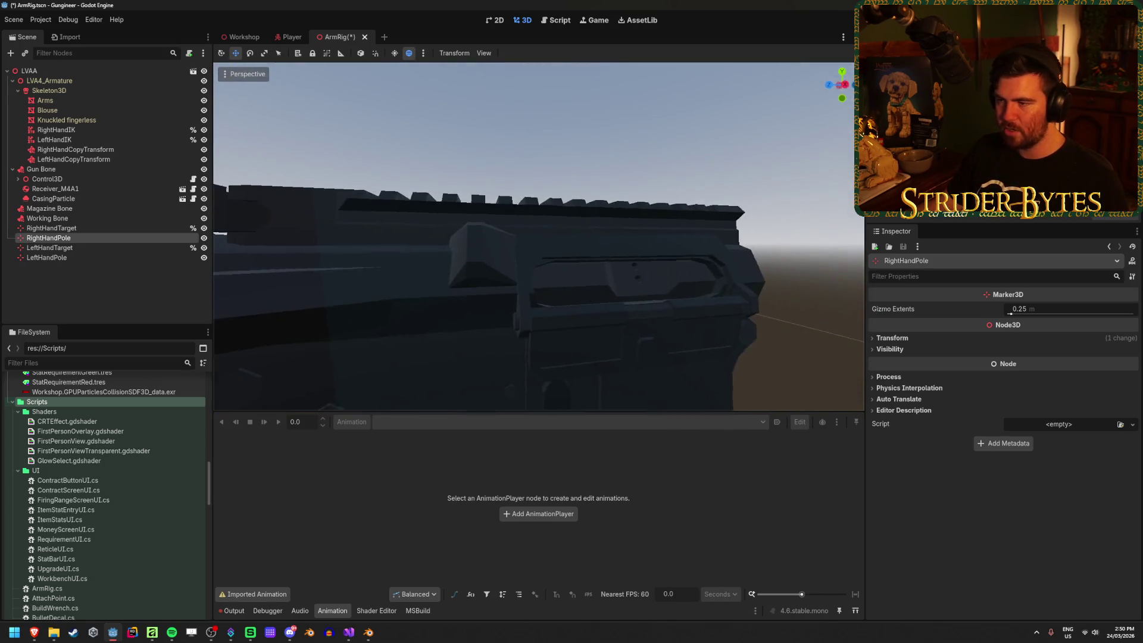
pyautogui.press('s')
pyautogui.click(40, 72)
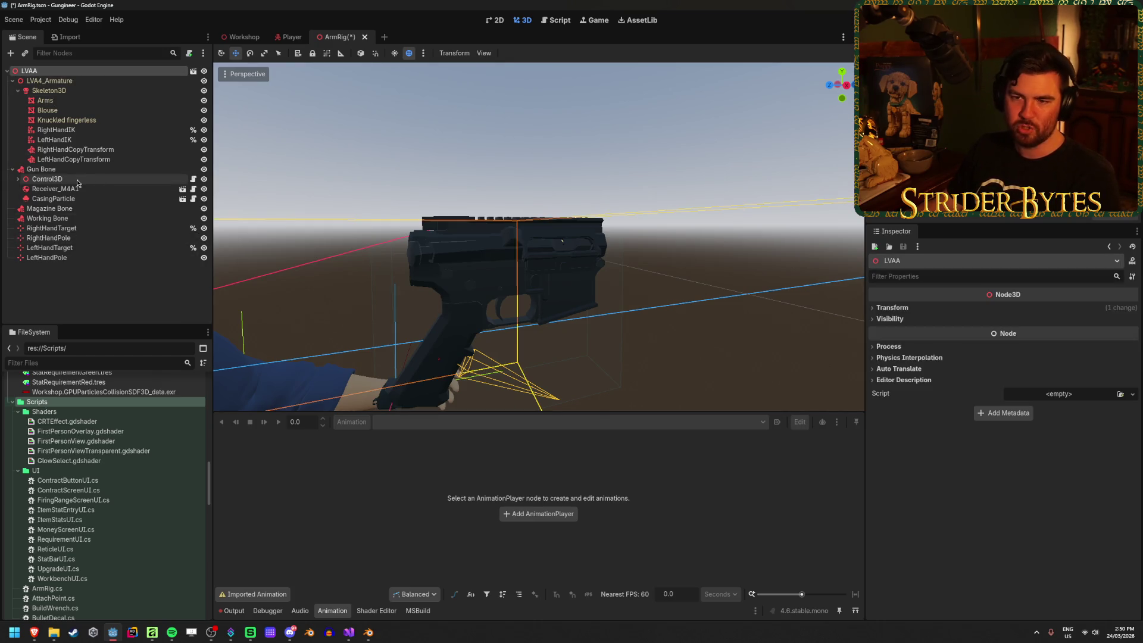
pyautogui.click(140, 307)
pyautogui.click(57, 189)
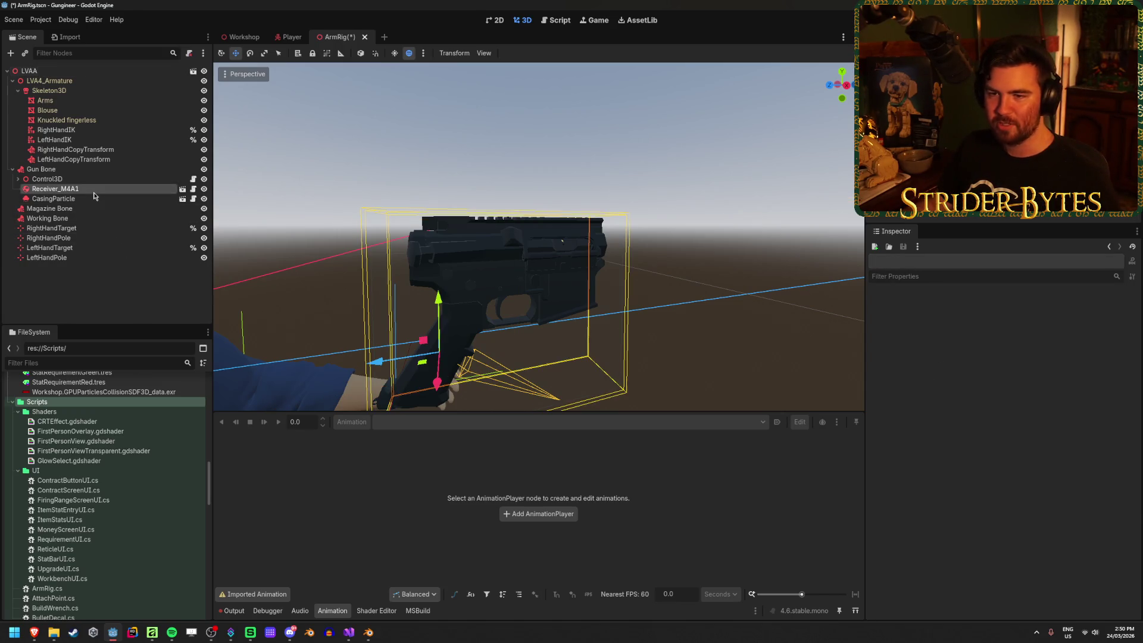
pyautogui.click(90, 199)
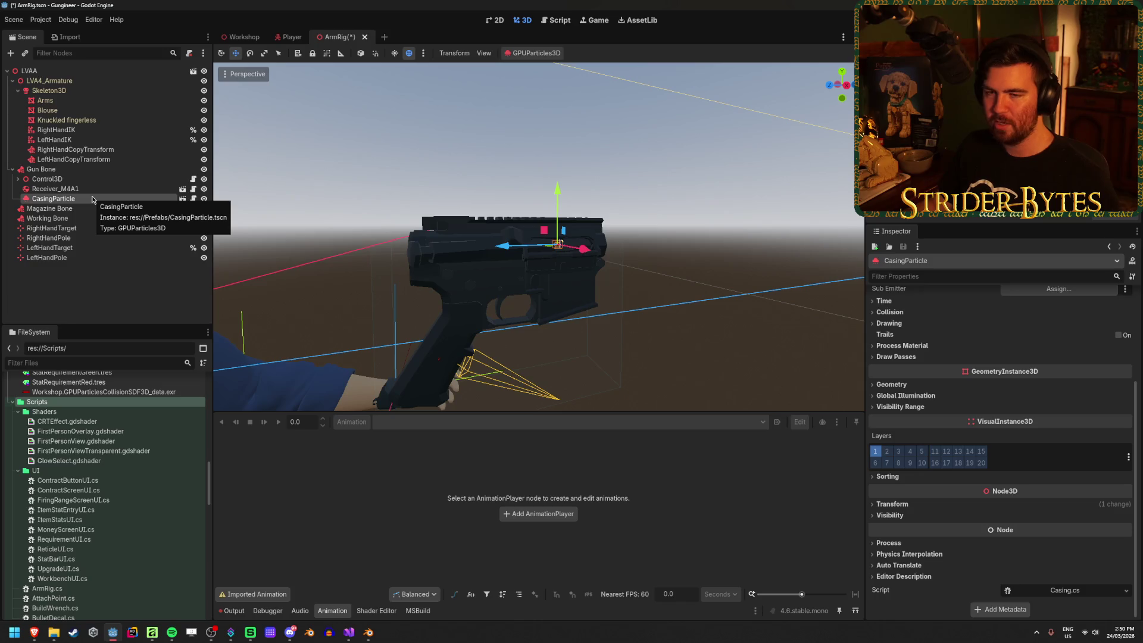
# Paste CasingParticle under Gun Recoil in the Player scene and save.
pyautogui.click(291, 37)
pyautogui.click(59, 139)
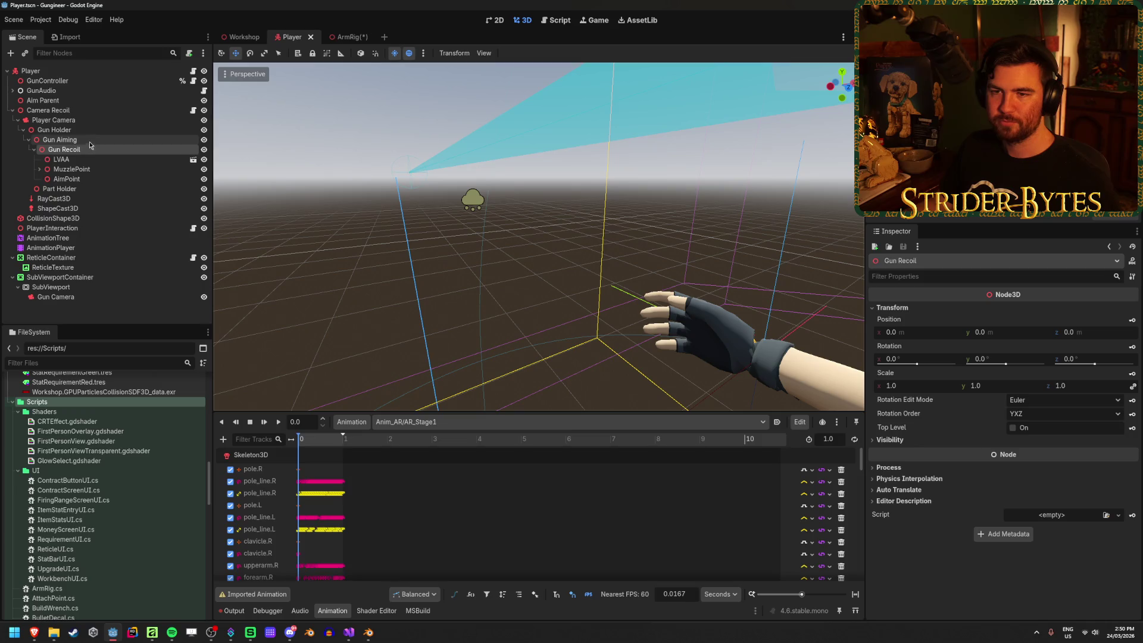
pyautogui.click(88, 150)
pyautogui.hotkey('ctrl', 'v')
pyautogui.hotkey('ctrl', 's')
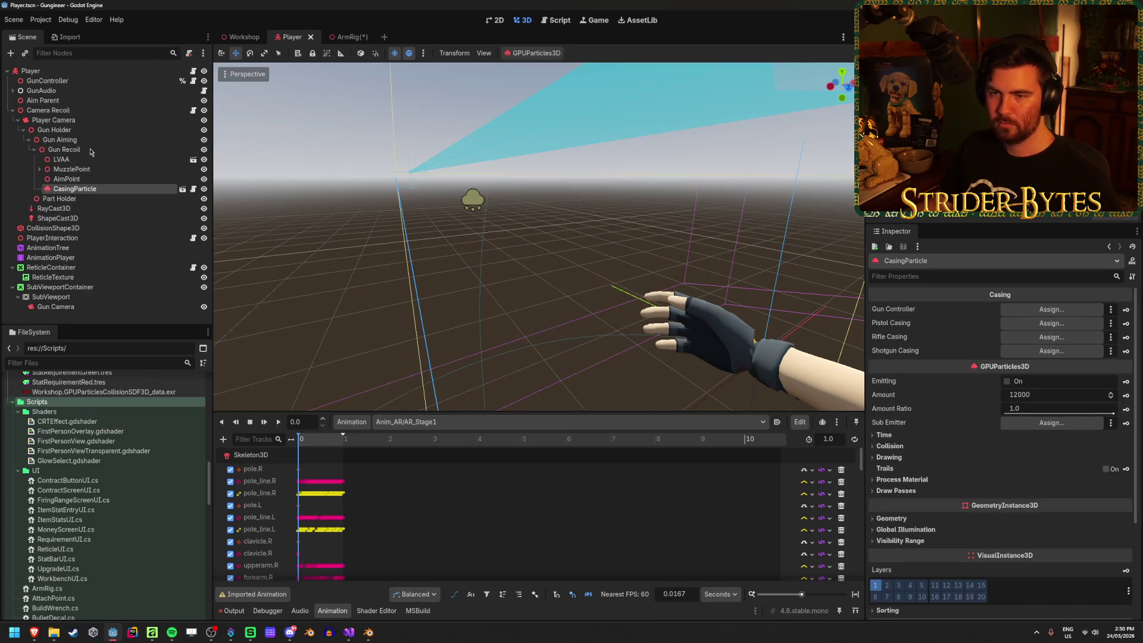
# Set CasingParticle's Gun Controller to GunController, save, and return to ArmRig's Gun Bone.
pyautogui.click(1080, 308)
pyautogui.click(539, 222)
pyautogui.click(538, 462)
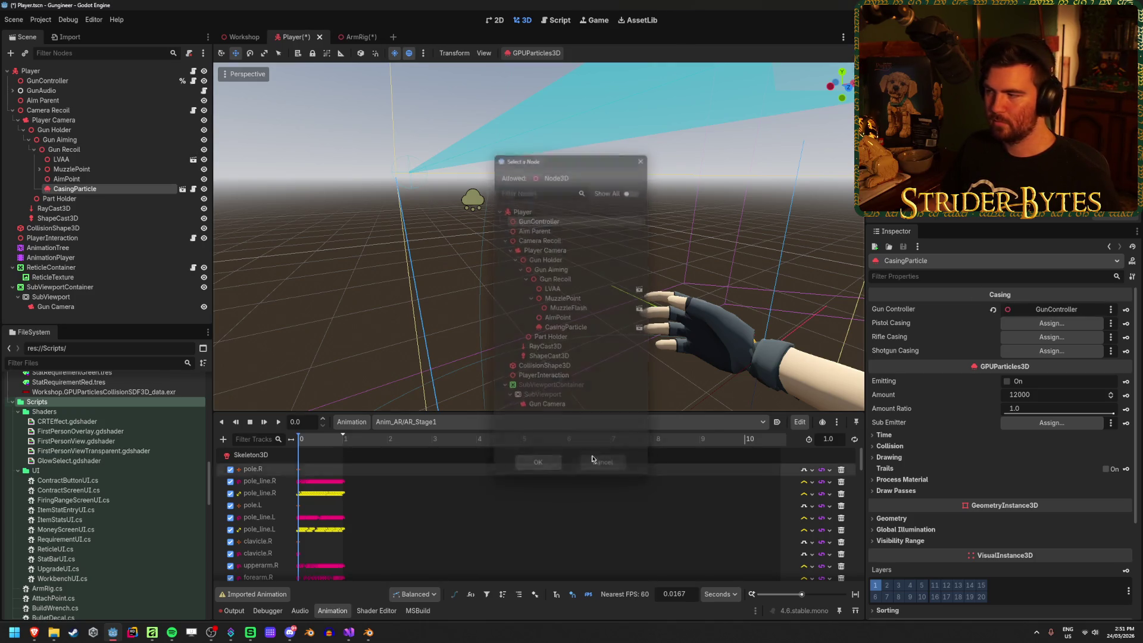
pyautogui.hotkey('ctrl', 's')
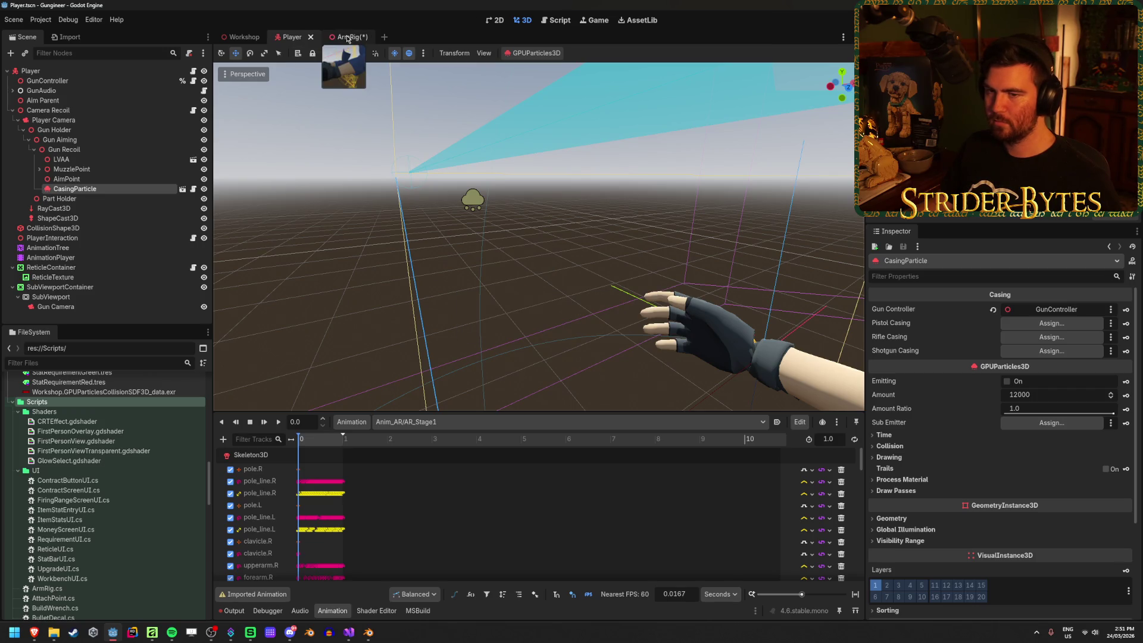
pyautogui.click(348, 37)
pyautogui.click(70, 172)
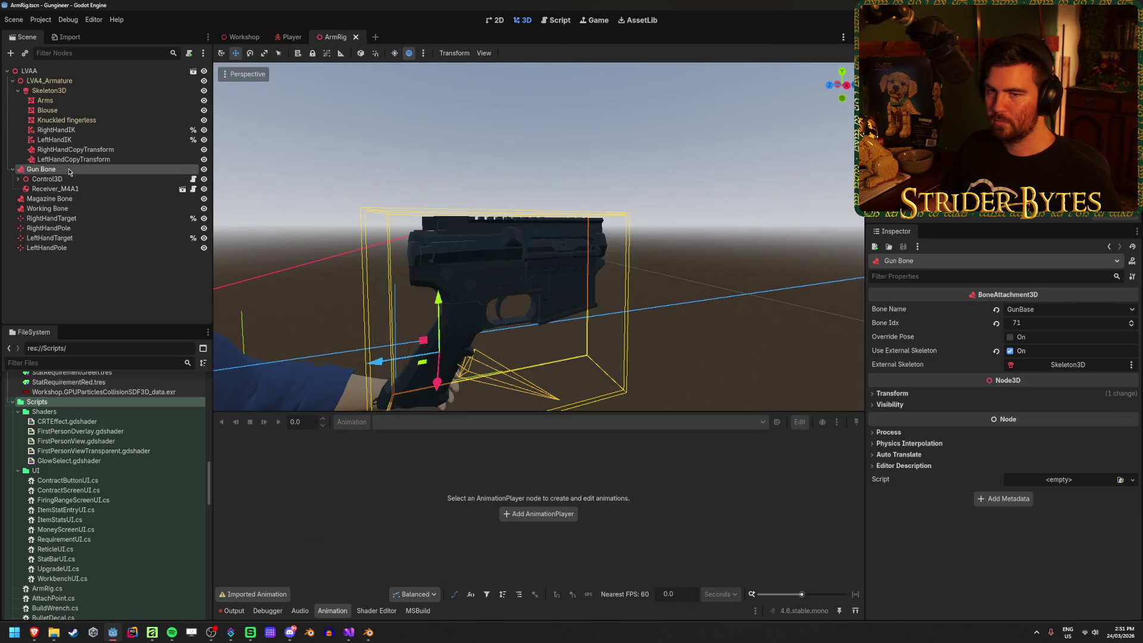
# Add a Marker3D child node under Gun Bone.
pyautogui.rightClick(69, 172)
pyautogui.click(133, 182)
pyautogui.write('marker')
pyautogui.press('Return')
# Move the marker up to the top of the receiver, frame it in the view, and save the scene.
pyautogui.moveTo(438, 298); pyautogui.dragTo(436, 198)
pyautogui.press('f')
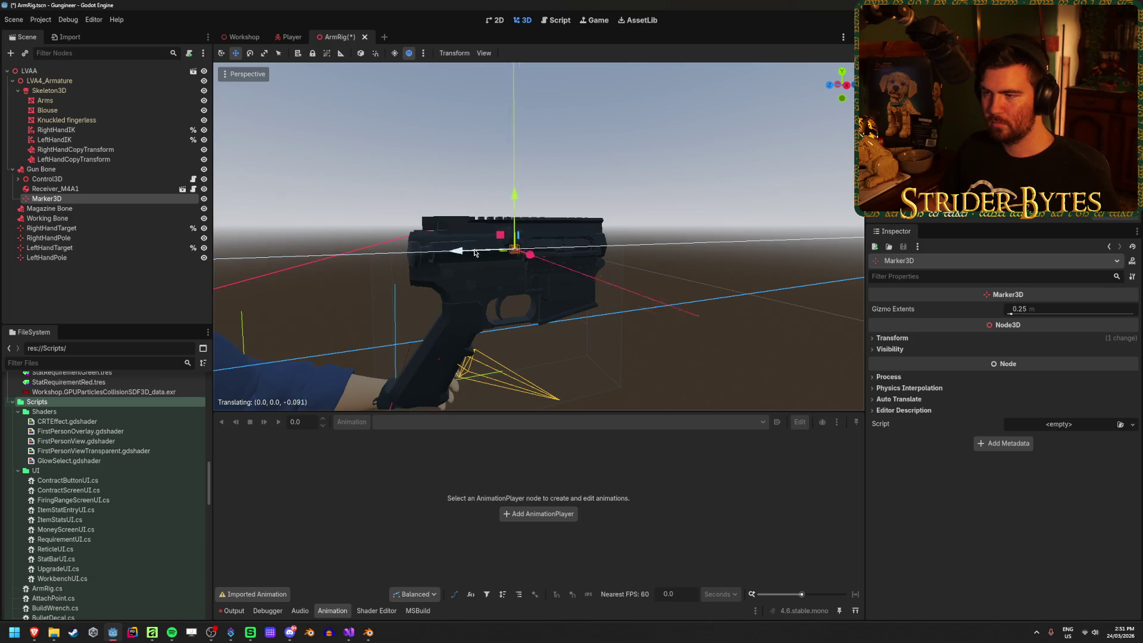
pyautogui.scroll(3, 601, 274)
pyautogui.scroll(1, 601, 274)
pyautogui.moveTo(598, 271)
pyautogui.mouseDown()
pyautogui.moveTo(540, 198)
pyautogui.moveTo(500, 208)
pyautogui.moveTo(446, 323)
pyautogui.moveTo(607, 291)
pyautogui.moveTo(298, 283)
pyautogui.mouseUp()
pyautogui.scroll(2, 445, 324)
pyautogui.hotkey('ctrl', 's')
# Rename the Marker3D node to EjectionPort.
pyautogui.scroll(-2, 292, 282)
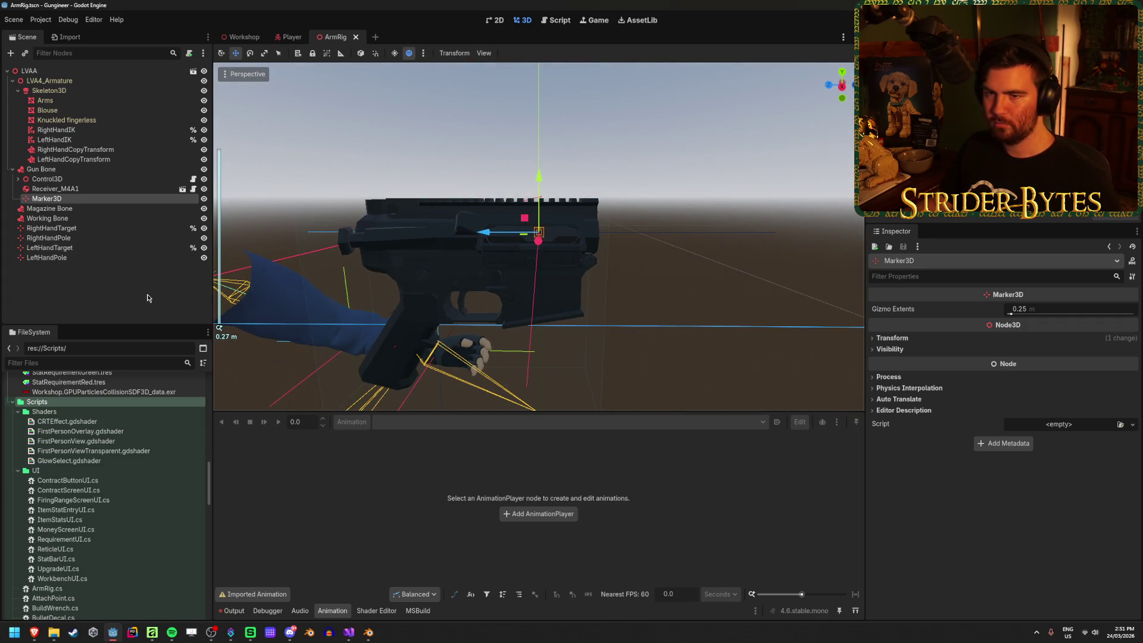
pyautogui.doubleClick(95, 199)
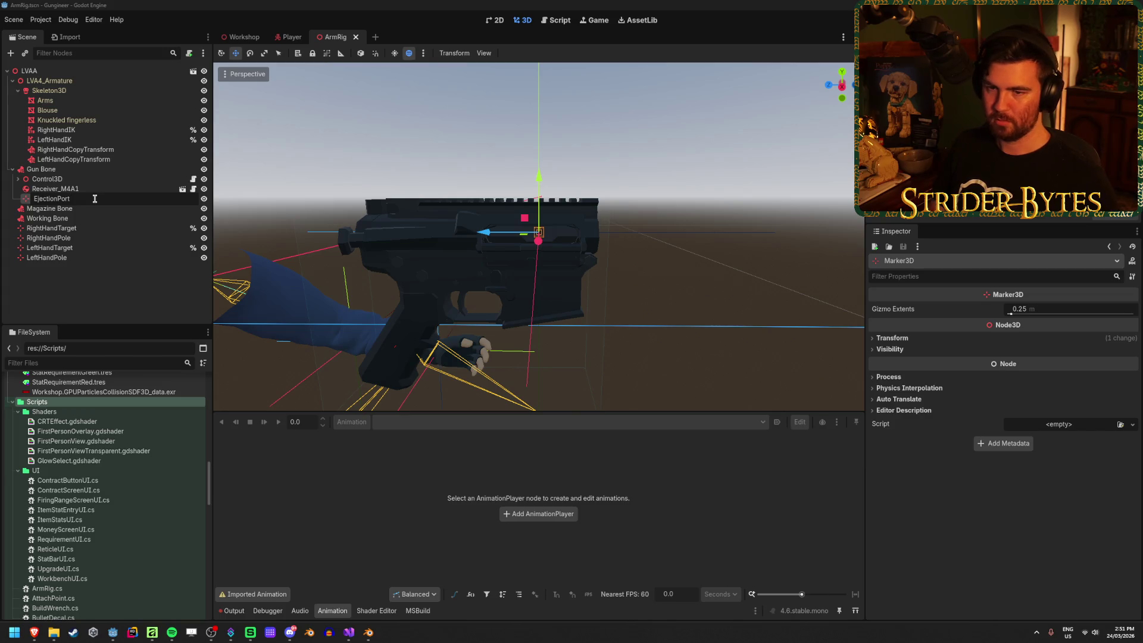
pyautogui.press('Return')
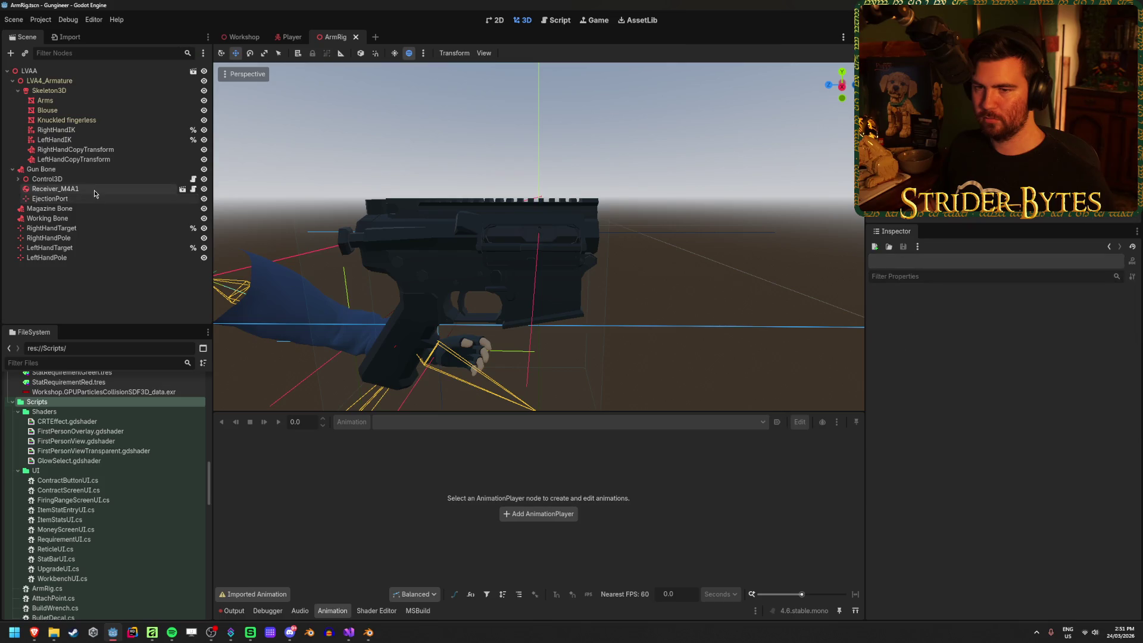
# Switch the selection between Receiver_M4A1 and EjectionPort to inspect them in the Scene tree.
pyautogui.click(94, 191)
pyautogui.click(91, 198)
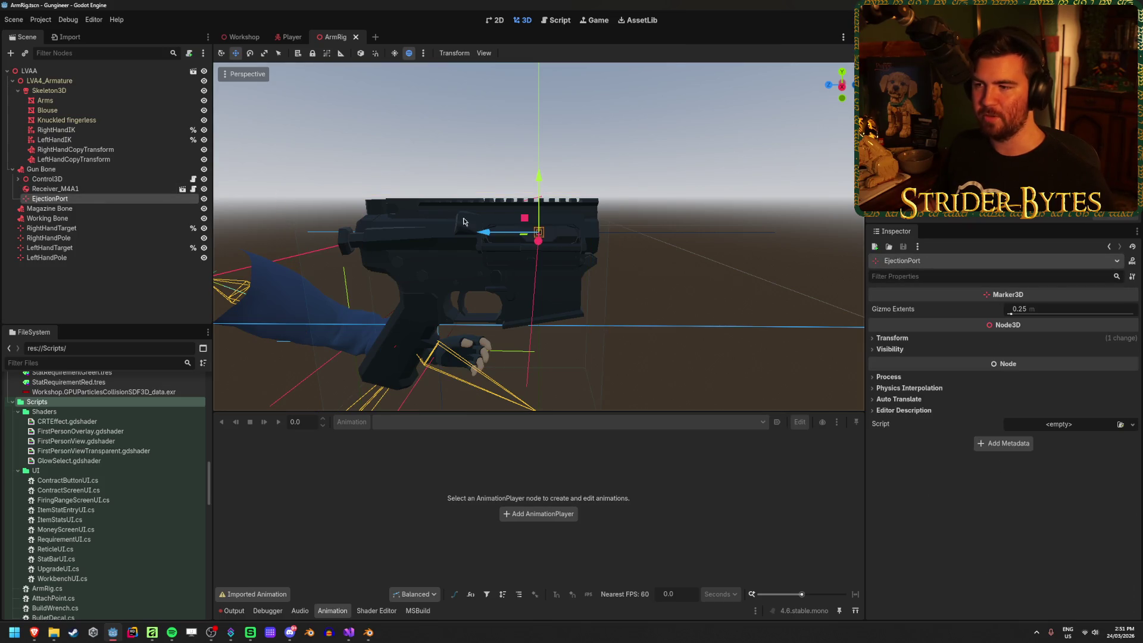
pyautogui.click(93, 189)
pyautogui.click(94, 199)
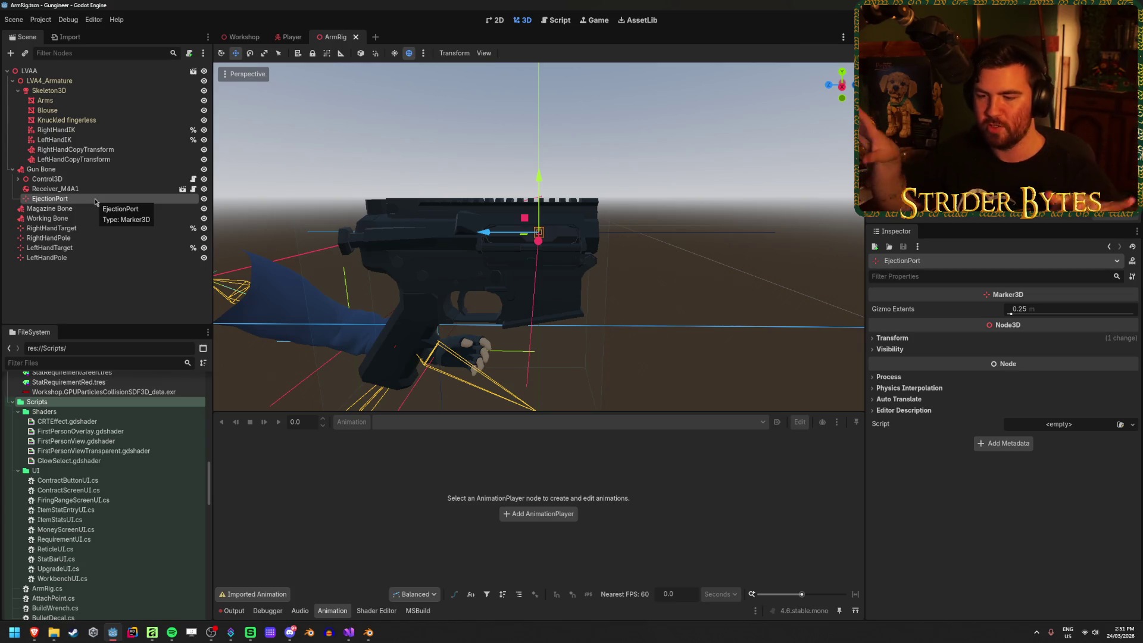
pyautogui.click(109, 286)
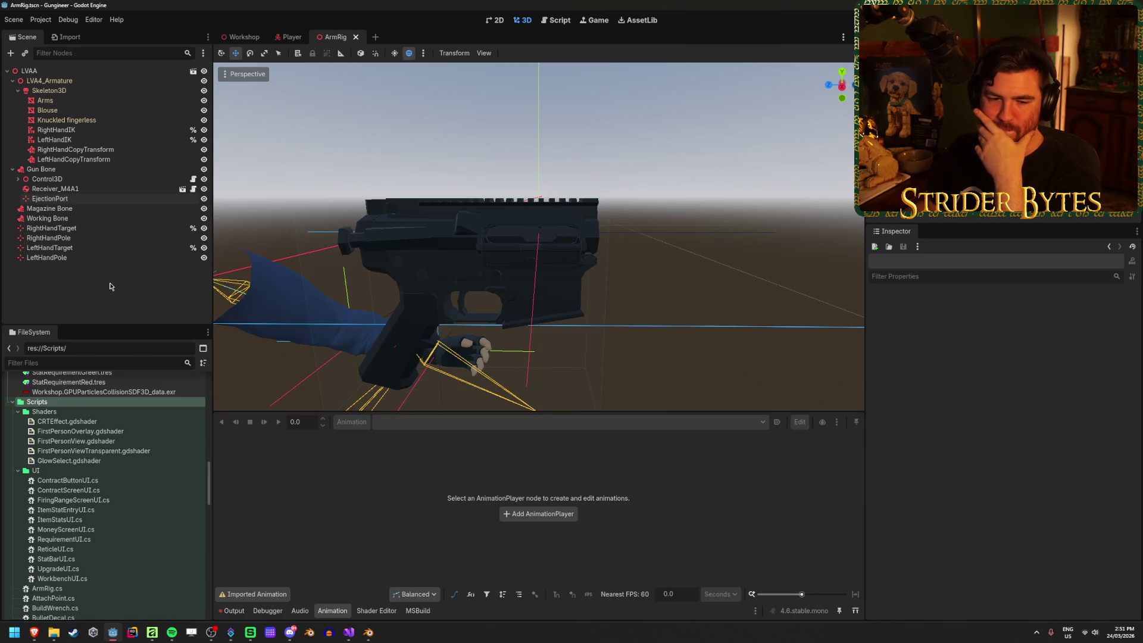
pyautogui.click(50, 198)
pyautogui.click(13, 169)
pyautogui.click(71, 256)
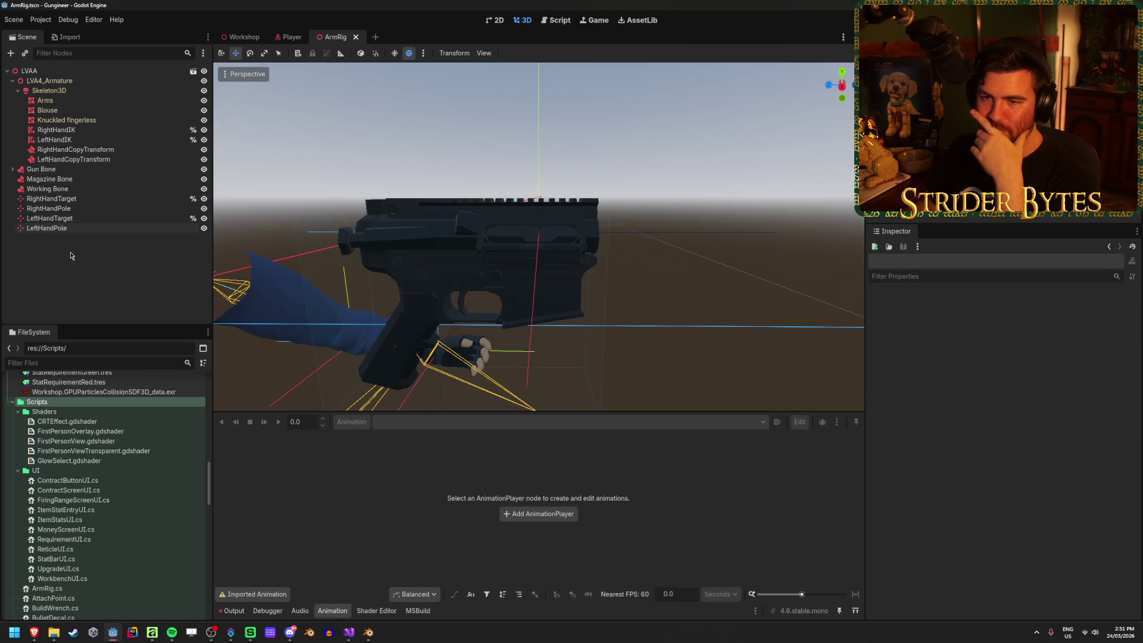
pyautogui.click(12, 169)
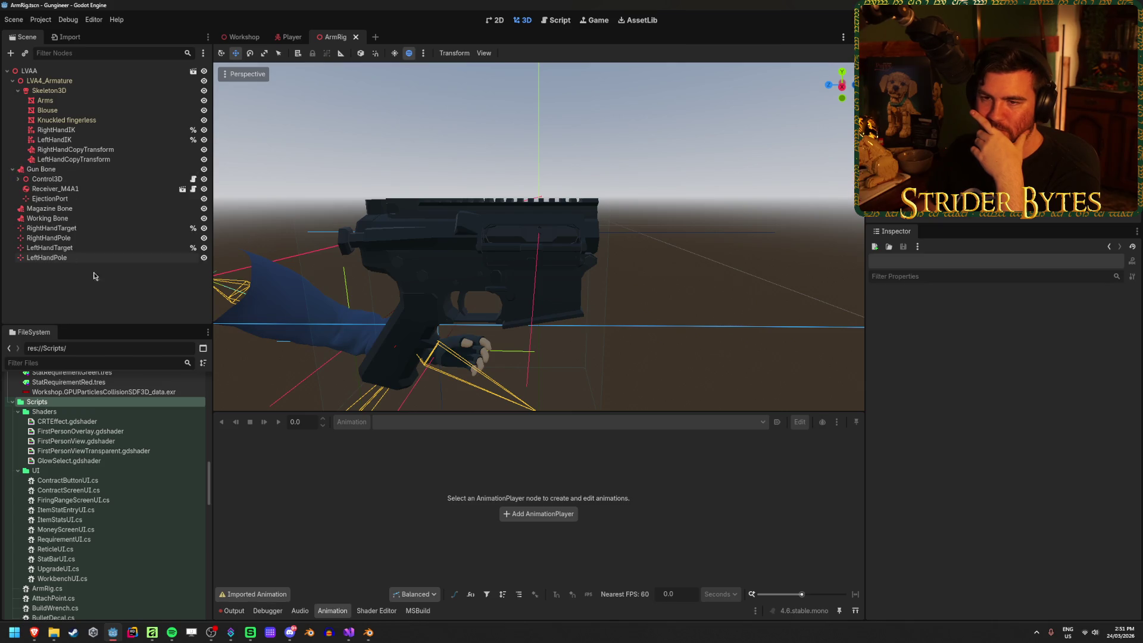
pyautogui.click(76, 199)
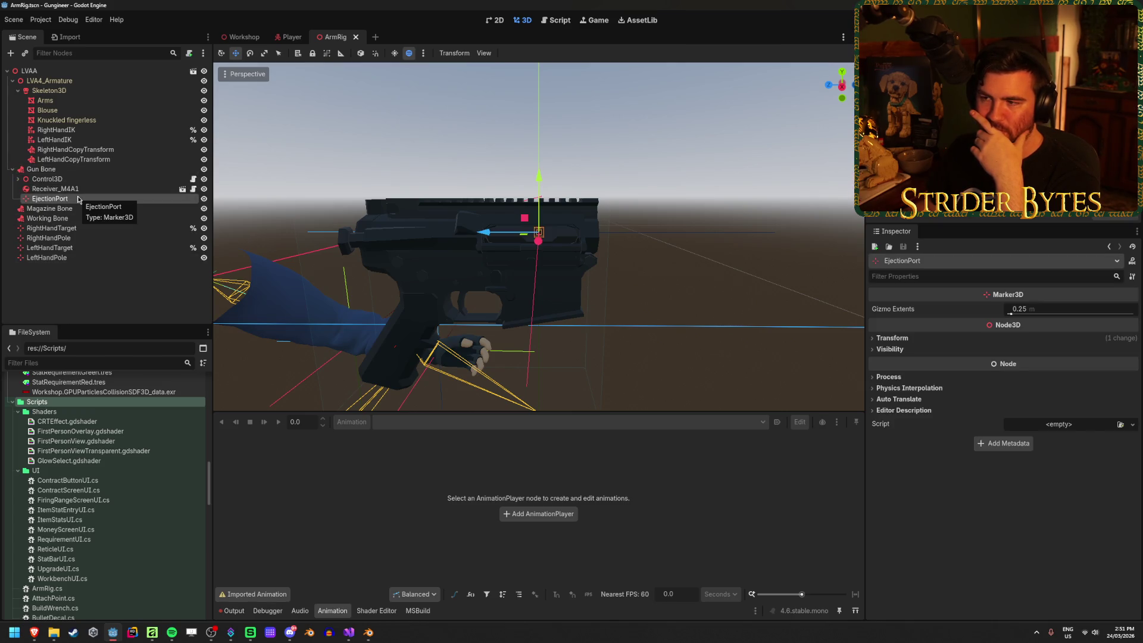
# Nudge the EjectionPort marker slightly along X, recheck the nodes, and save the ArmRig scene.
pyautogui.moveTo(485, 233); pyautogui.dragTo(478, 236)
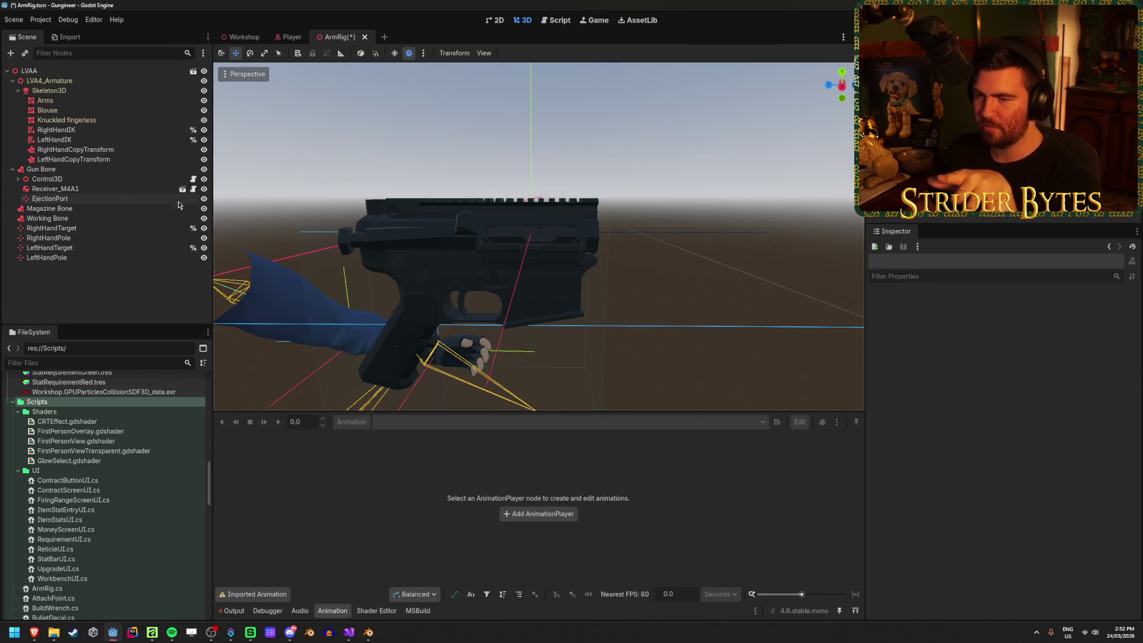
pyautogui.click(119, 280)
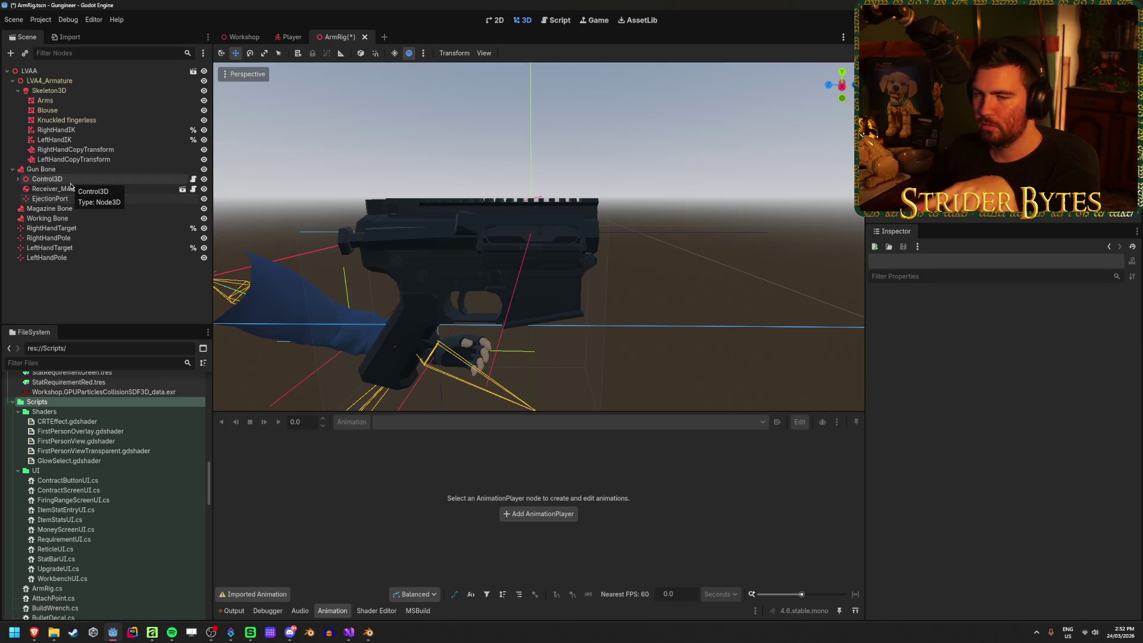
pyautogui.click(78, 189)
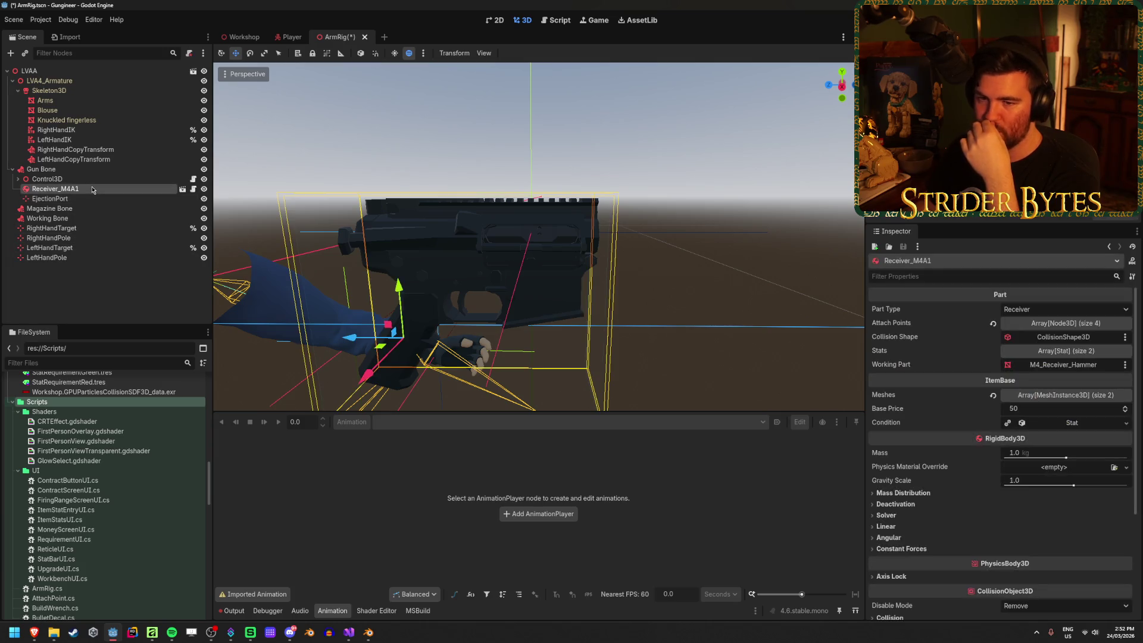
pyautogui.click(82, 289)
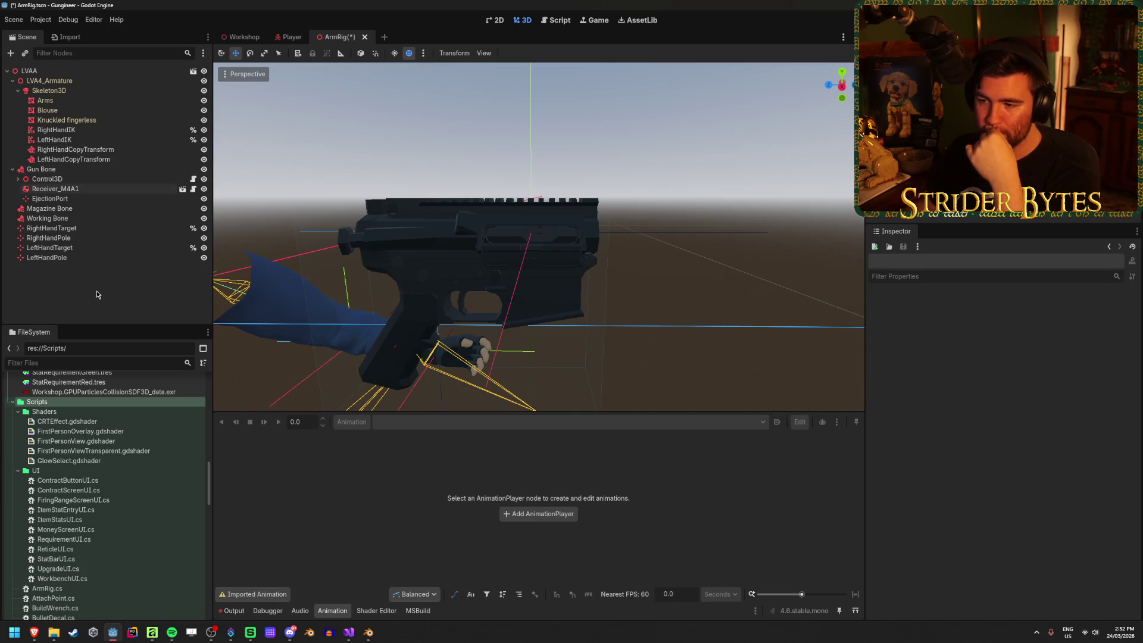
pyautogui.click(110, 189)
pyautogui.click(108, 199)
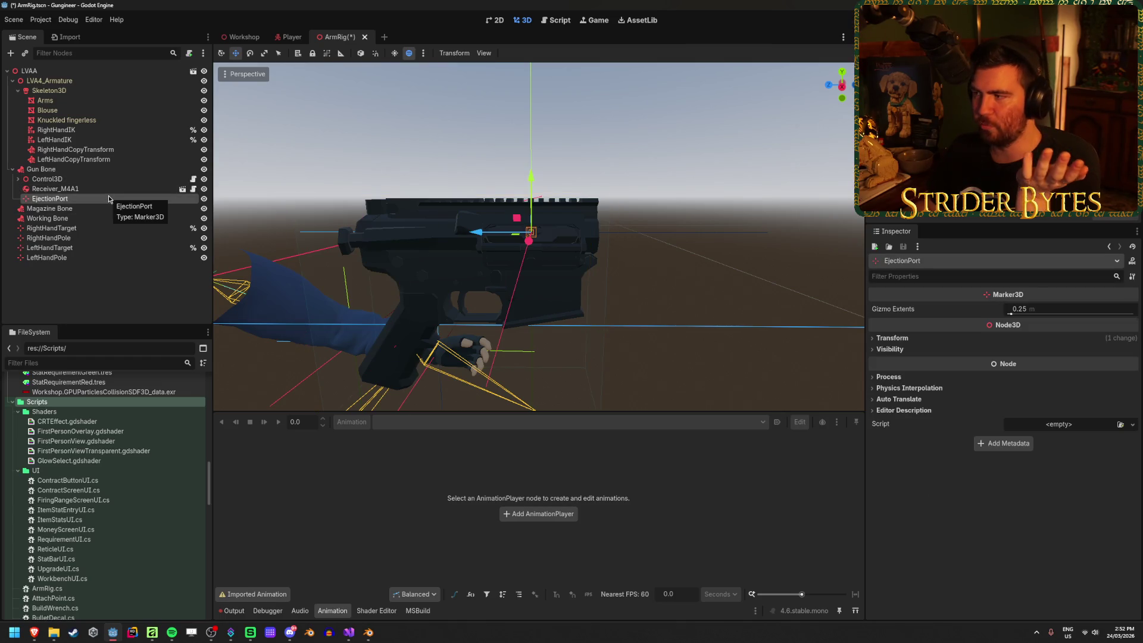
pyautogui.click(112, 180)
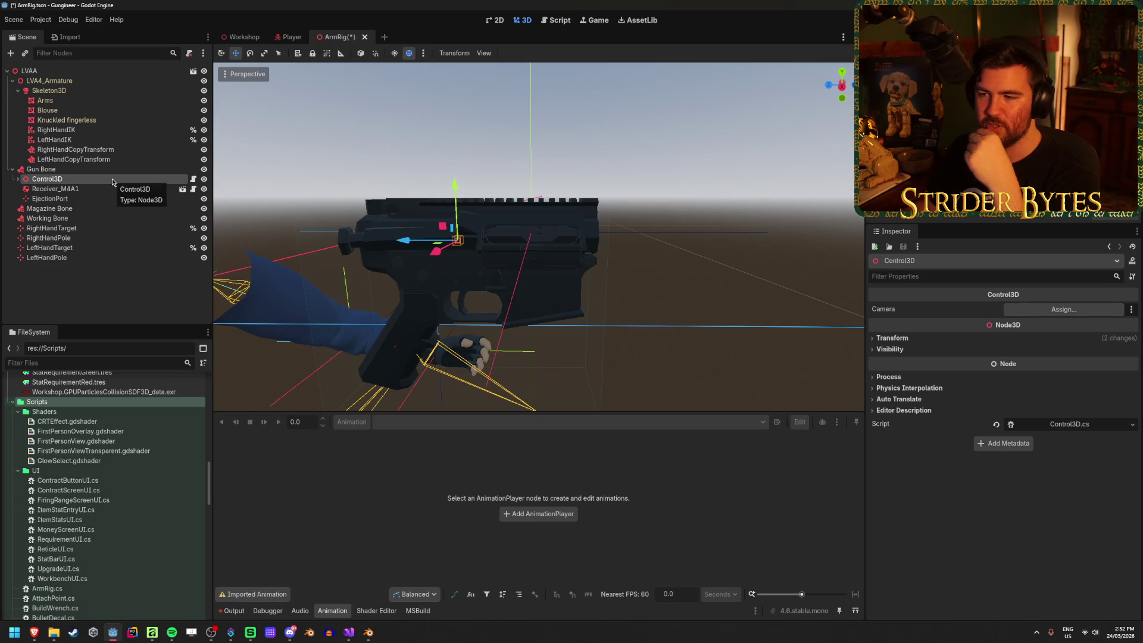
pyautogui.press('Escape')
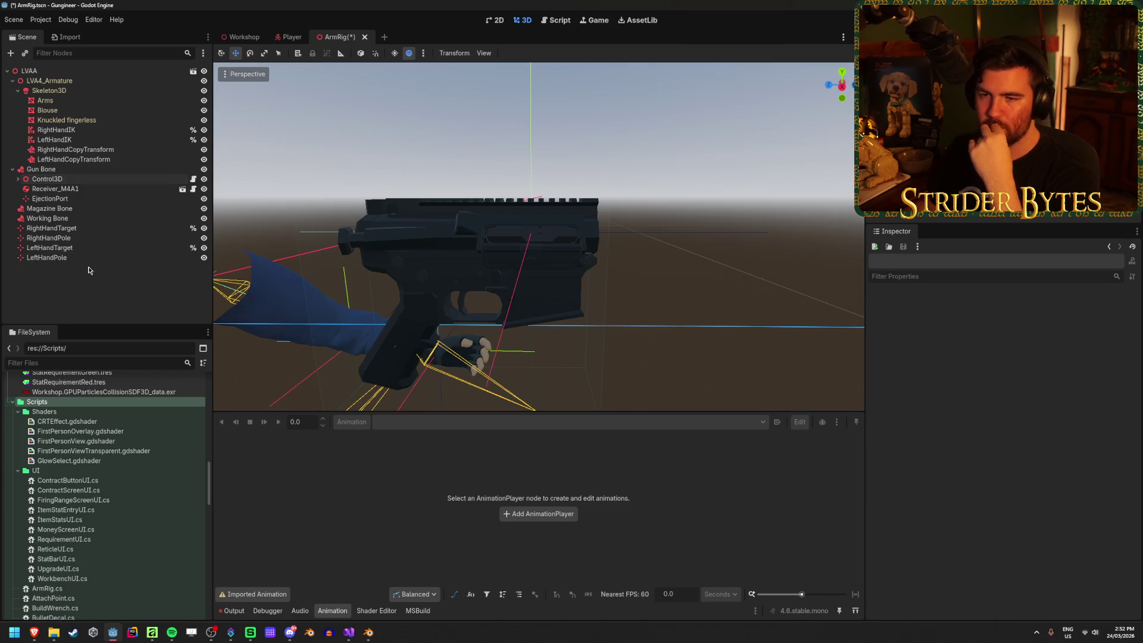
pyautogui.hotkey('ctrl', 's')
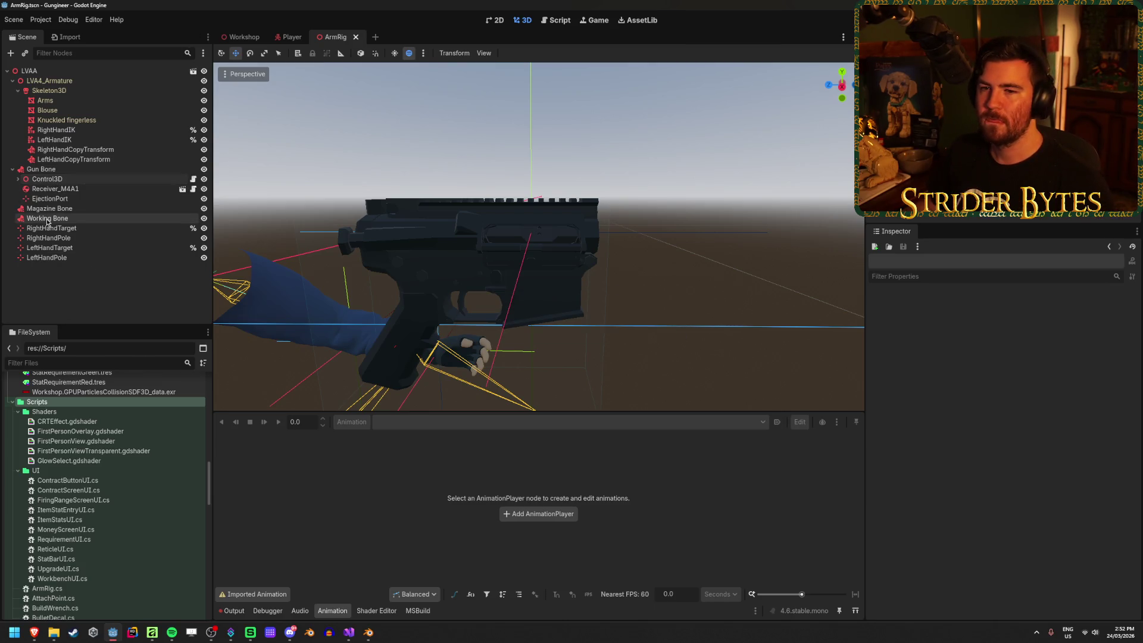
# Hide Receiver_M4A1, review the LeftHandIK and RightHandIK nodes, and glance at ArmRig.cs.
pyautogui.click(203, 190)
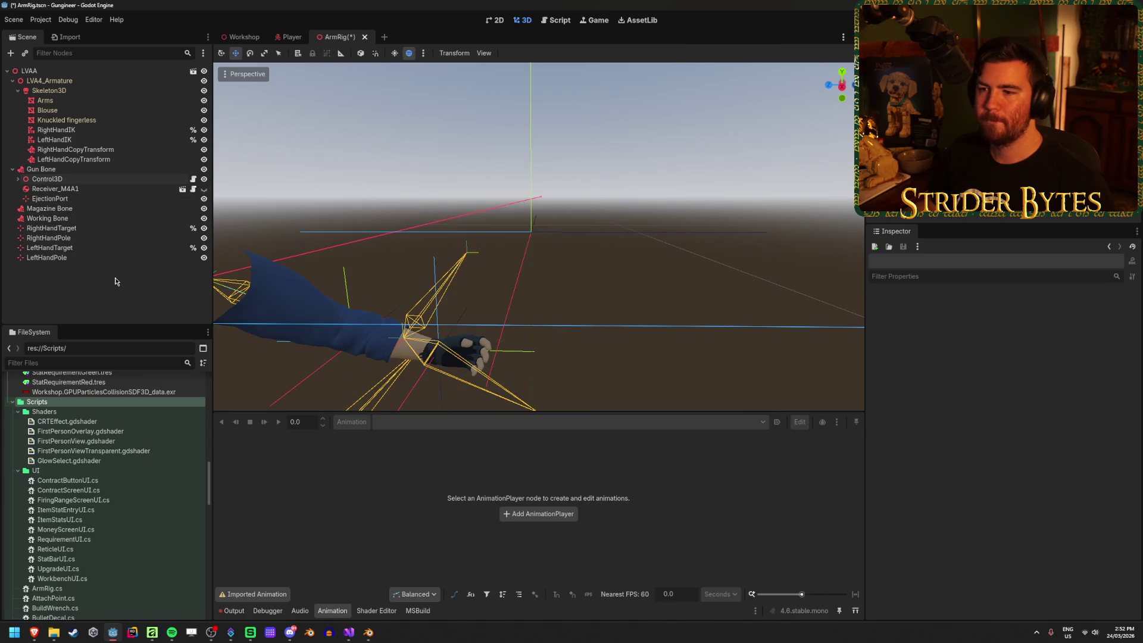
pyautogui.click(54, 139)
pyautogui.click(59, 132)
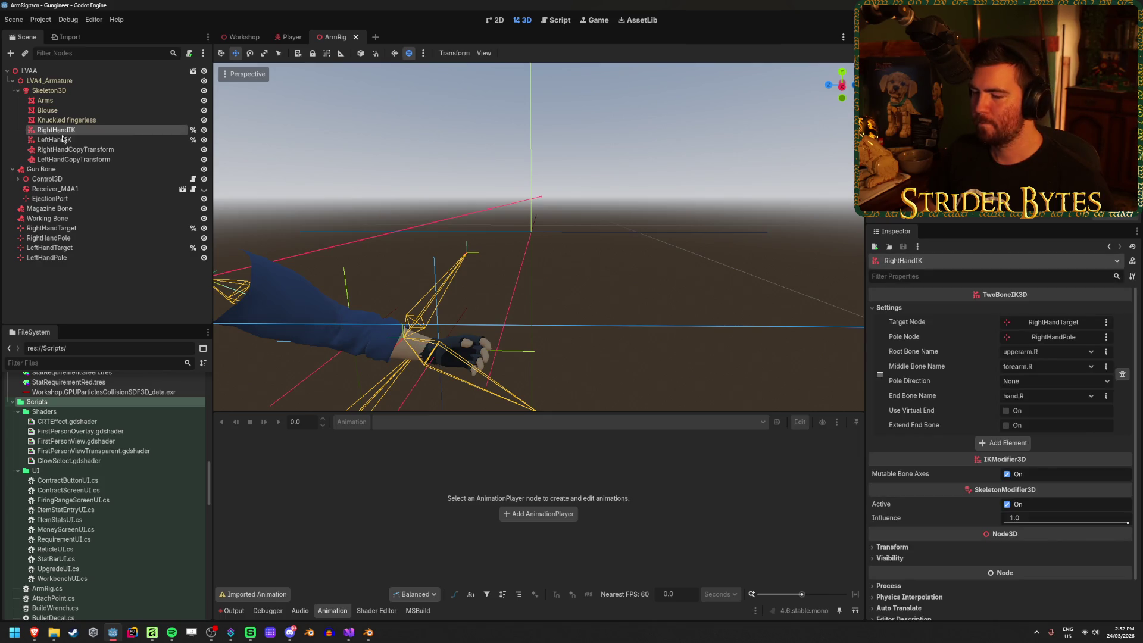
pyautogui.click(342, 632)
pyautogui.click(212, 36)
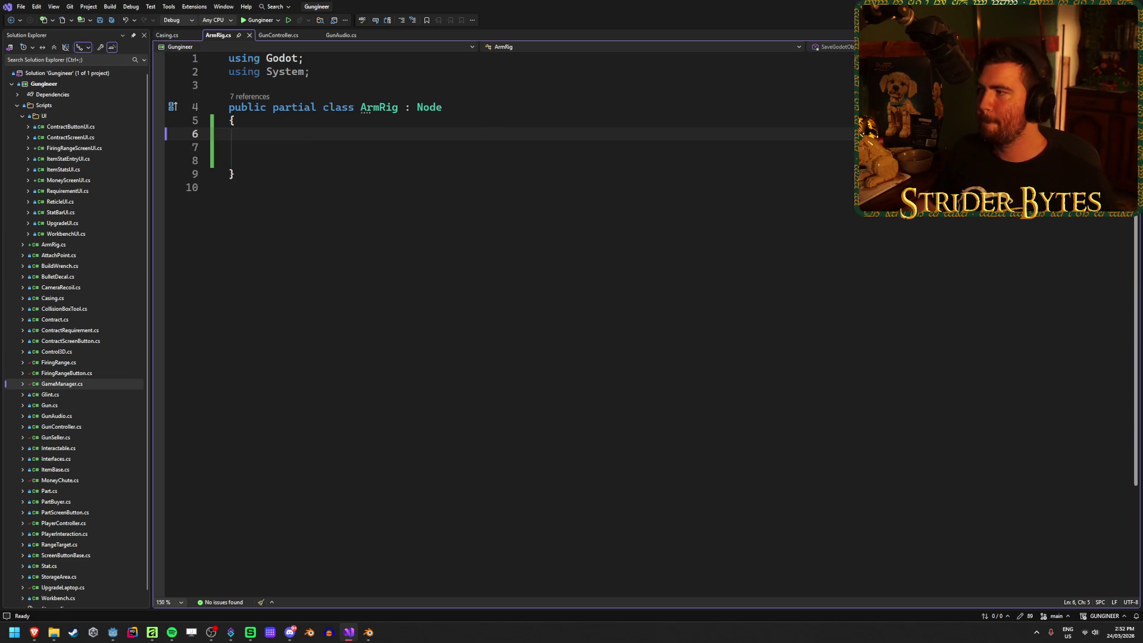
pyautogui.hotkey('alt', 'Tab')
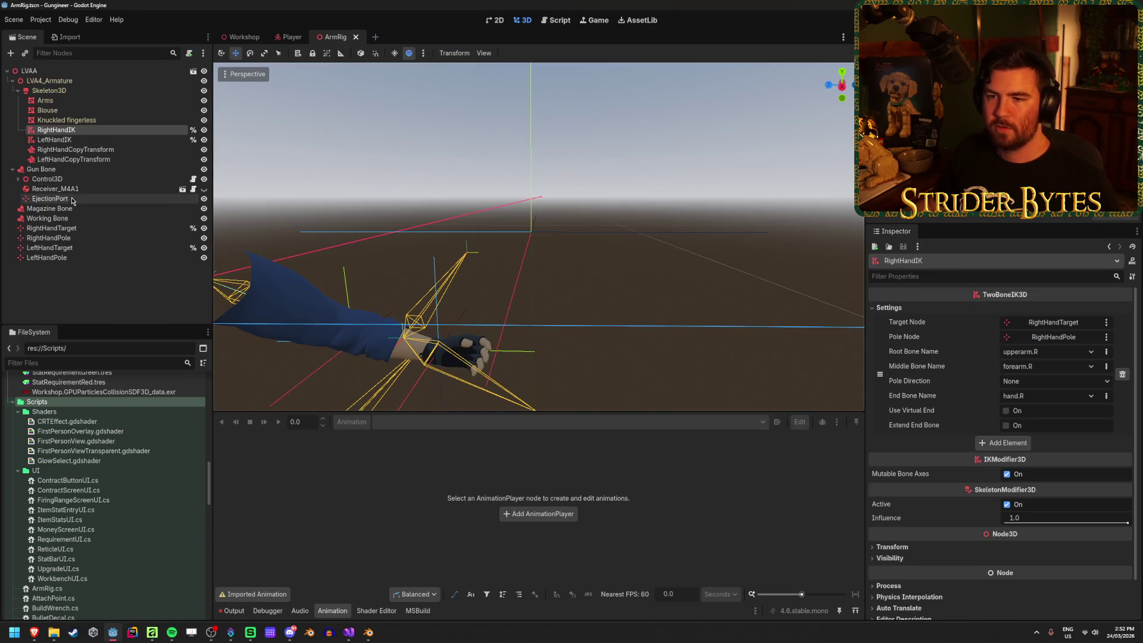
# Set EjectionPort to Access as Unique Name.
pyautogui.rightClick(85, 198)
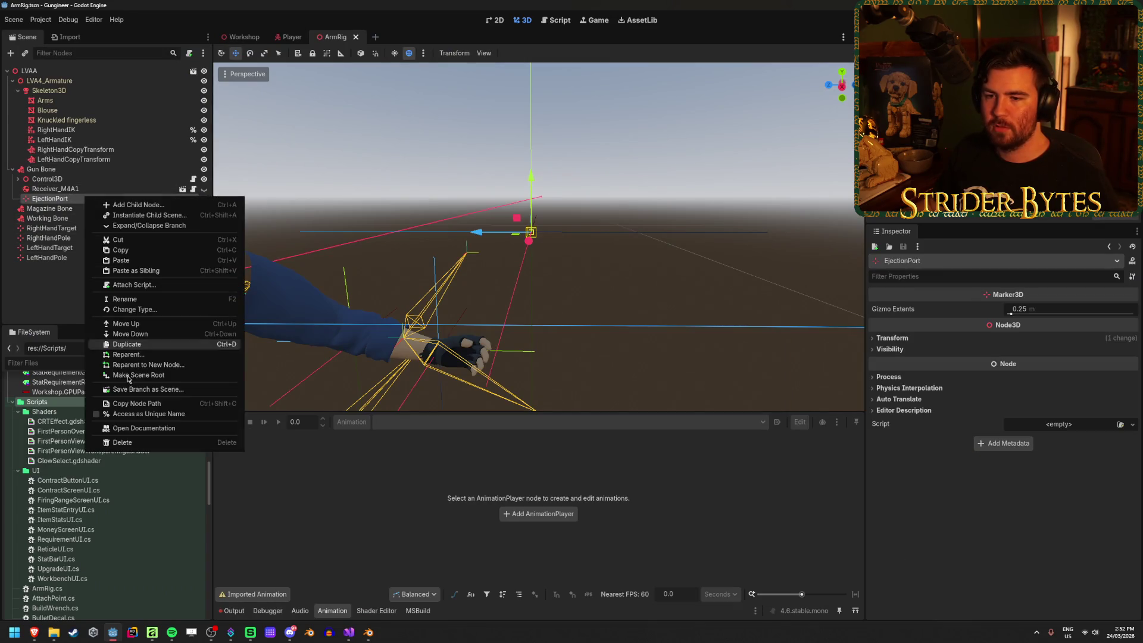
pyautogui.click(134, 414)
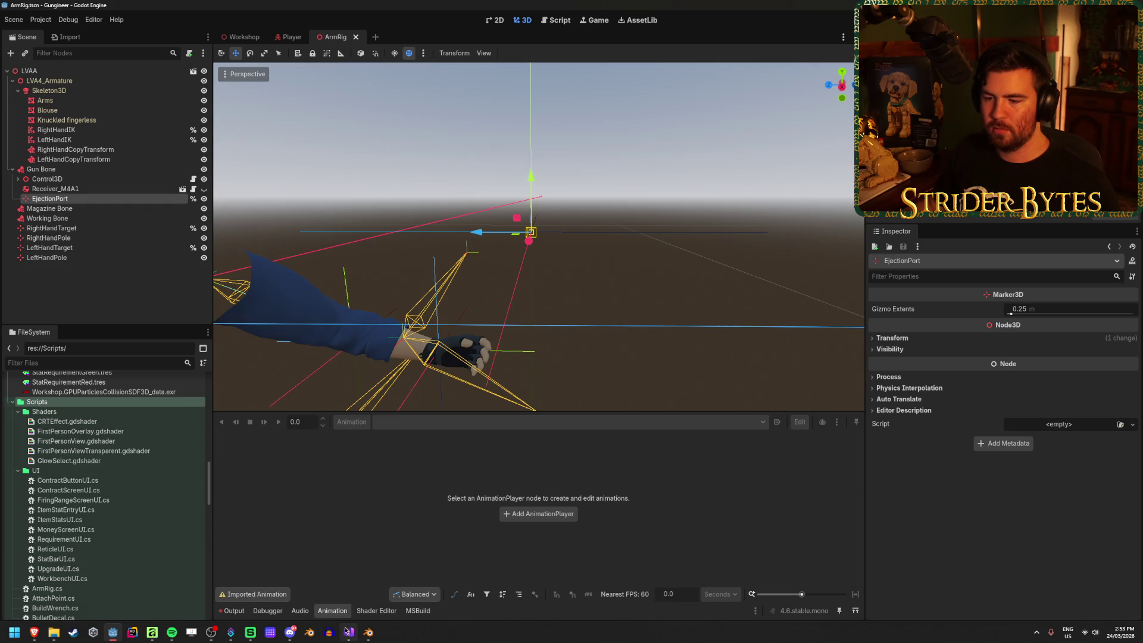
pyautogui.moveTo(347, 631)
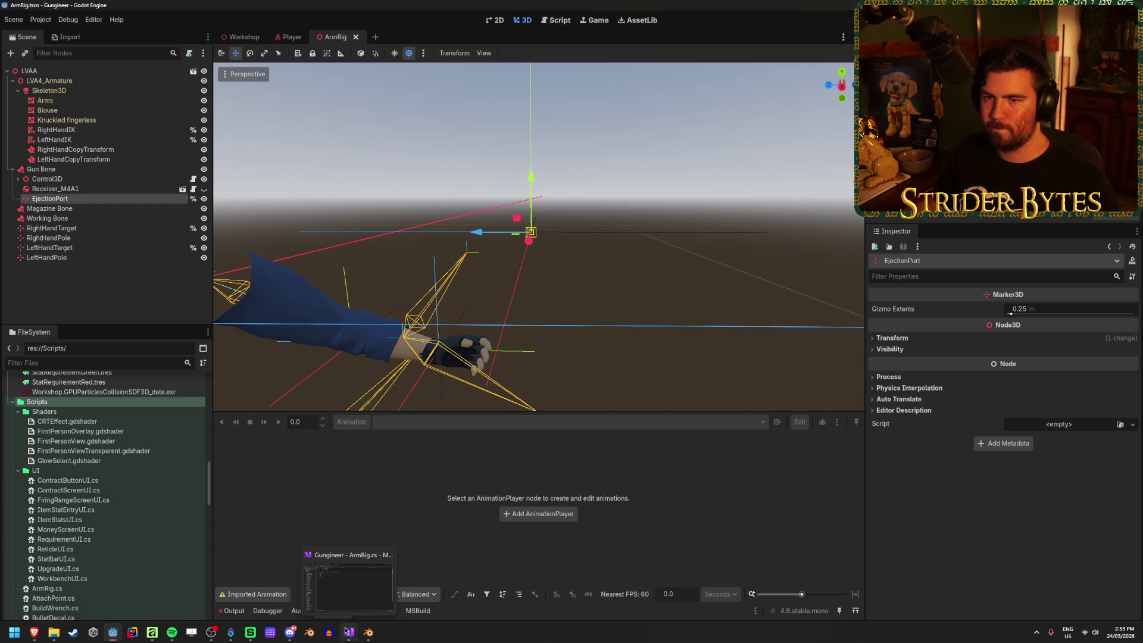
# Declare TwoBoneIK3D fields rightHangIK and leftHandIK in ArmRig.cs and save.
pyautogui.click(346, 631)
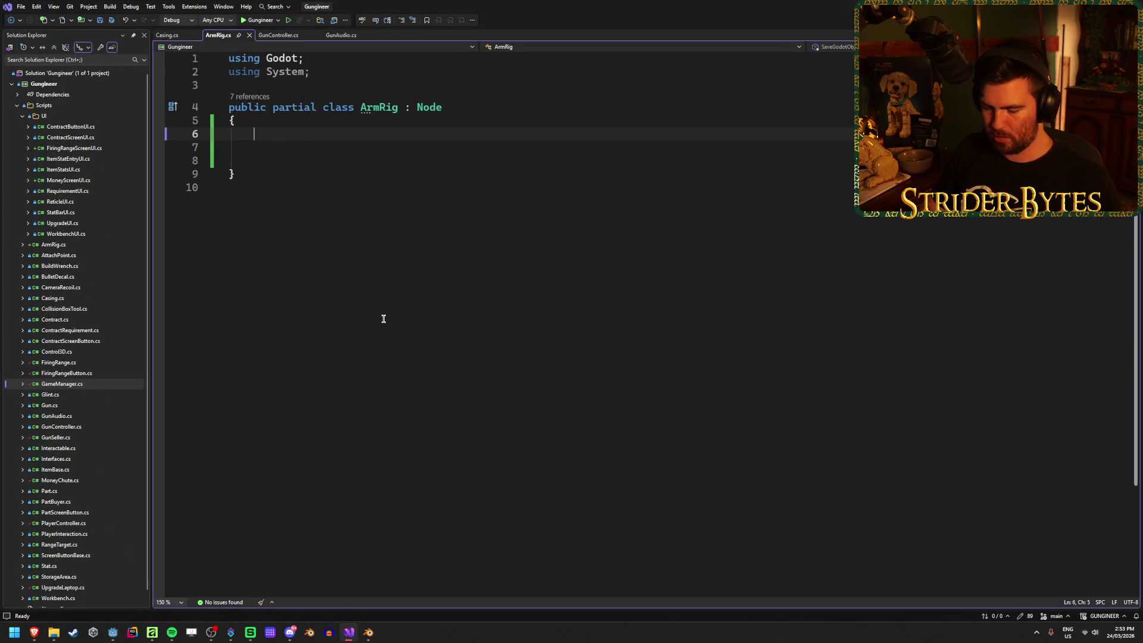
pyautogui.write('TwoBoneIK3D')
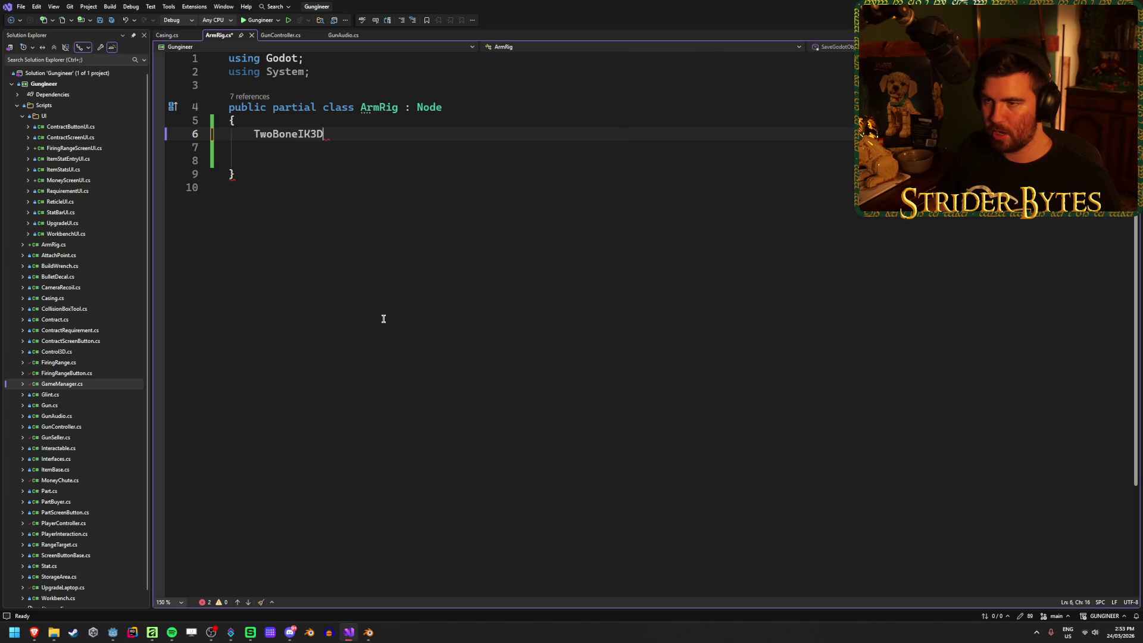
pyautogui.write(' rightHangIK, leftHandIK')
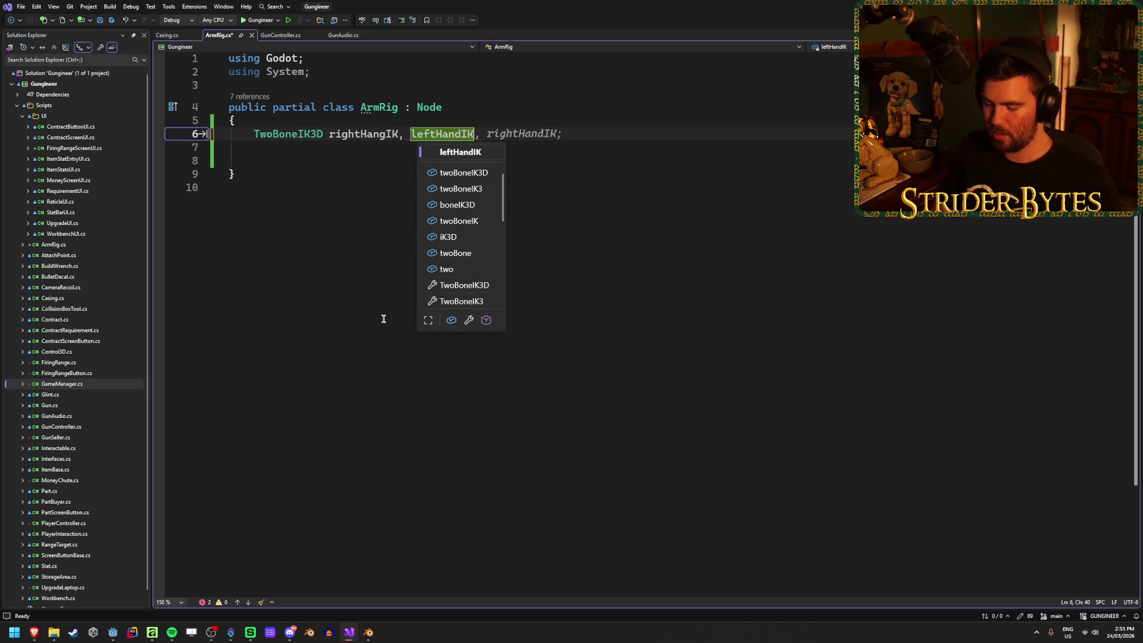
pyautogui.write(';')
pyautogui.hotkey('ctrl', 's')
pyautogui.press('Down')
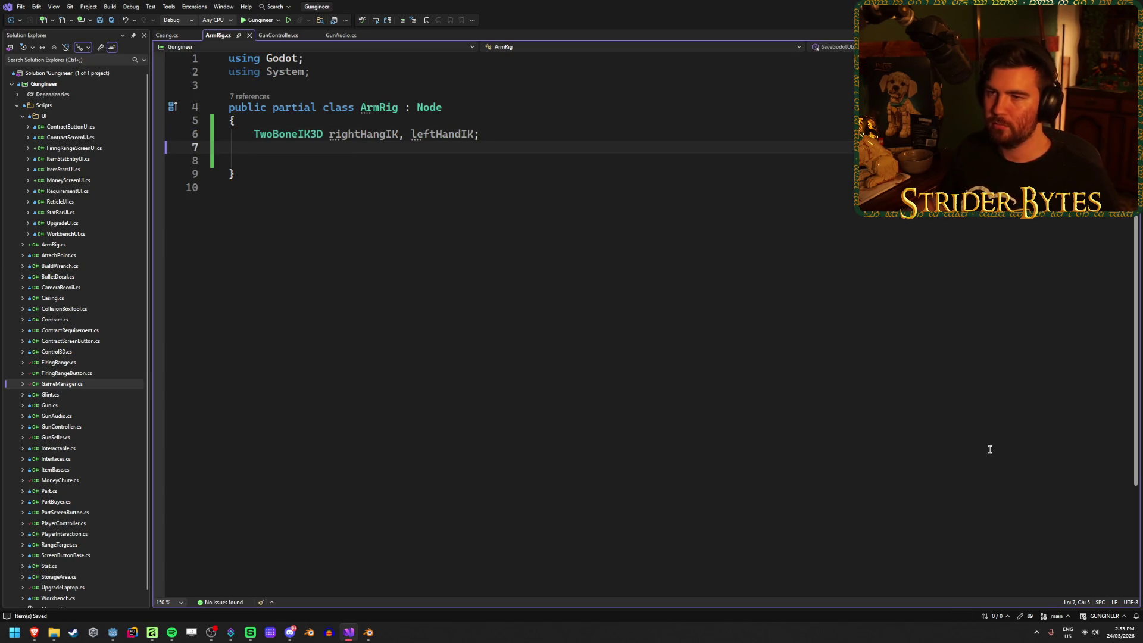
pyautogui.hotkey('alt', 'Tab')
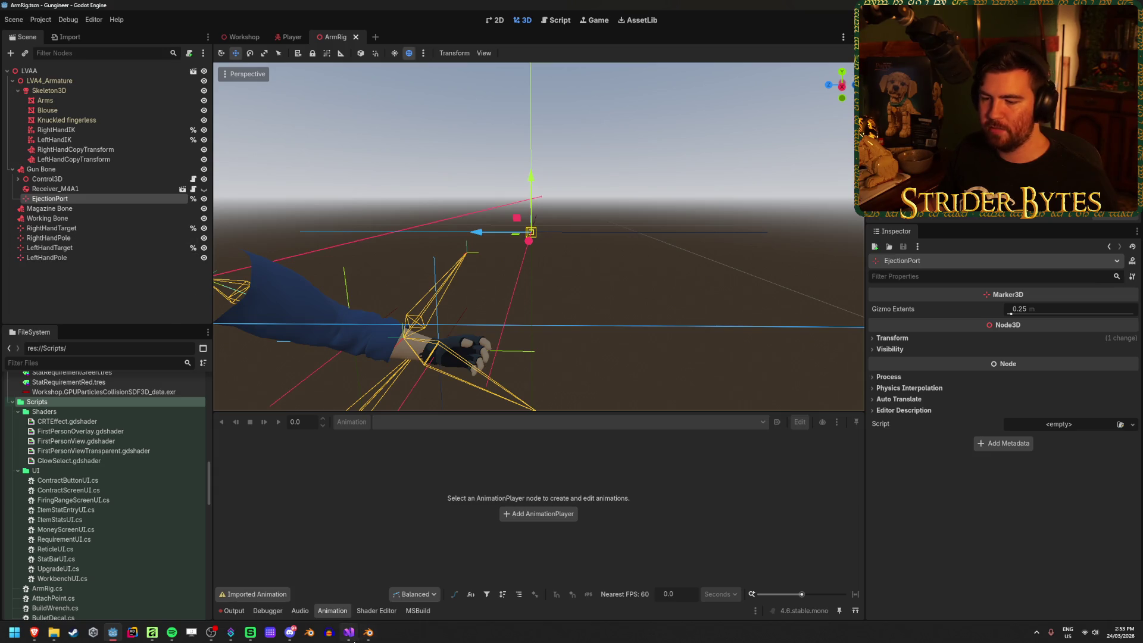
pyautogui.hotkey('alt', 'Tab')
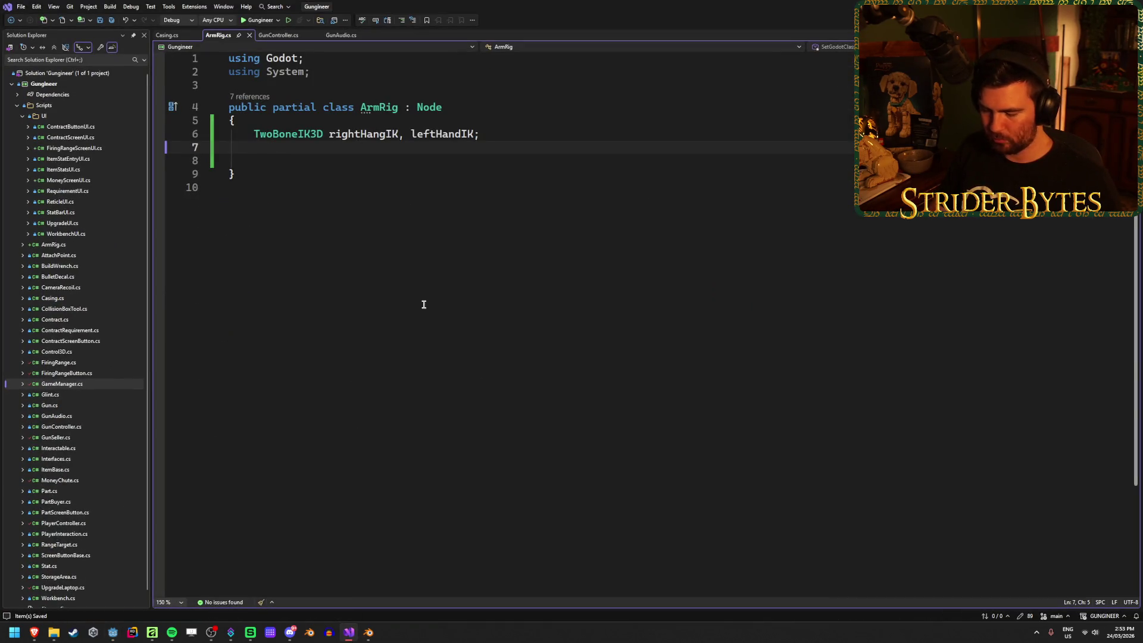
# Add Node3D fields rightHandTarget, leftHandTarget and ejectionPort below the IK fields.
pyautogui.write('Node')
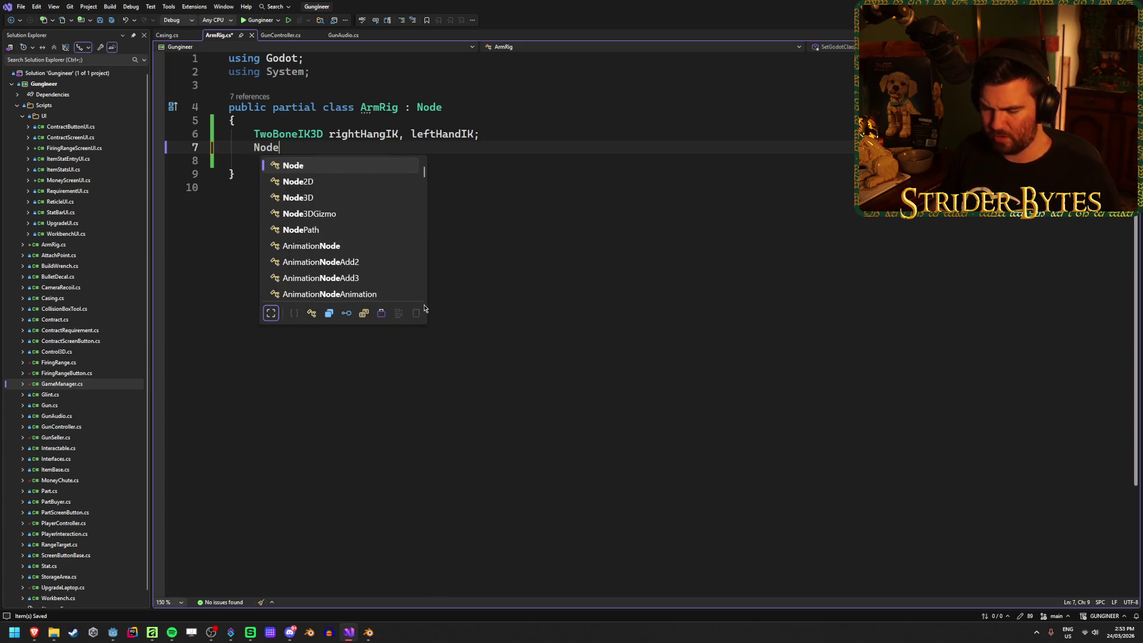
pyautogui.write('3D ri')
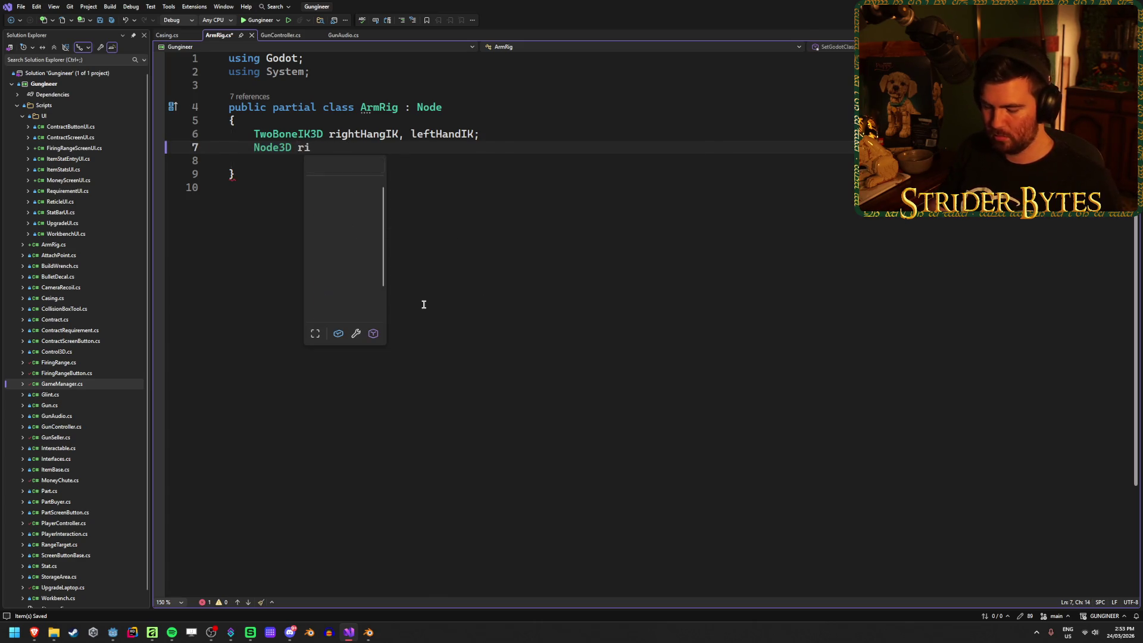
pyautogui.write('ghtHandTarget')
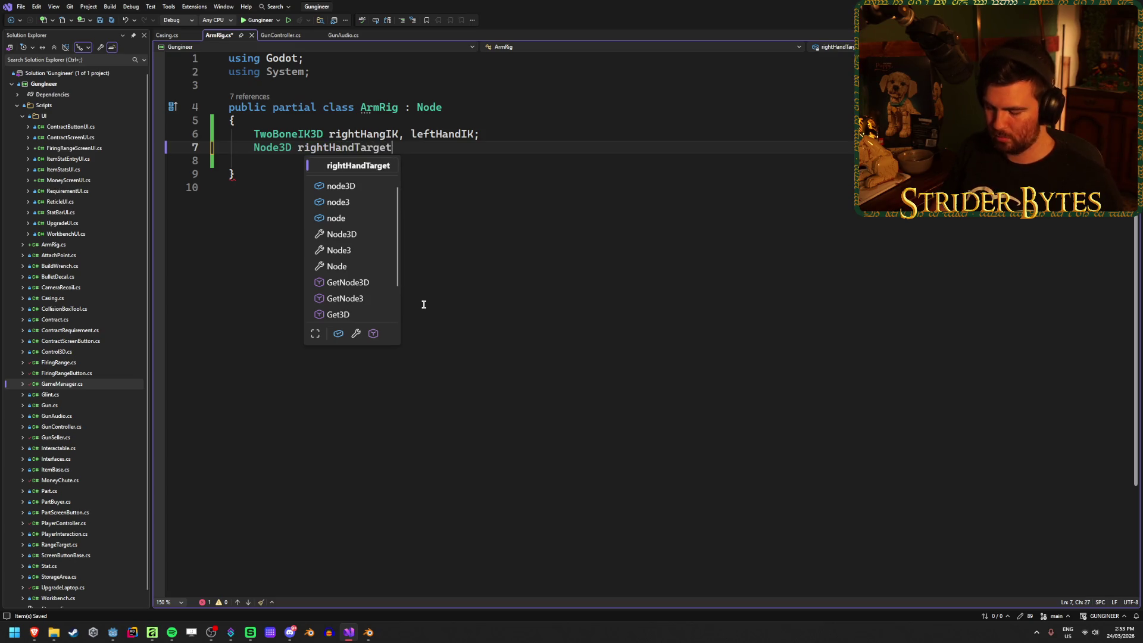
pyautogui.write(', leftHand')
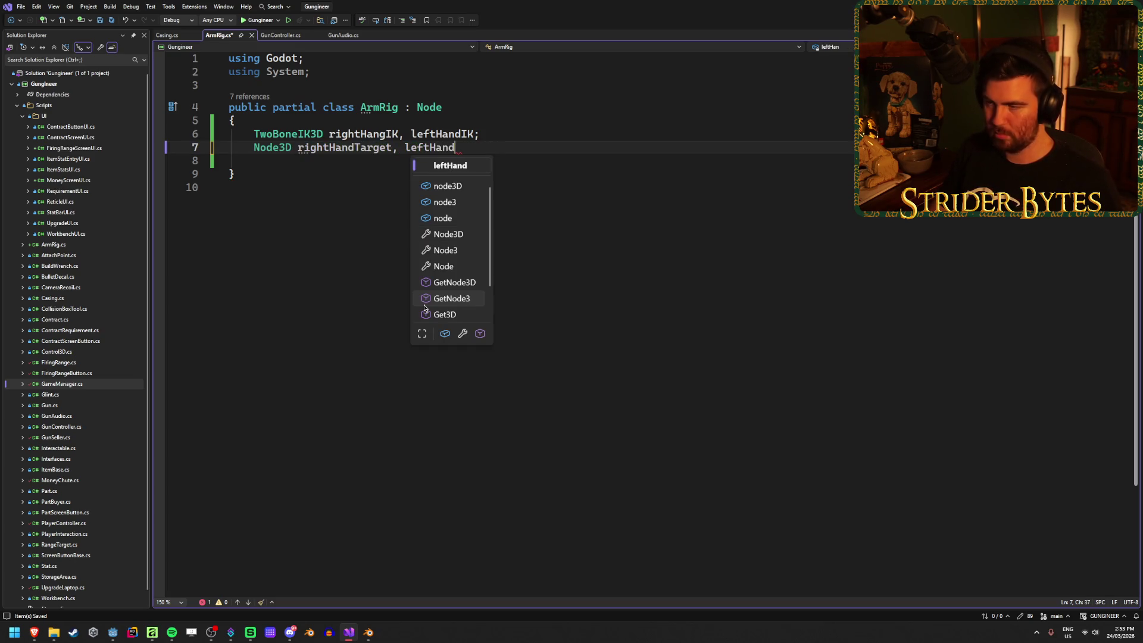
pyautogui.write('Target;')
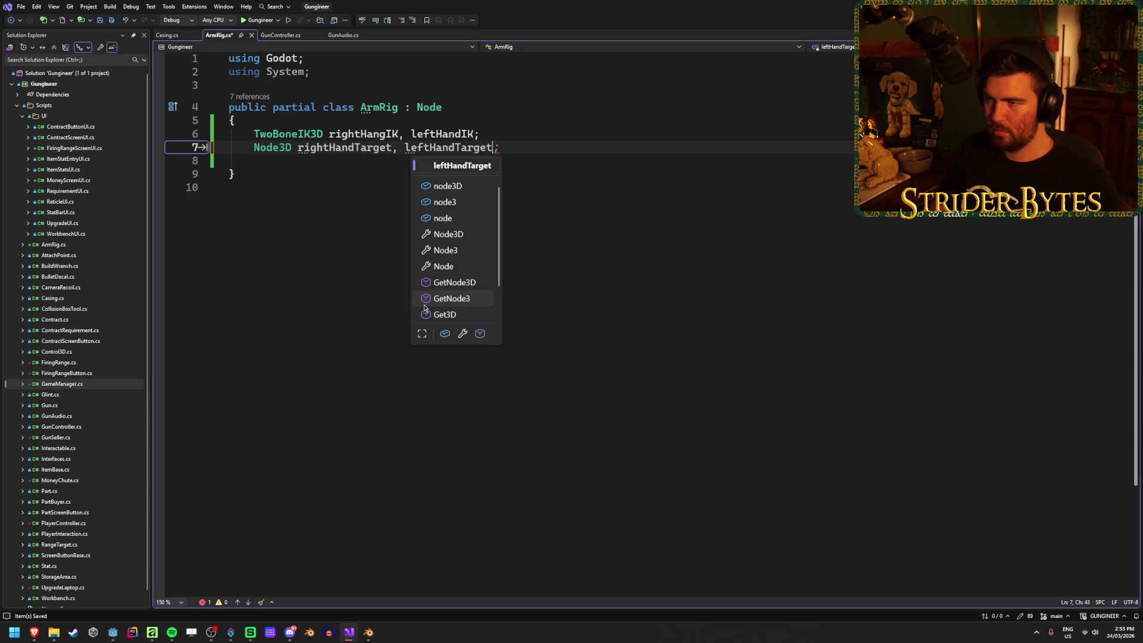
pyautogui.hotkey('ctrl', 's')
pyautogui.press('Down')
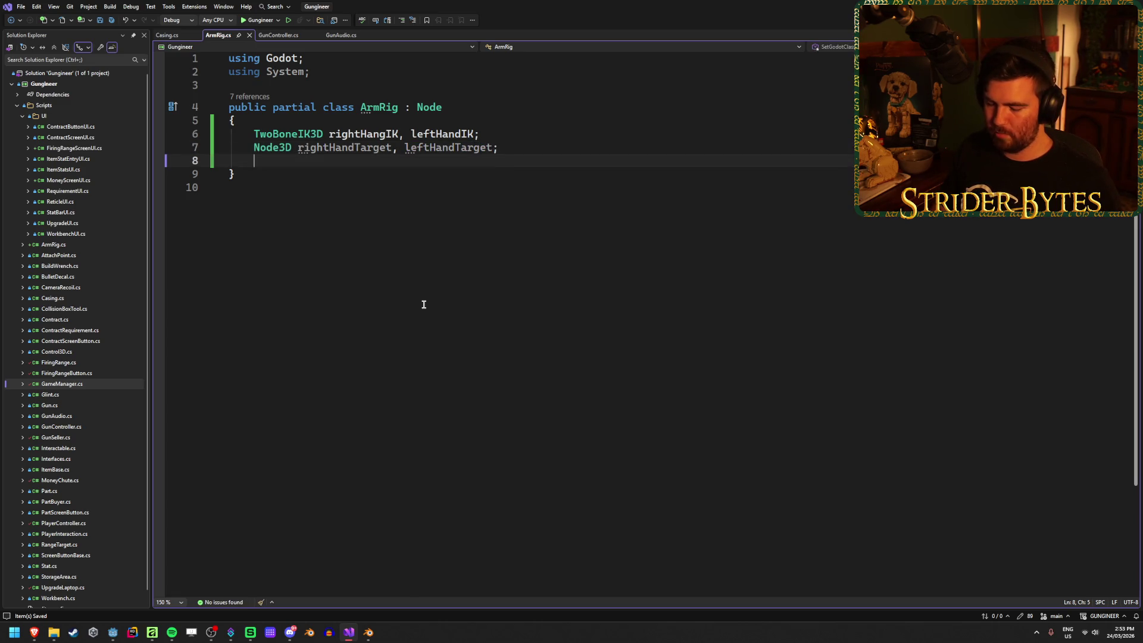
pyautogui.write('Node3D ')
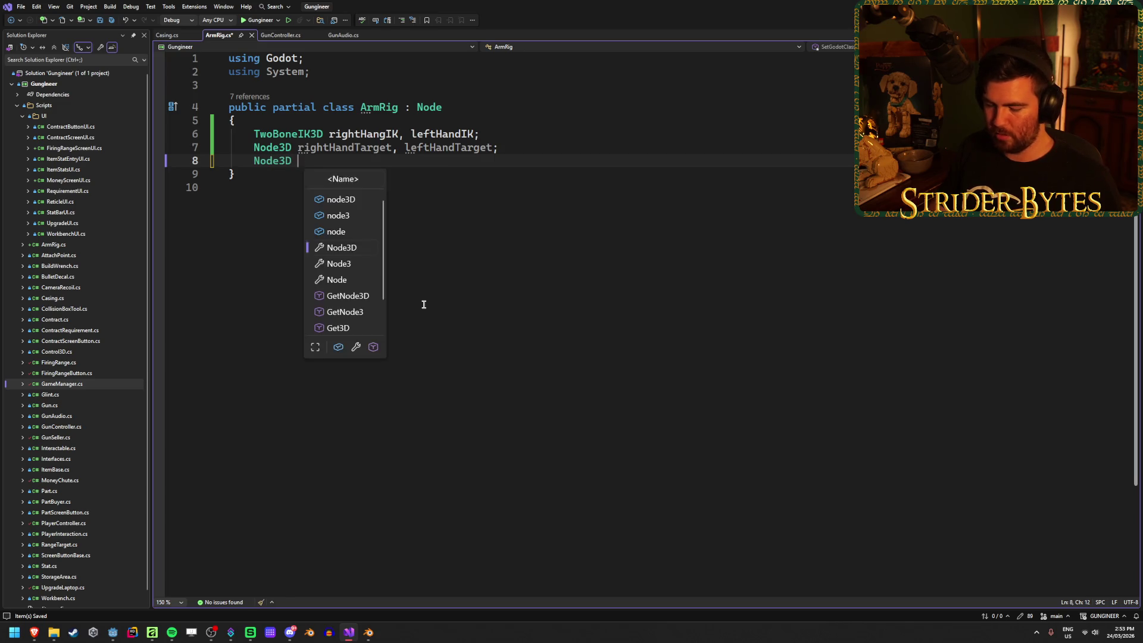
pyautogui.write('ejectionPort;')
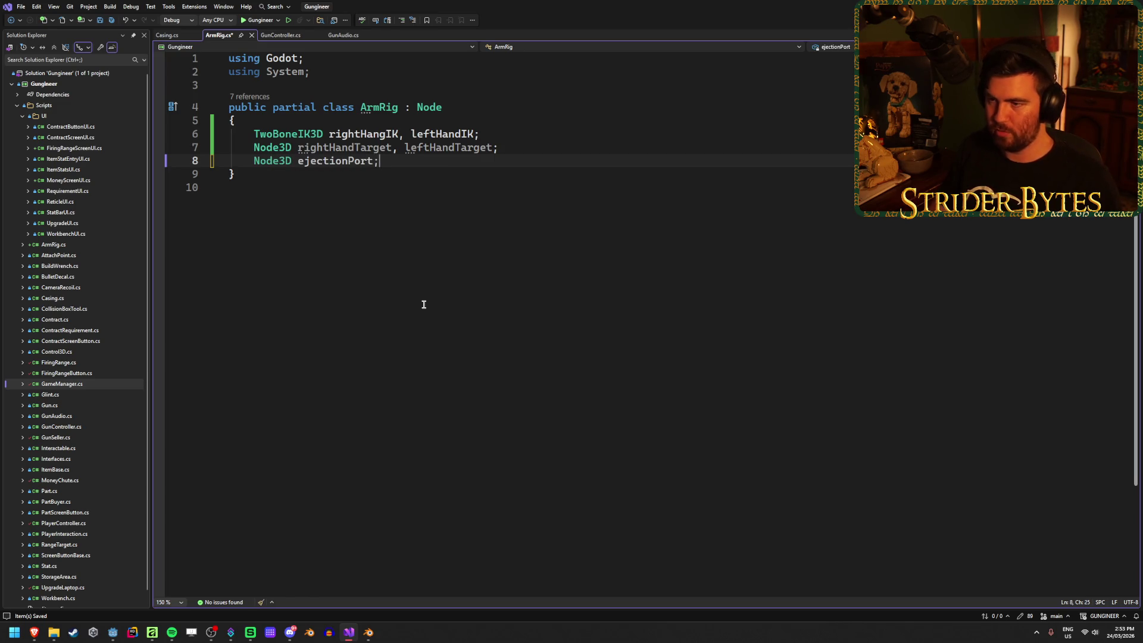
pyautogui.press('Return')
pyautogui.press('Return')
# Insert a _Ready override that assigns rightHandIK via GetNode<TwoBoneIK3D>("%RightHandIK").
pyautogui.write('override rea')
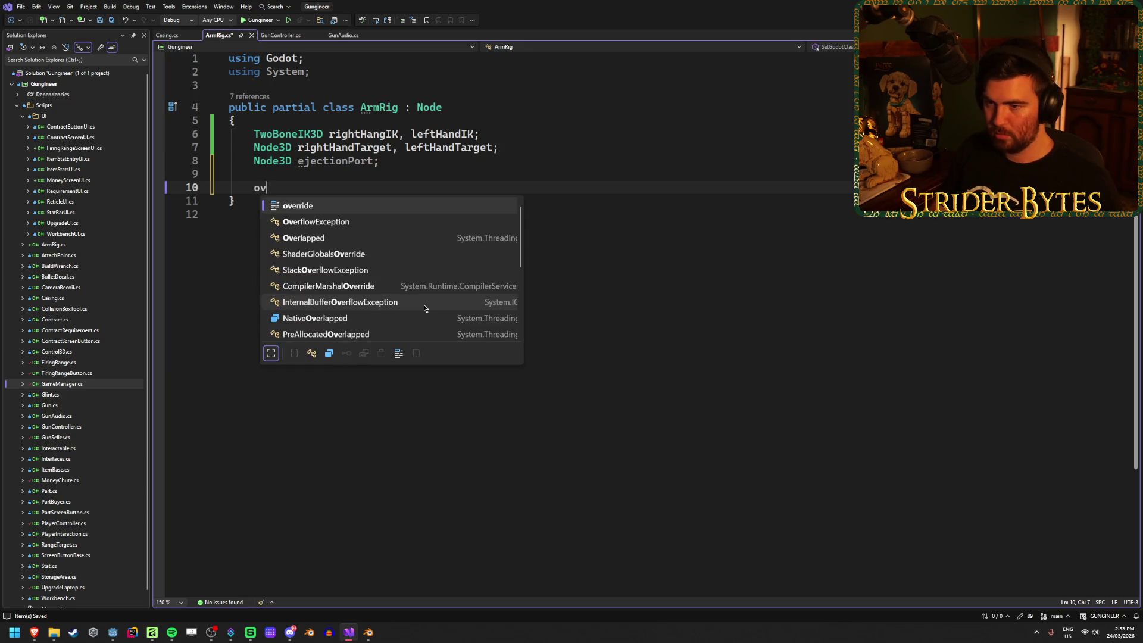
pyautogui.press('Return')
pyautogui.press('BackSpace')
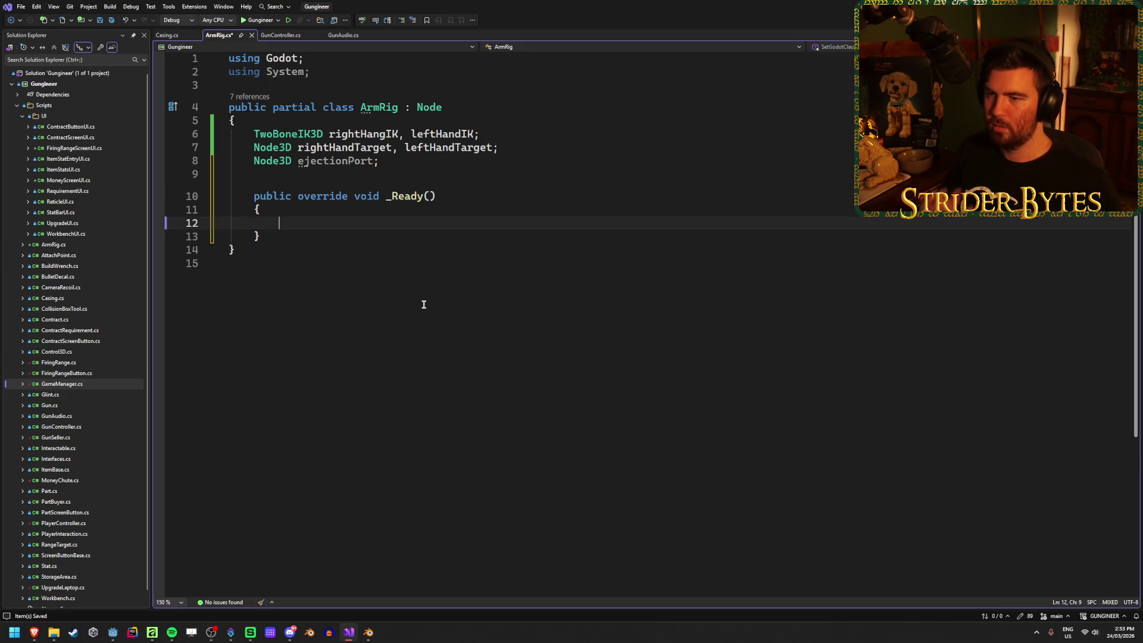
pyautogui.write('right')
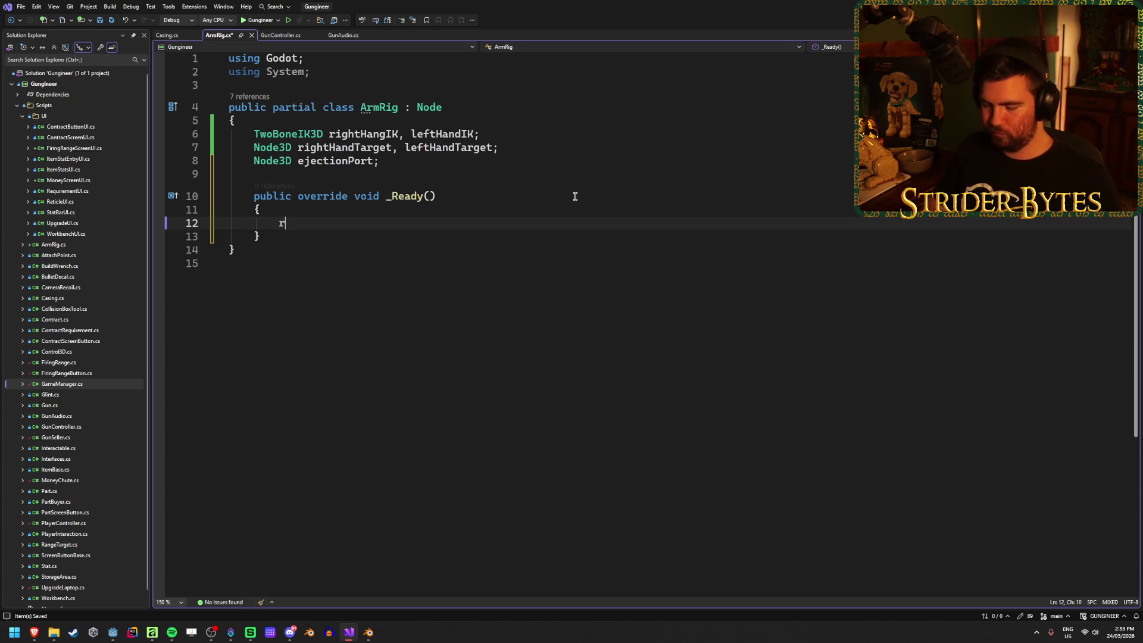
pyautogui.press('Escape')
pyautogui.press('Escape')
pyautogui.click(385, 134)
pyautogui.click(357, 225)
pyautogui.write('HandIK = Get')
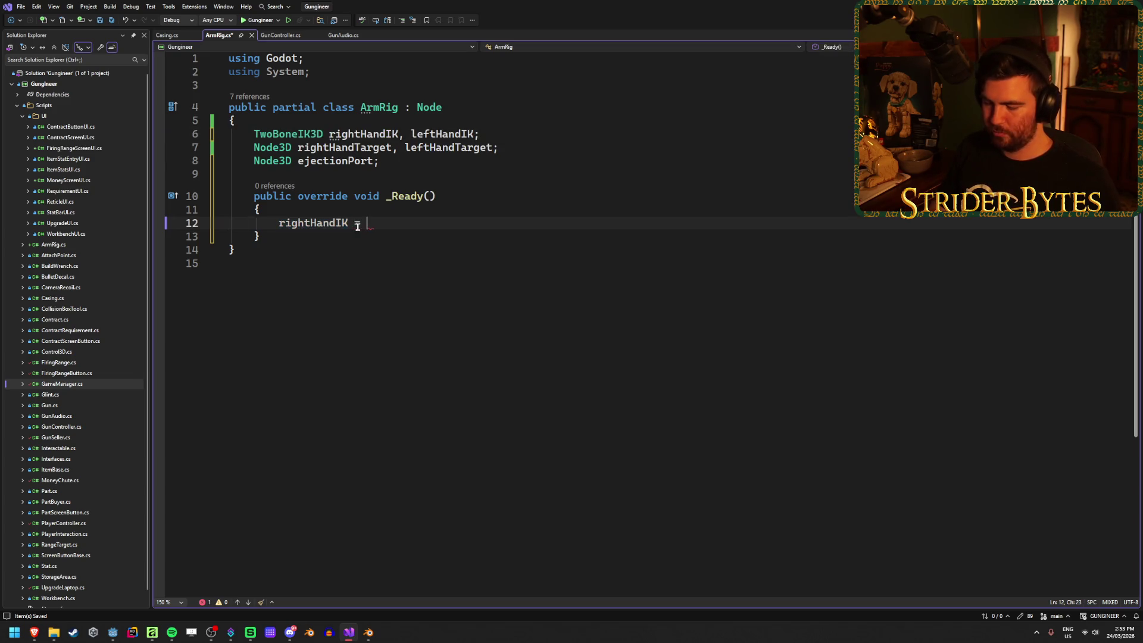
pyautogui.write('Nod')
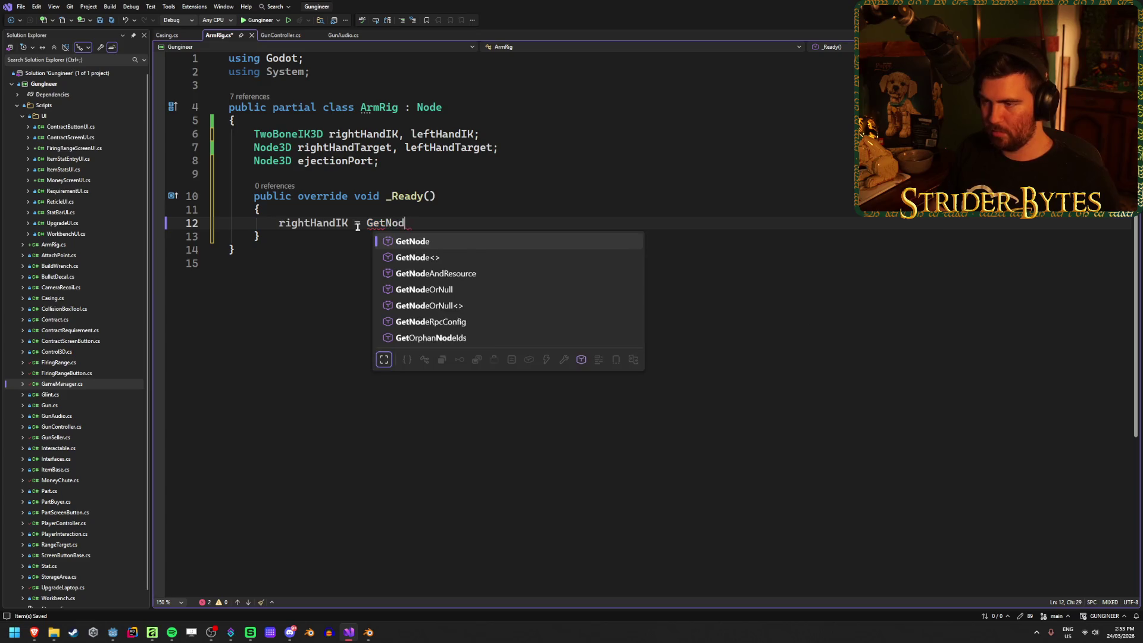
pyautogui.write('e<>')
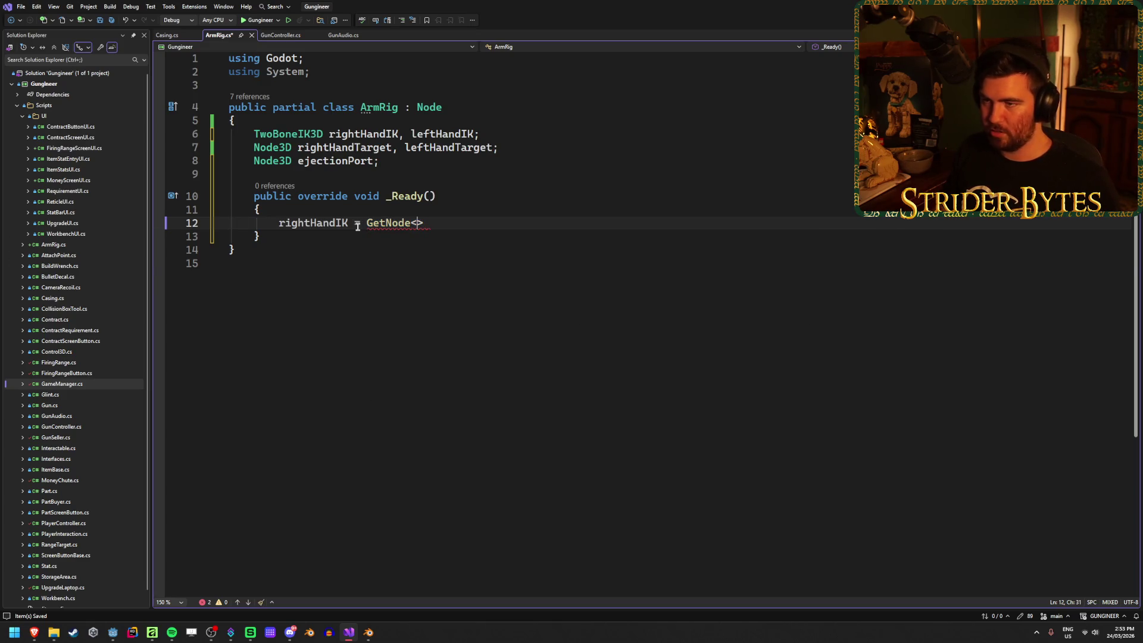
pyautogui.write('TwoBoneIK3D>')
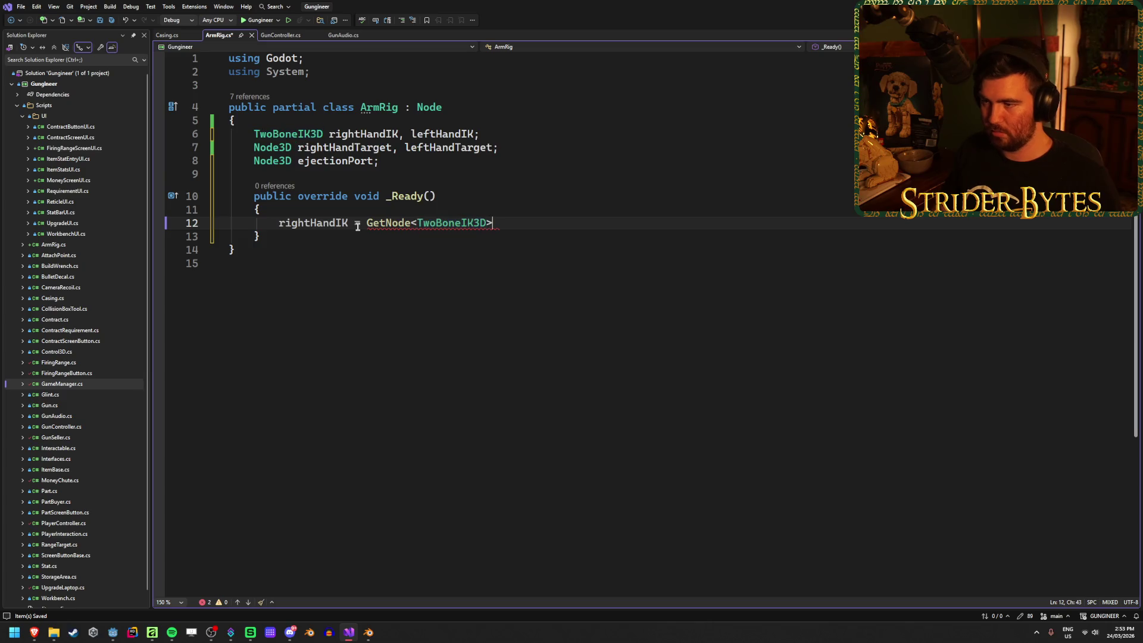
pyautogui.write('"')
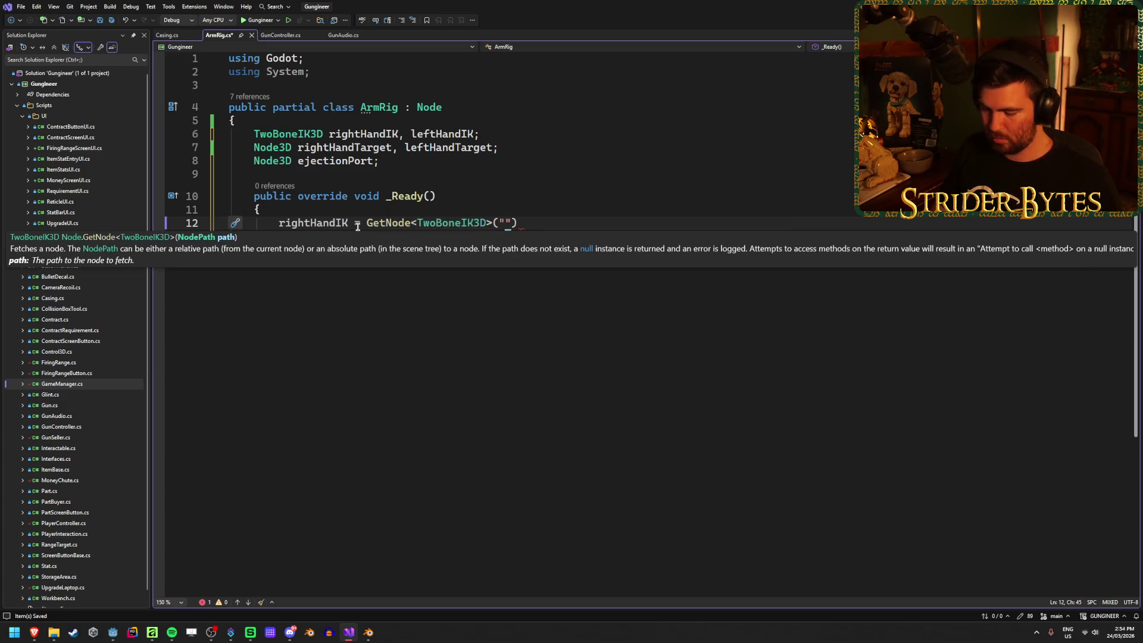
pyautogui.write('%')
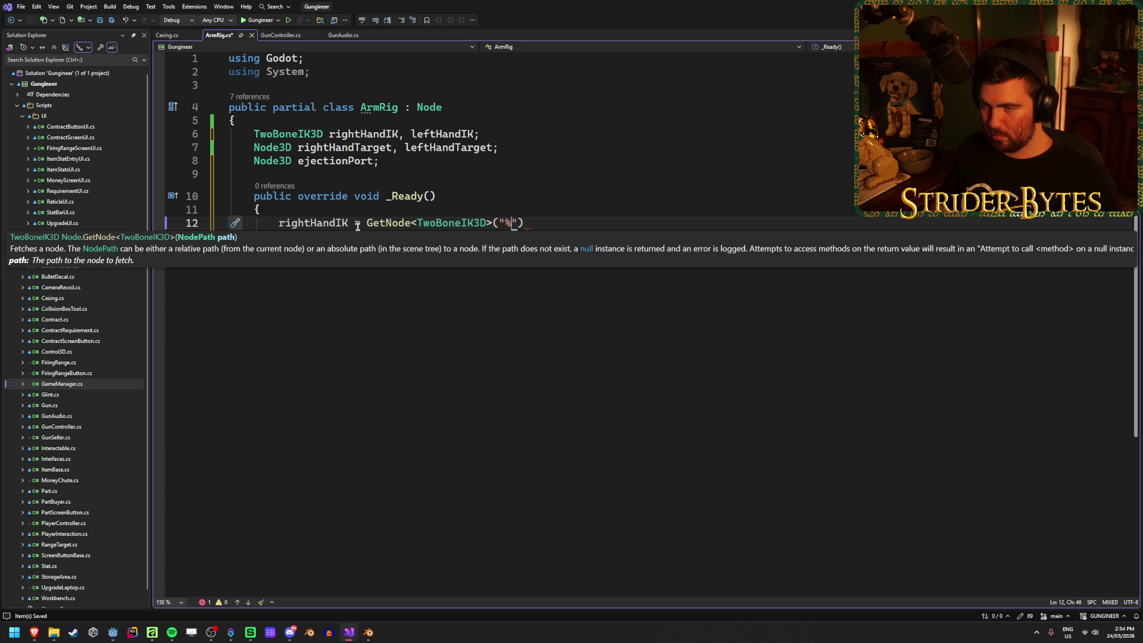
pyautogui.write('Right')
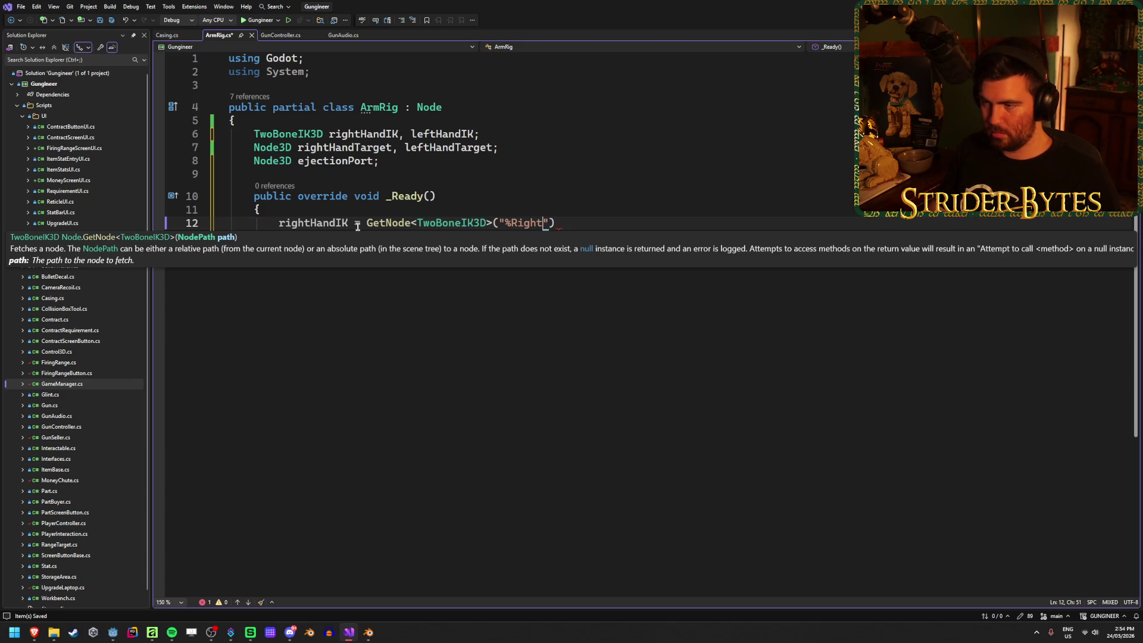
pyautogui.write('angIK");')
pyautogui.hotkey('ctrl', 's')
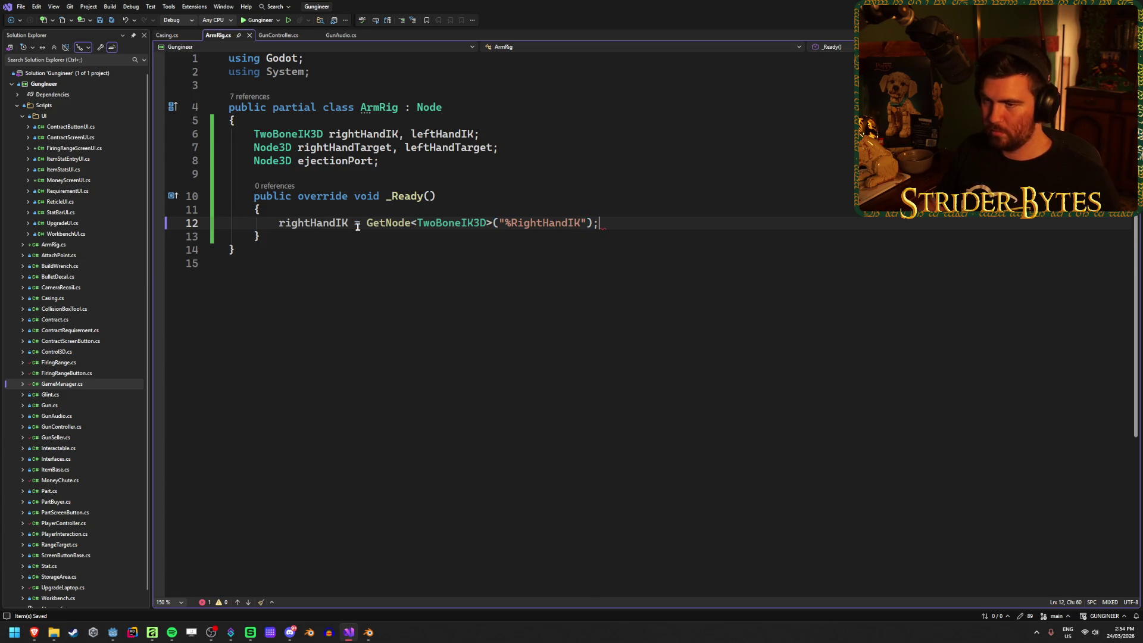
pyautogui.press('Return')
# Duplicate that line as a leftHandIK assignment fetching "%LeftHandIK", and save.
pyautogui.click(628, 225)
pyautogui.hotkey('ctrl', 'd')
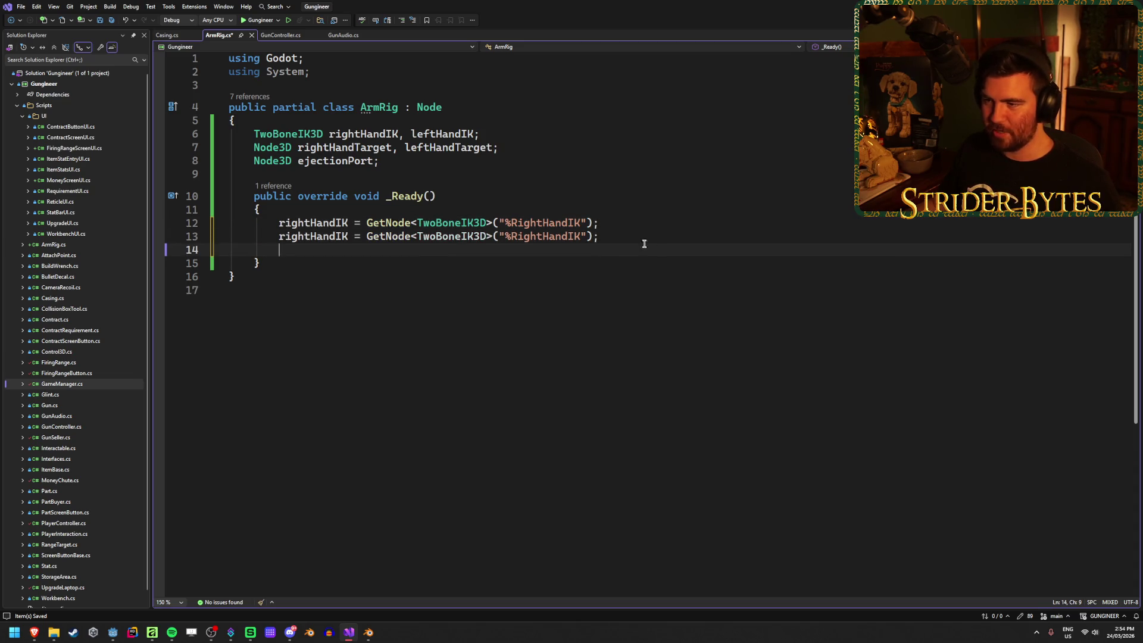
pyautogui.doubleClick(328, 237)
pyautogui.write('lef')
pyautogui.press('Tab')
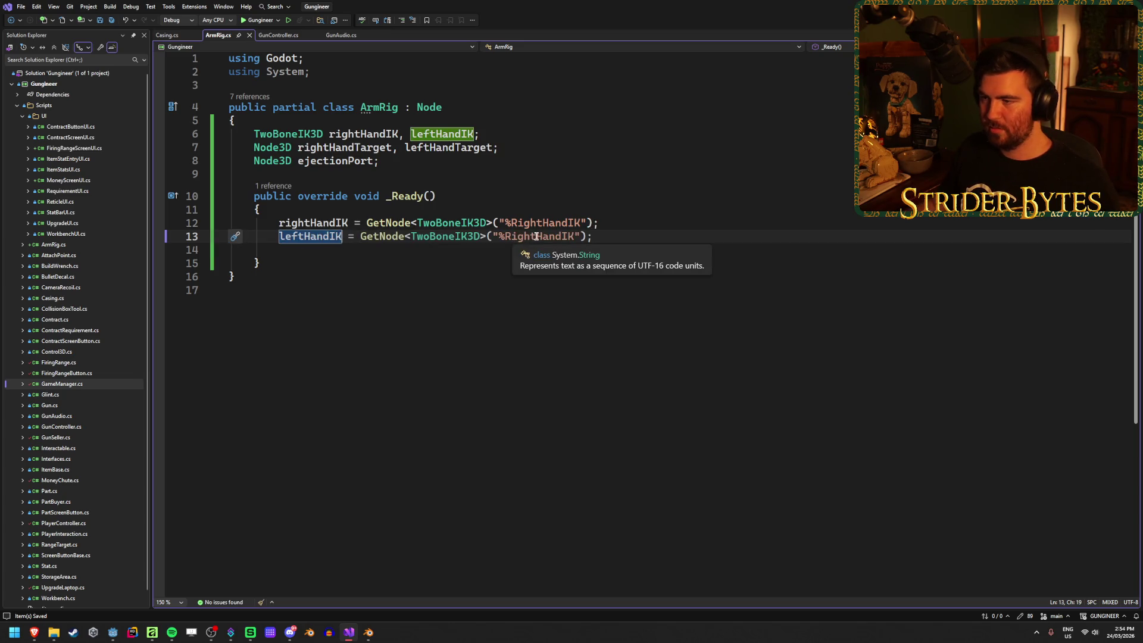
pyautogui.moveTo(536, 237); pyautogui.dragTo(505, 236)
pyautogui.press('BackSpace')
pyautogui.write('Left')
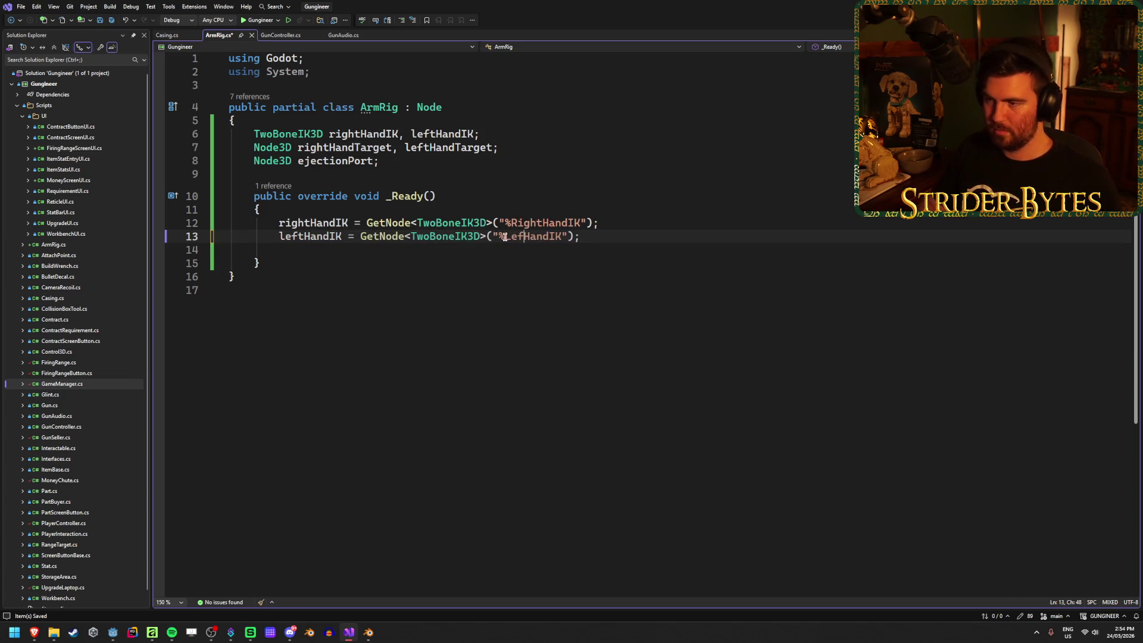
pyautogui.write('%')
pyautogui.hotkey('ctrl', 's')
# Assign rightHandTarget from GetNode<Node3D>("%RightHandTarget"), checking the node name in Godot.
pyautogui.click(510, 254)
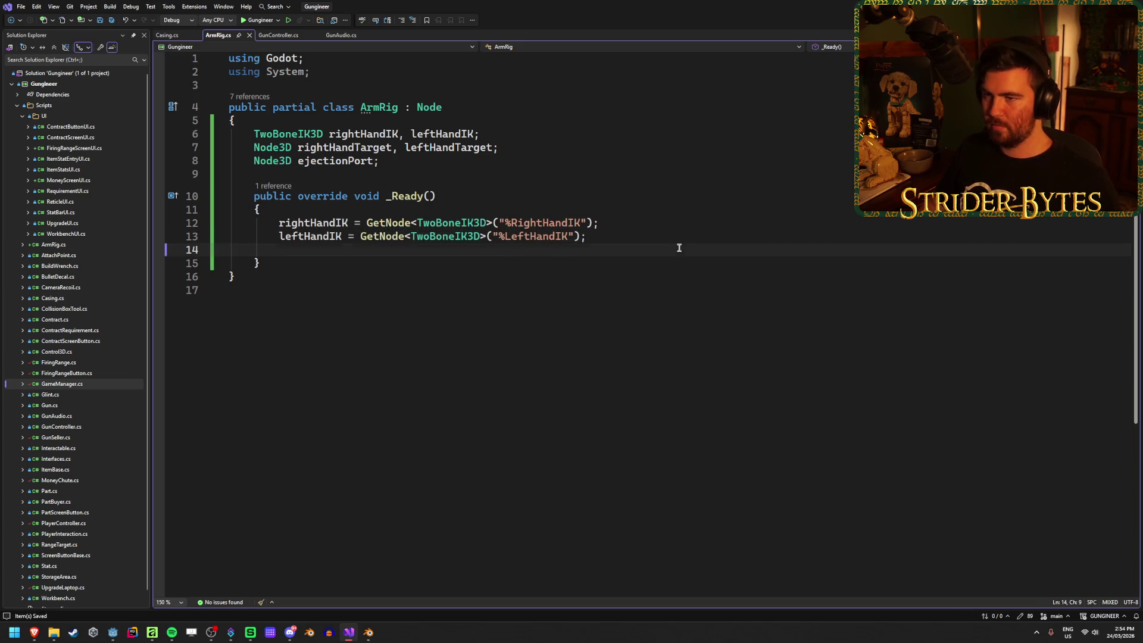
pyautogui.press('Return')
pyautogui.write('right')
pyautogui.press('Down')
pyautogui.press('Tab')
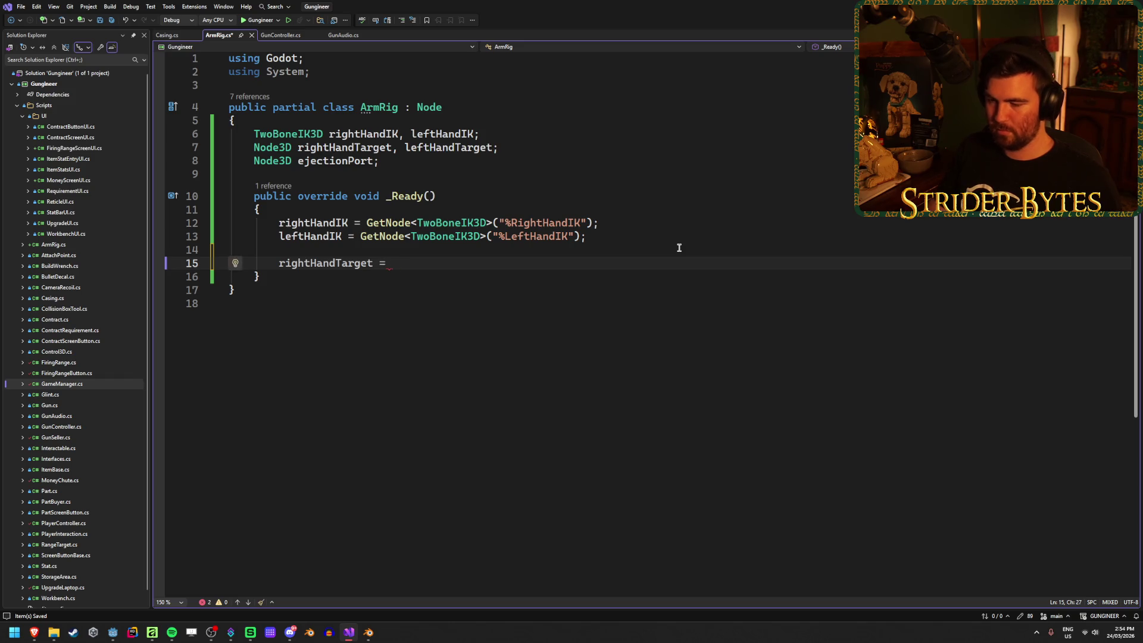
pyautogui.write('GetNod')
pyautogui.press('Tab')
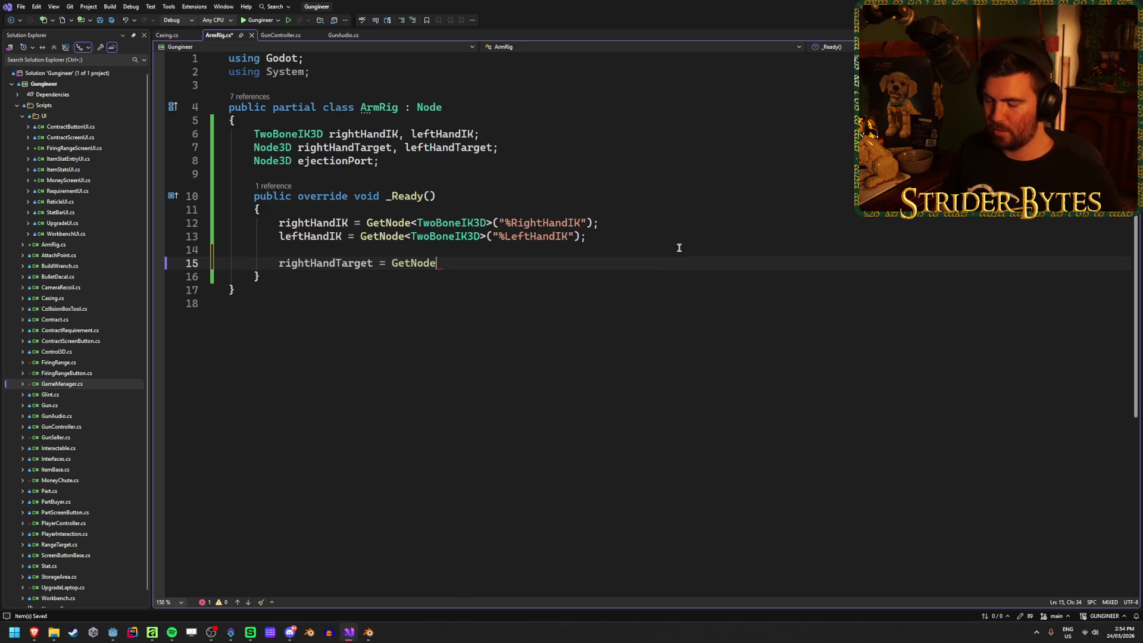
pyautogui.write('<>')
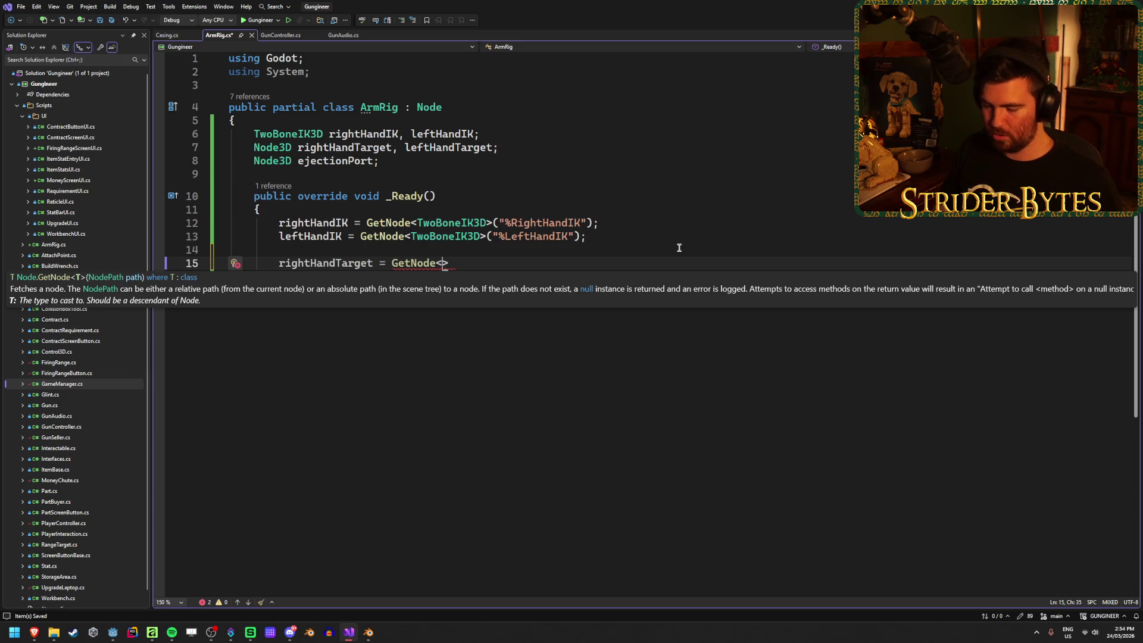
pyautogui.write('Node3D>')
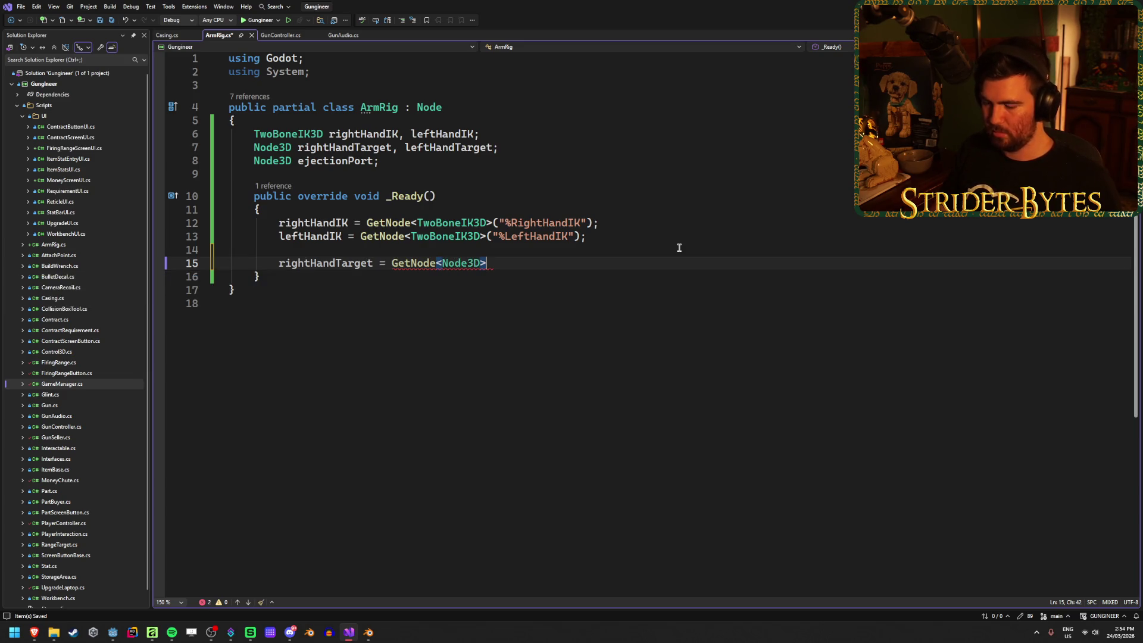
pyautogui.write('("')
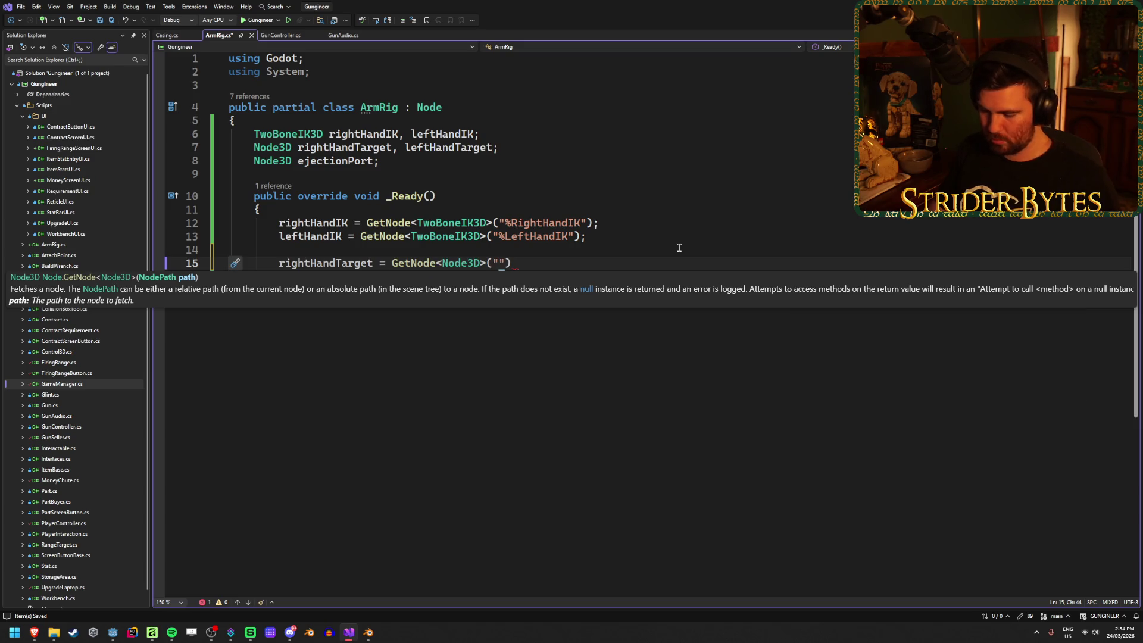
pyautogui.write('%')
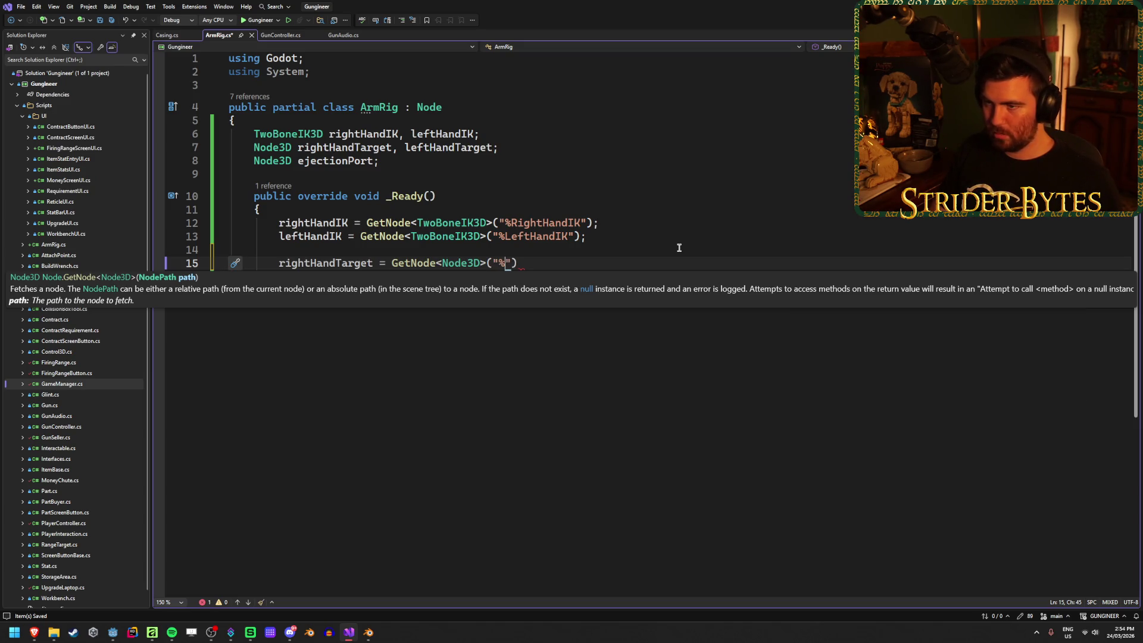
pyautogui.write('Rig')
pyautogui.press('BackSpace')
pyautogui.press('BackSpace')
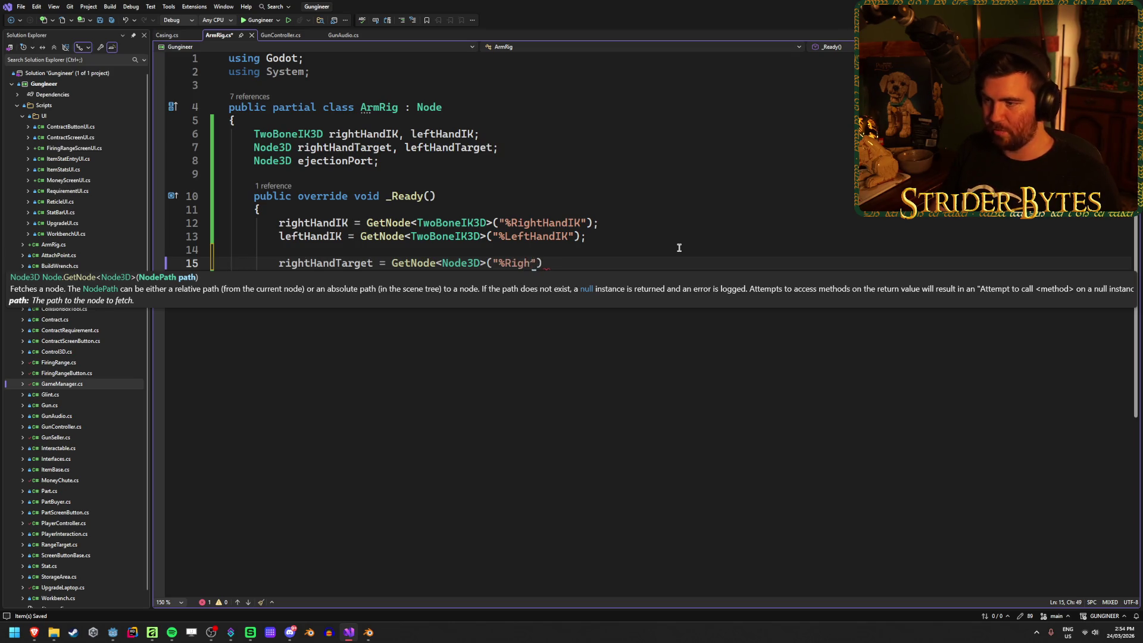
pyautogui.moveTo(109, 636)
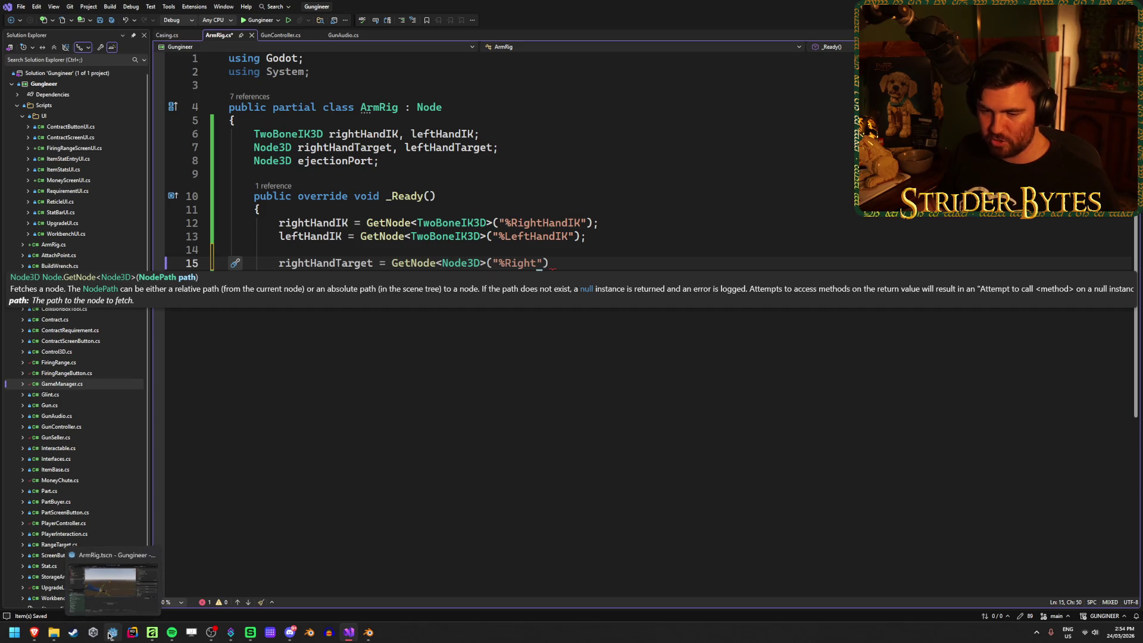
pyautogui.click(117, 587)
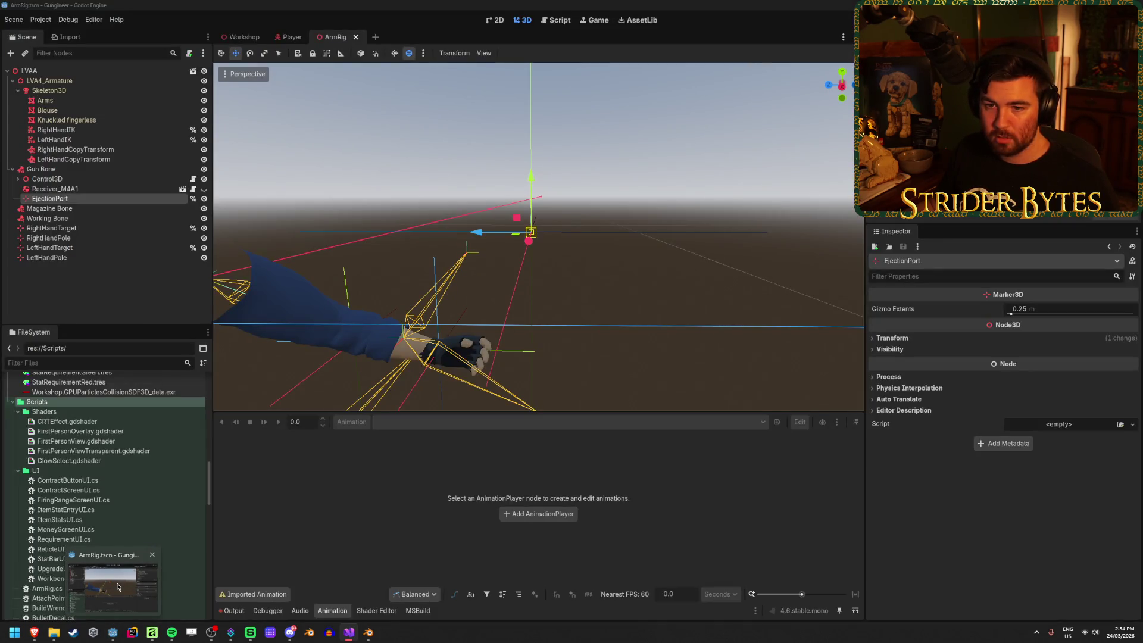
pyautogui.hotkey('alt', 'Tab')
pyautogui.write('ight')
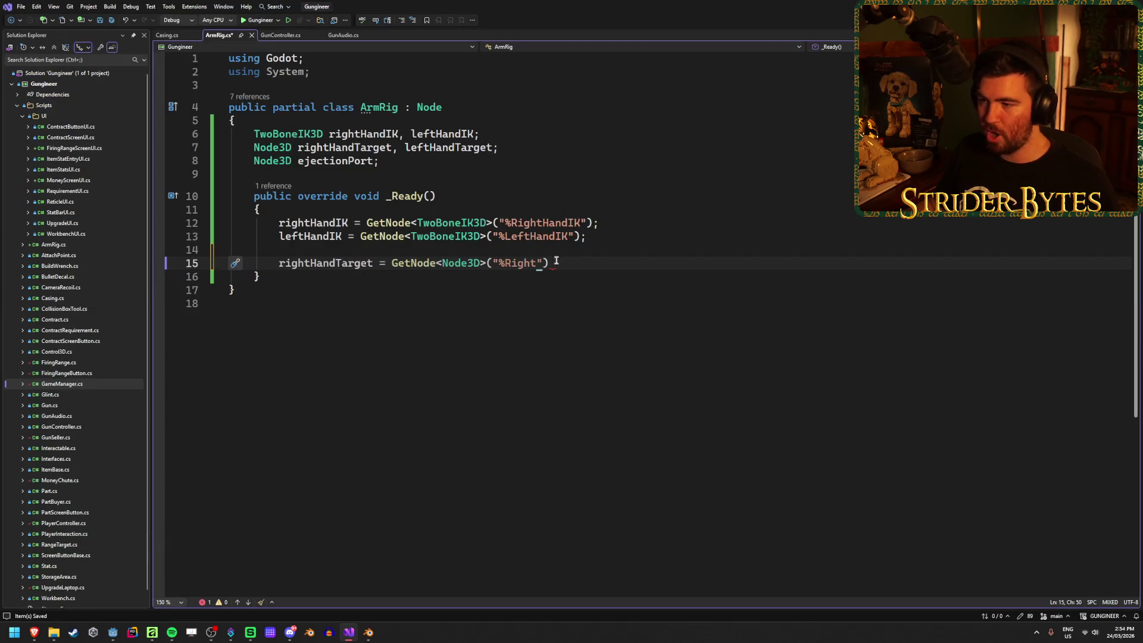
pyautogui.write('Ta')
pyautogui.press('BackSpace')
pyautogui.write('HandTarget")')
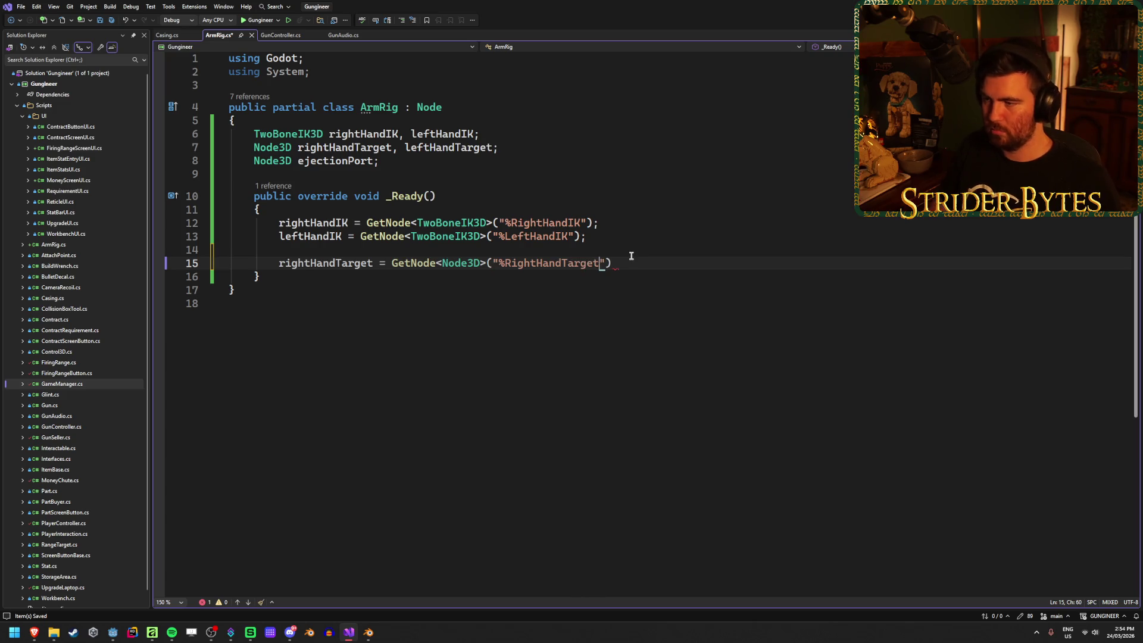
pyautogui.write(';')
pyautogui.press('Return')
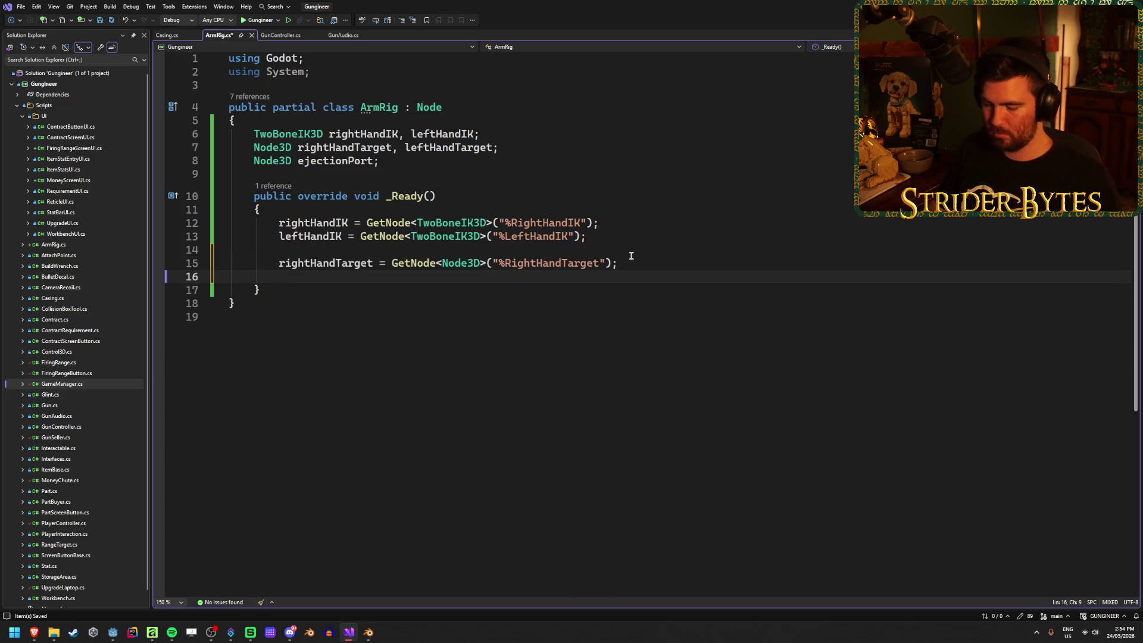
# Assign leftHandTarget from GetNode<Node3D>("%LeftHandTarget") in _Ready.
pyautogui.write('leftHand')
pyautogui.press('Down')
pyautogui.press('Tab')
pyautogui.write('= ')
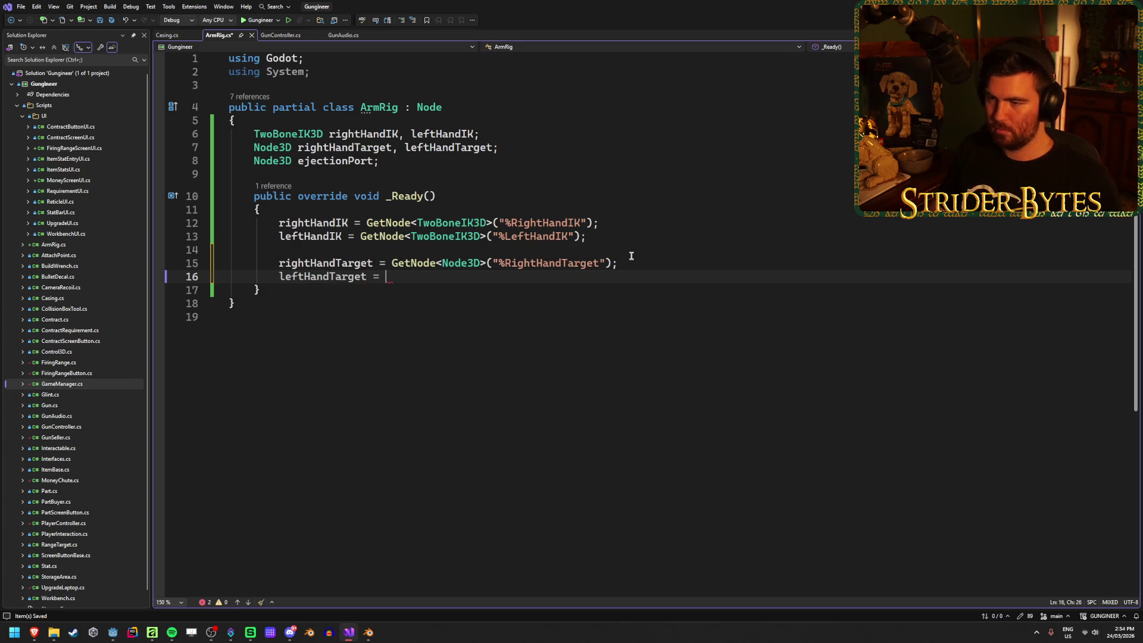
pyautogui.write('GetNod')
pyautogui.press('Down')
pyautogui.press('Tab')
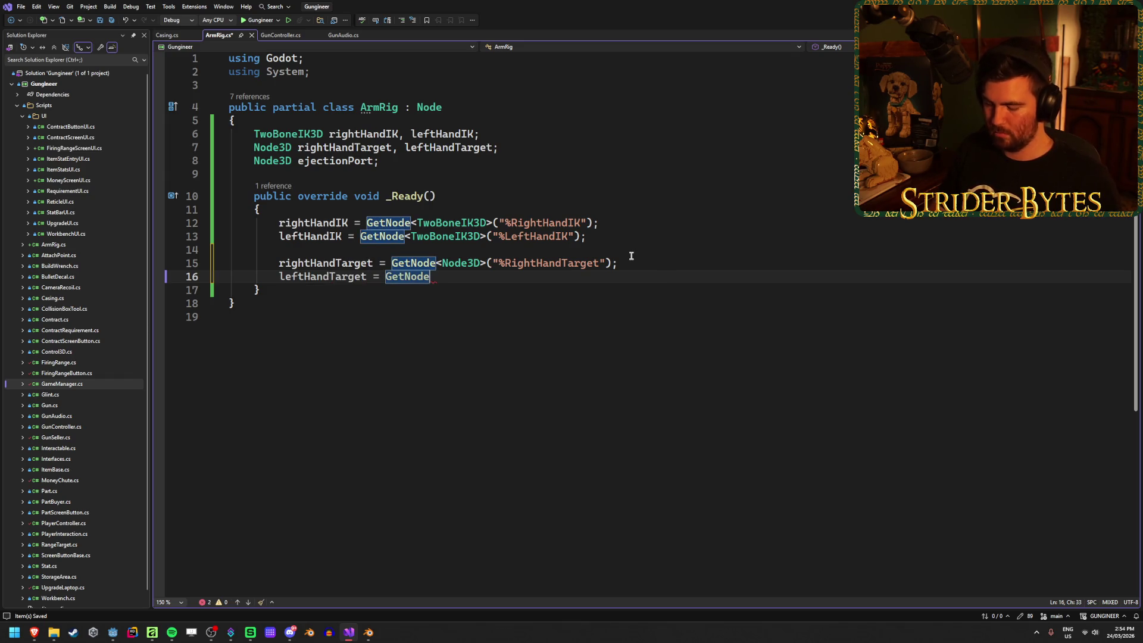
pyautogui.write('<Node3d>')
pyautogui.press('Escape')
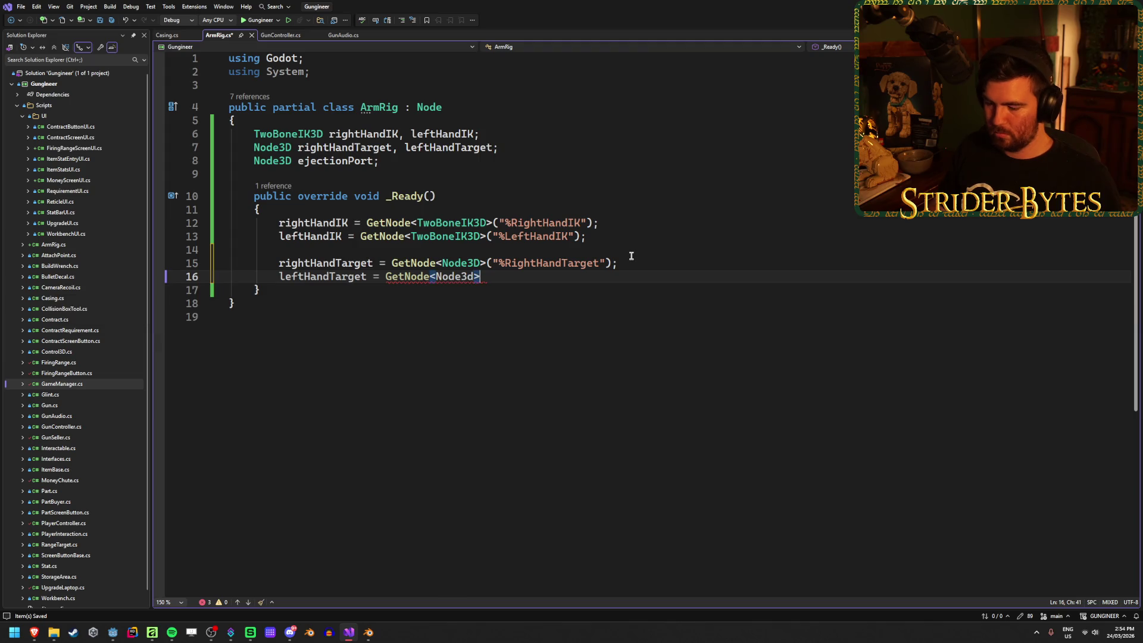
pyautogui.write('D>')
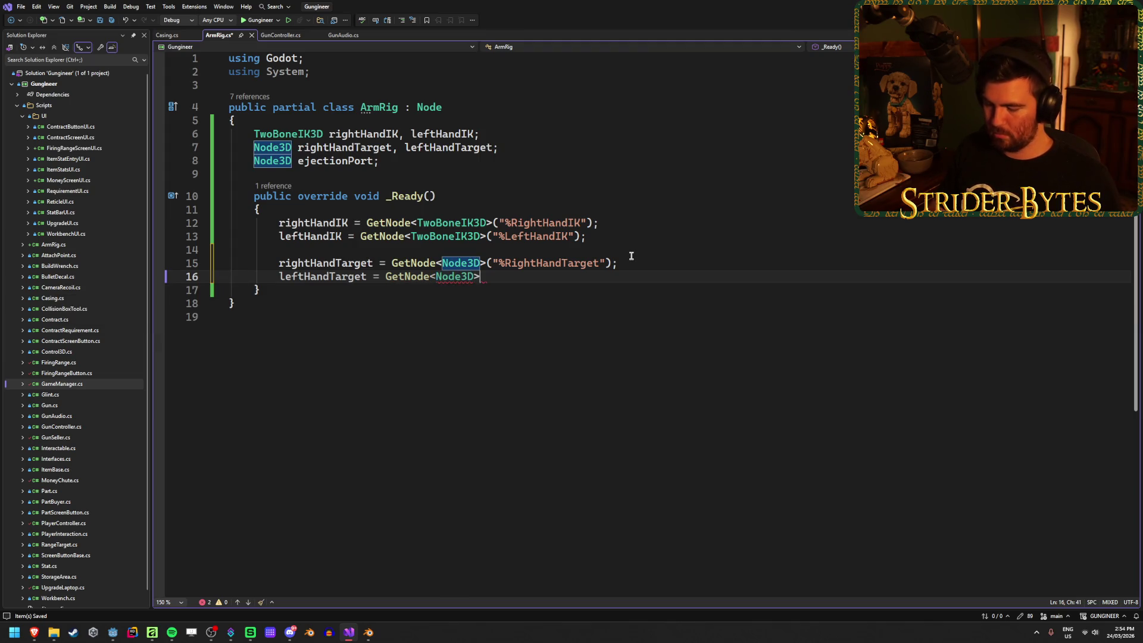
pyautogui.write('("')
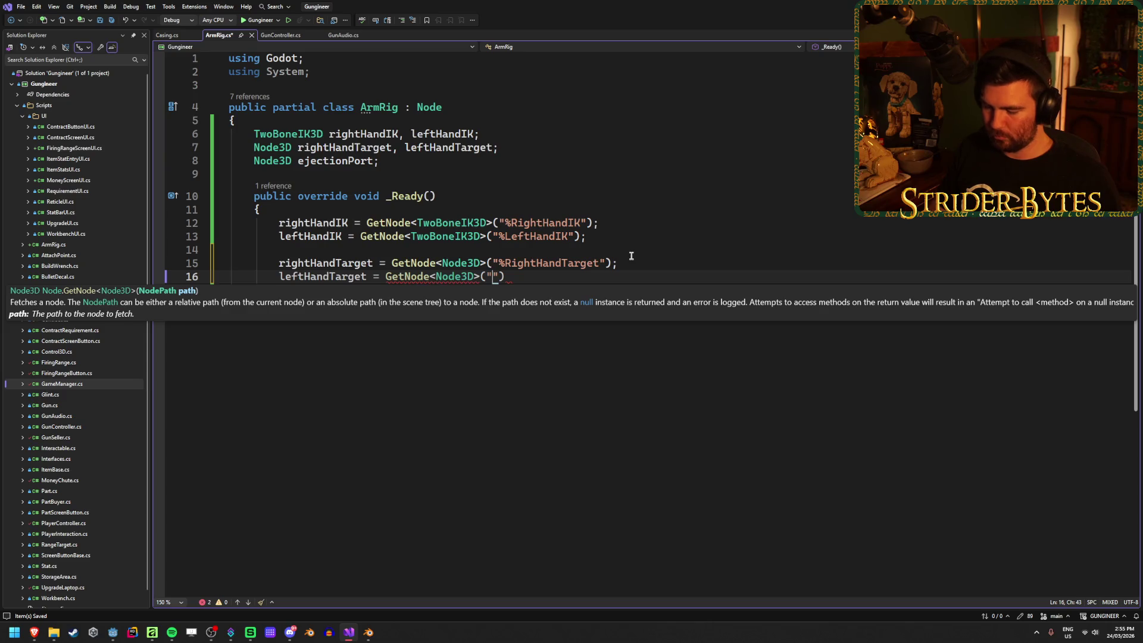
pyautogui.write('%Left')
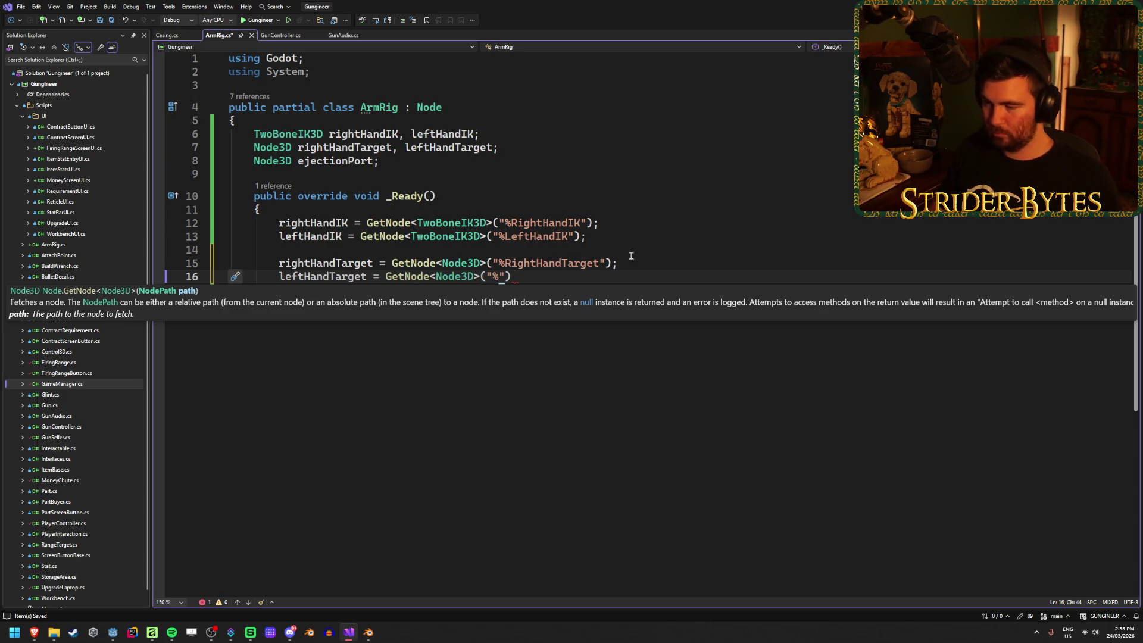
pyautogui.write('HandTarge')
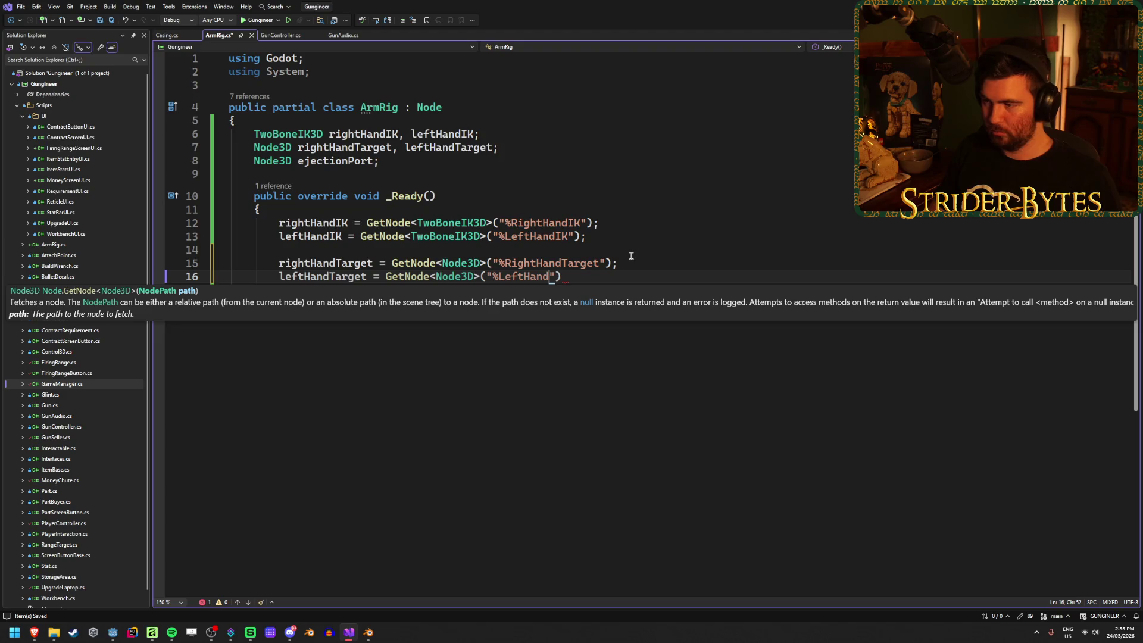
pyautogui.write('t");')
pyautogui.press('Return')
pyautogui.press('Return')
# Assign ejectionPort from GetNode<Node3D>("%EjectionPort") and save ArmRig.cs.
pyautogui.write('e')
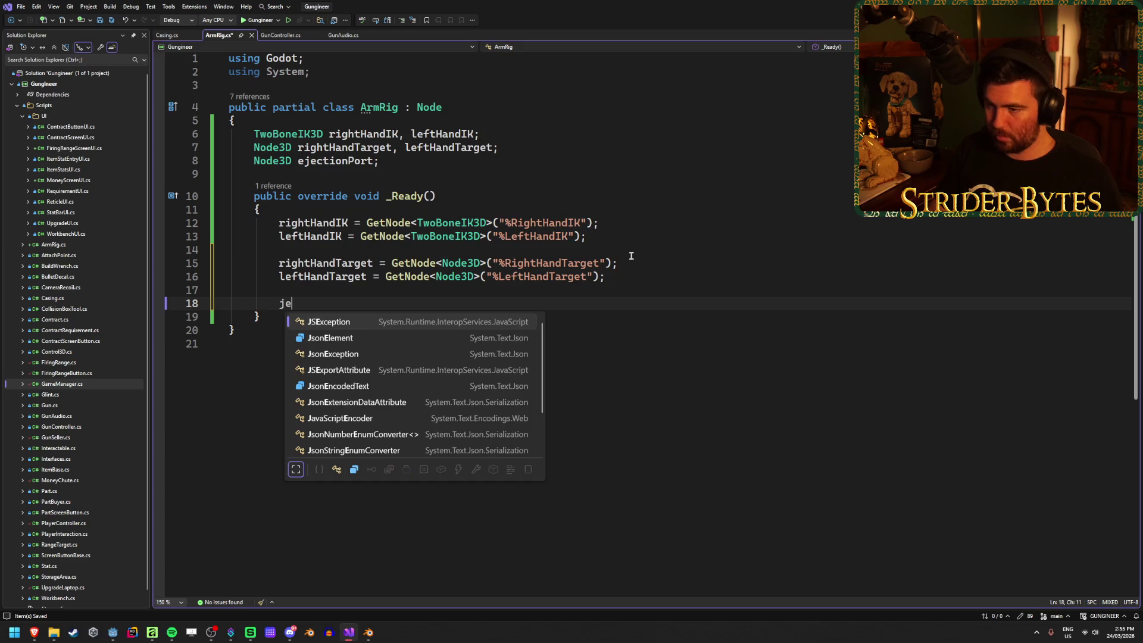
pyautogui.write('j')
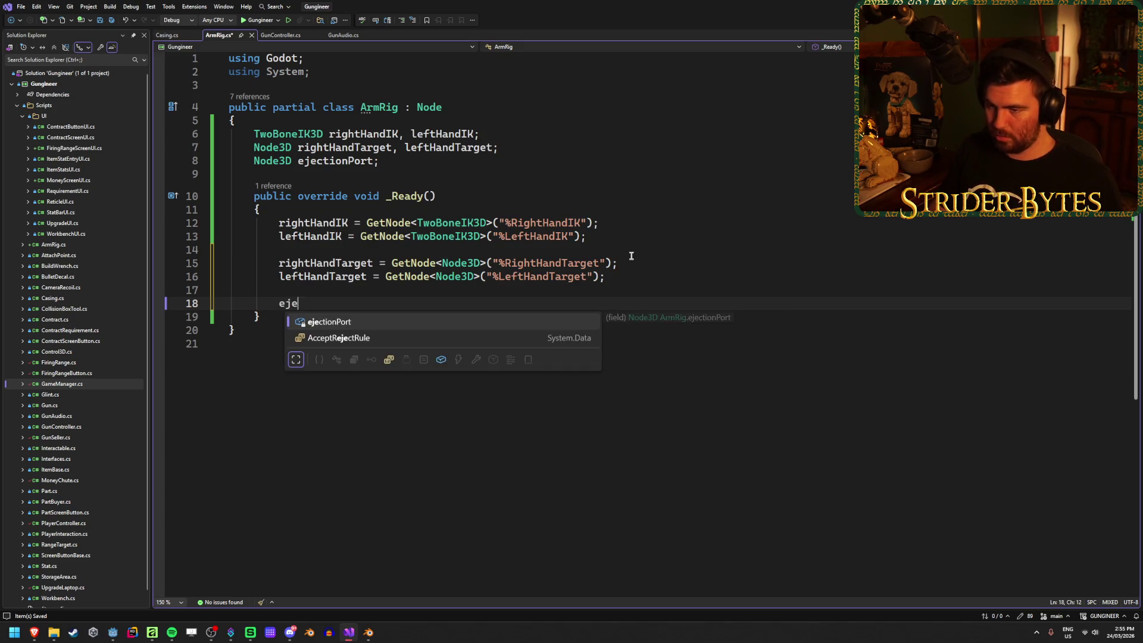
pyautogui.press('Tab')
pyautogui.write('= ')
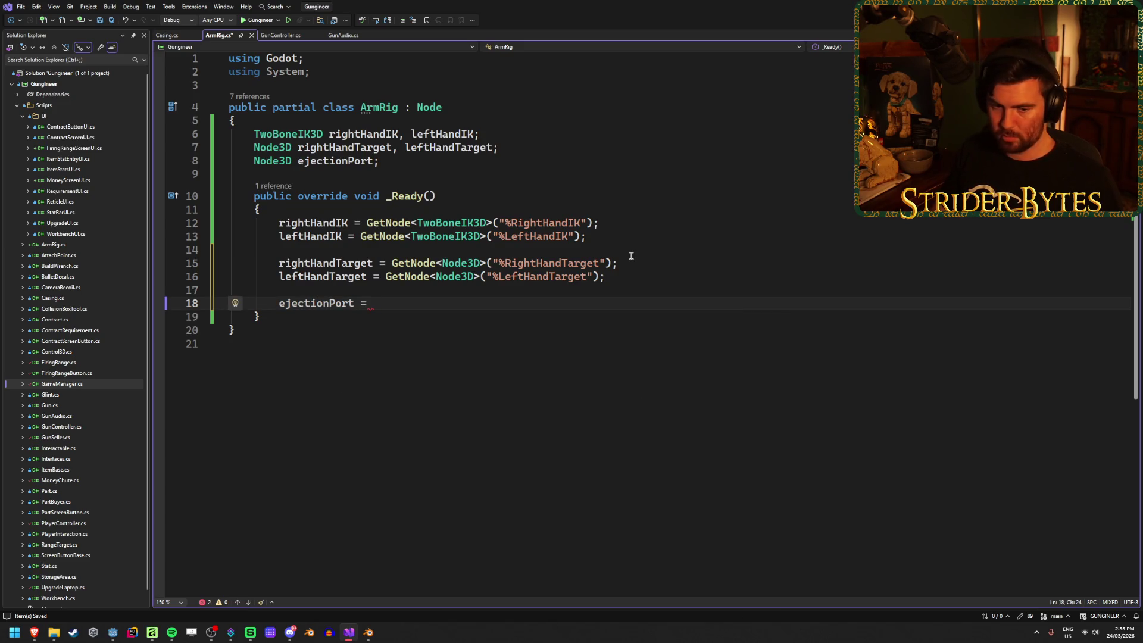
pyautogui.write('GetNode')
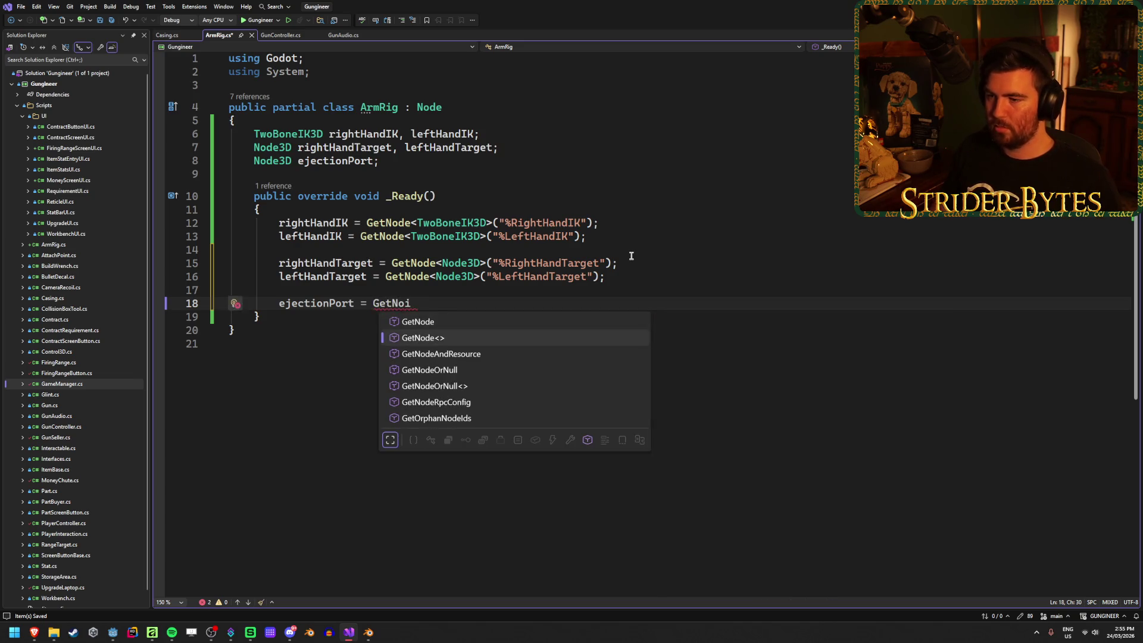
pyautogui.press('Escape')
pyautogui.write('<')
pyautogui.write('Node3D>(')
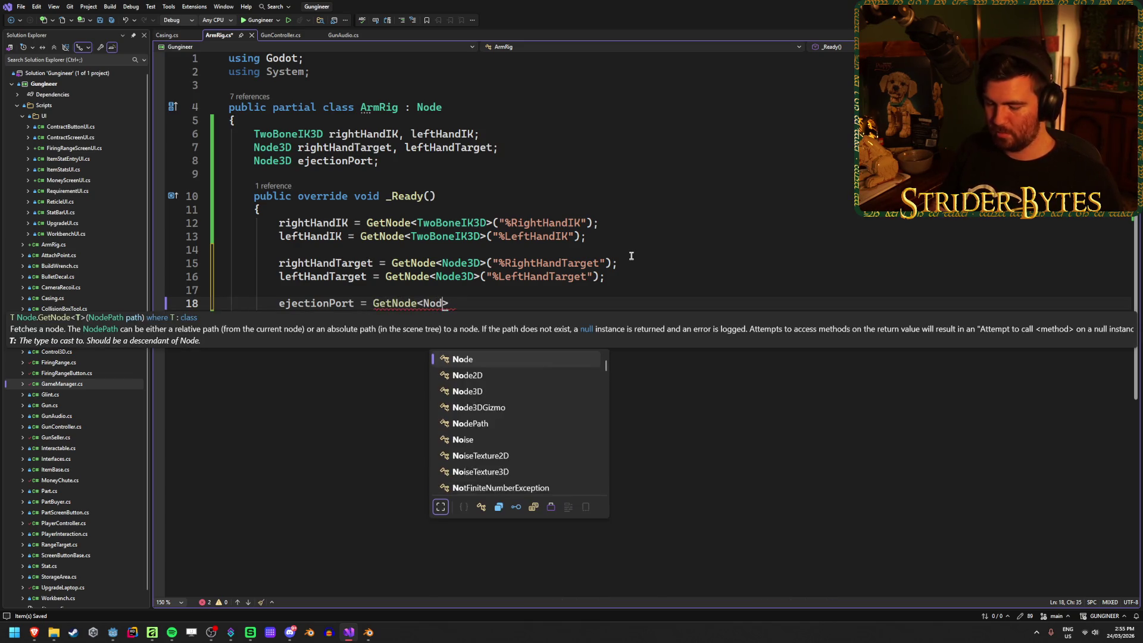
pyautogui.write('"')
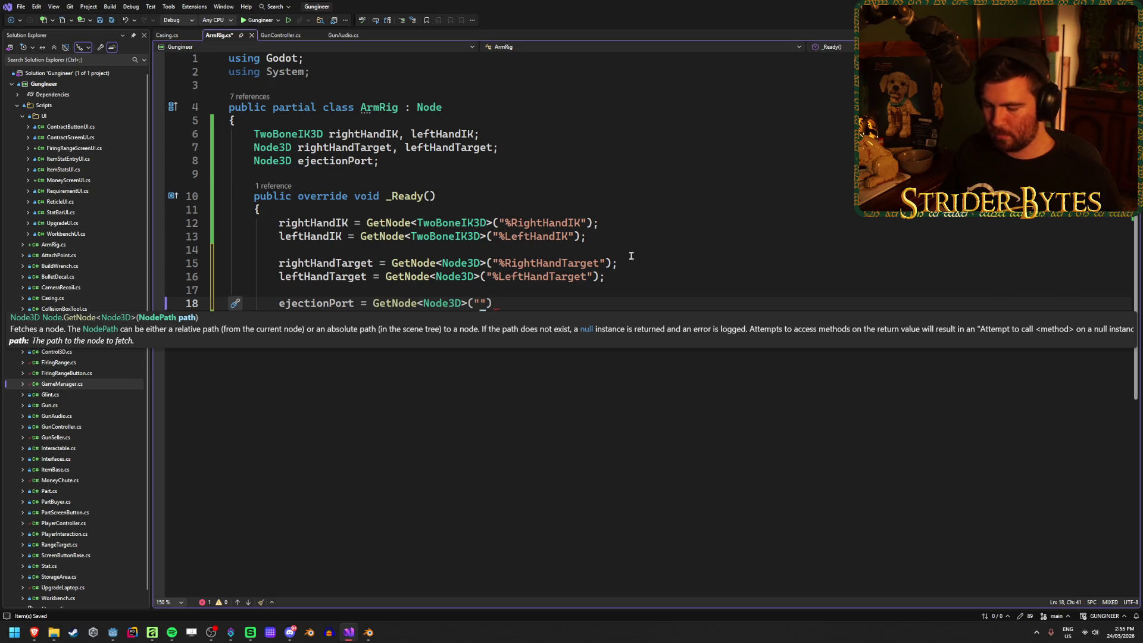
pyautogui.write('%')
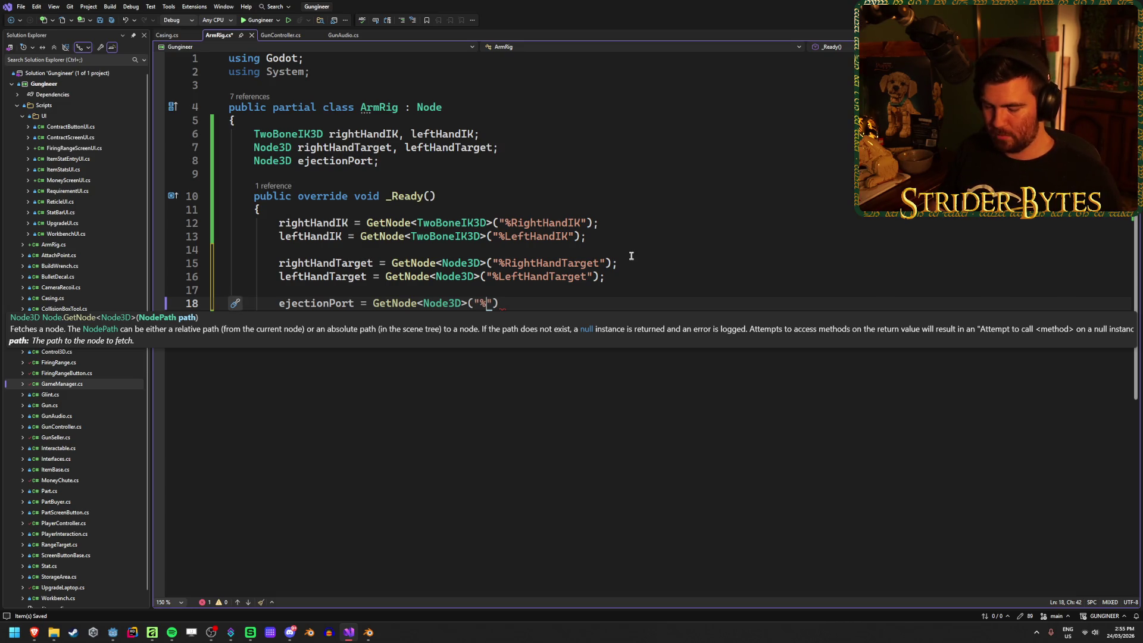
pyautogui.write('EjectionPort')
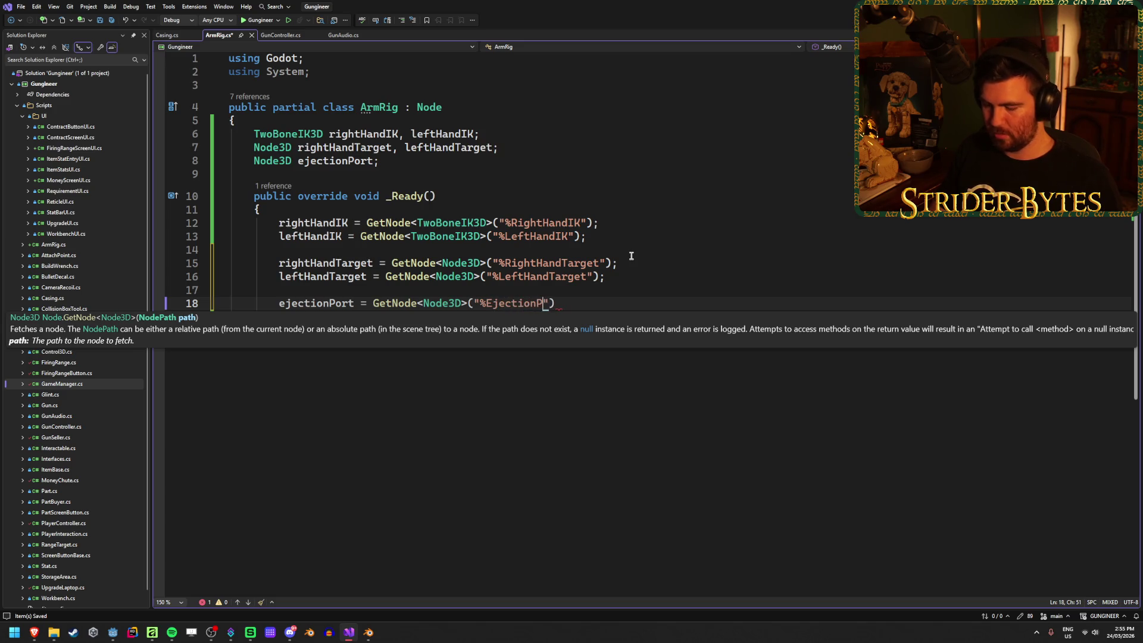
pyautogui.write('");')
pyautogui.hotkey('ctrl', 's')
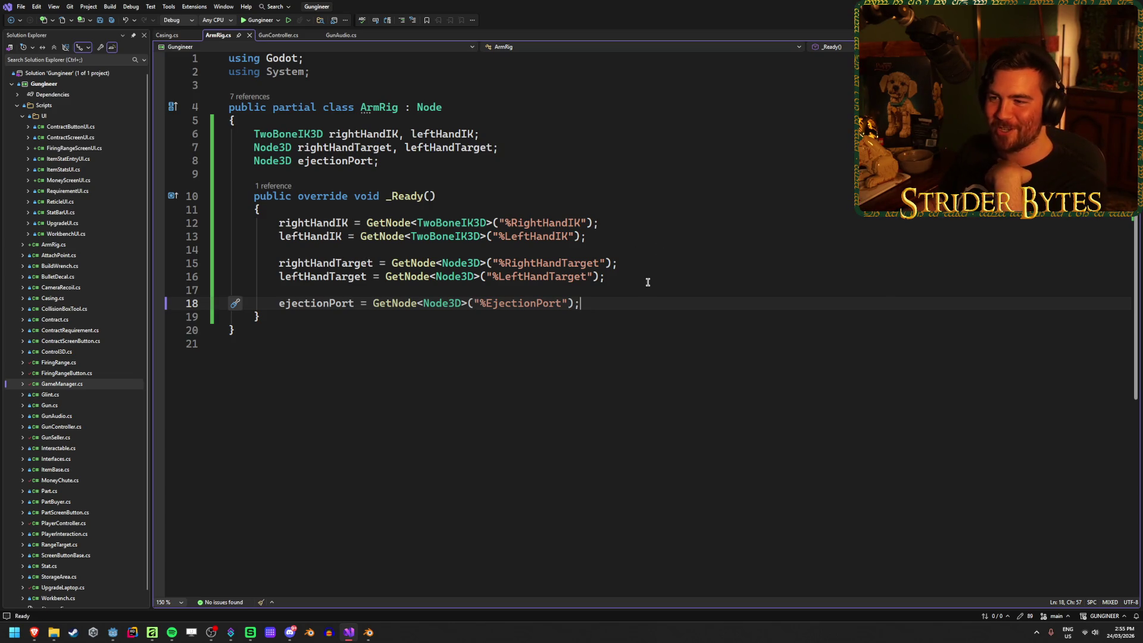
# Close the Inverse Kinematics video window and save ArmRig.cs.
pyautogui.moveTo(34, 632)
pyautogui.moveTo(209, 595)
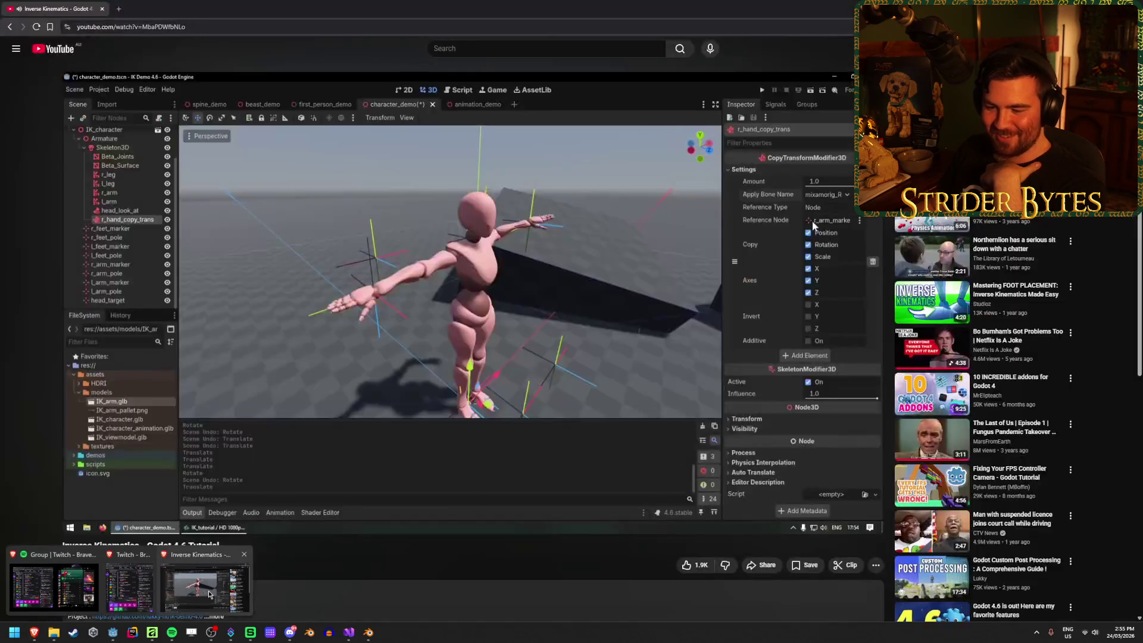
pyautogui.click(244, 554)
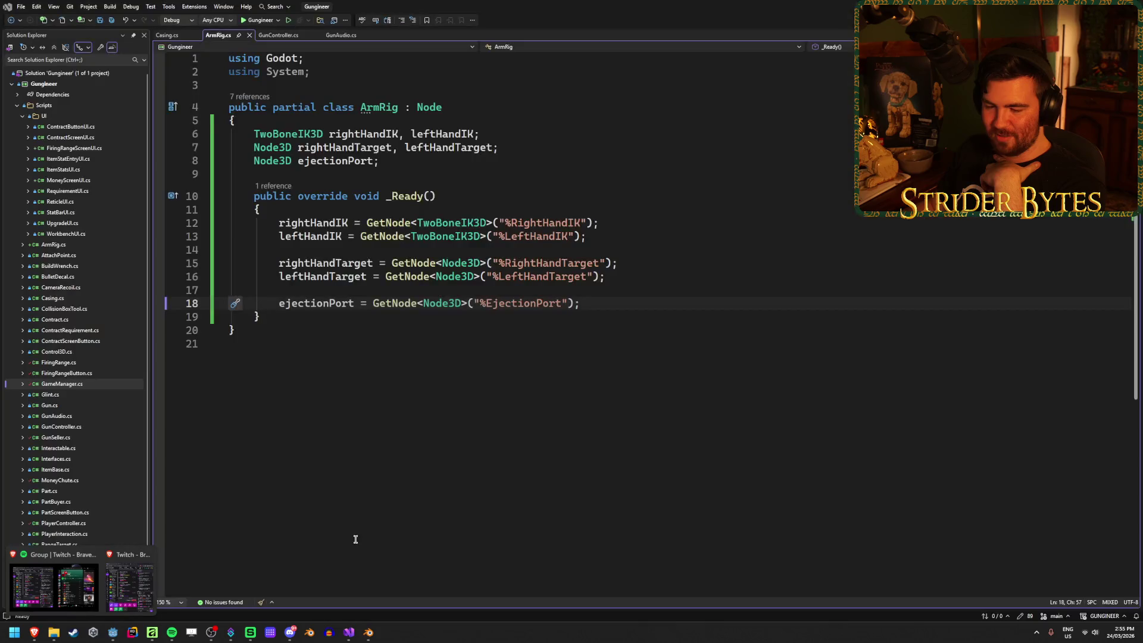
pyautogui.hotkey('ctrl', 's')
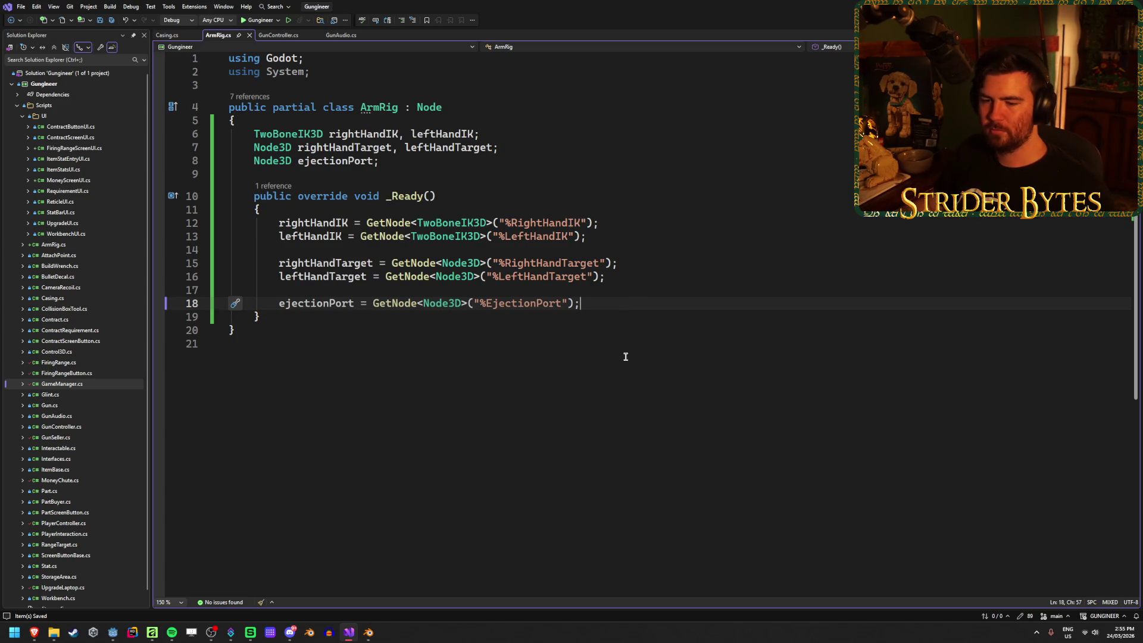
# Check the Godot editor, then add a blank line after the _Ready method and save.
pyautogui.moveTo(113, 633)
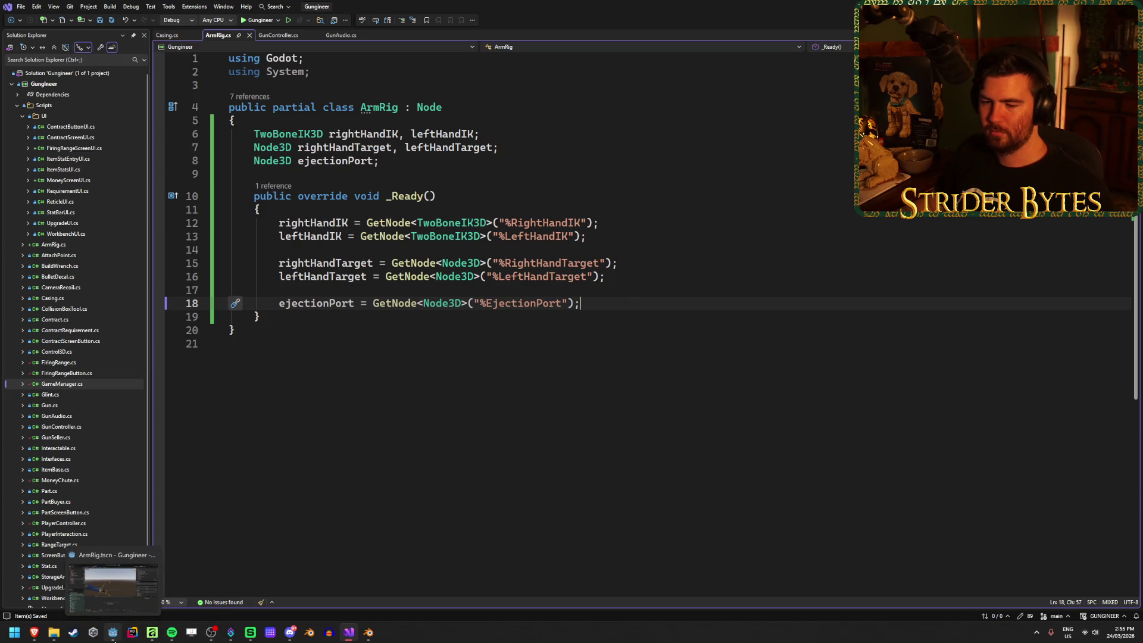
pyautogui.click(118, 602)
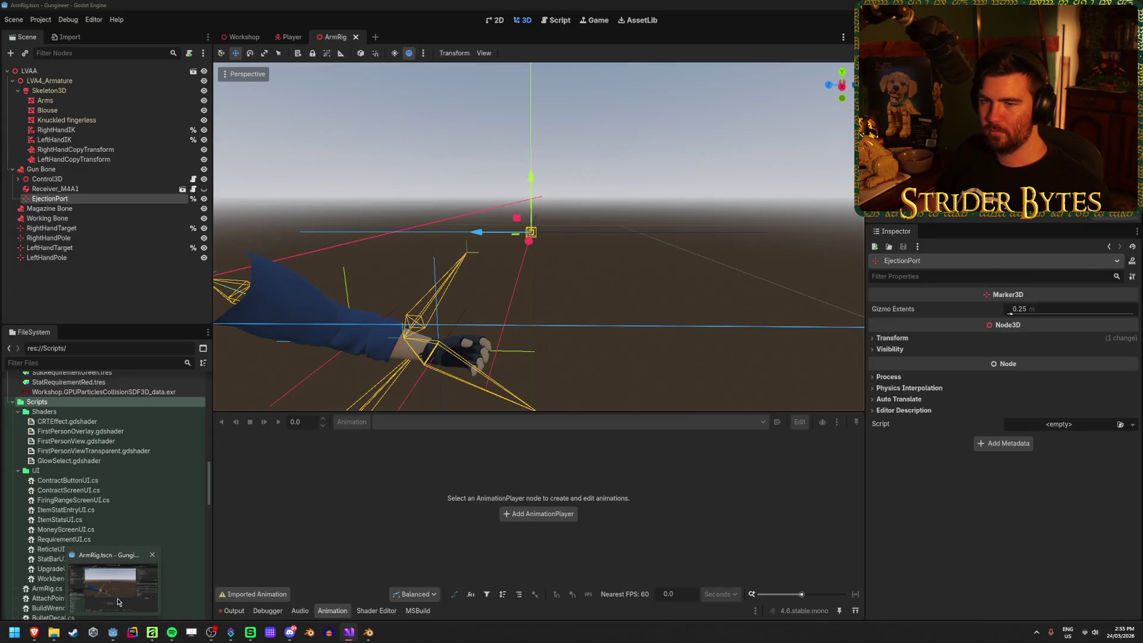
pyautogui.hotkey('alt', 'Tab')
pyautogui.click(506, 315)
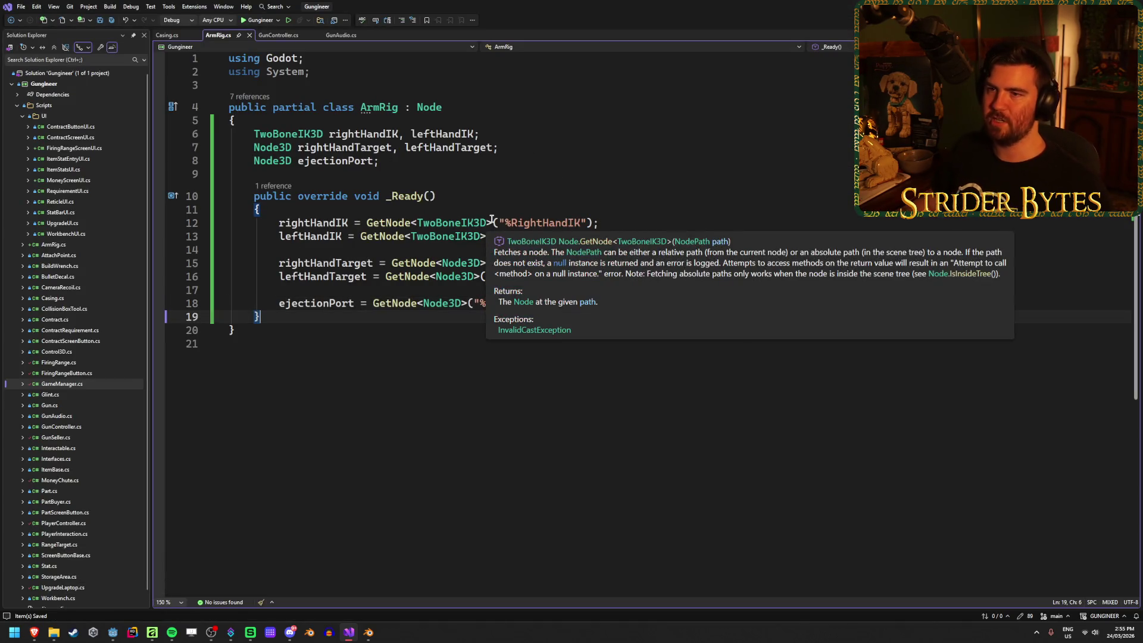
pyautogui.click(665, 275)
pyautogui.click(655, 265)
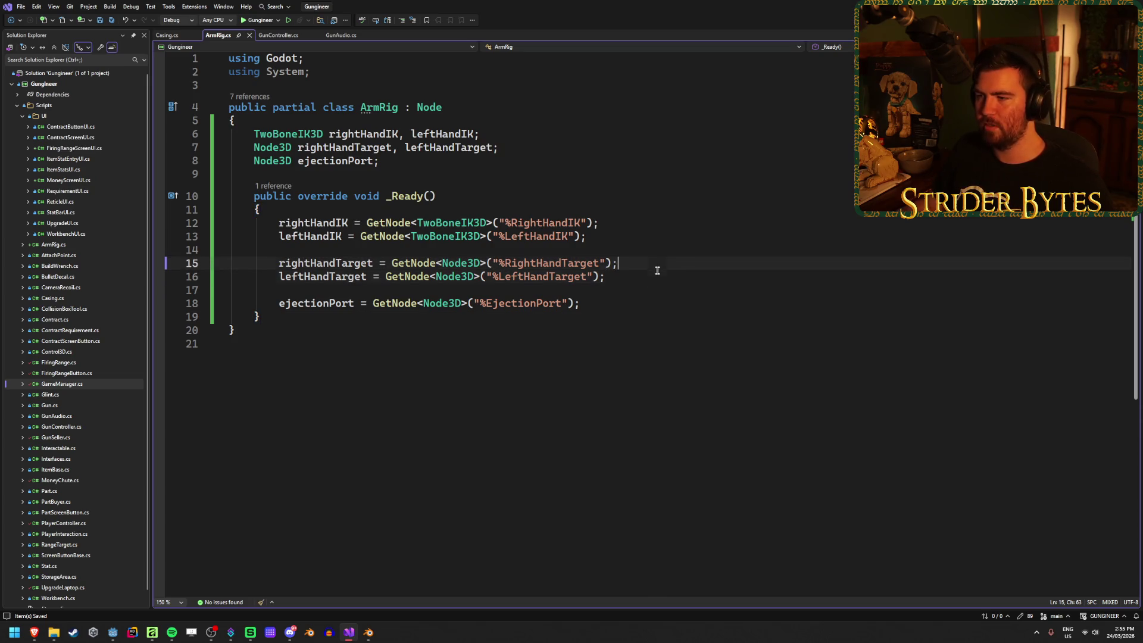
pyautogui.click(659, 276)
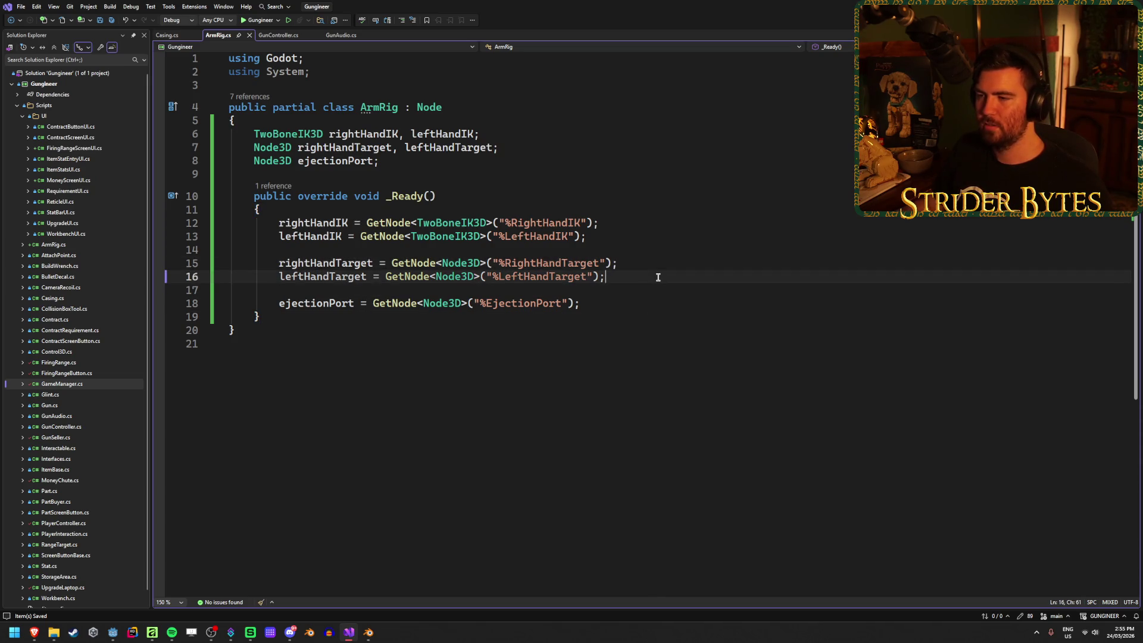
pyautogui.click(566, 321)
pyautogui.press('Return')
pyautogui.press('Return')
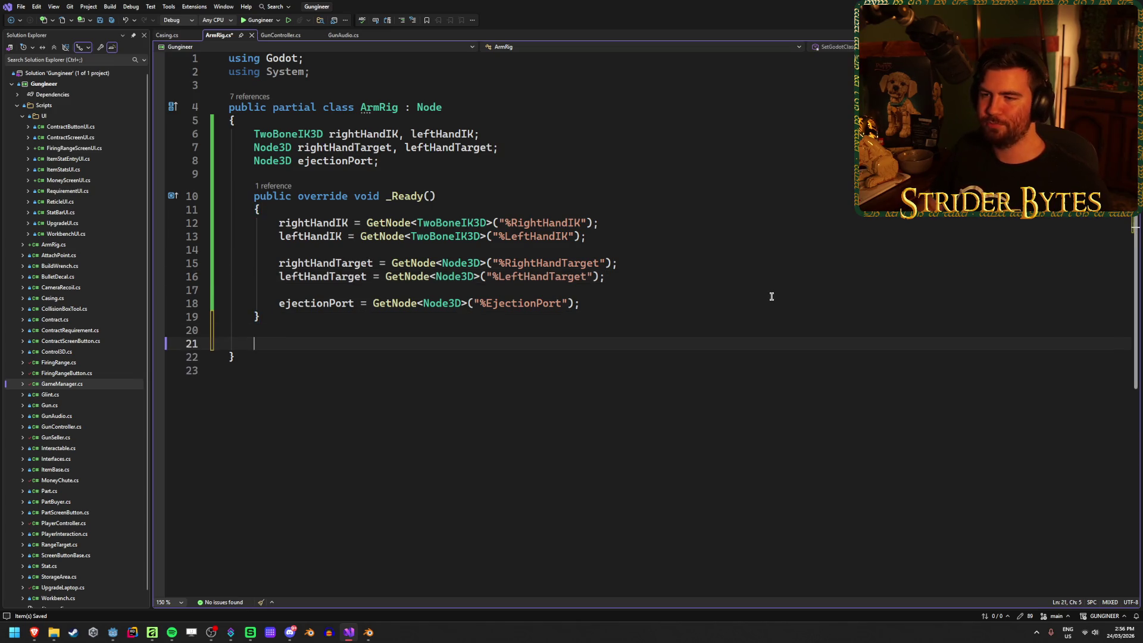
pyautogui.hotkey('ctrl', 's')
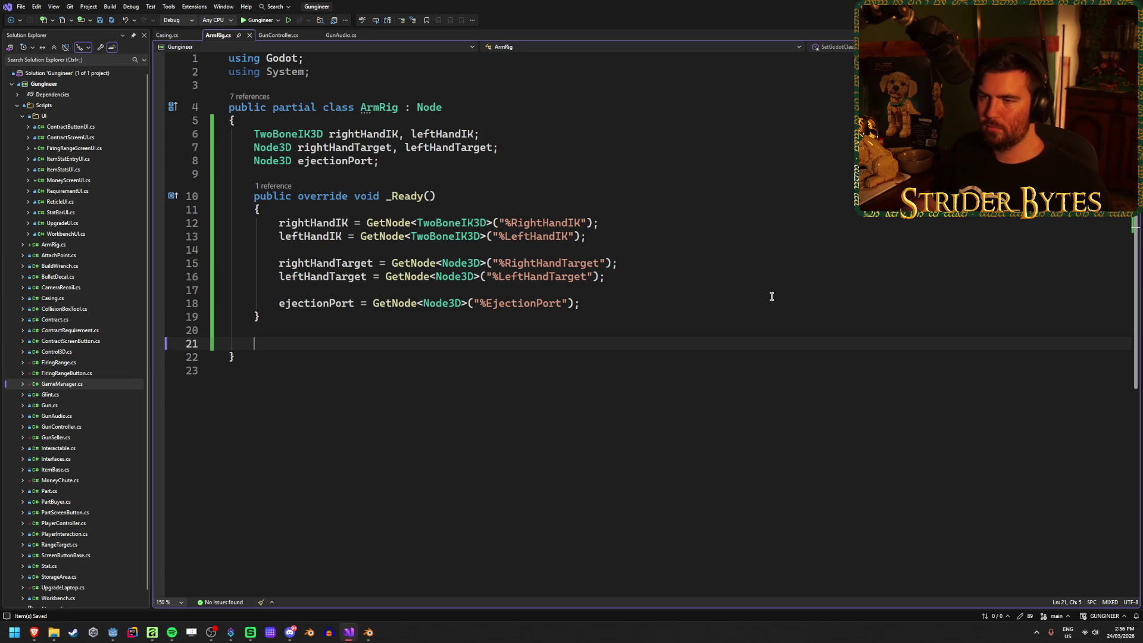
pyautogui.click(571, 158)
# Declare [Export] float changeInfluenceTime = 0.1f; on a new line above _Ready and save.
pyautogui.press('Return')
pyautogui.press('Return')
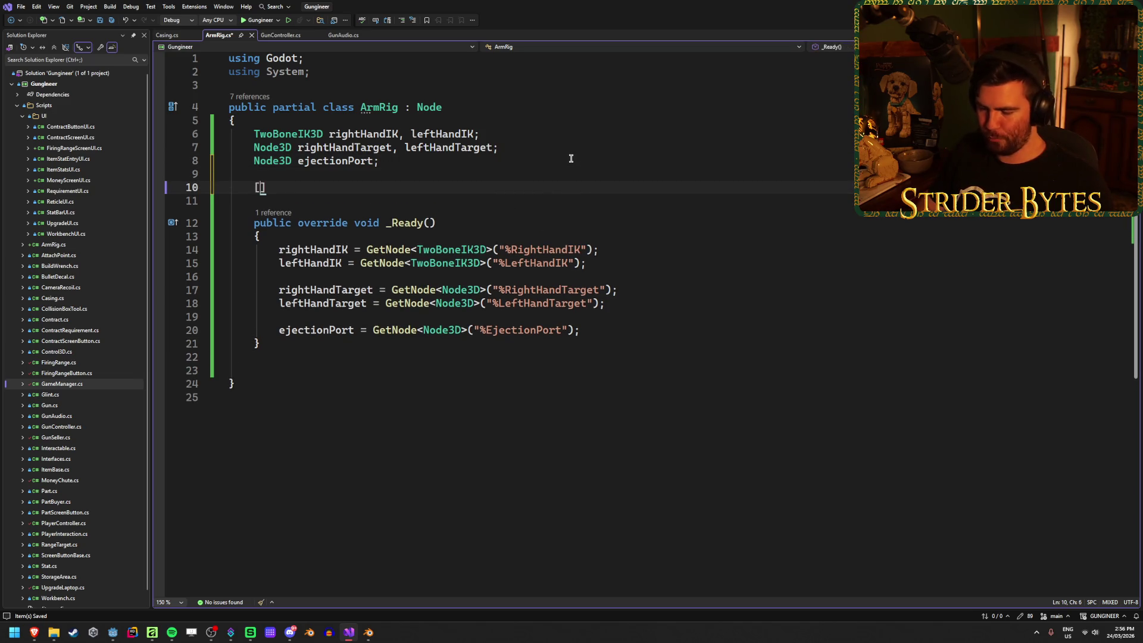
pyautogui.write('Expo')
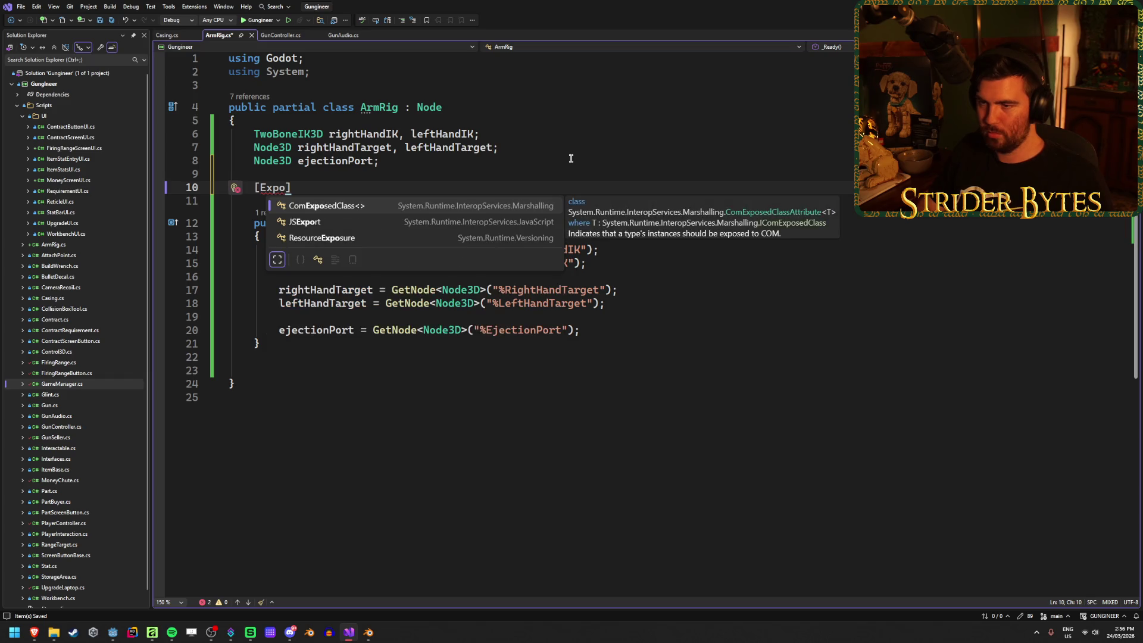
pyautogui.press('Escape')
pyautogui.write('rt] float')
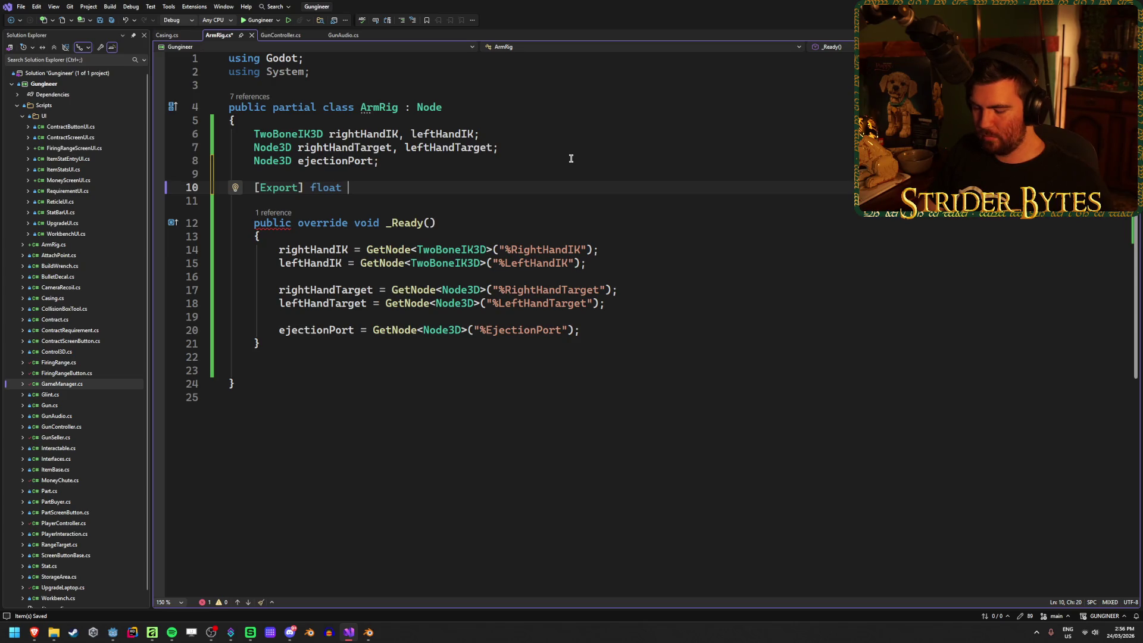
pyautogui.write('ik')
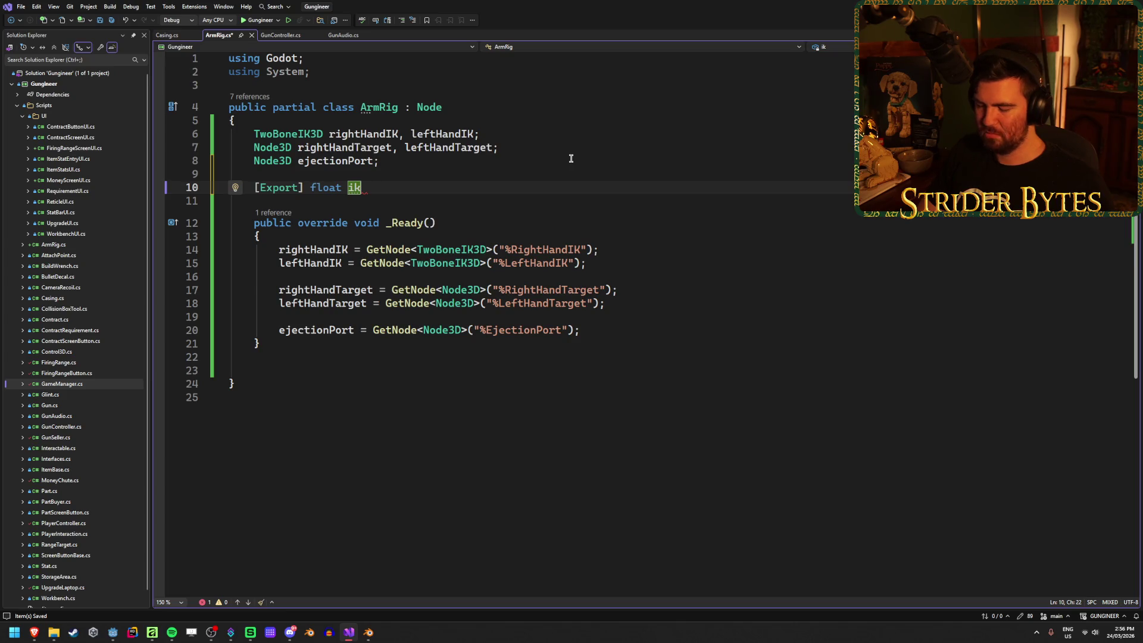
pyautogui.press('BackSpace')
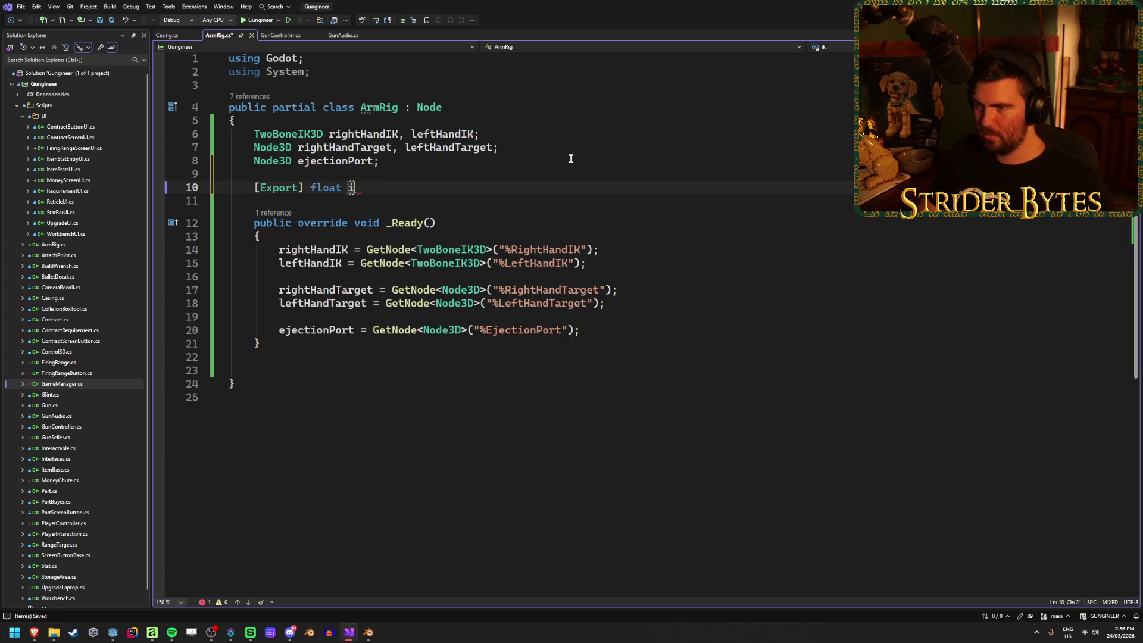
pyautogui.write('changeInflience')
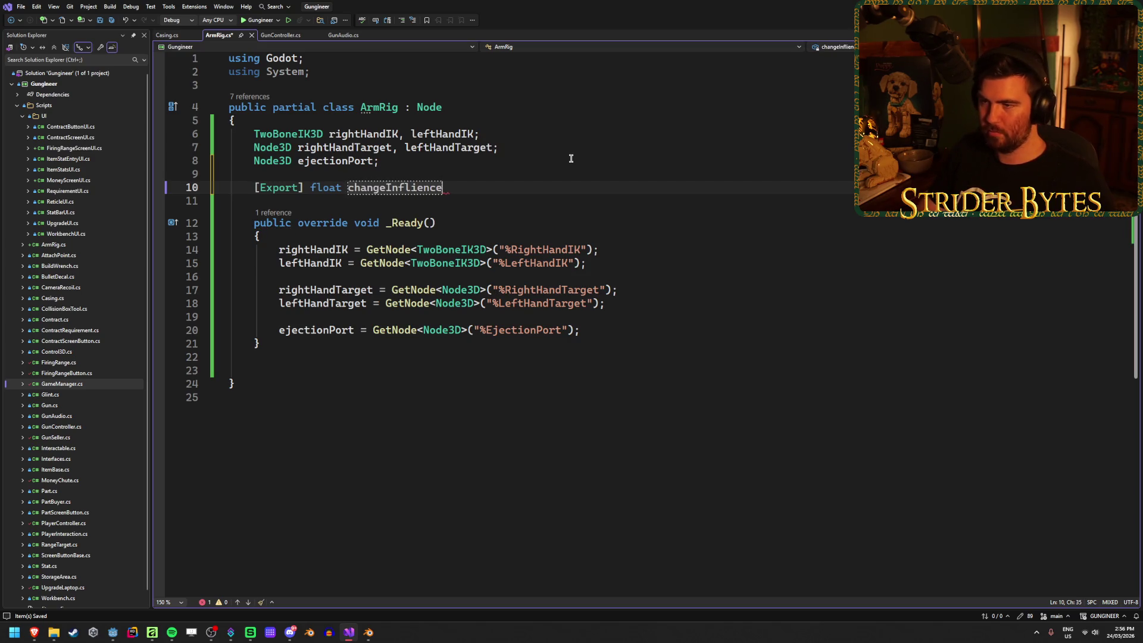
pyautogui.press('BackSpace')
pyautogui.press('BackSpace')
pyautogui.press('BackSpace')
pyautogui.write('uenceTime = 0.1')
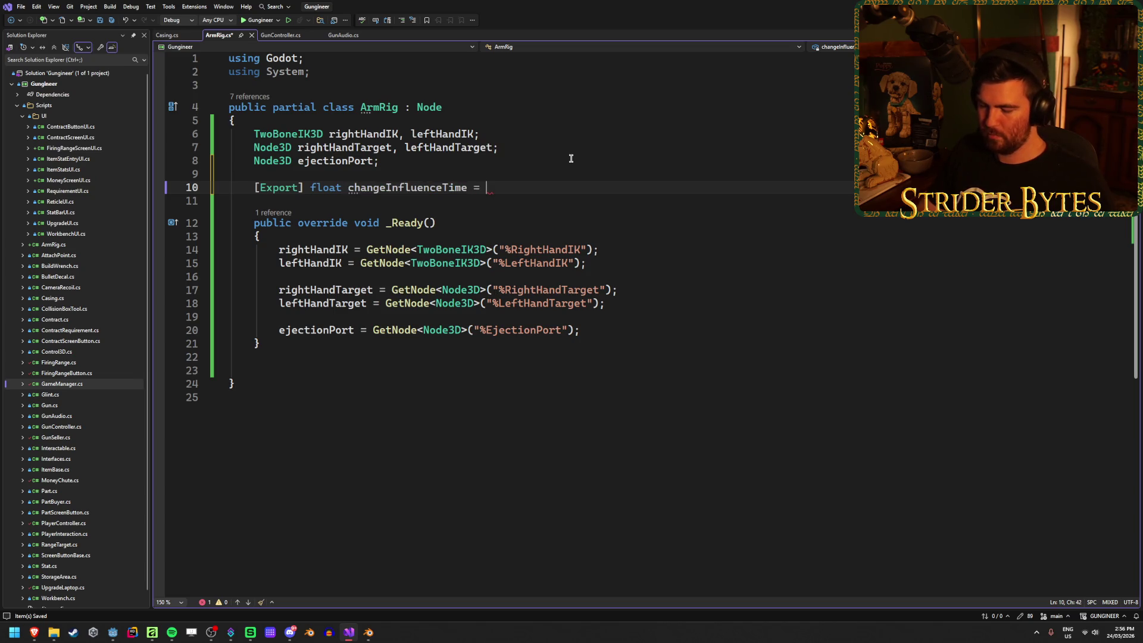
pyautogui.write('f')
pyautogui.hotkey('ctrl', 's')
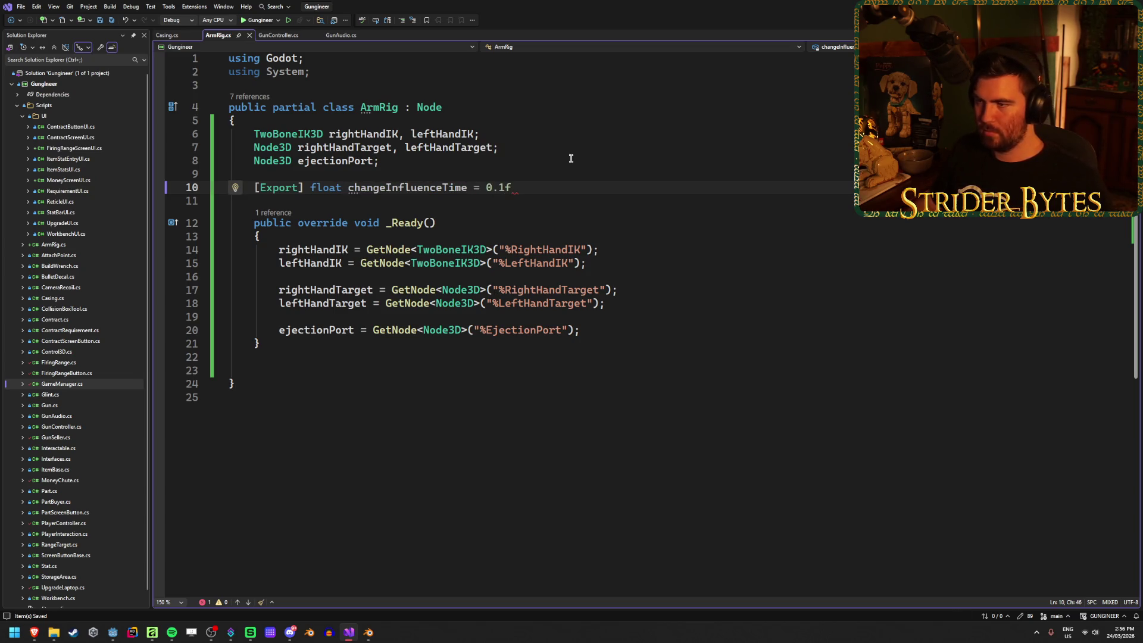
pyautogui.write(';')
pyautogui.click(595, 370)
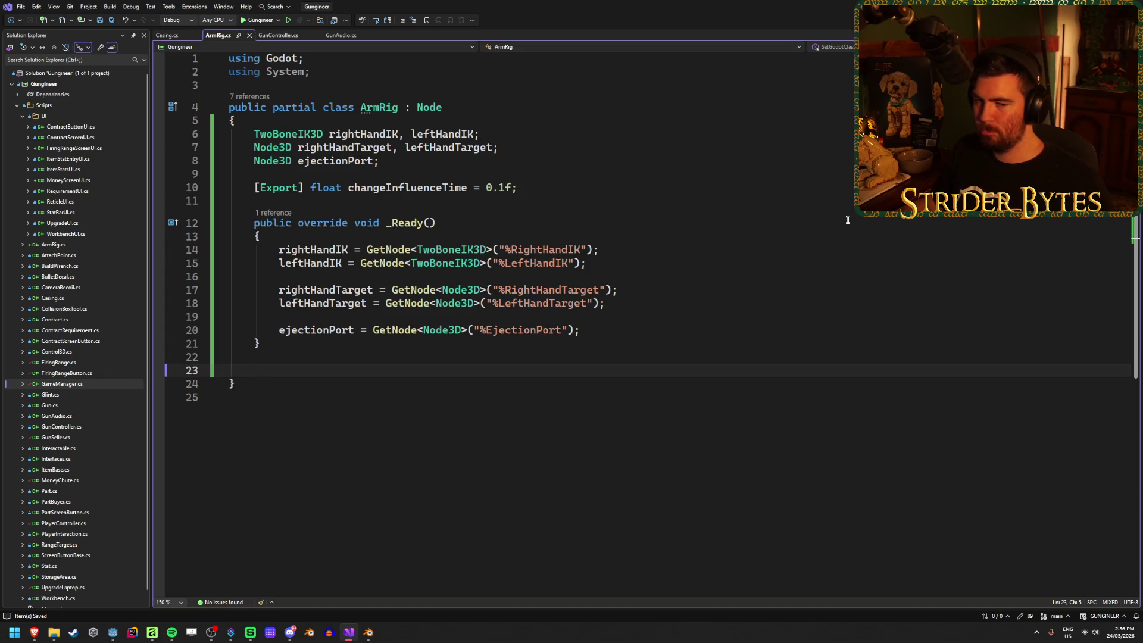
# Write an empty public void SetIKInfluence(bool value) method below _Ready and save.
pyautogui.write('pu')
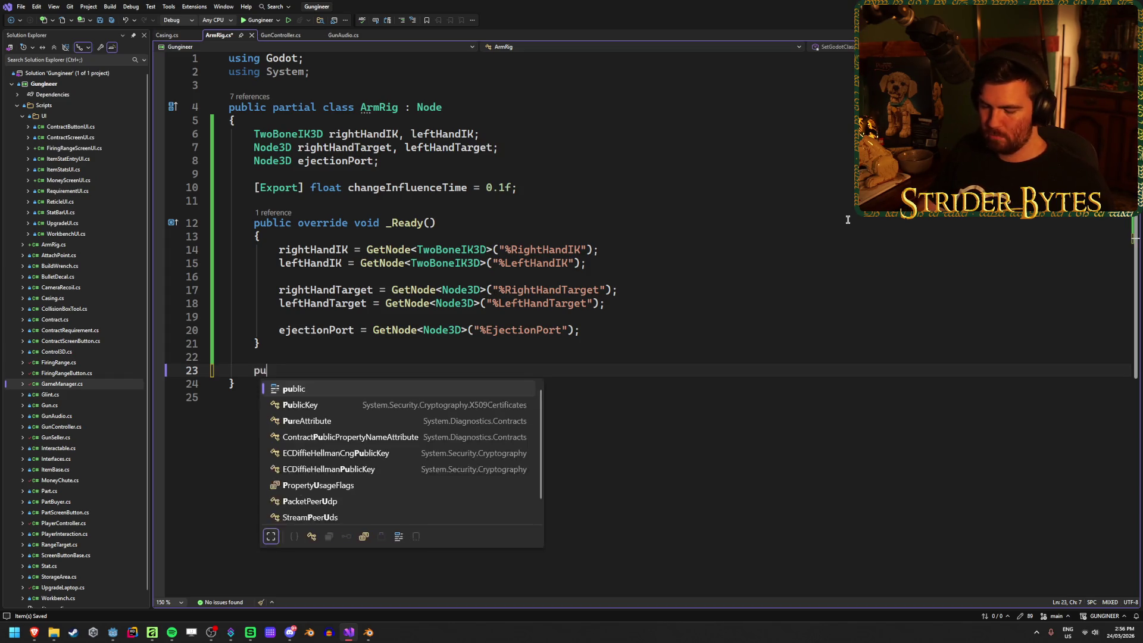
pyautogui.write('blic void ')
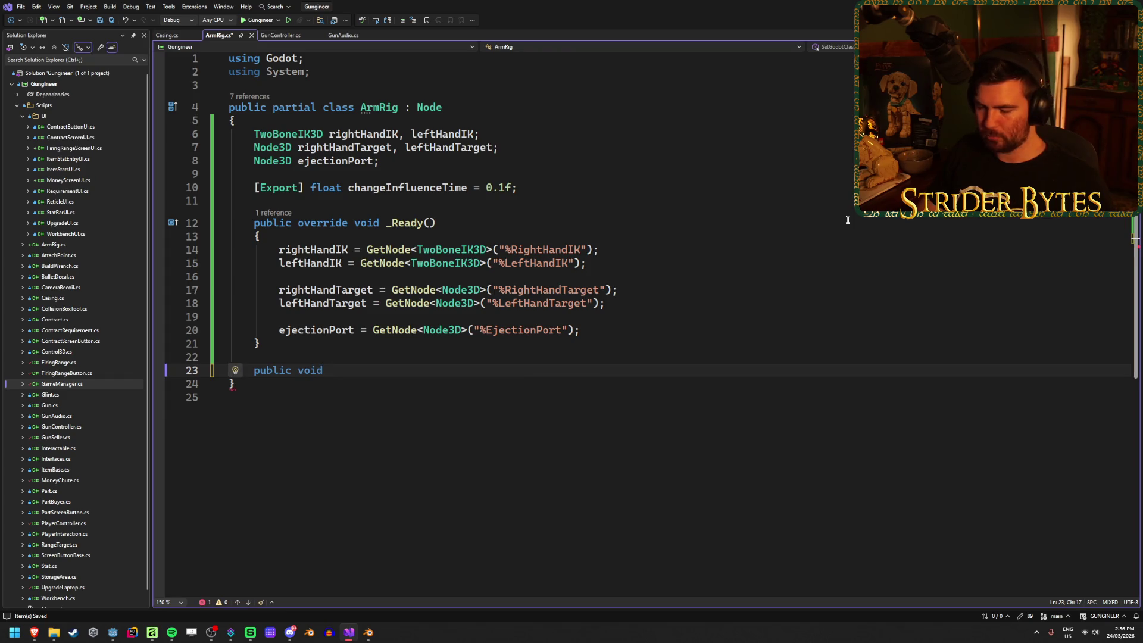
pyautogui.write('S')
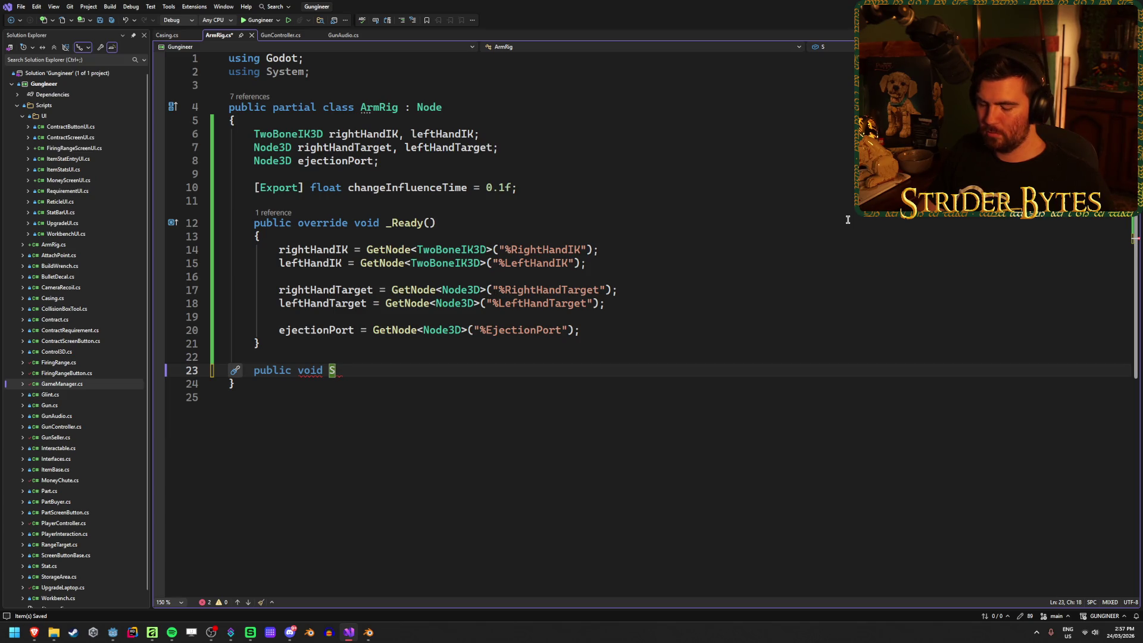
pyautogui.write('etIK')
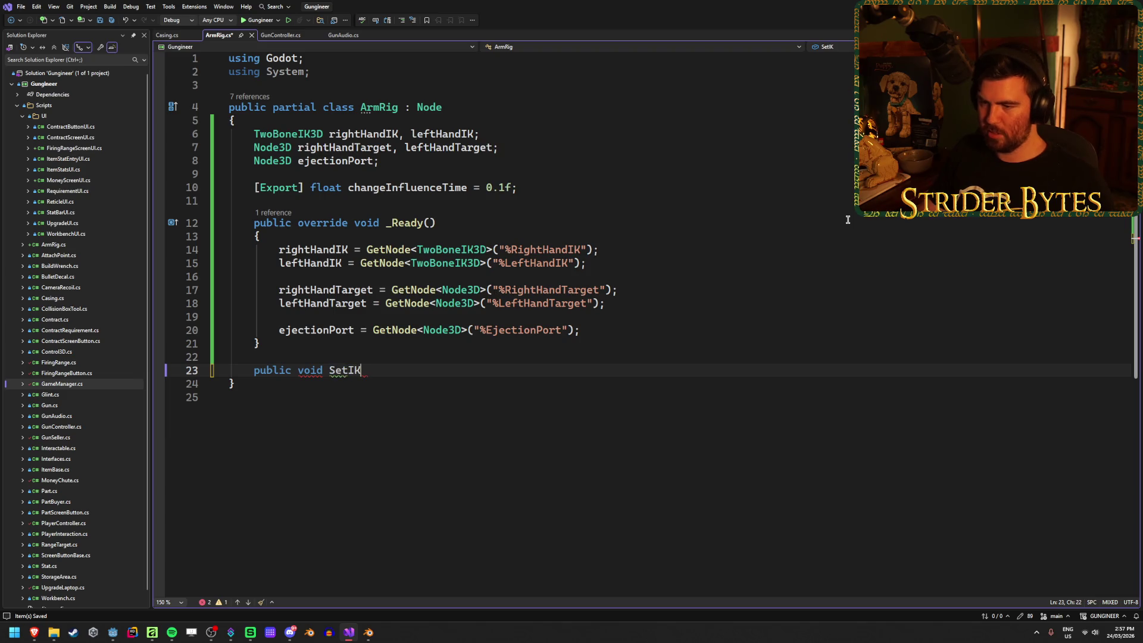
pyautogui.write('Influence')
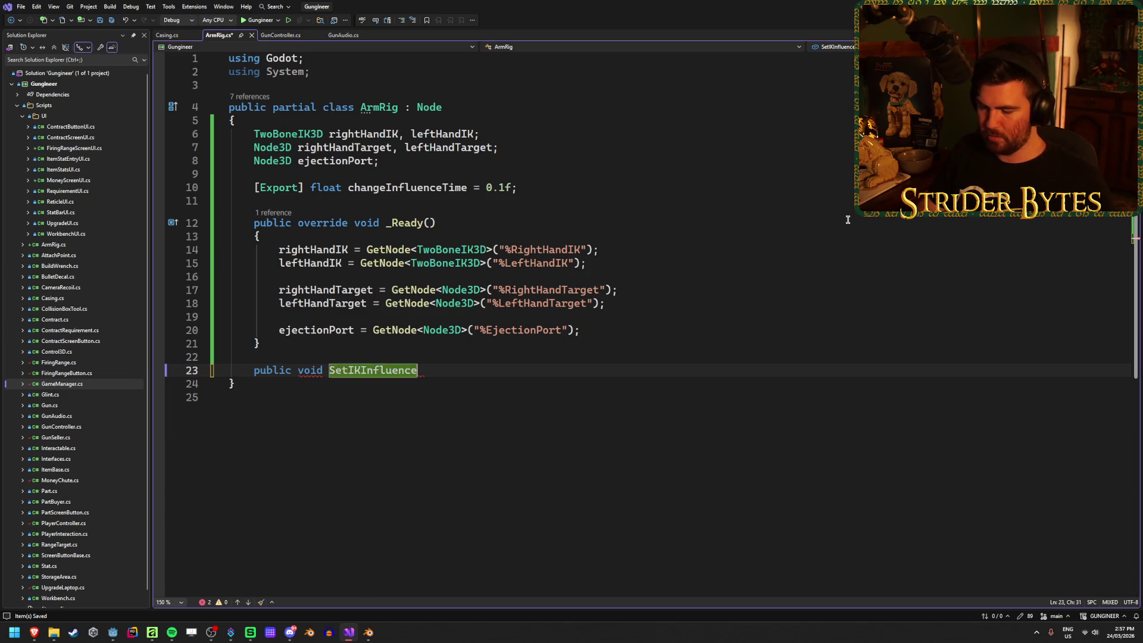
pyautogui.write('(bool ')
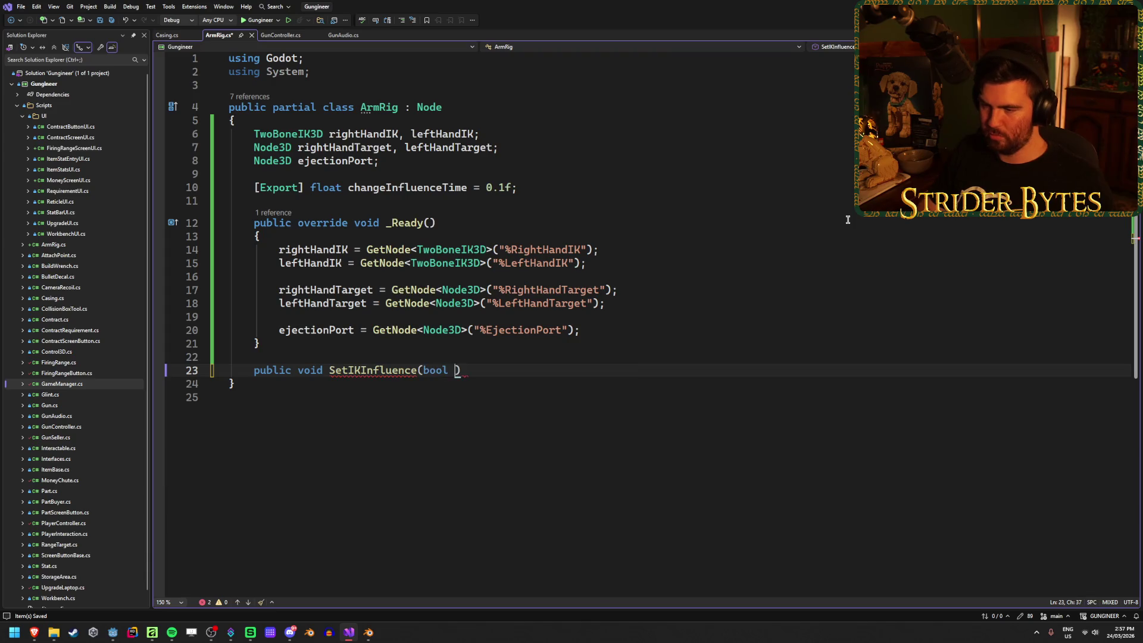
pyautogui.write('value) {')
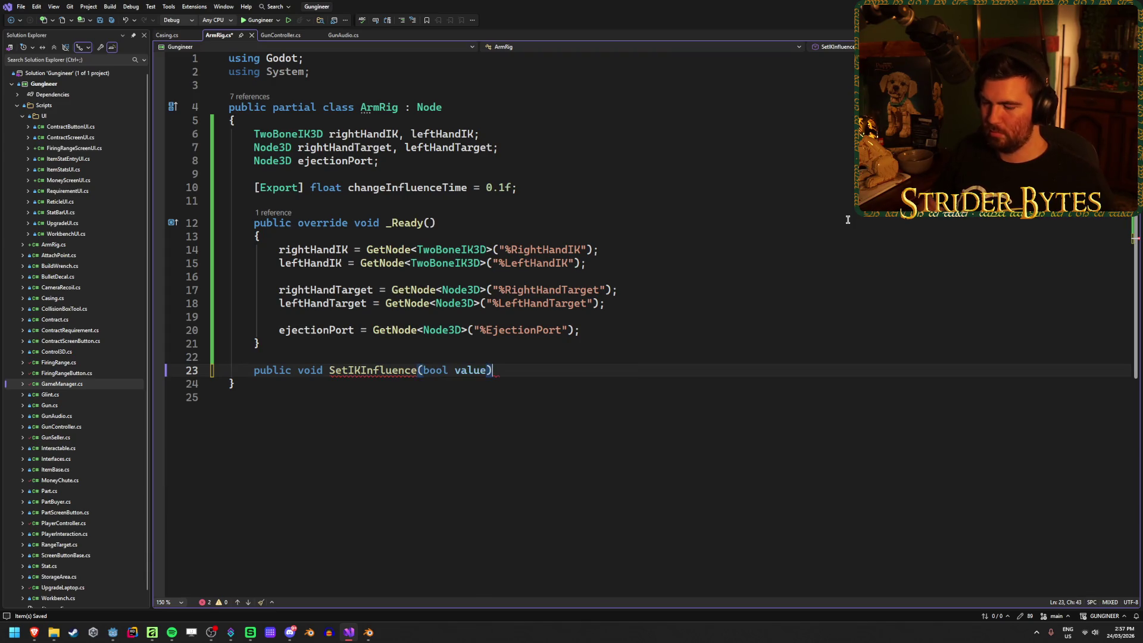
pyautogui.press('Return')
pyautogui.hotkey('ctrl', 's')
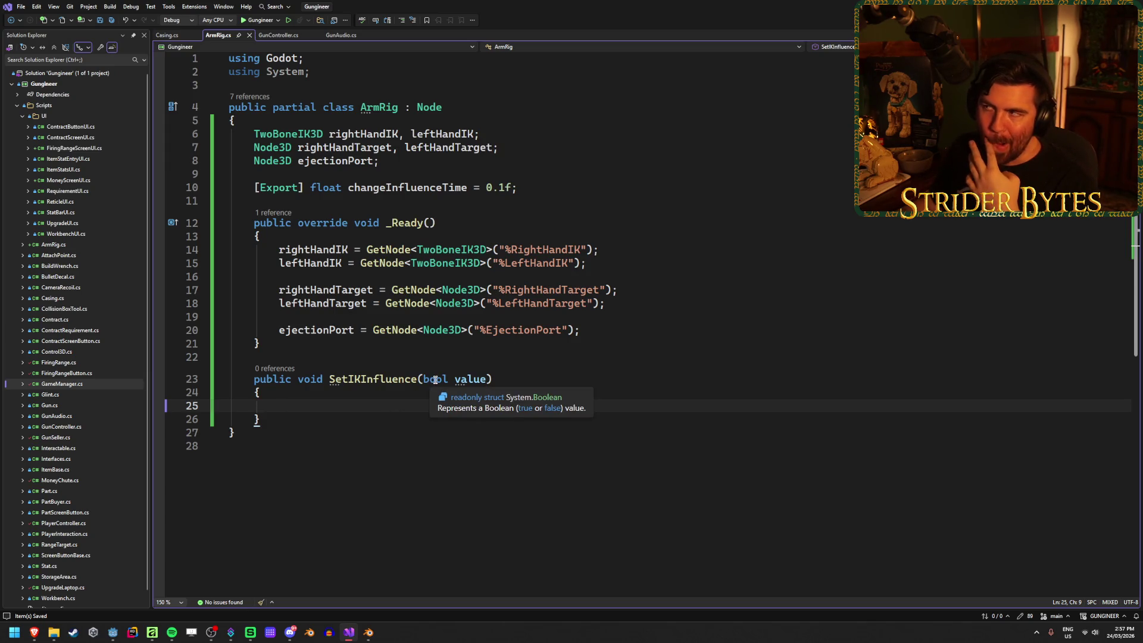
# Change SetIKInfluence's parameter type from bool to float.
pyautogui.doubleClick(435, 379)
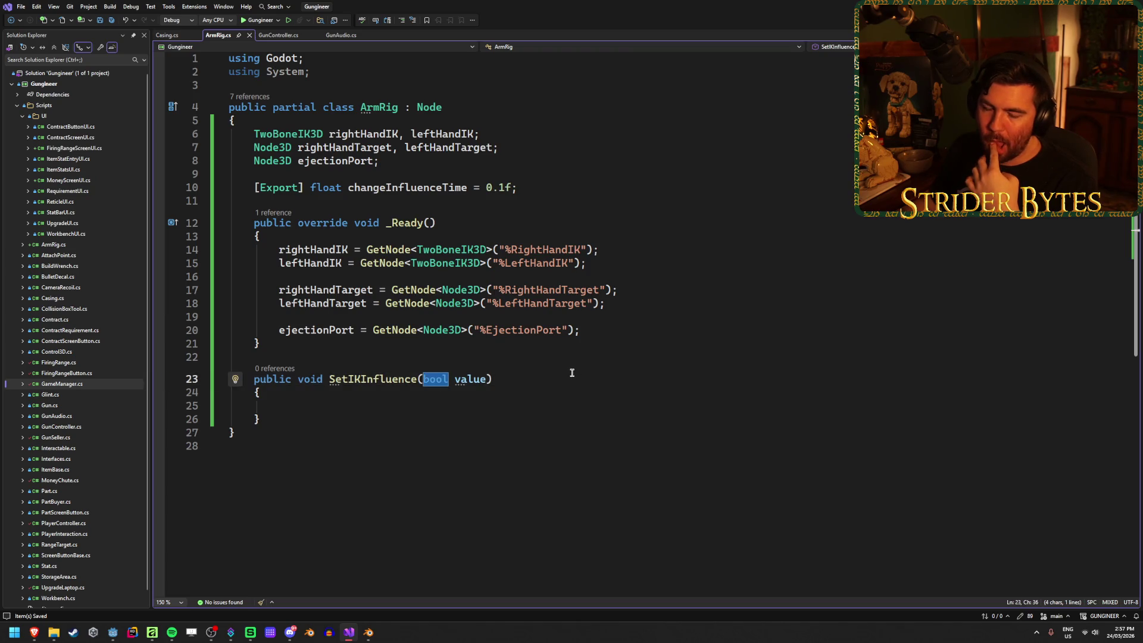
pyautogui.write('fl')
pyautogui.press('Tab')
pyautogui.click(452, 404)
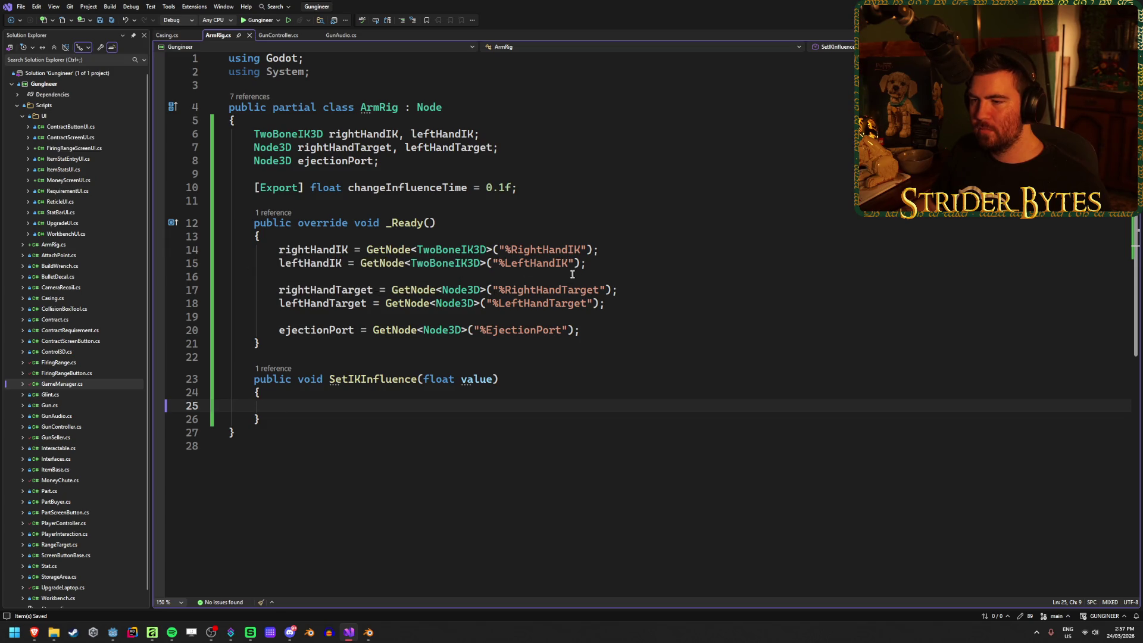
# Rename the SetIKInfluence method to SetRightIKInfluence with Ctrl+R.
pyautogui.click(592, 265)
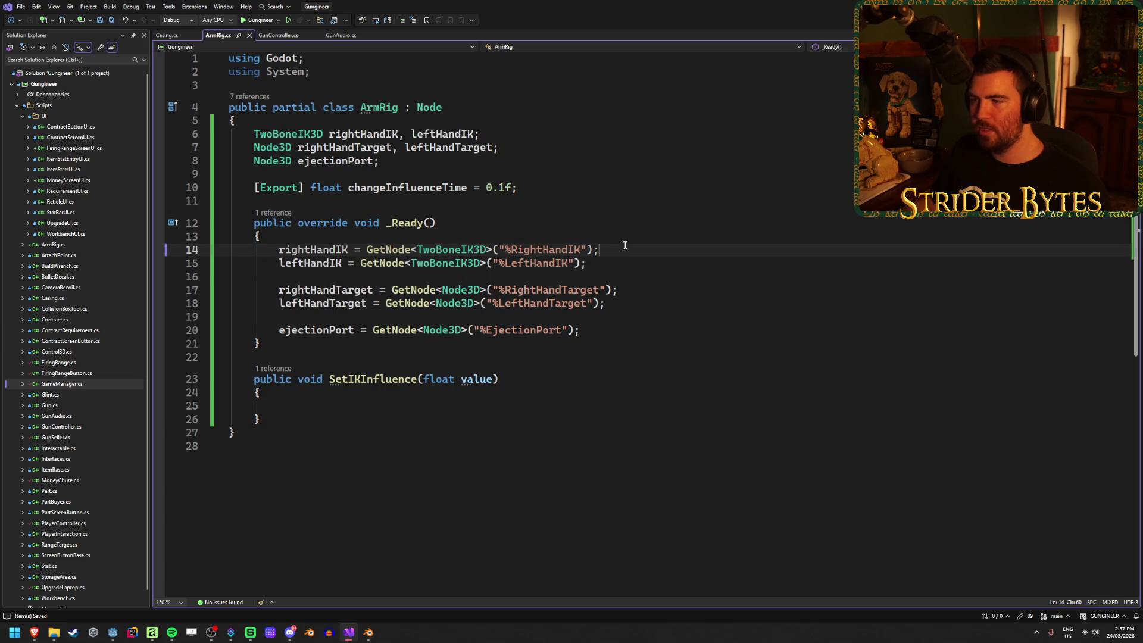
pyautogui.click(512, 379)
pyautogui.click(468, 409)
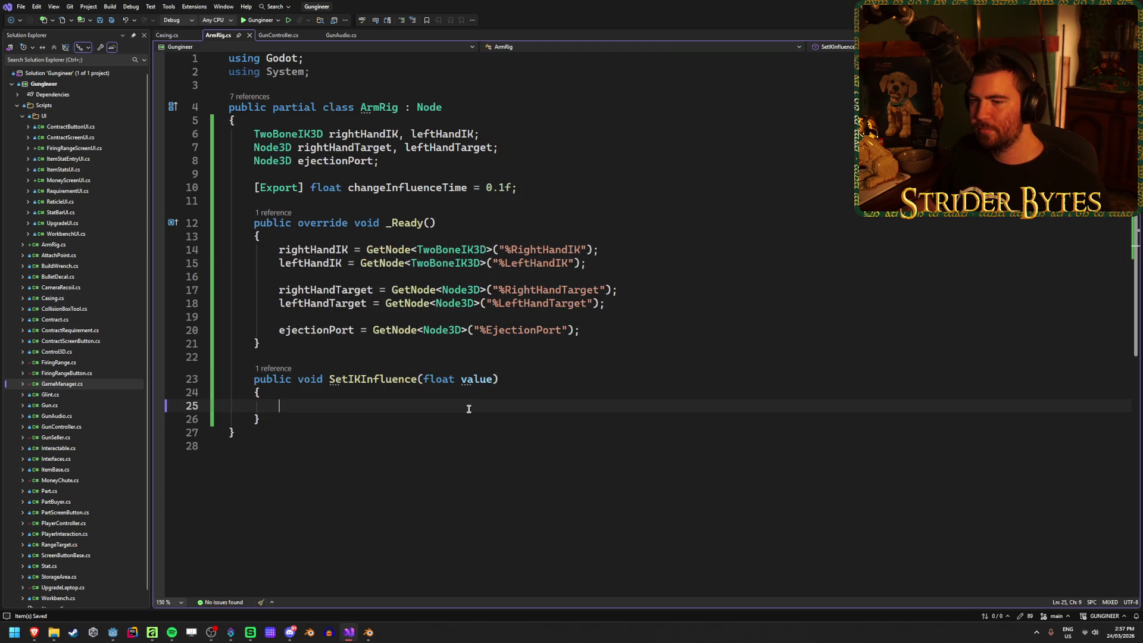
pyautogui.click(347, 379)
pyautogui.hotkey('ctrl', 'r')
pyautogui.hotkey('ctrl', 'r')
pyautogui.write('Right')
pyautogui.press('Return')
pyautogui.click(327, 416)
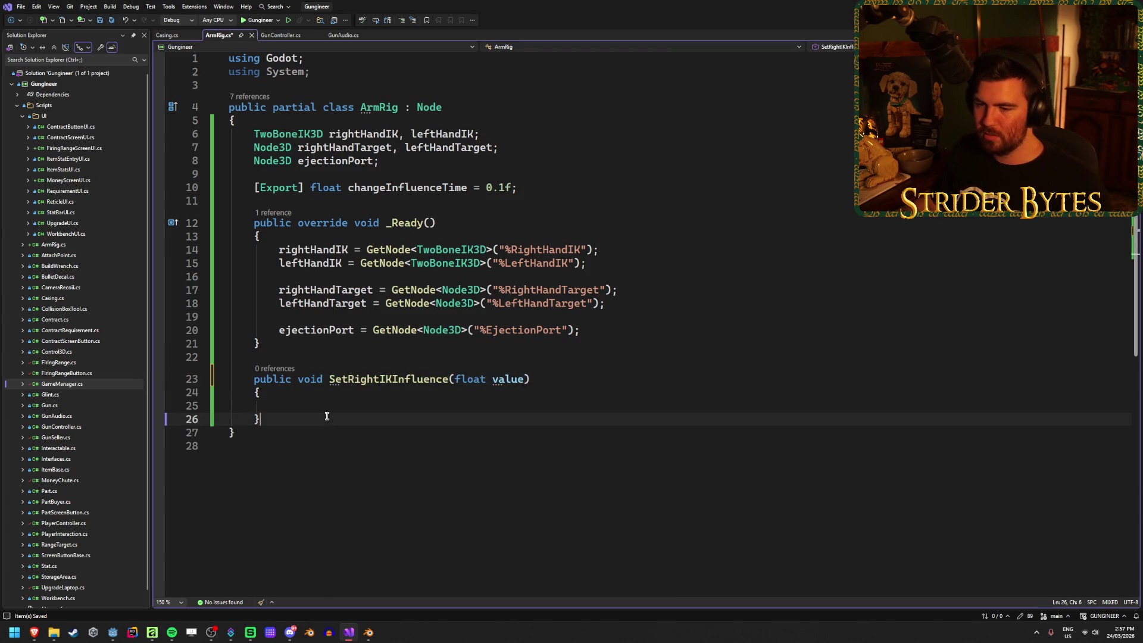
# Add an empty public void SetLeftIKInfluence(float value) method below it.
pyautogui.press('Return')
pyautogui.press('Return')
pyautogui.write('public void ')
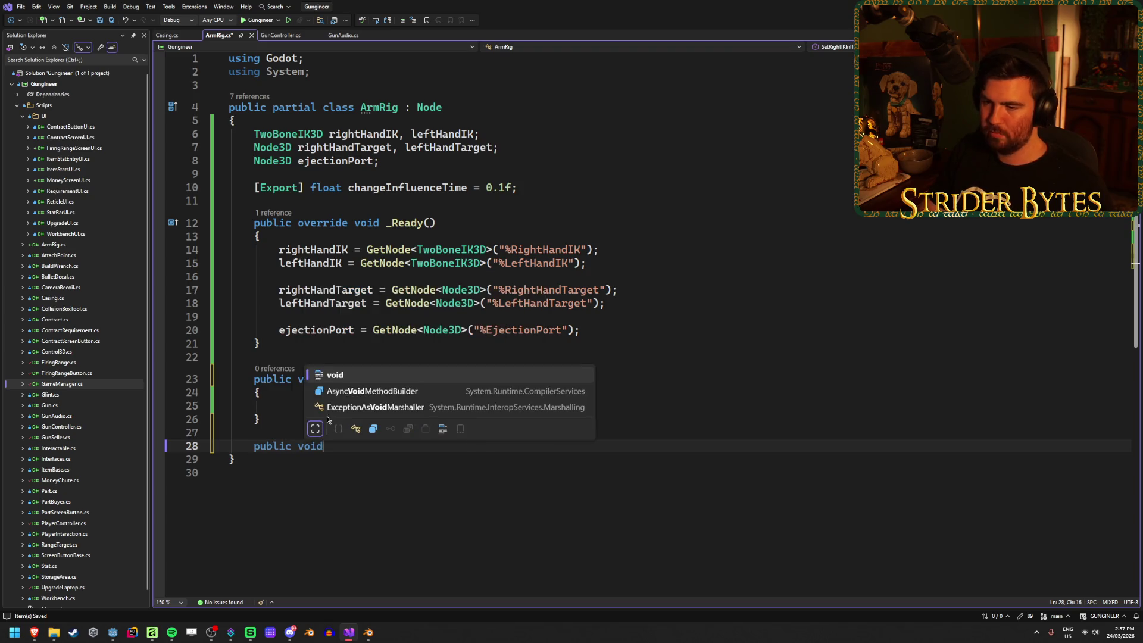
pyautogui.write('Set')
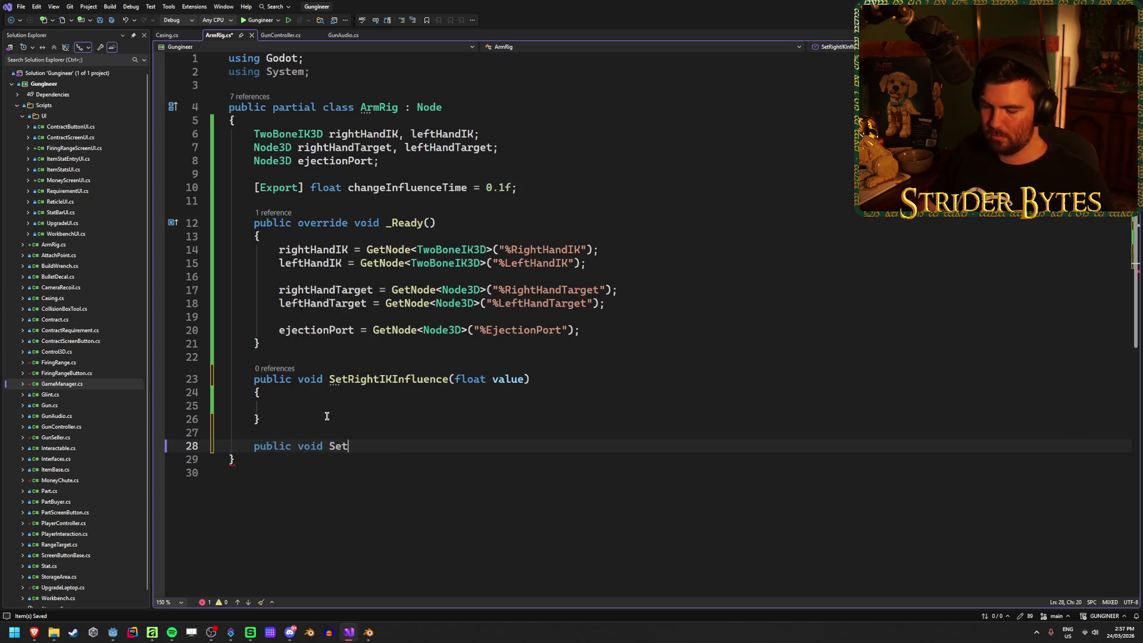
pyautogui.write('LeftIKInfliuen')
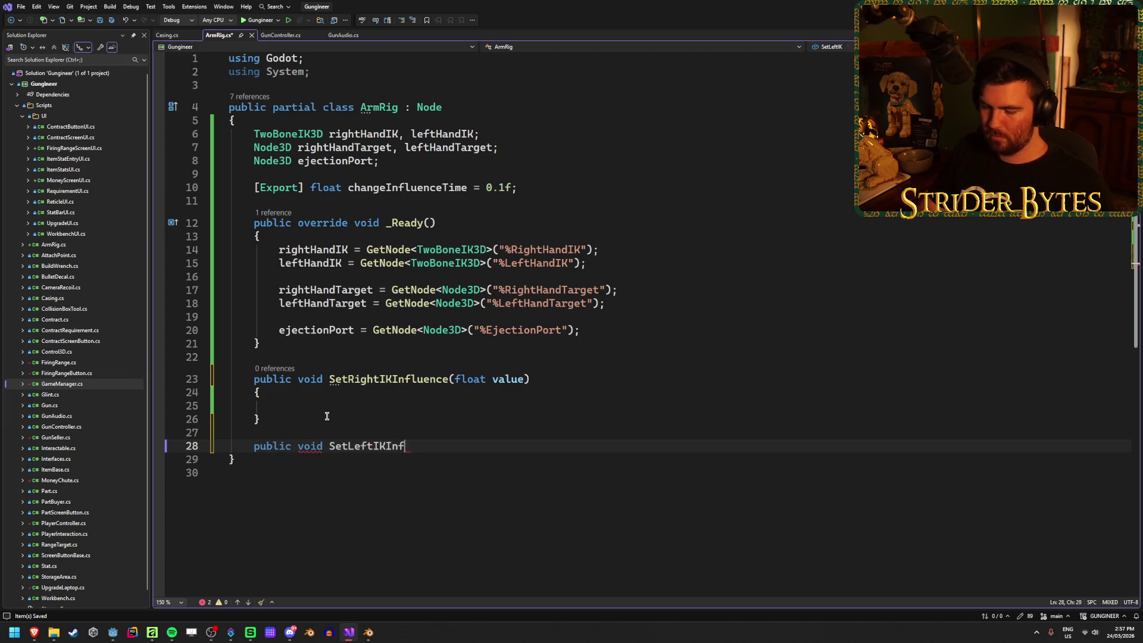
pyautogui.press('BackSpace')
pyautogui.press('BackSpace')
pyautogui.press('BackSpace')
pyautogui.write('uenc')
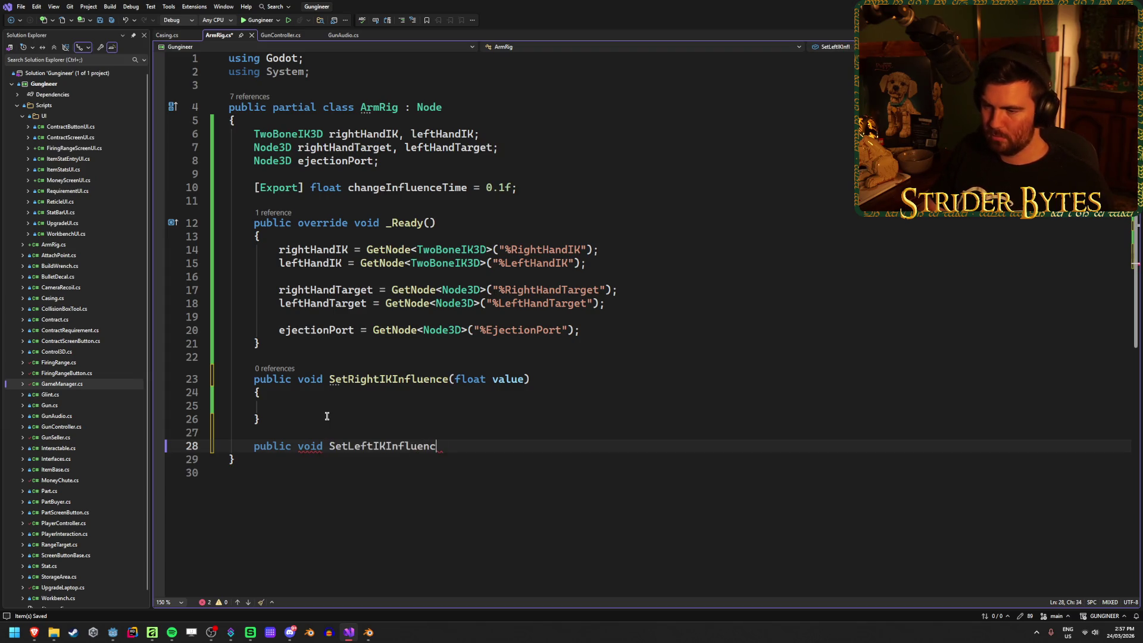
pyautogui.write('e(float va')
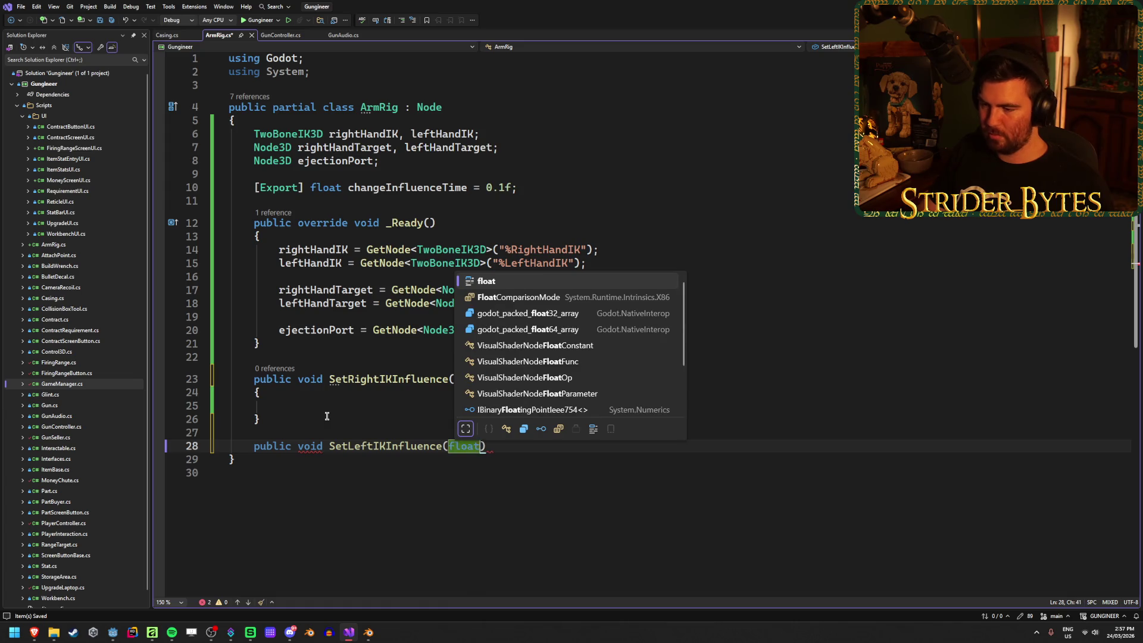
pyautogui.write('lue) {')
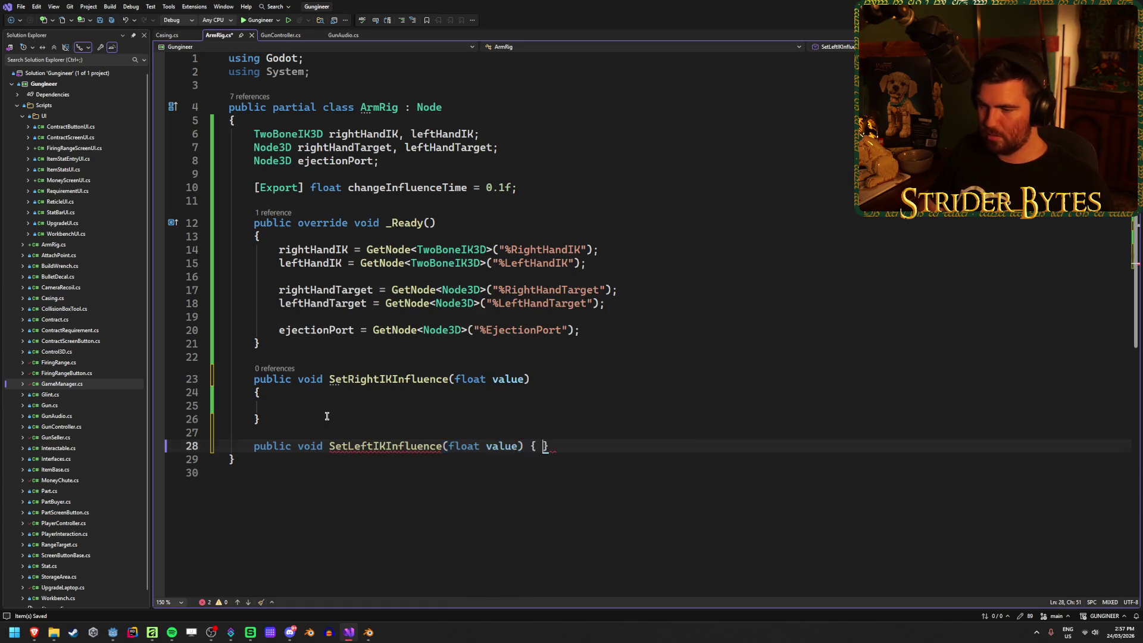
pyautogui.press('Return')
pyautogui.click(326, 407)
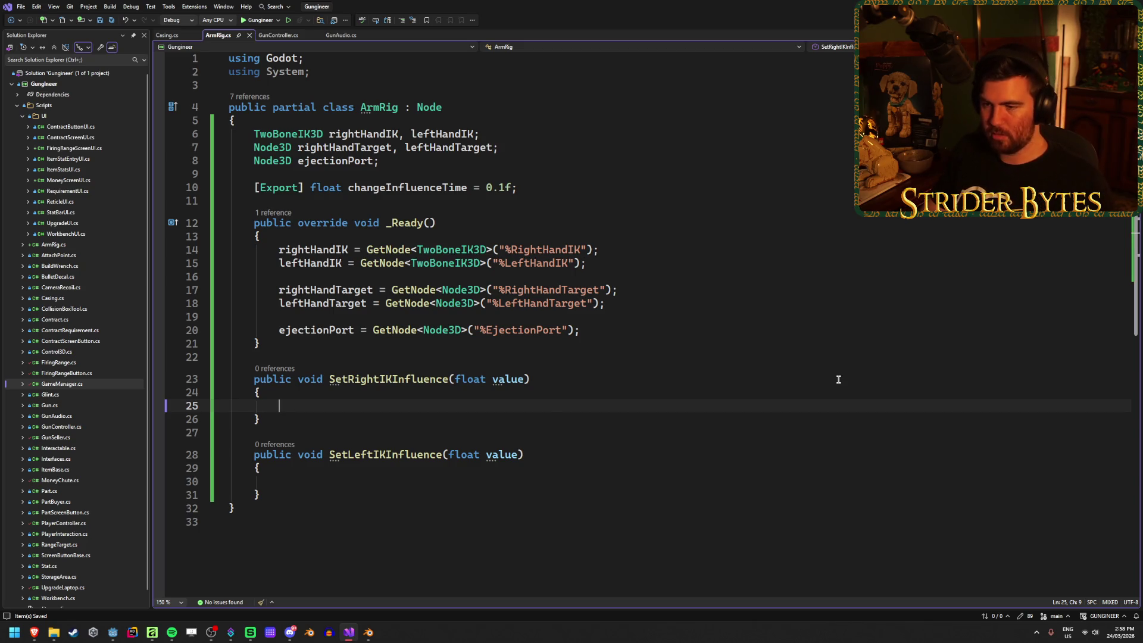
# Erase the half-typed rightHandIK.SetInfluence call, leaving SetRightIKInfluence's body empty.
pyautogui.write('right')
pyautogui.press('Tab')
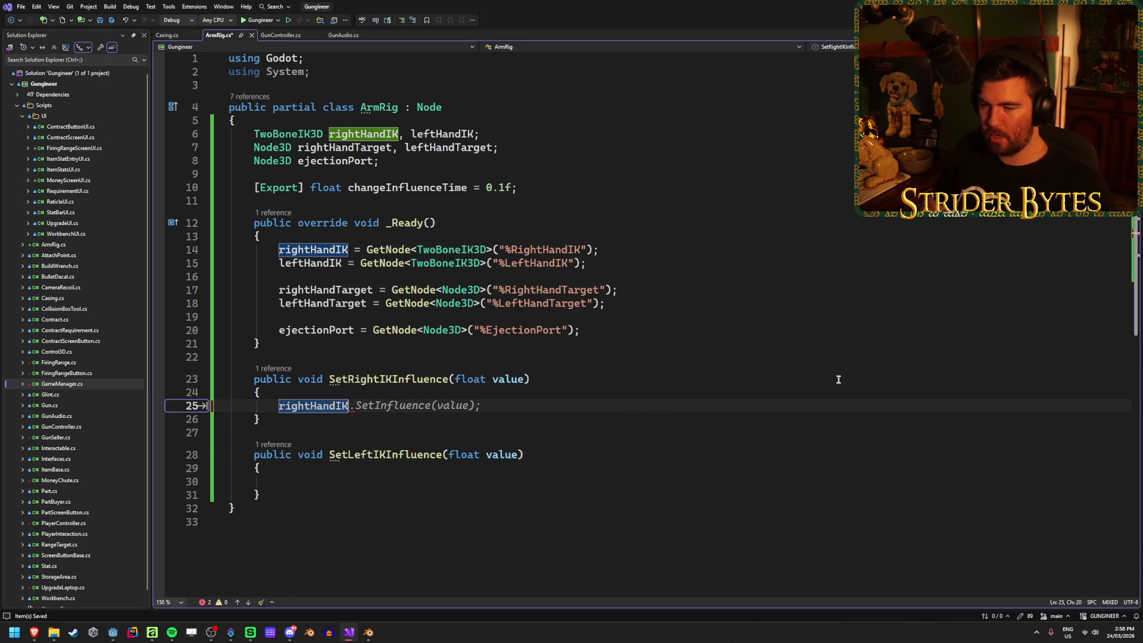
pyautogui.write('.')
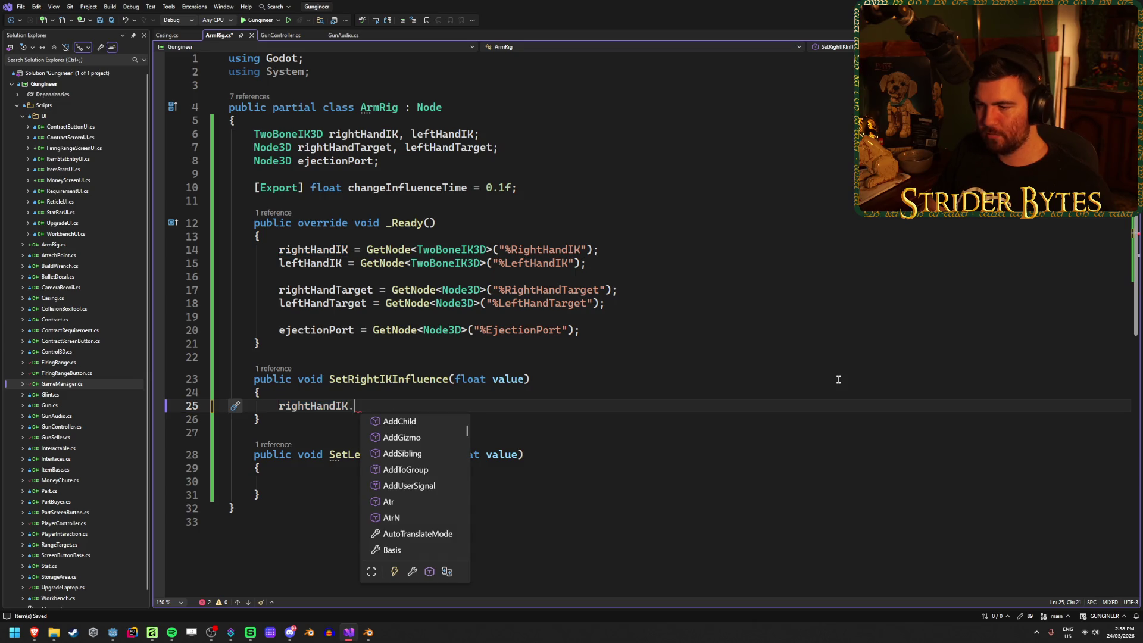
pyautogui.write('SetI')
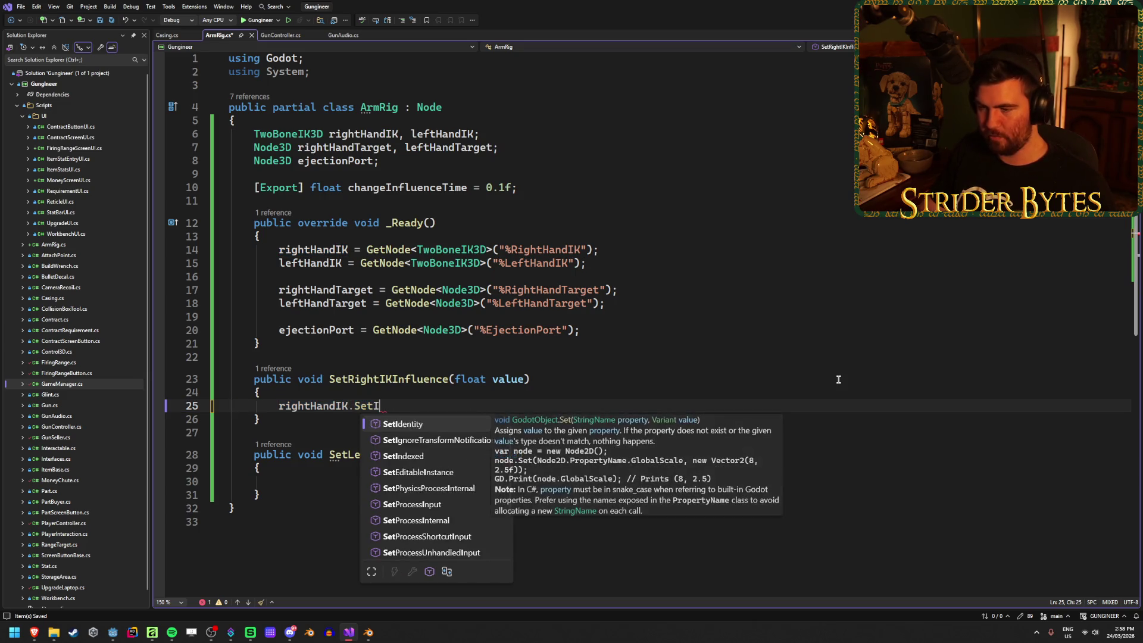
pyautogui.write('nfluenc')
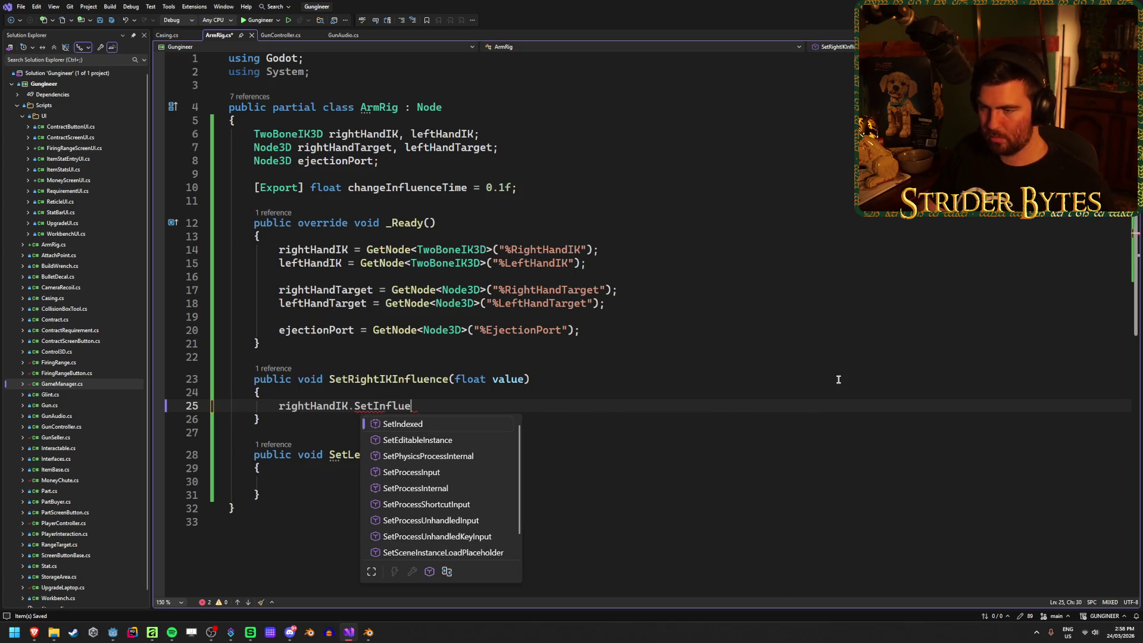
pyautogui.press('BackSpace')
pyautogui.press('BackSpace')
pyautogui.press('BackSpace')
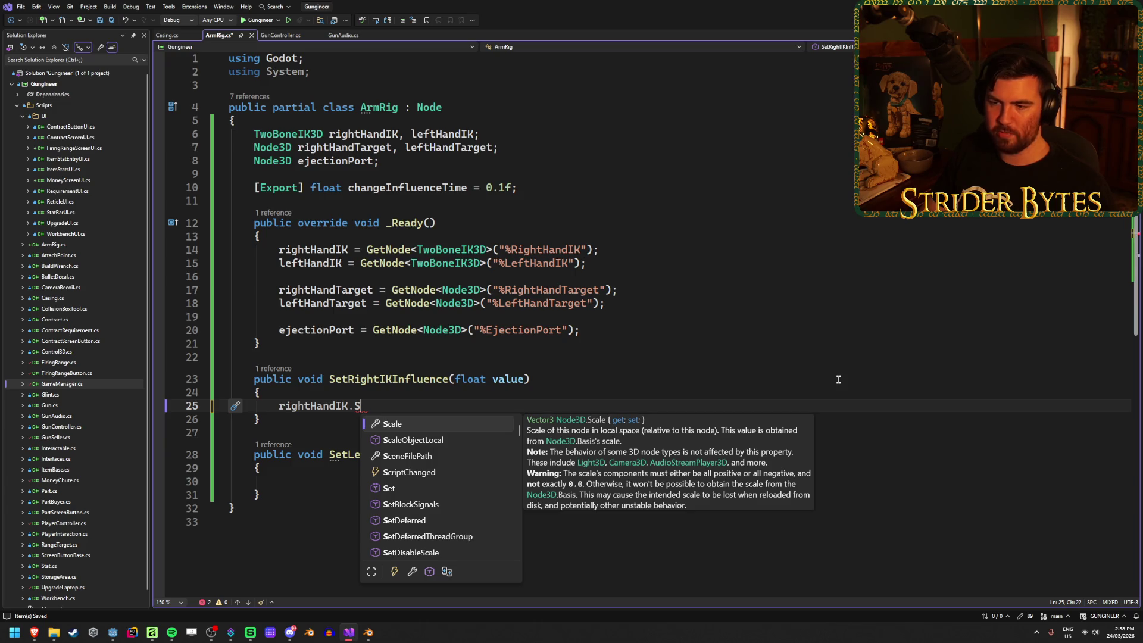
pyautogui.press('BackSpace')
pyautogui.press('Escape')
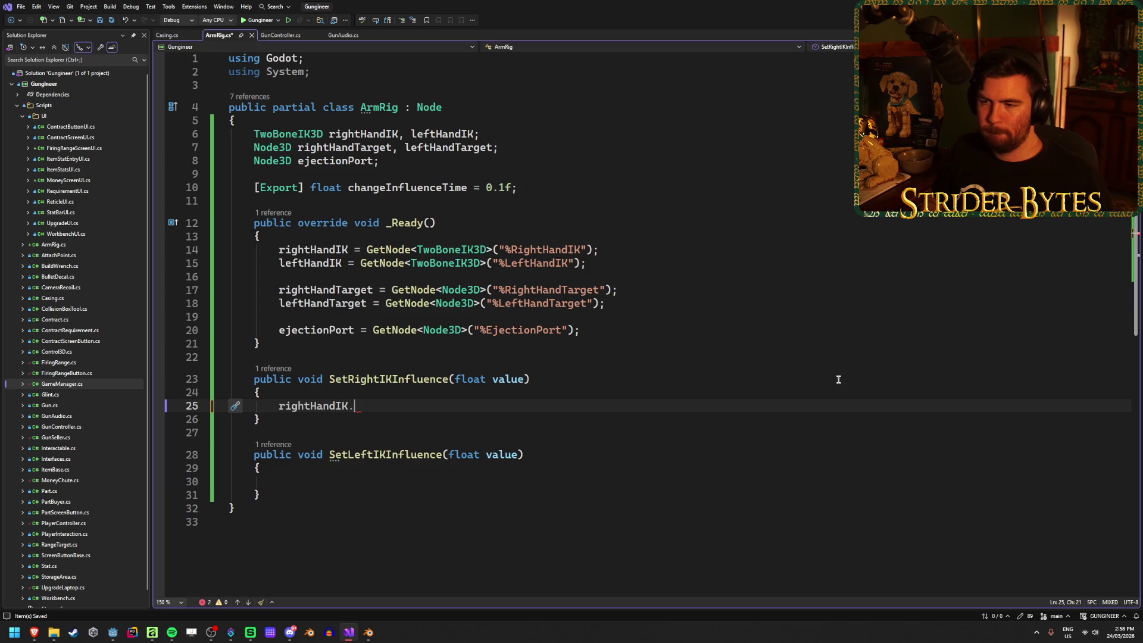
pyautogui.press('BackSpace')
pyautogui.press('Home')
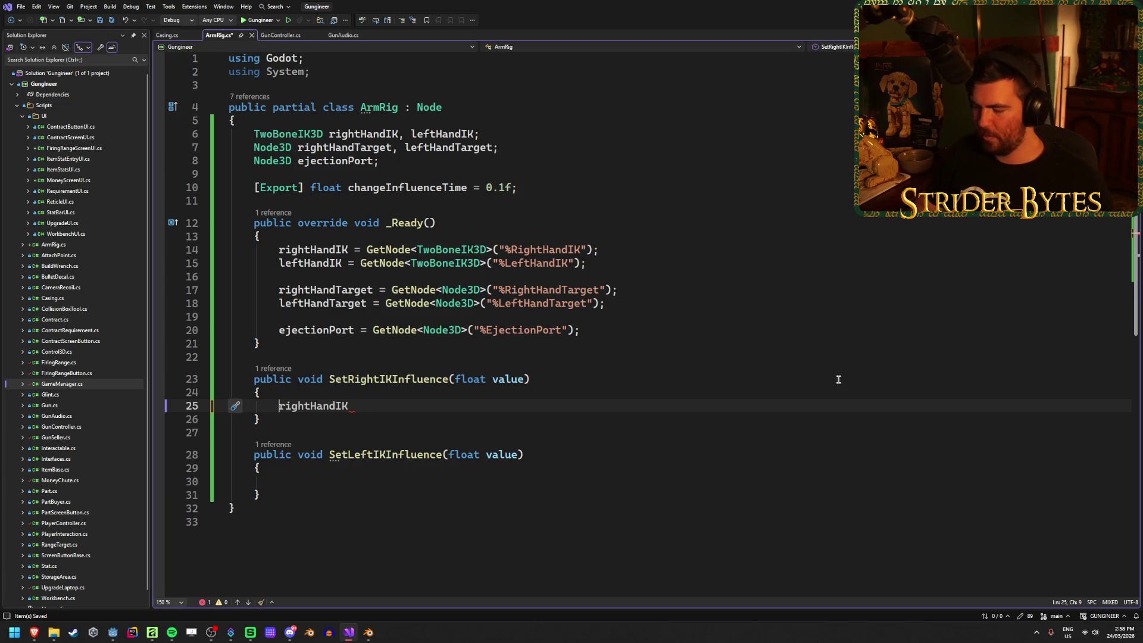
pyautogui.press('Delete')
pyautogui.press('Delete')
pyautogui.press('Delete')
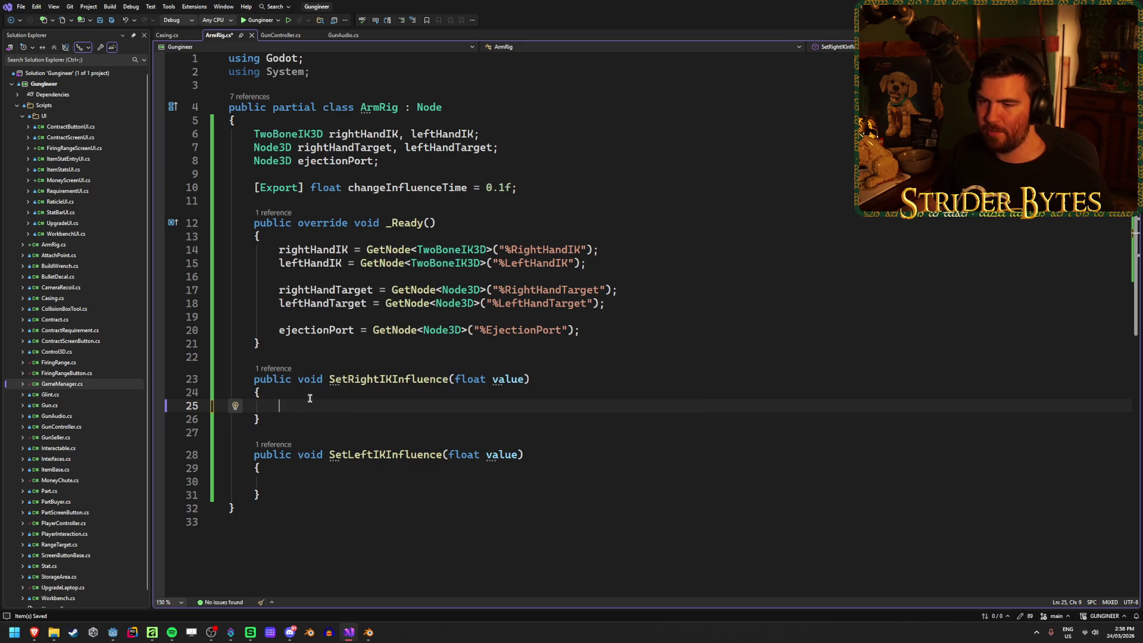
# Save ArmRig.cs and return to the empty line in SetRightIKInfluence.
pyautogui.hotkey('ctrl', 's')
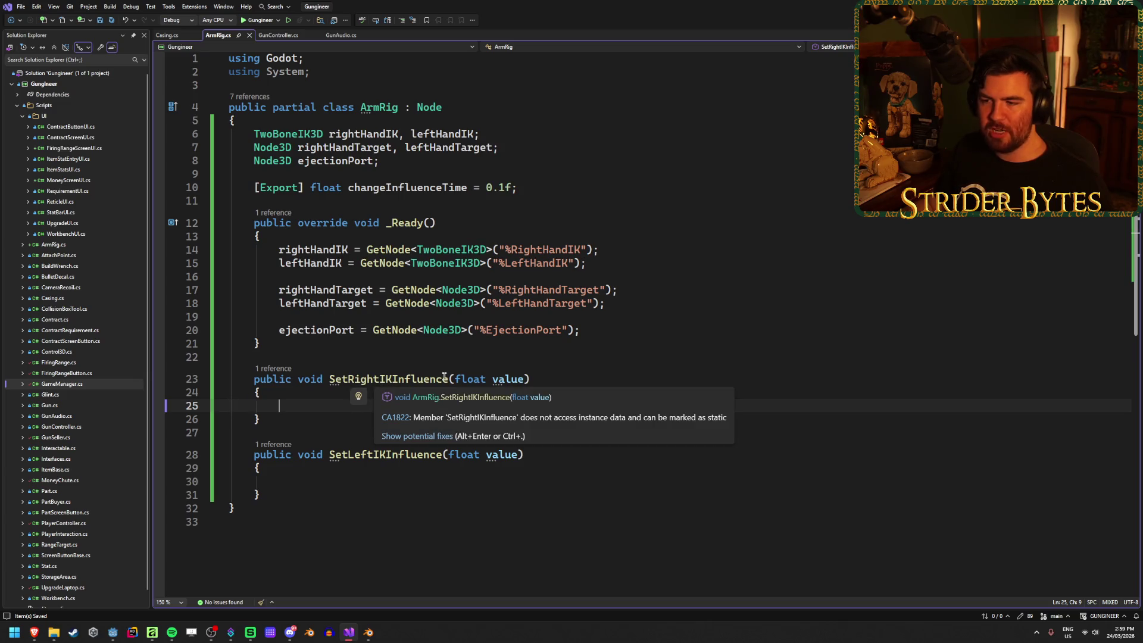
pyautogui.moveTo(447, 379); pyautogui.dragTo(340, 381)
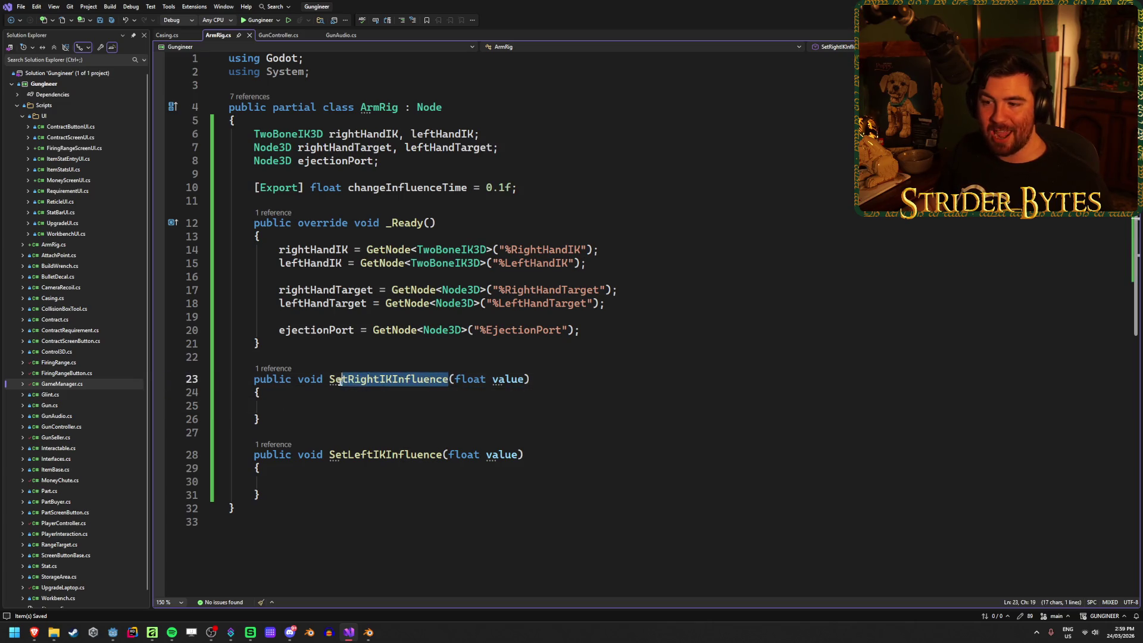
pyautogui.click(280, 406)
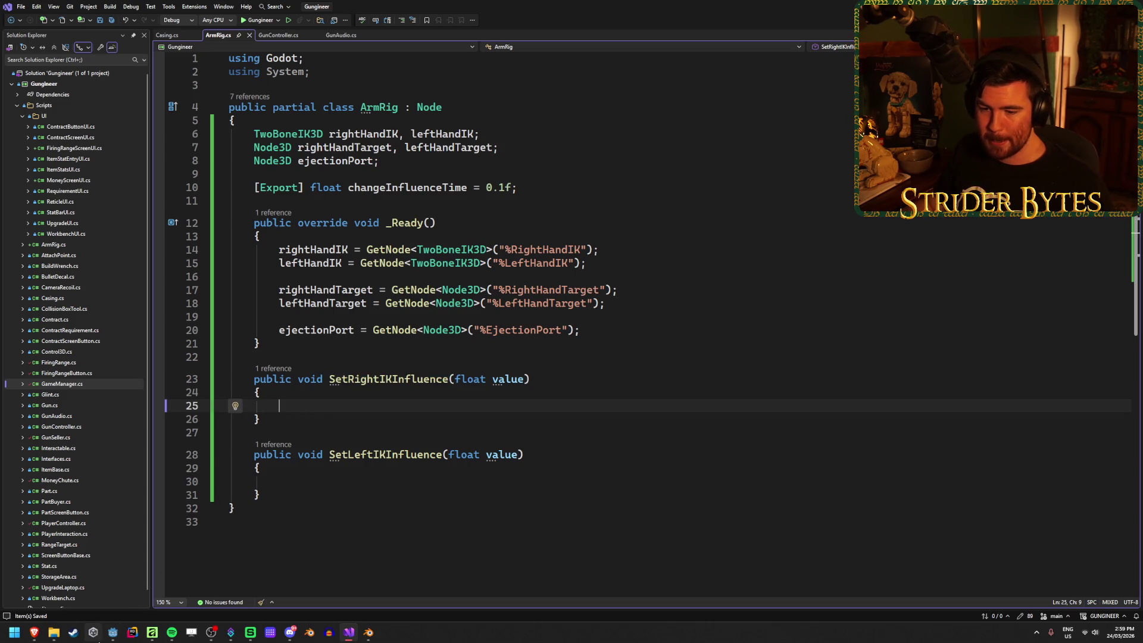
pyautogui.click(113, 634)
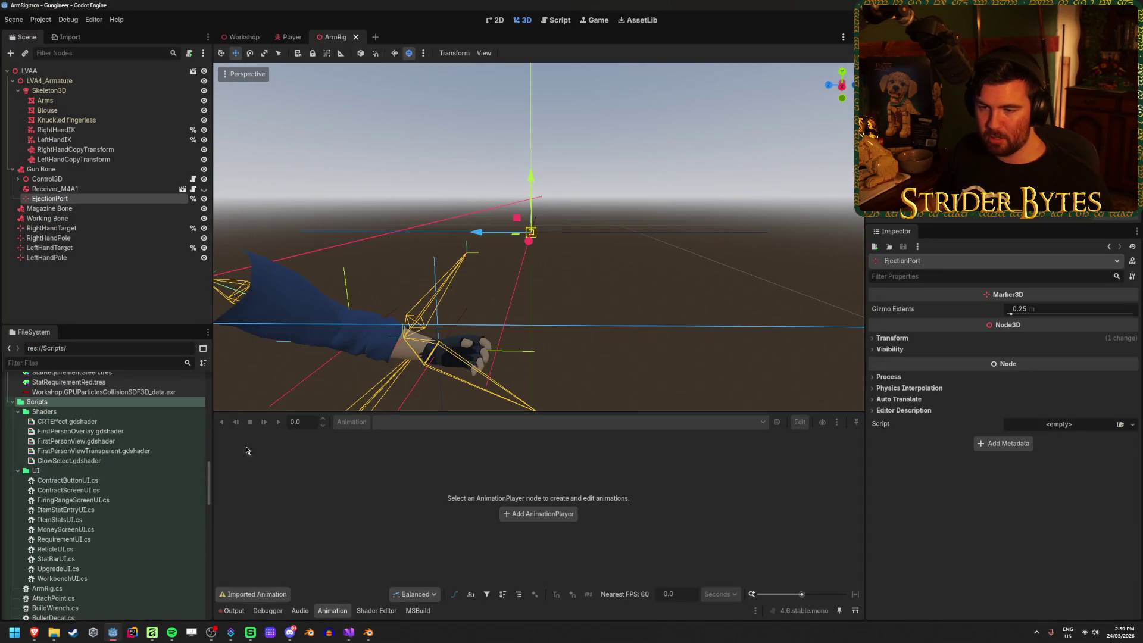
pyautogui.click(292, 36)
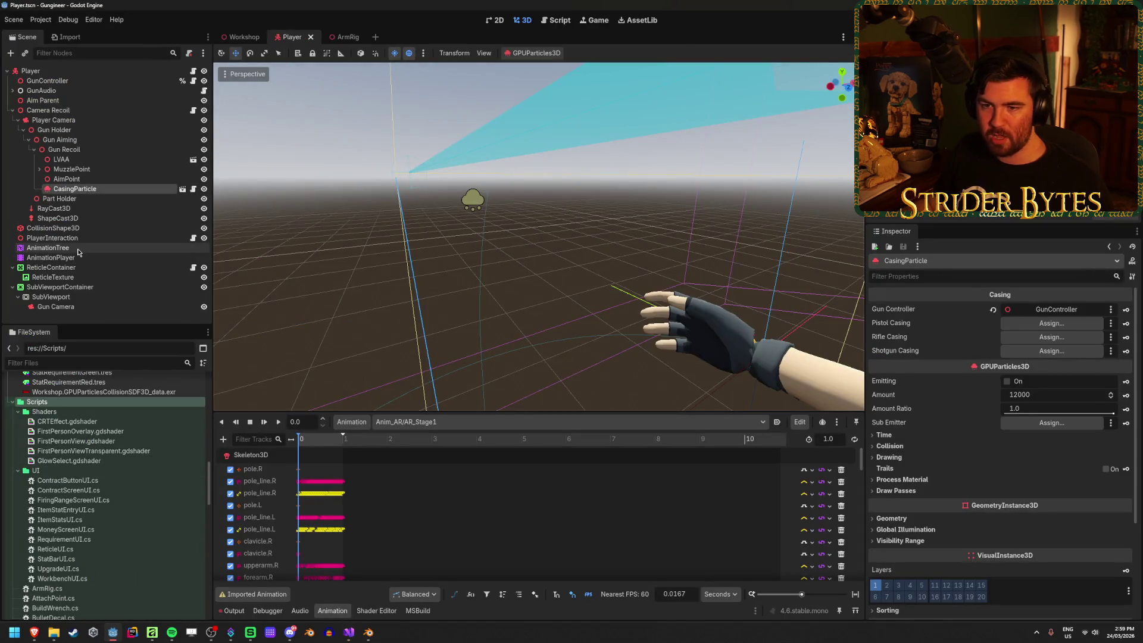
pyautogui.click(48, 248)
pyautogui.click(53, 258)
pyautogui.scroll(-10, 357, 524)
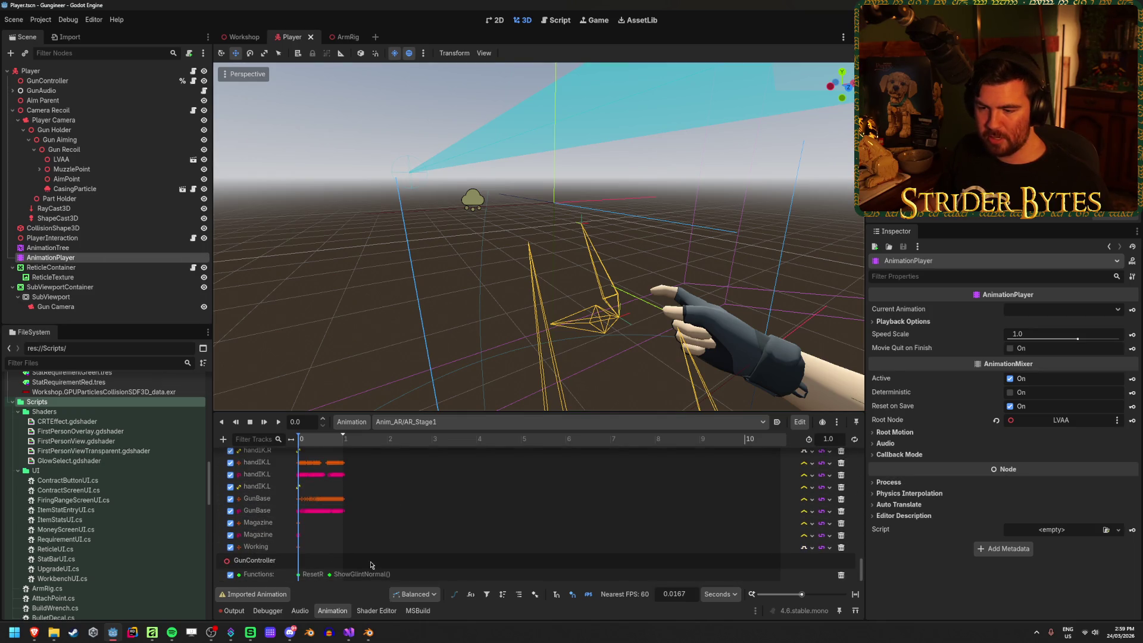
pyautogui.rightClick(315, 575)
pyautogui.click(334, 587)
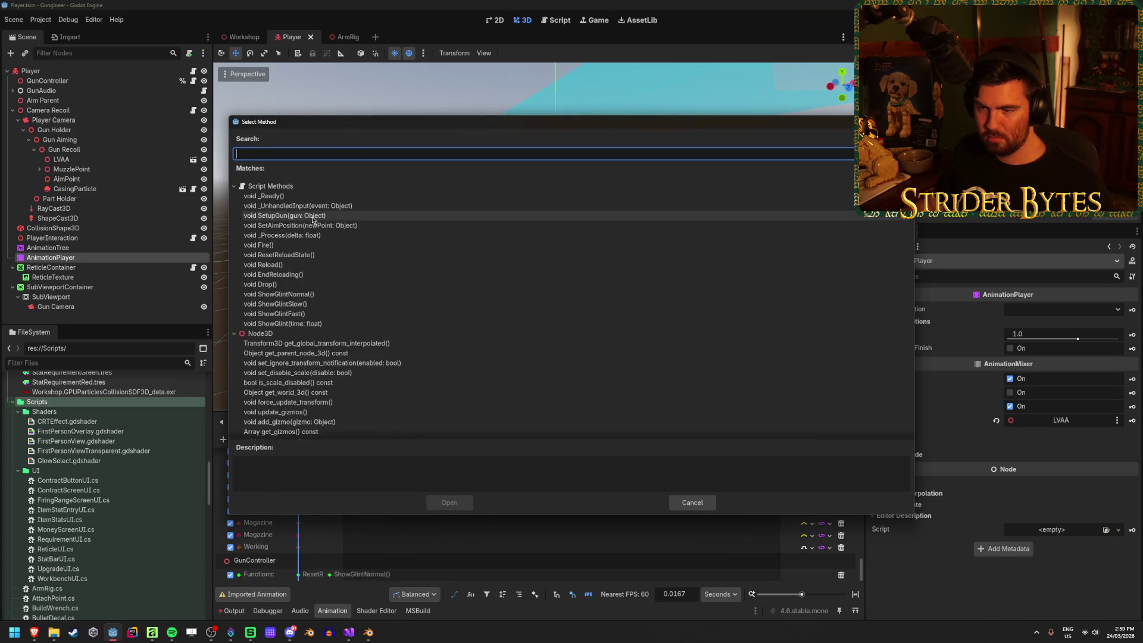
pyautogui.scroll(-10, 313, 219)
pyautogui.scroll(-10, 313, 269)
pyautogui.scroll(-2, 312, 269)
pyautogui.scroll(20, 314, 269)
pyautogui.click(692, 503)
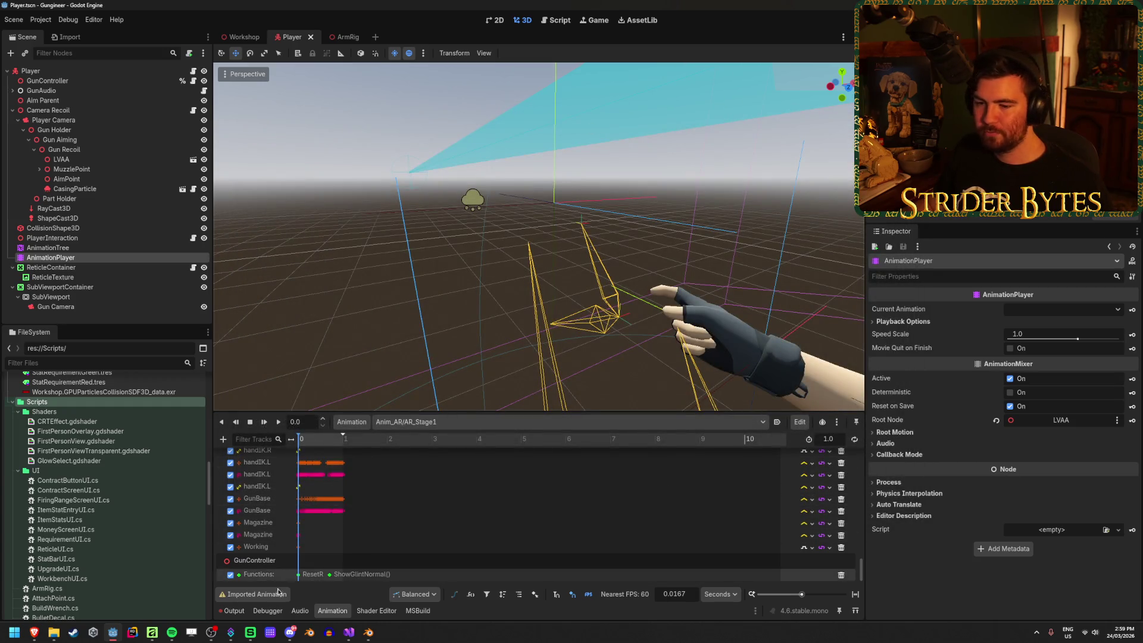
pyautogui.click(349, 632)
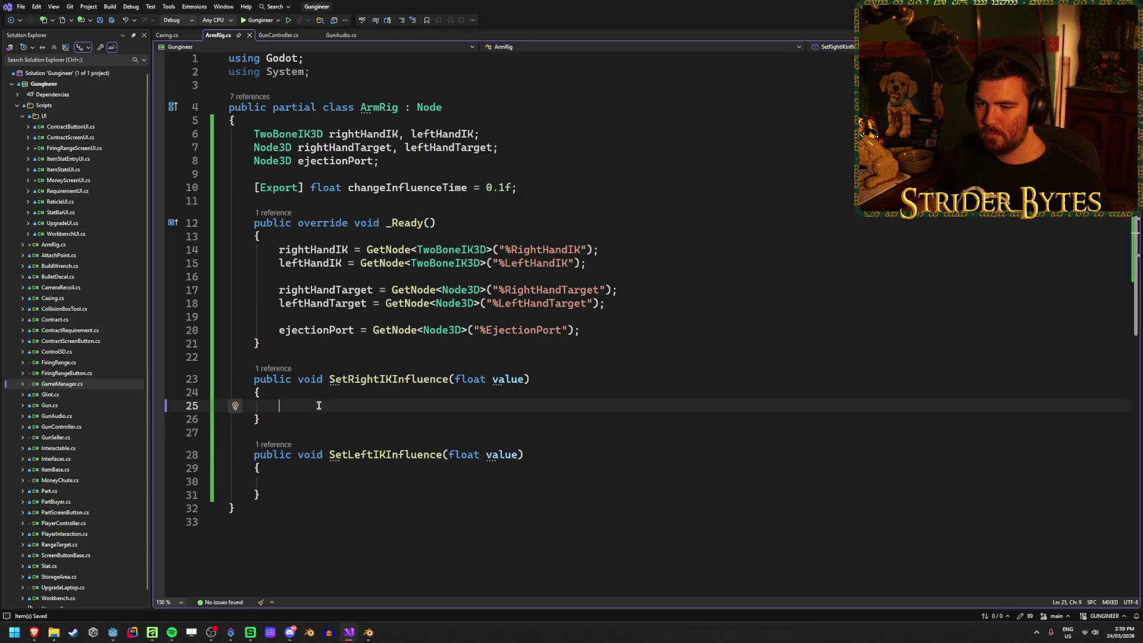
# Add a private void TweenIKInfluence(TwoBoneIK3D ik) method below SetLeftIKInfluence.
pyautogui.moveTo(329, 379); pyautogui.dragTo(379, 378)
pyautogui.click(380, 379)
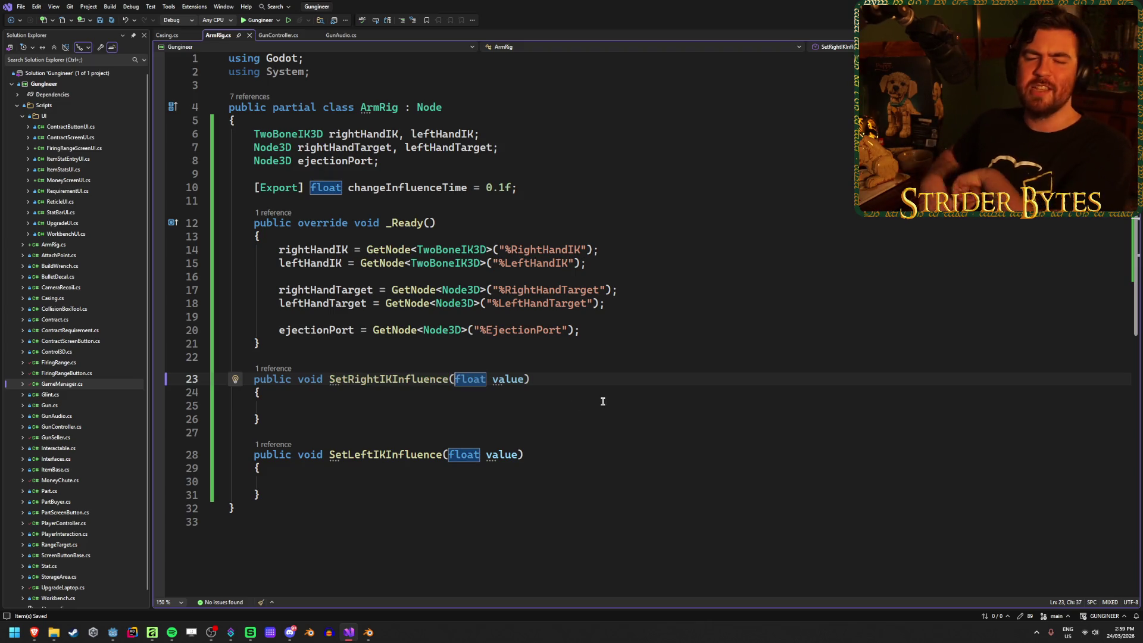
pyautogui.click(543, 405)
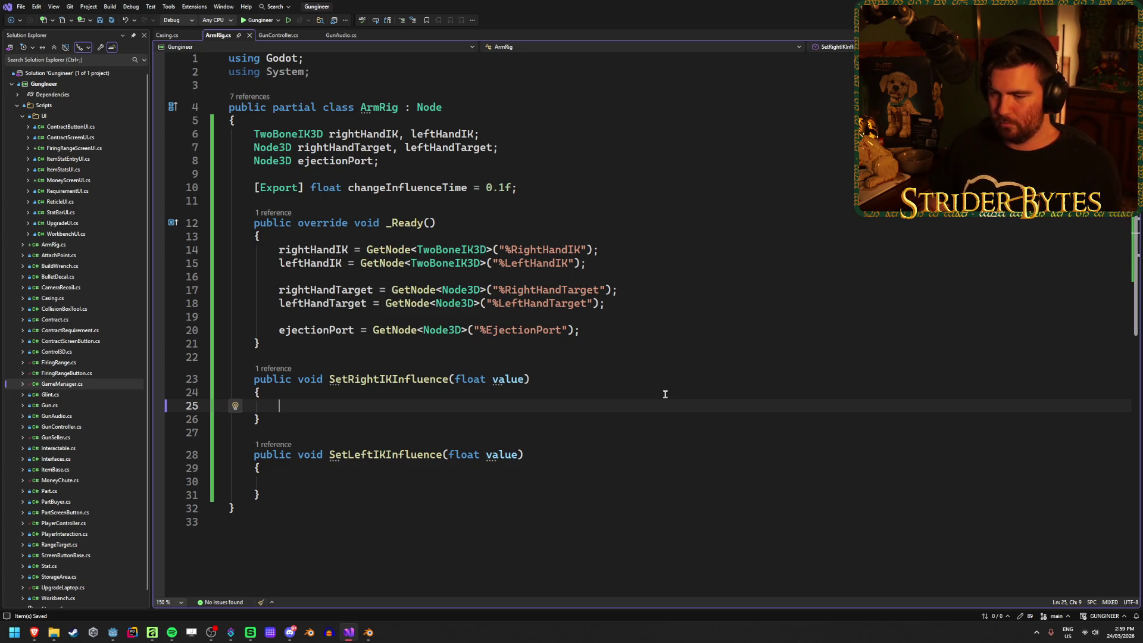
pyautogui.click(304, 494)
pyautogui.press('Return')
pyautogui.press('Return')
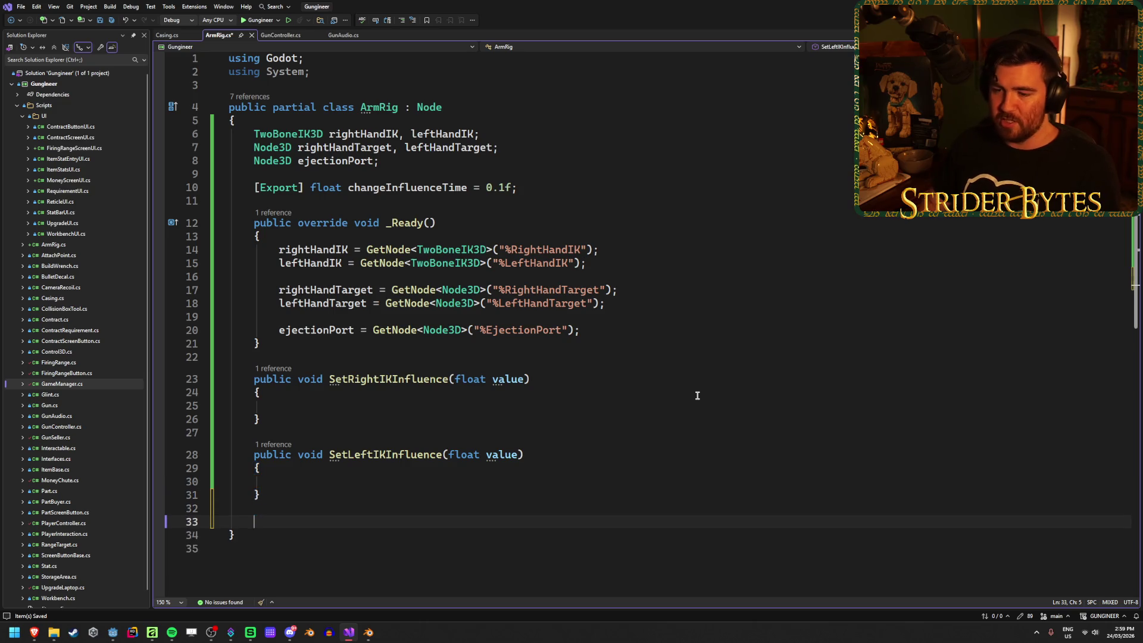
pyautogui.write('privat')
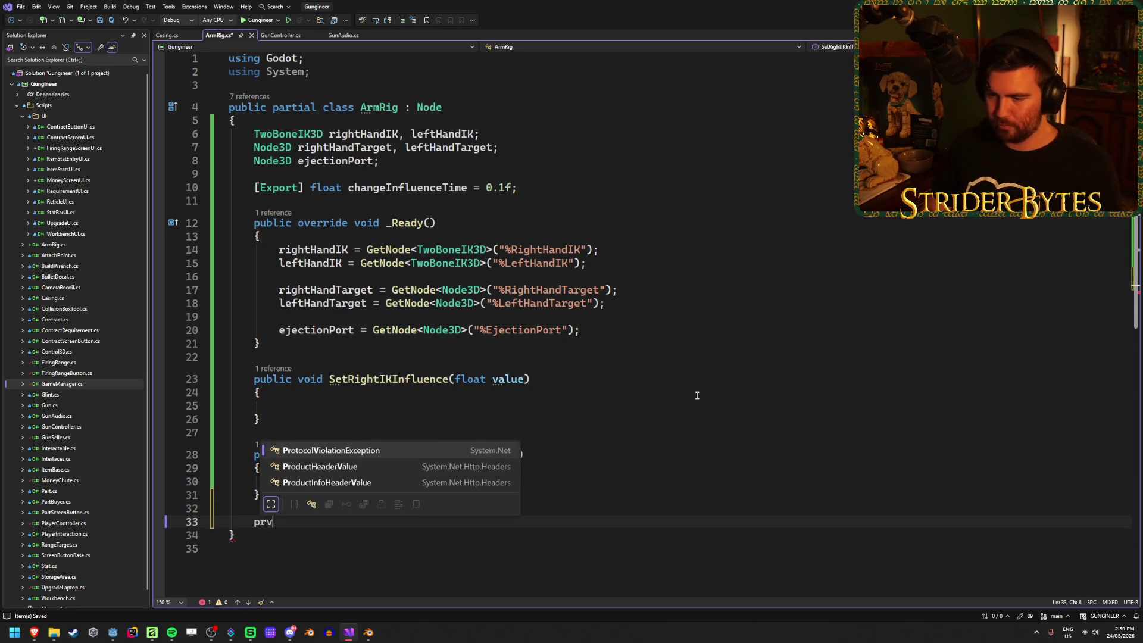
pyautogui.write('e')
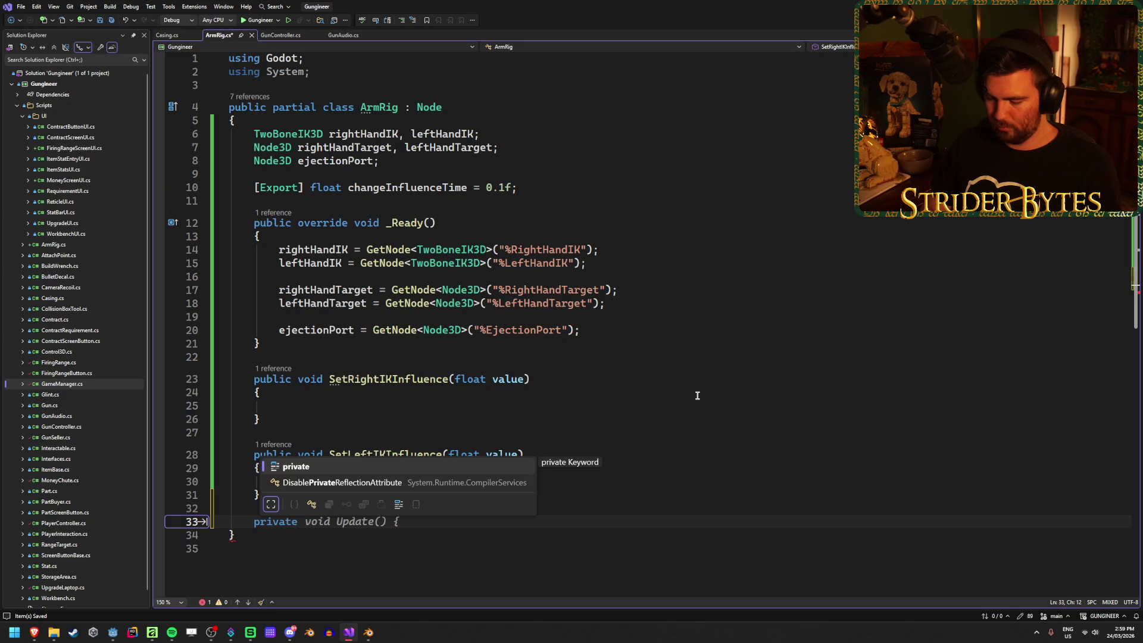
pyautogui.write(' void Tween')
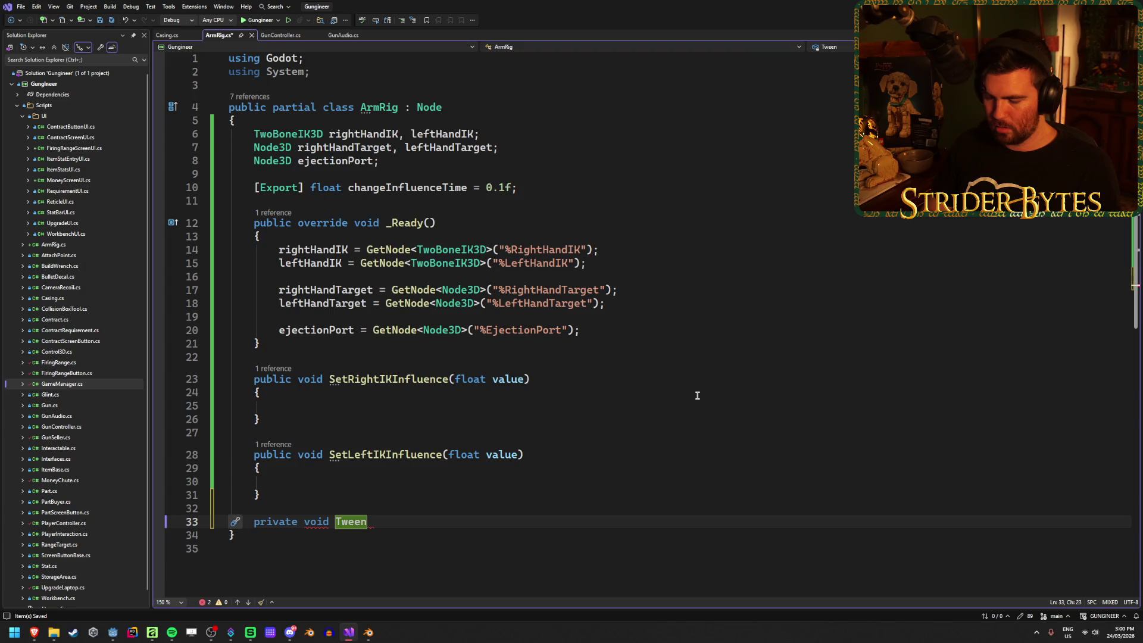
pyautogui.write('IKInfluence(')
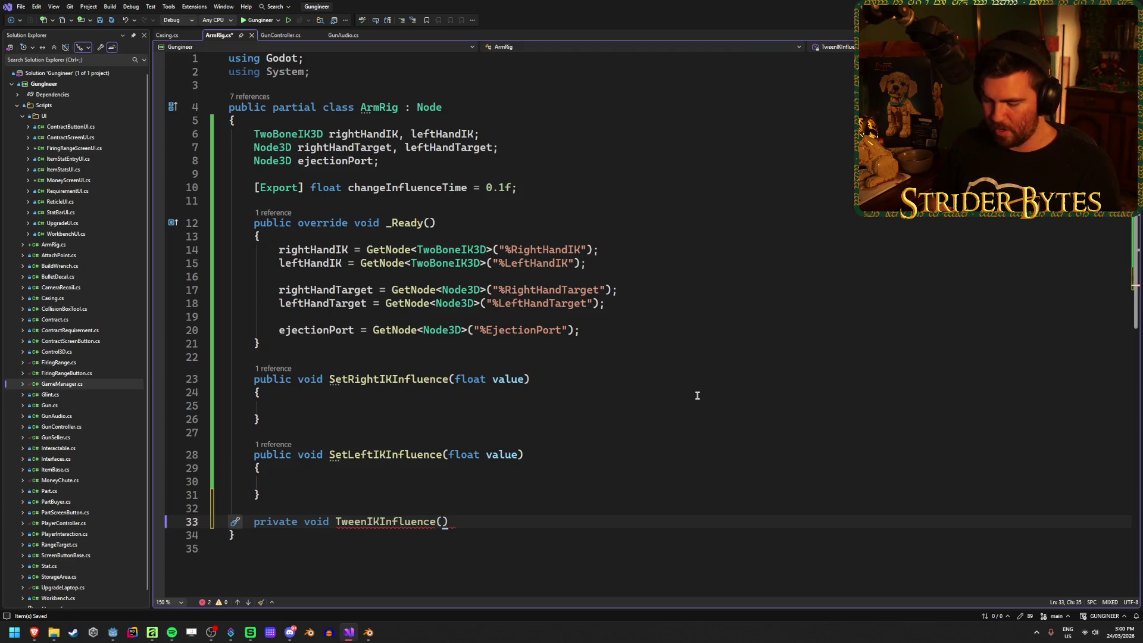
pyautogui.write('TwoBone')
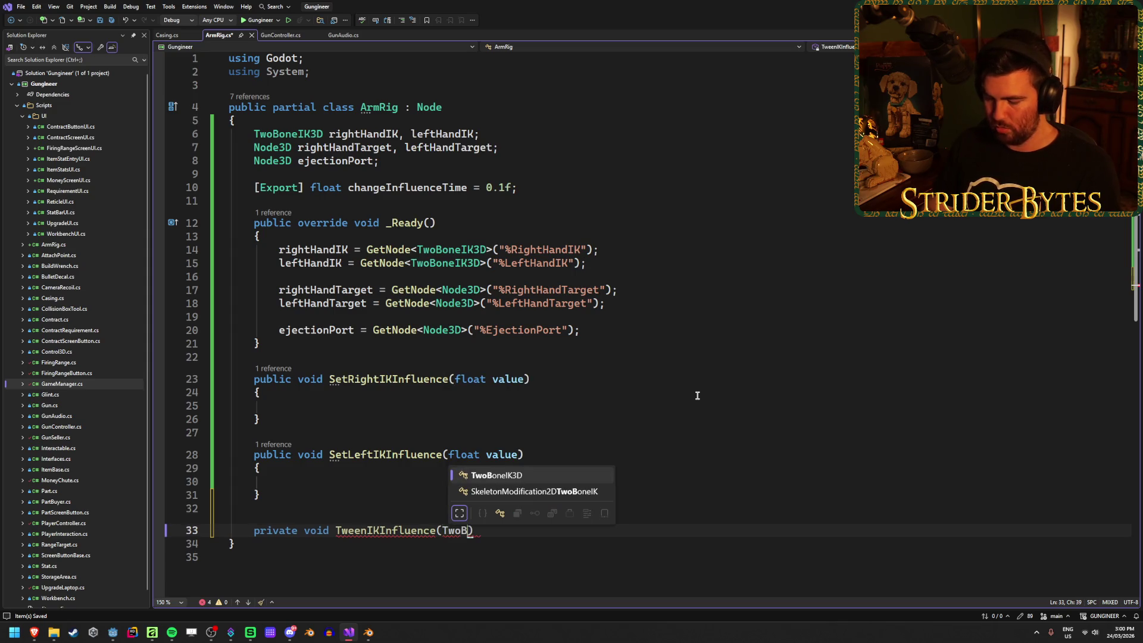
pyautogui.press('Tab')
pyautogui.write('ik)')
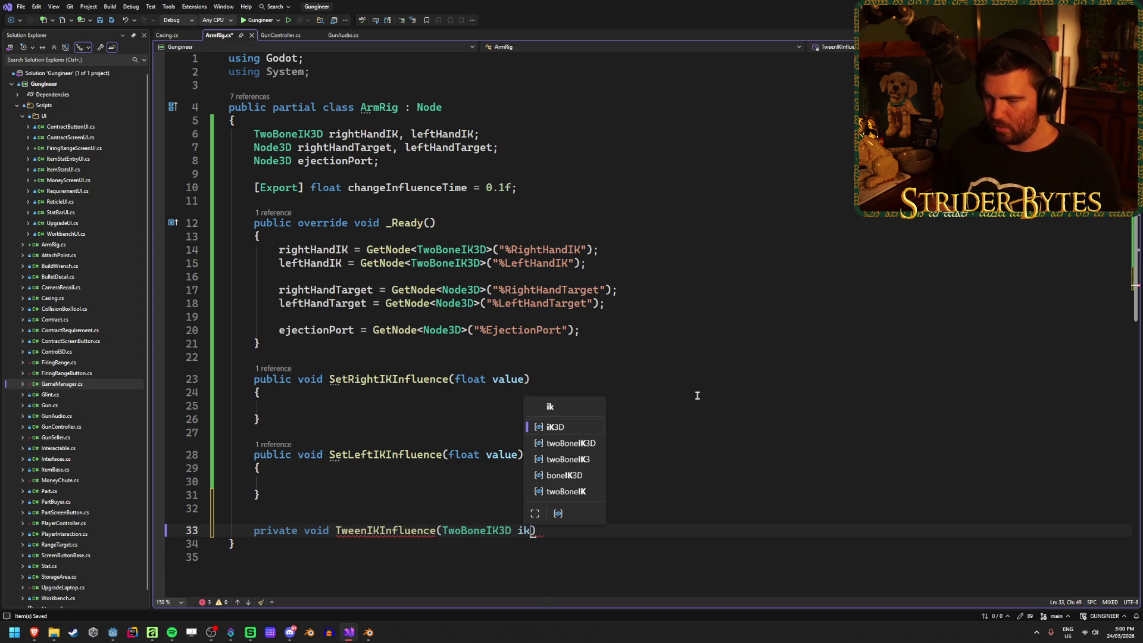
pyautogui.write('{')
pyautogui.press('Return')
# Inside it, begin the call CreateTween().TweenProperty(ik, using IntelliSense completions.
pyautogui.scroll(-3, 616, 378)
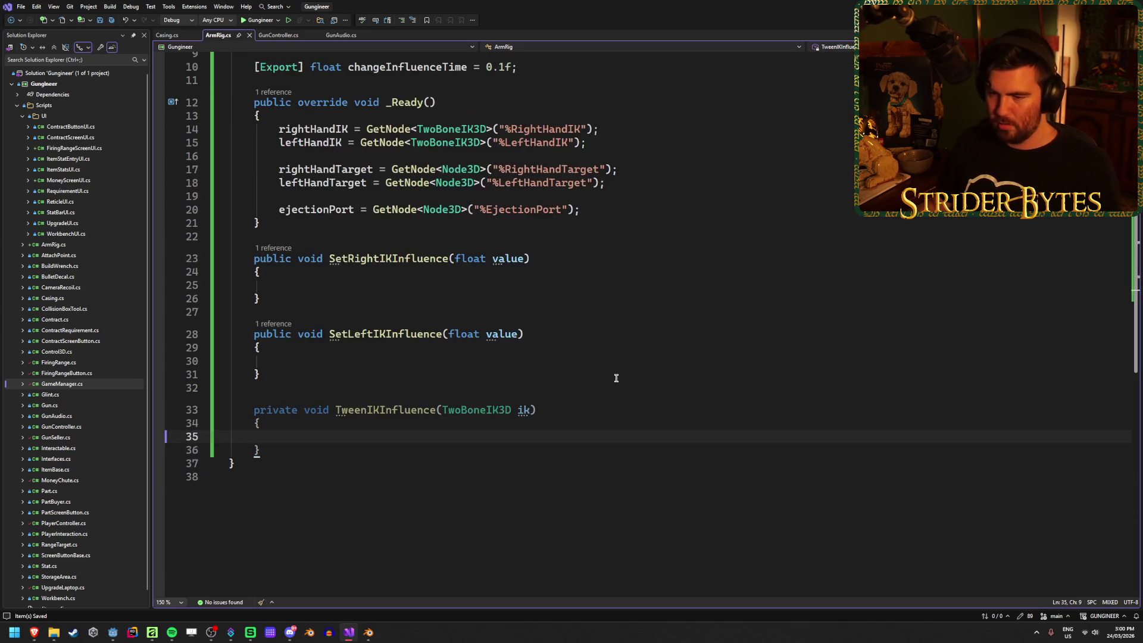
pyautogui.write('Cre')
pyautogui.press('Tab')
pyautogui.write('.')
pyautogui.press('BackSpace')
pyautogui.write('().')
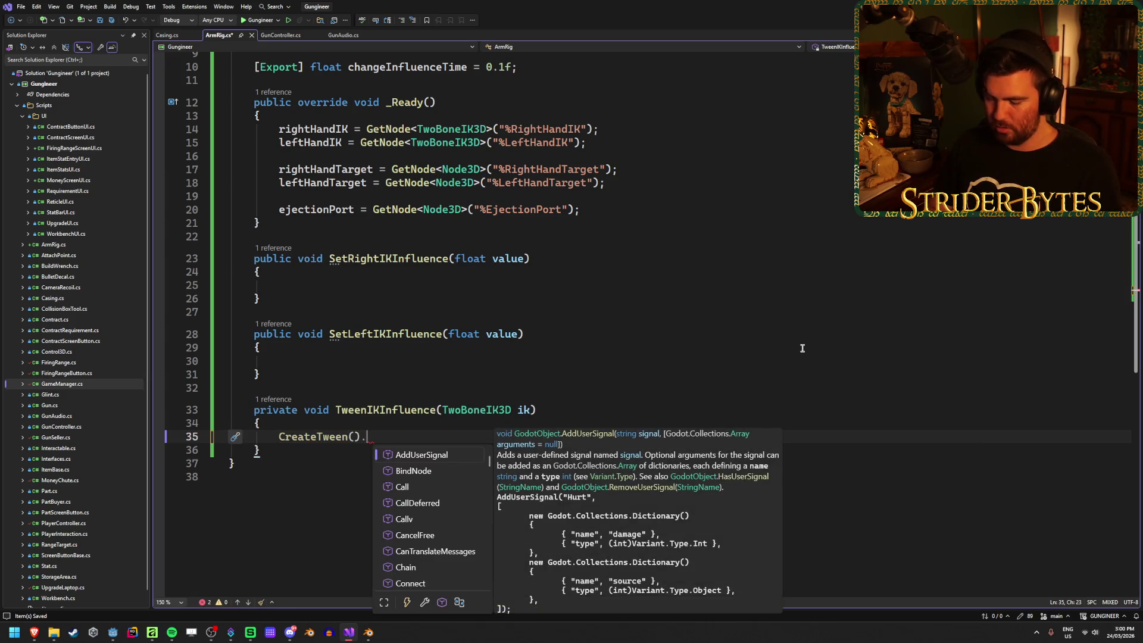
pyautogui.write('Tween')
pyautogui.press('Down')
pyautogui.press('Down')
pyautogui.press('Down')
pyautogui.press('Tab')
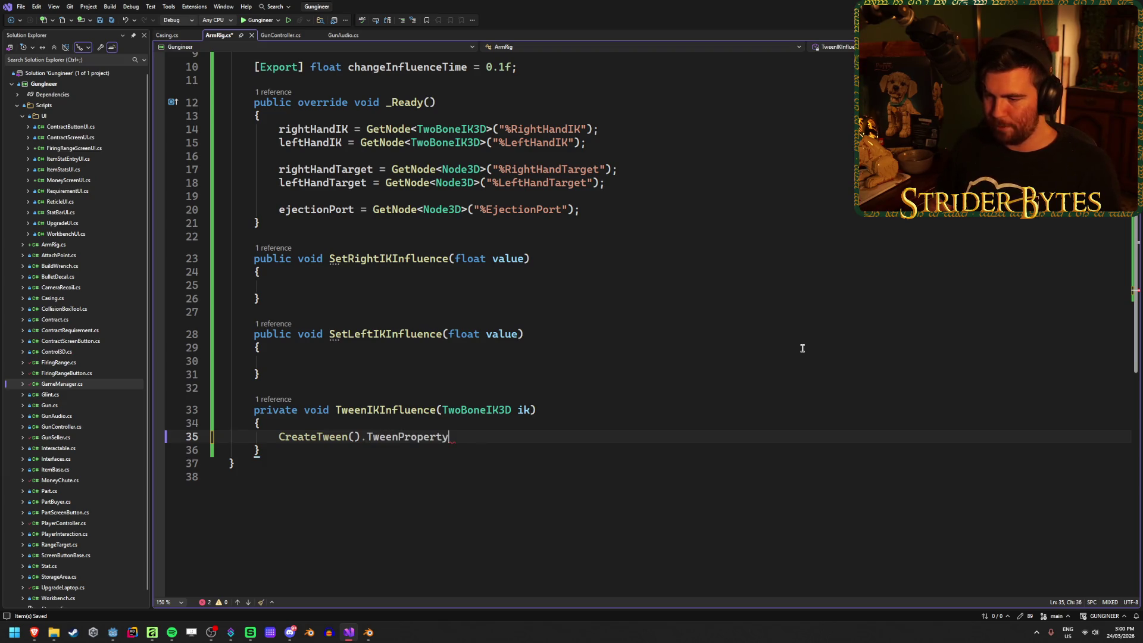
pyautogui.write('(')
pyautogui.press('Escape')
pyautogui.write('ik,')
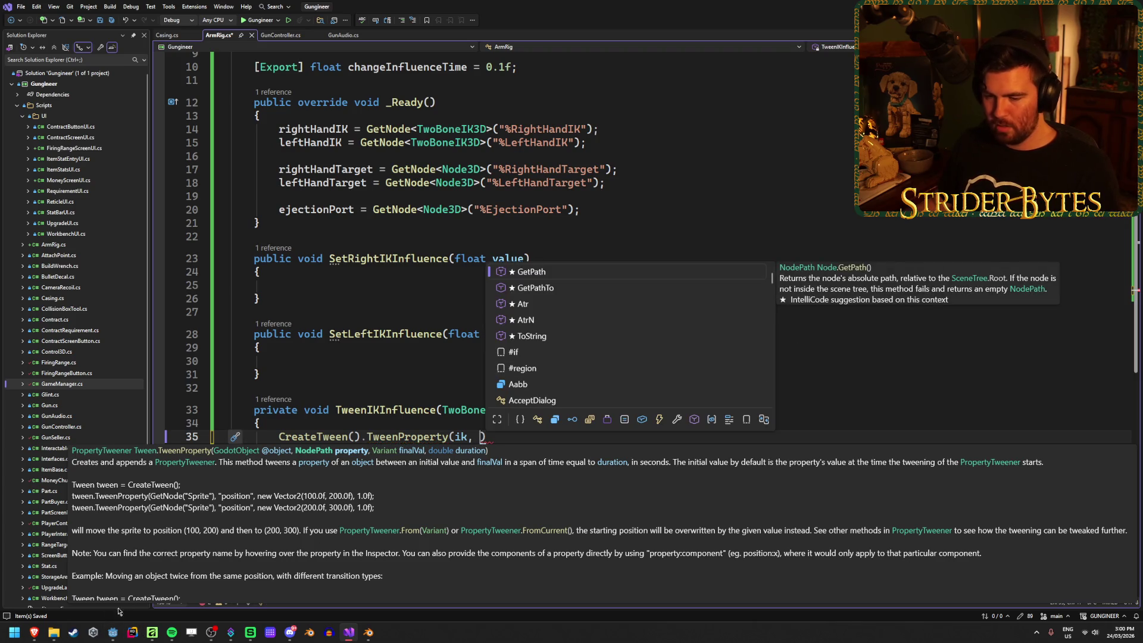
pyautogui.click(112, 632)
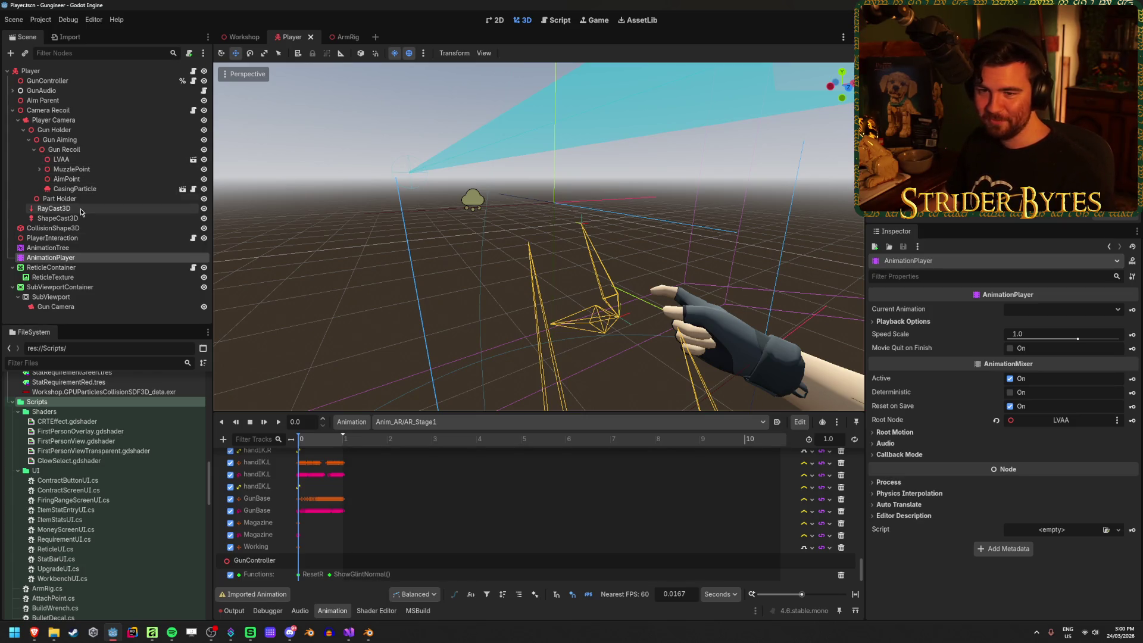
# Copy the Influence property path from RightHandIK's Inspector in the ArmRig scene.
pyautogui.hotkey('ctrl', 'Tab')
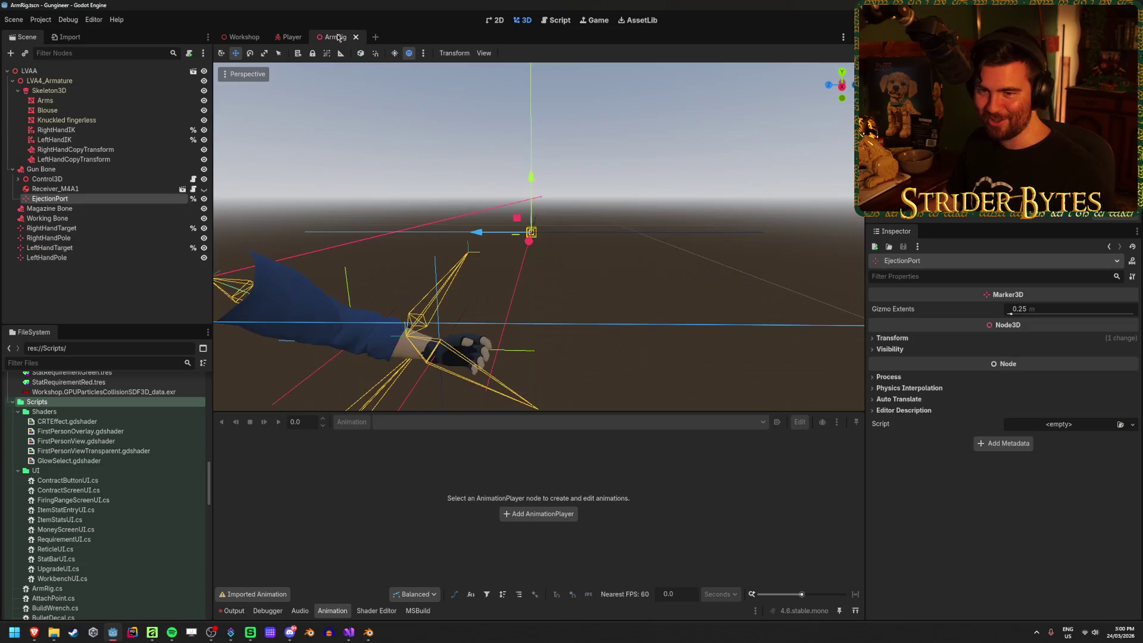
pyautogui.click(70, 131)
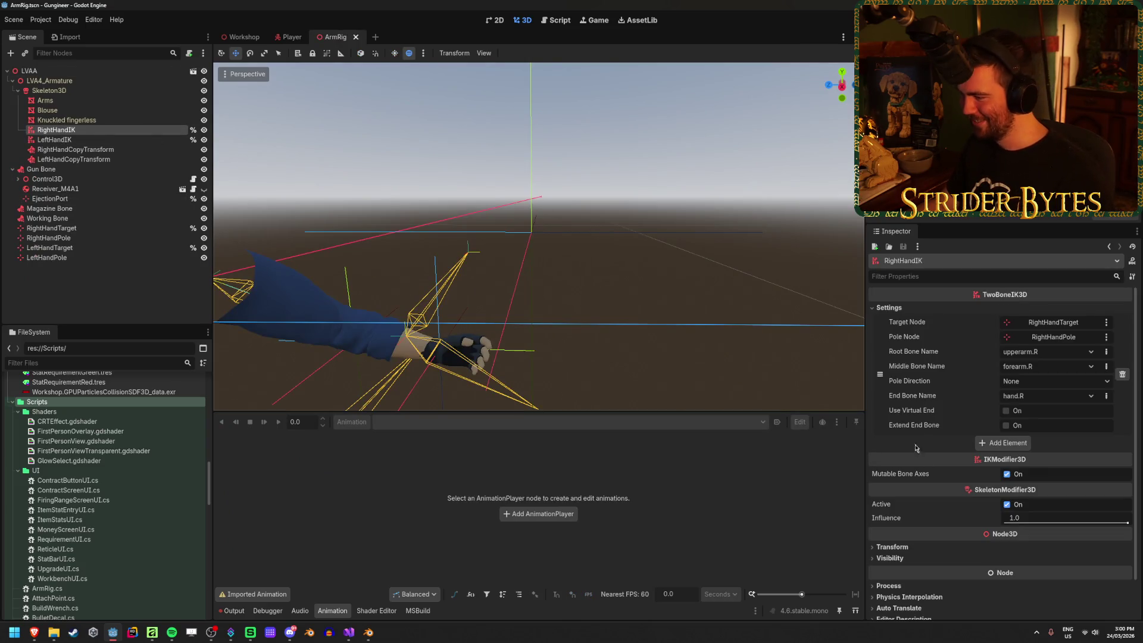
pyautogui.rightClick(893, 518)
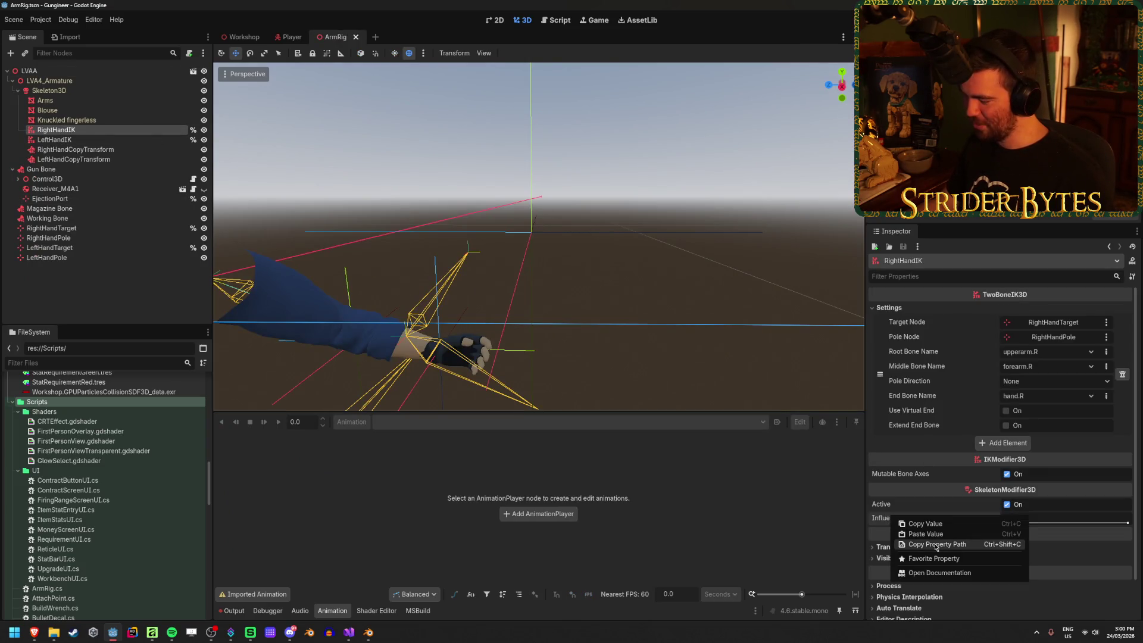
pyautogui.click(861, 526)
pyautogui.rightClick(882, 518)
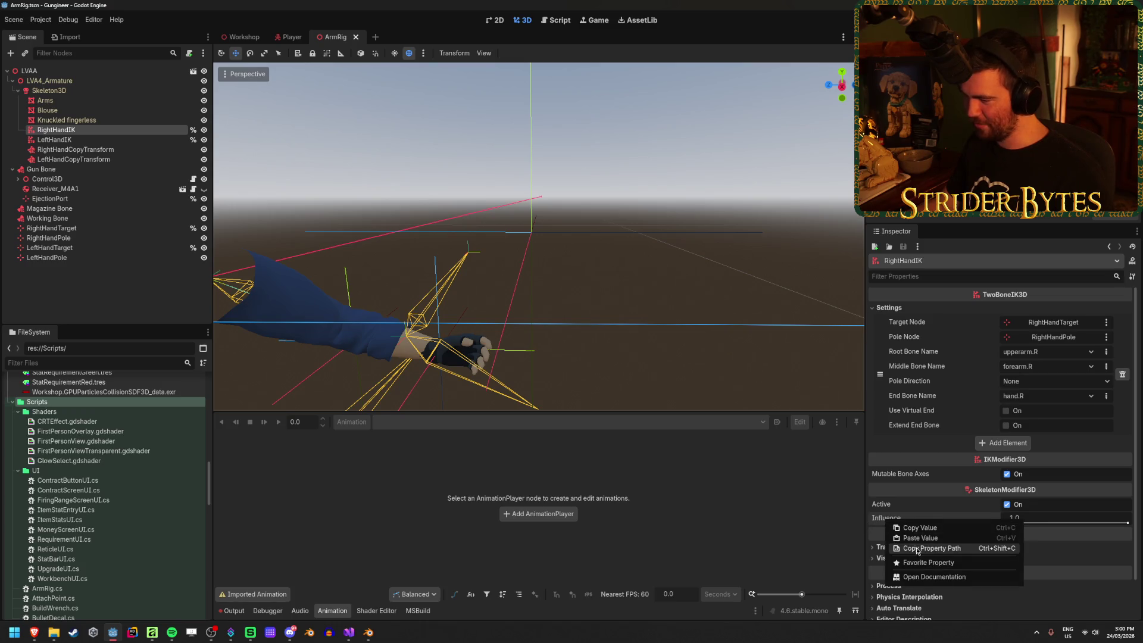
pyautogui.click(945, 545)
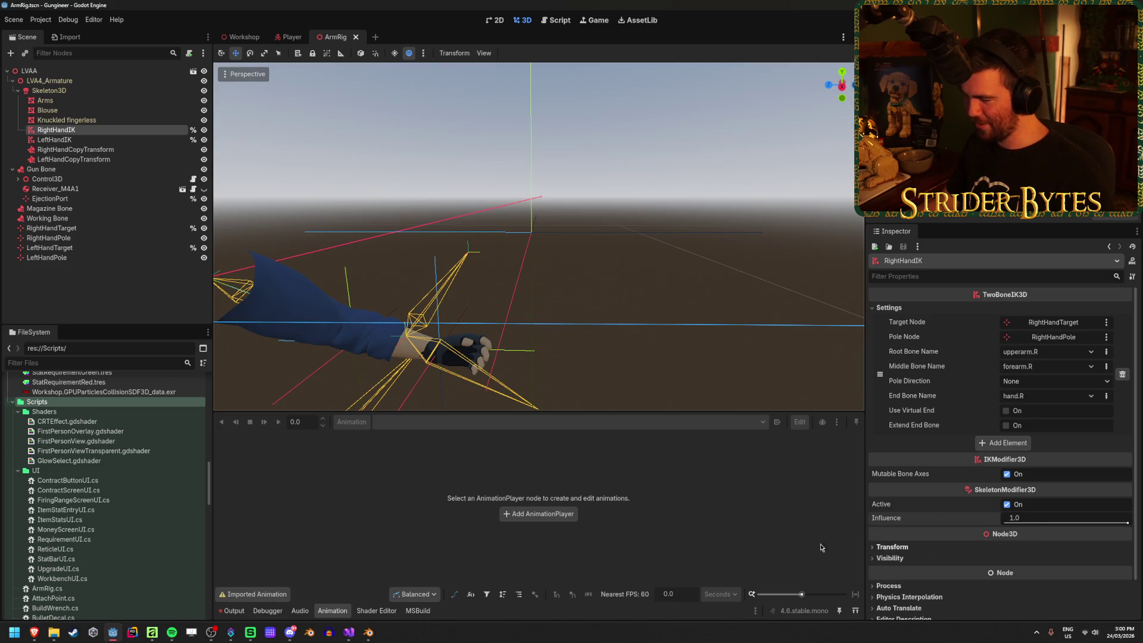
pyautogui.click(355, 635)
# Paste "influence" as the tweened property and add a float value parameter to TweenIKInfluence.
pyautogui.write('"')
pyautogui.write('influence')
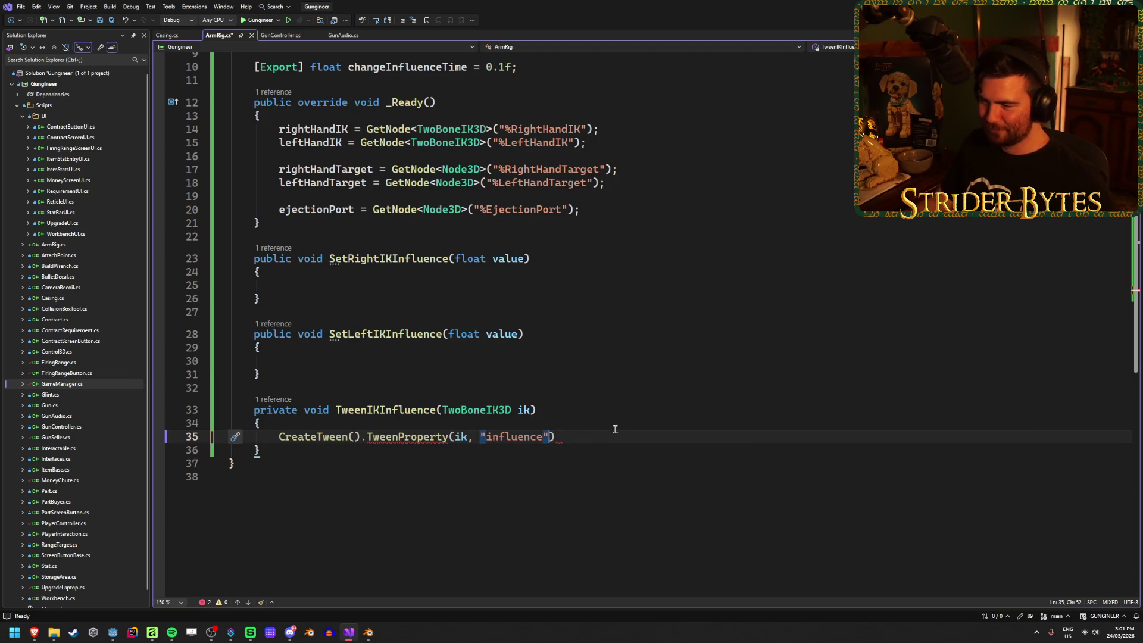
pyautogui.write(',')
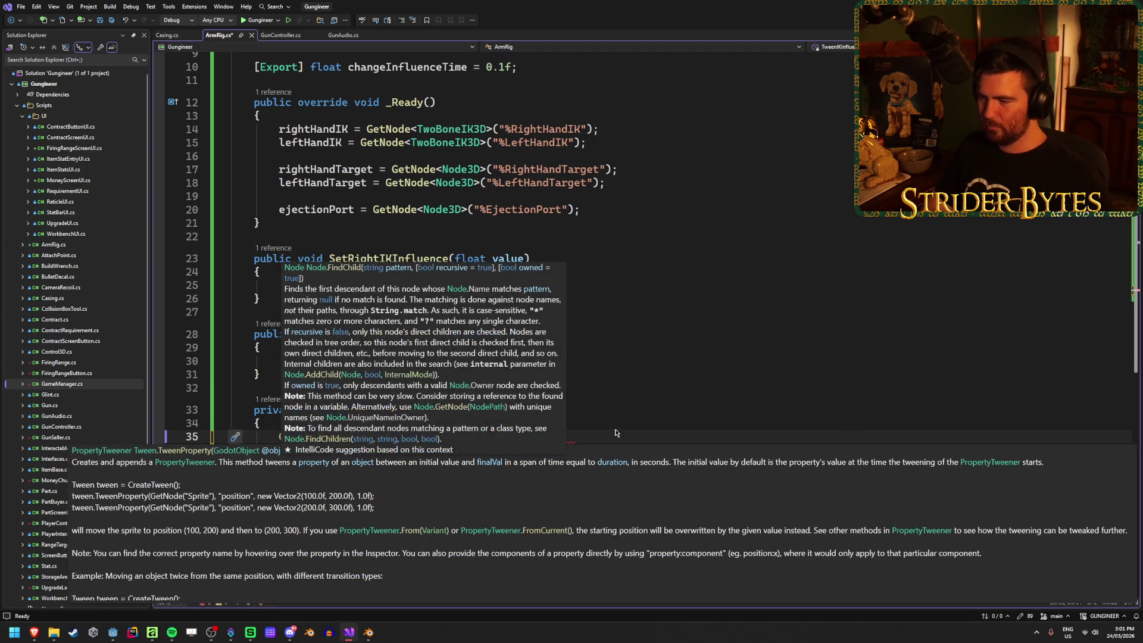
pyautogui.click(527, 408)
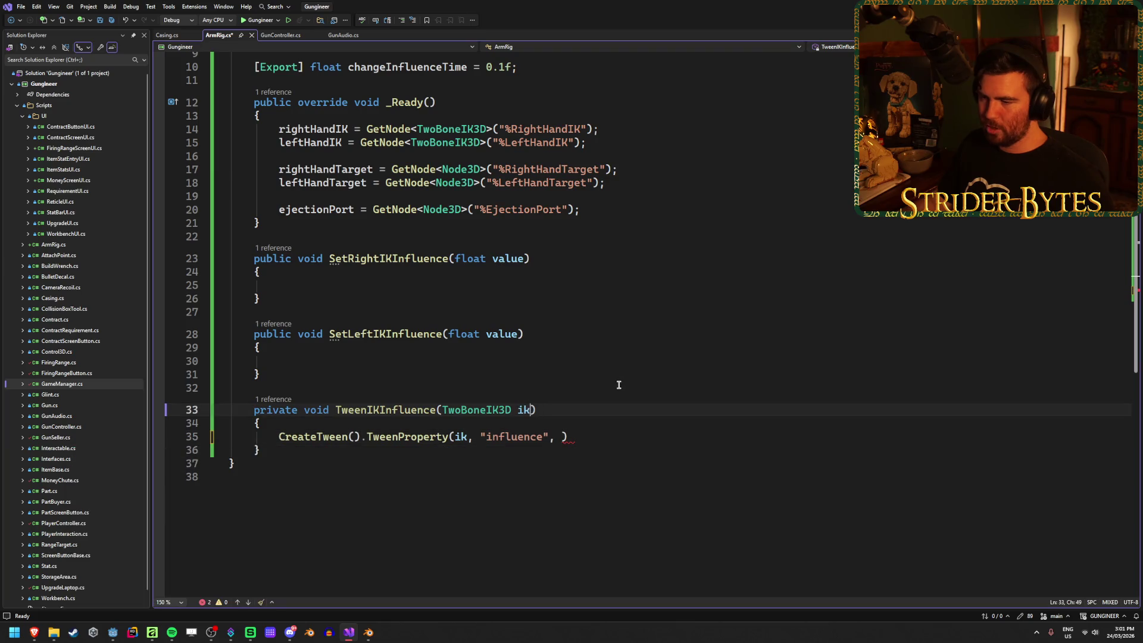
pyautogui.write(', ')
pyautogui.write('float value')
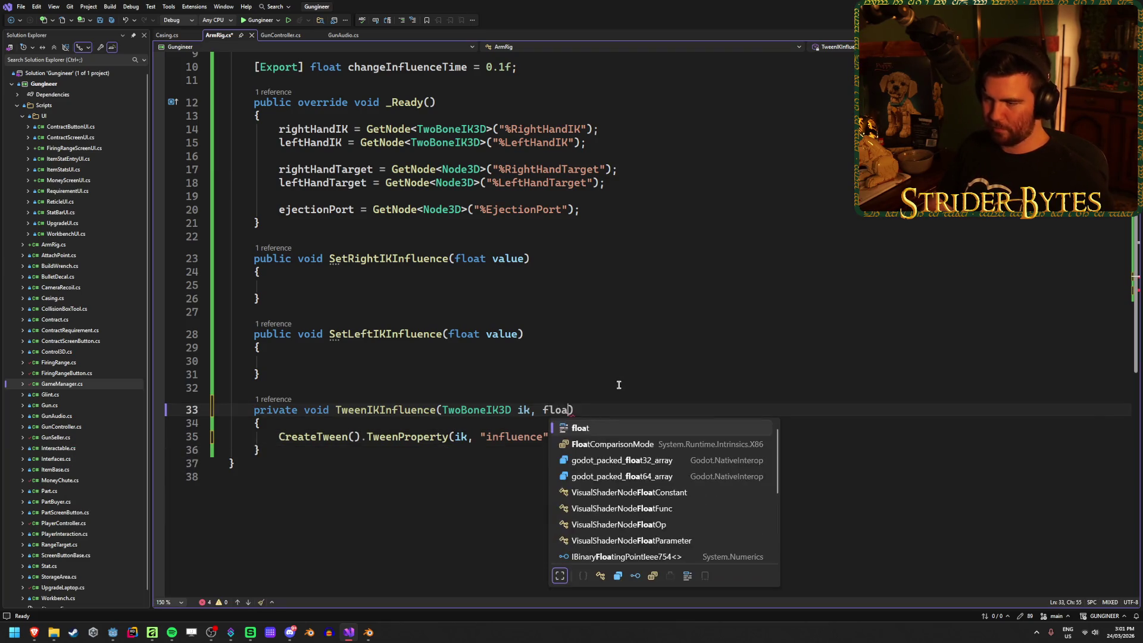
# Pass value and changeInfluenceTime to TweenProperty, close the call, and save ArmRig.cs.
pyautogui.press('Down')
pyautogui.press('Down')
pyautogui.press('Left')
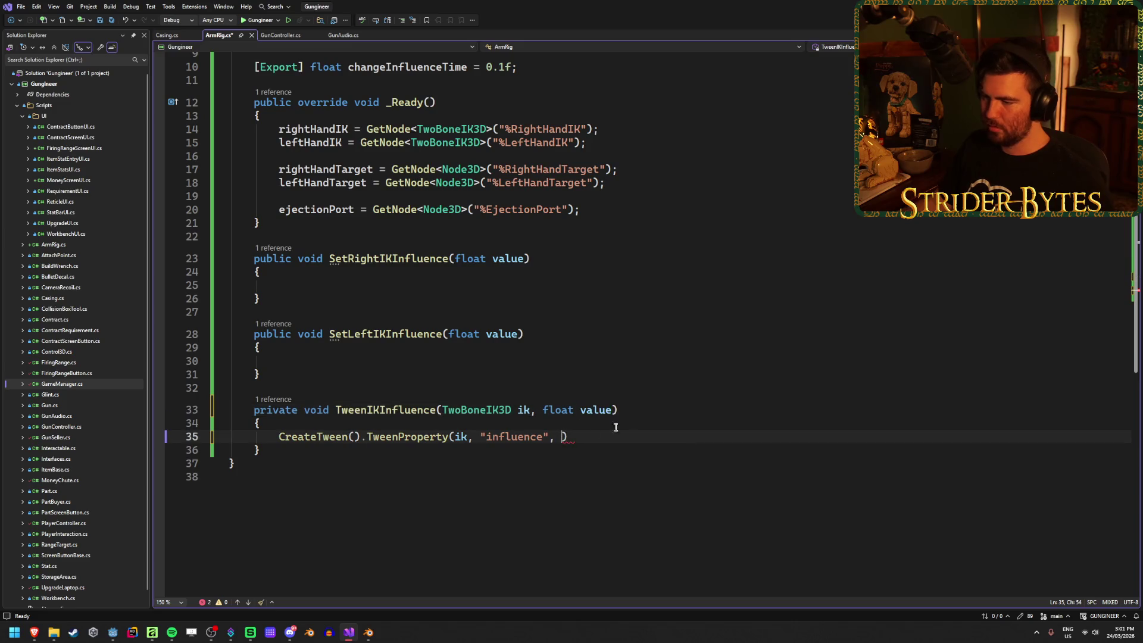
pyautogui.write('value, ')
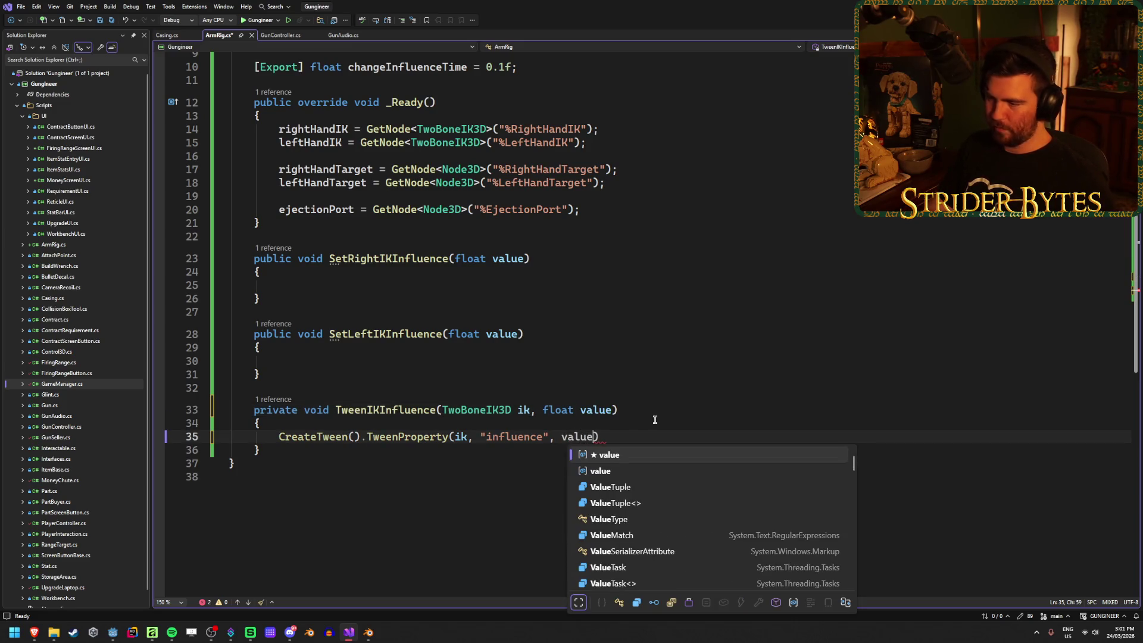
pyautogui.write('change')
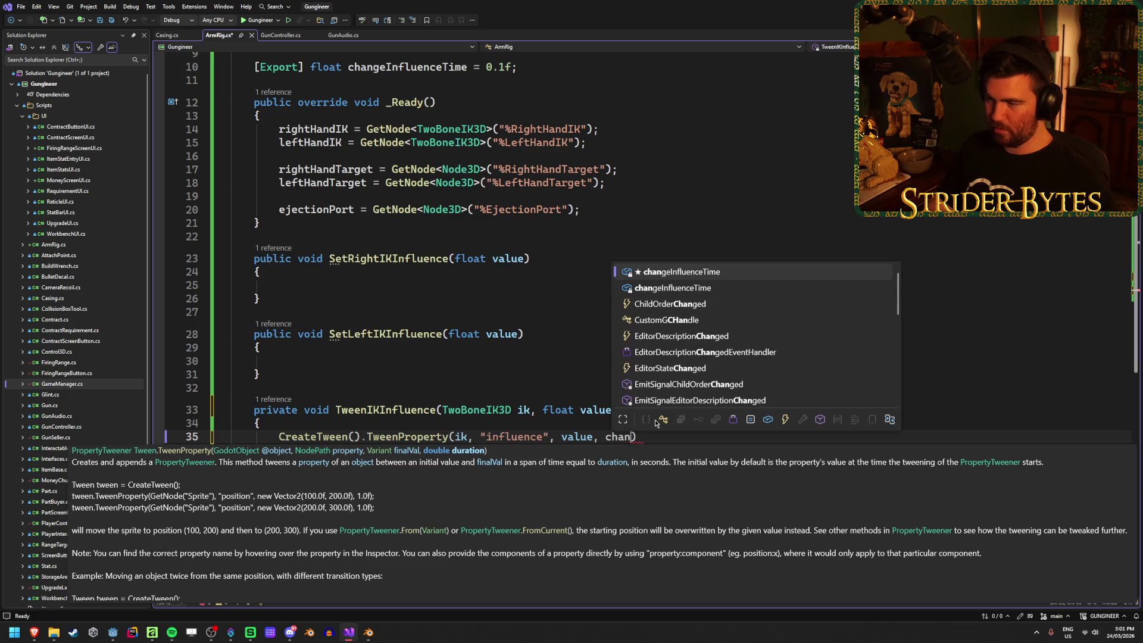
pyautogui.press('Tab')
pyautogui.write(');')
pyautogui.hotkey('ctrl', 's')
pyautogui.click(536, 286)
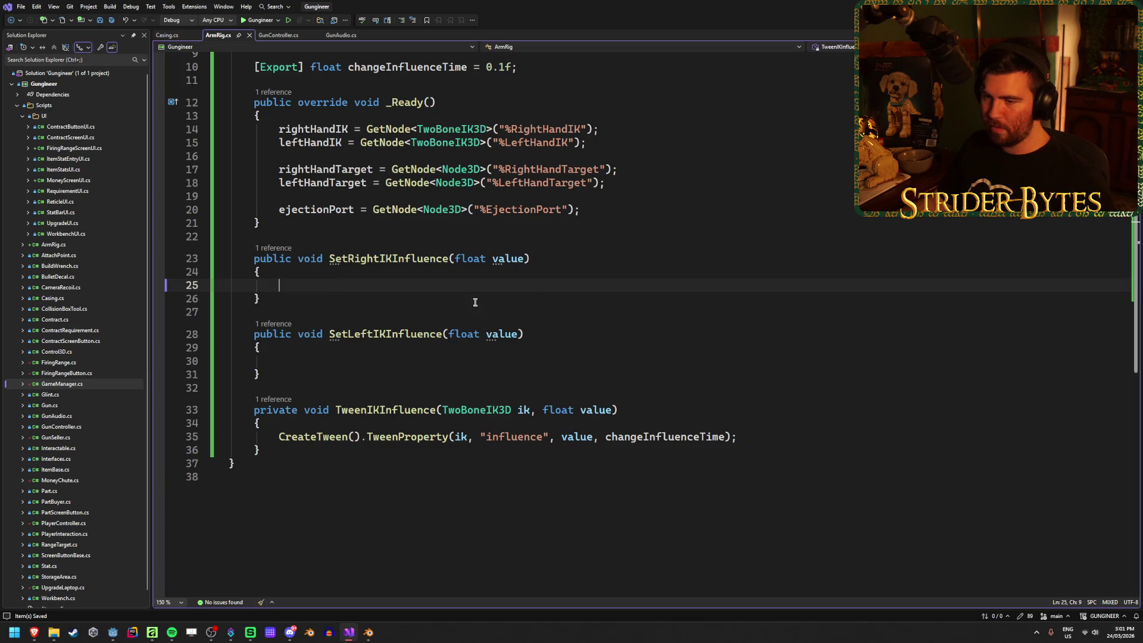
# Make SetRightIKInfluence call TweenIKInfluence(rightHandIK, value) and save.
pyautogui.write('Twe')
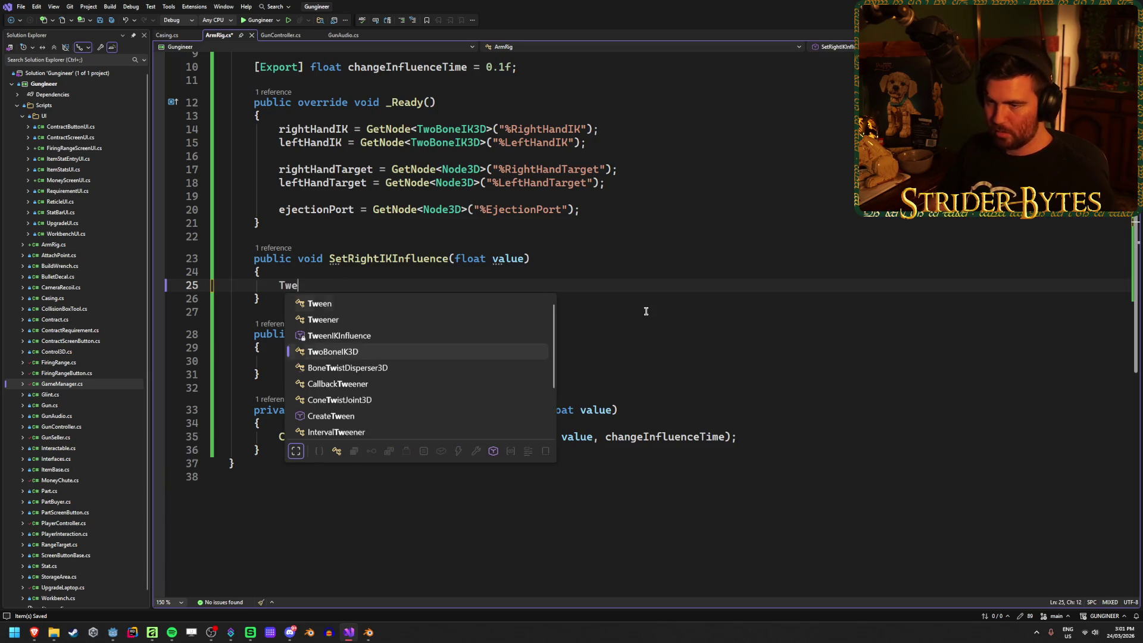
pyautogui.write('enI')
pyautogui.press('Tab')
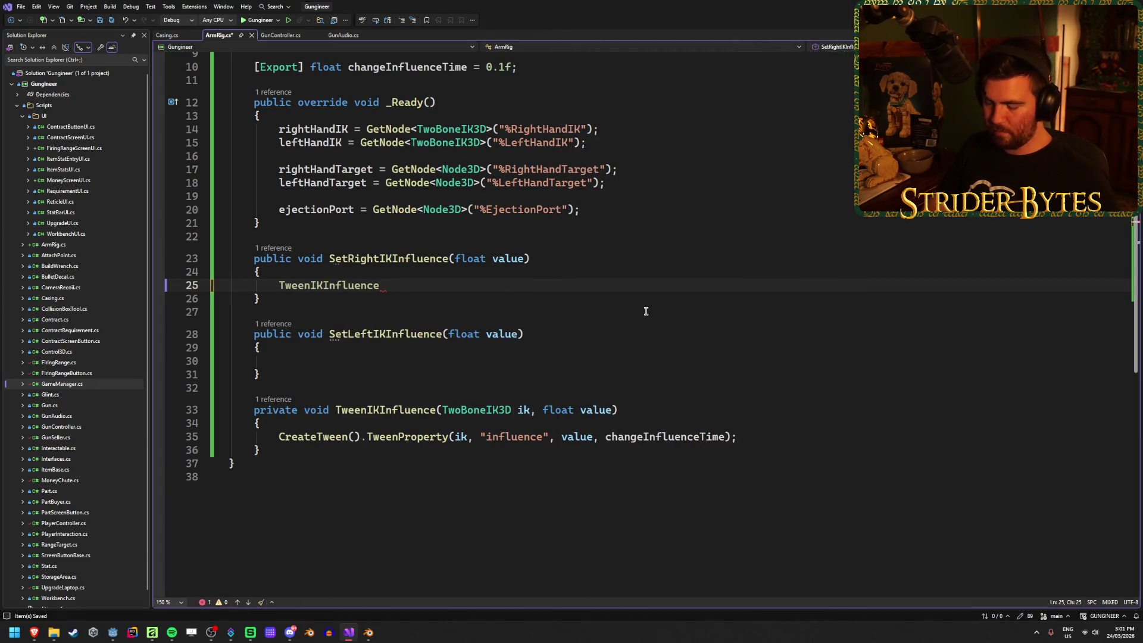
pyautogui.write('(righ')
pyautogui.press('Tab')
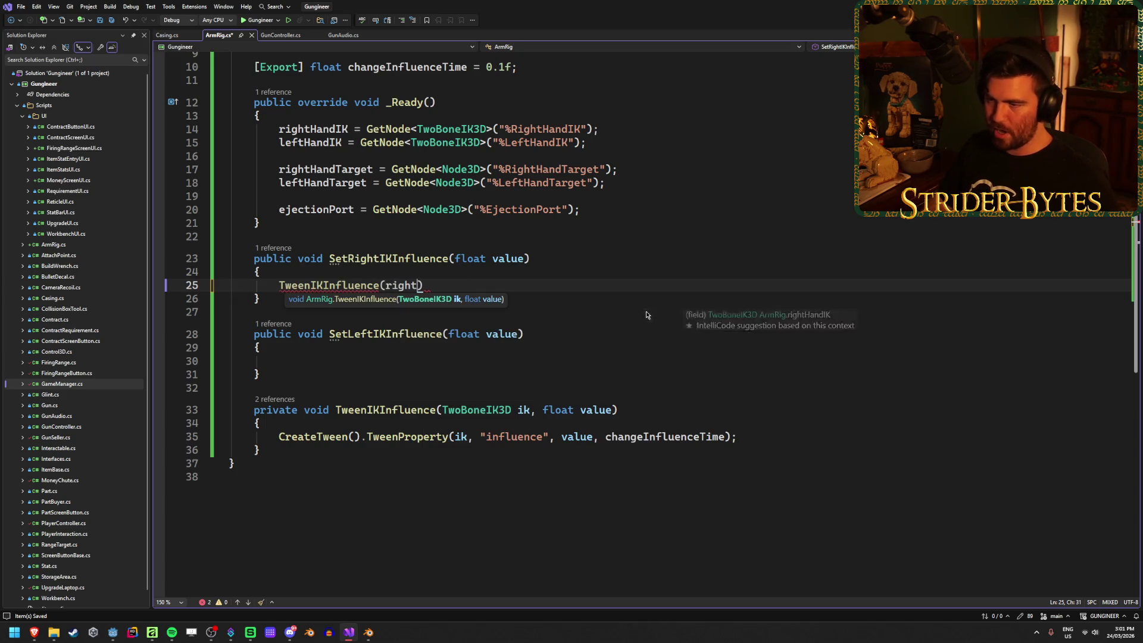
pyautogui.press('Tab')
pyautogui.hotkey('ctrl', 's')
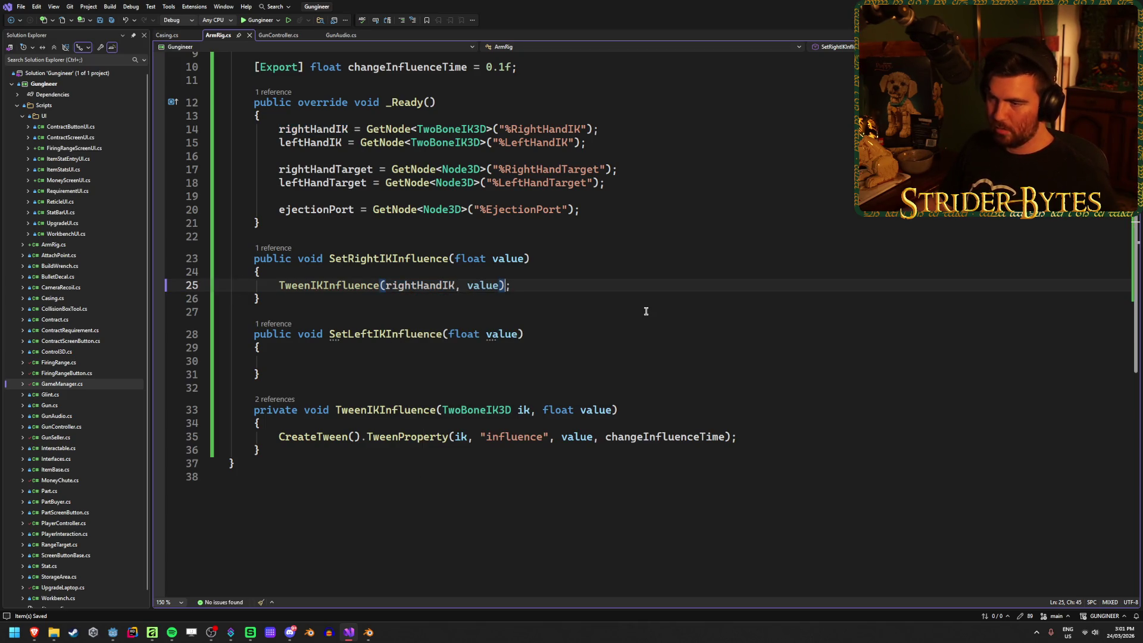
# Make SetLeftIKInfluence call TweenIKInfluence(leftHandIK, value) and save.
pyautogui.click(344, 361)
pyautogui.write('Tween')
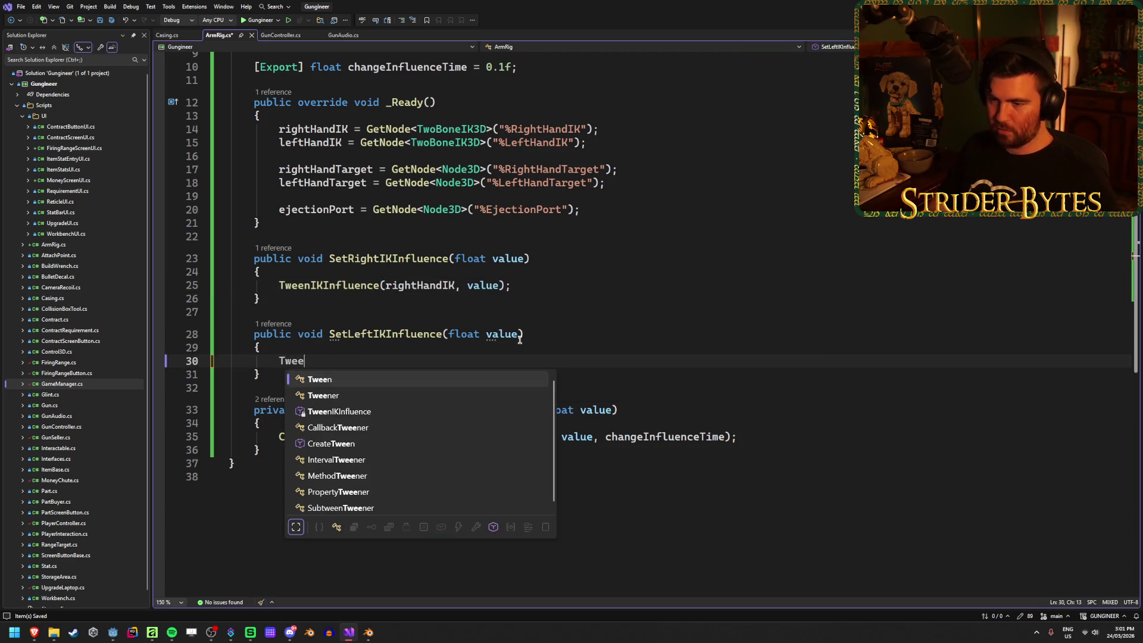
pyautogui.press('Down')
pyautogui.press('Down')
pyautogui.press('Tab')
pyautogui.write('(')
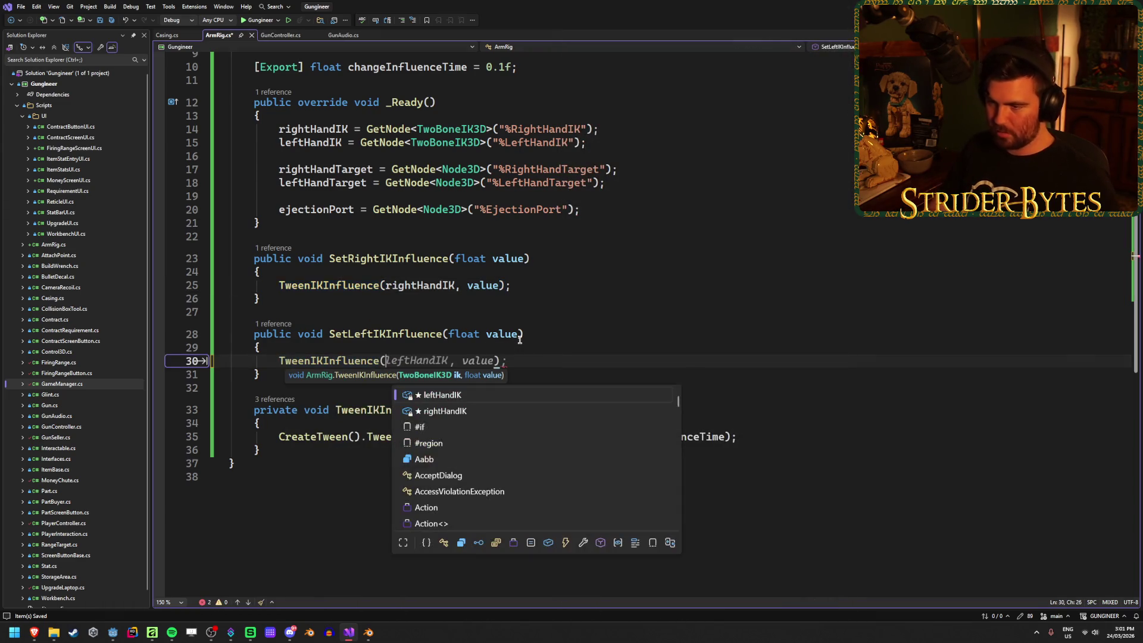
pyautogui.press('Escape')
pyautogui.press('Tab')
pyautogui.hotkey('ctrl', 's')
pyautogui.click(636, 348)
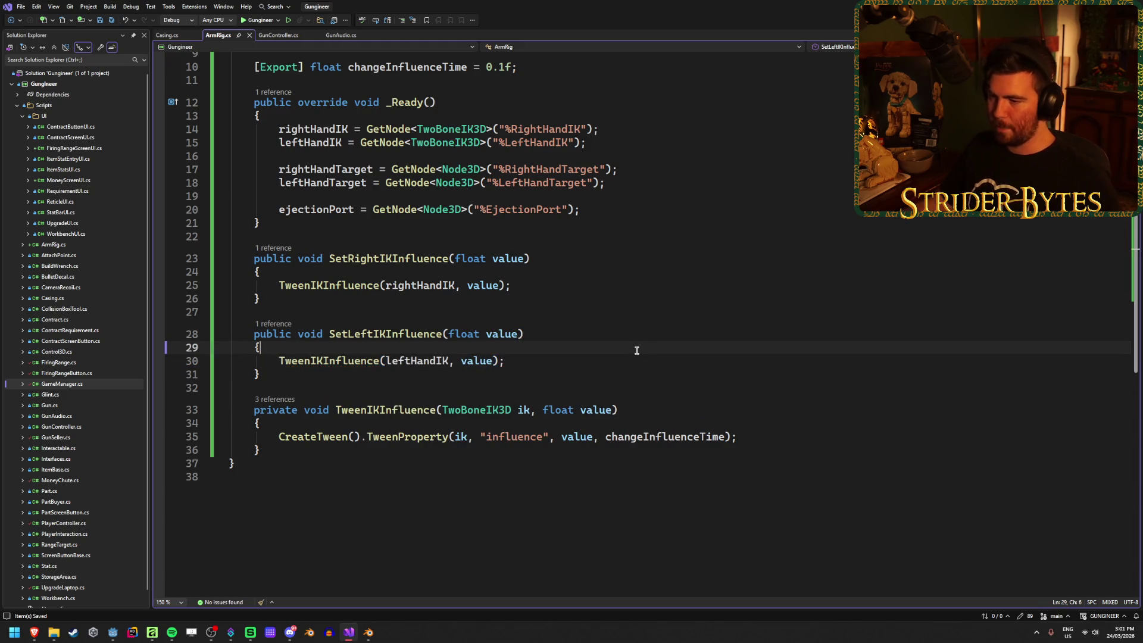
pyautogui.scroll(3, 636, 349)
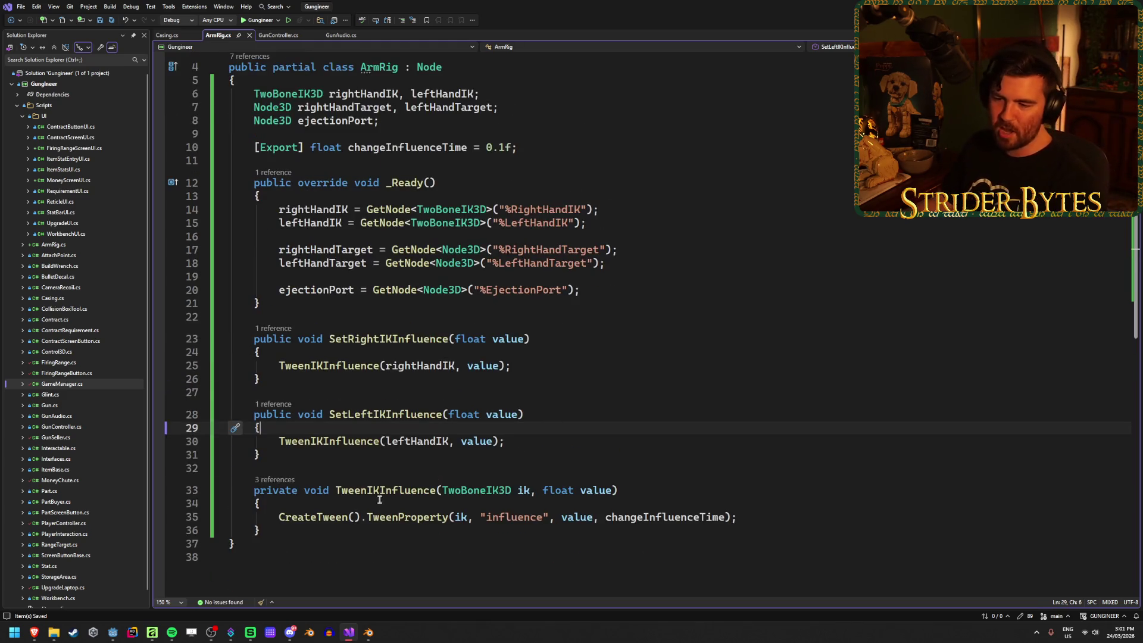
# Close the Casing.cs file tab.
pyautogui.moveTo(737, 516)
pyautogui.mouseDown()
pyautogui.moveTo(233, 516)
pyautogui.moveTo(279, 517)
pyautogui.mouseUp()
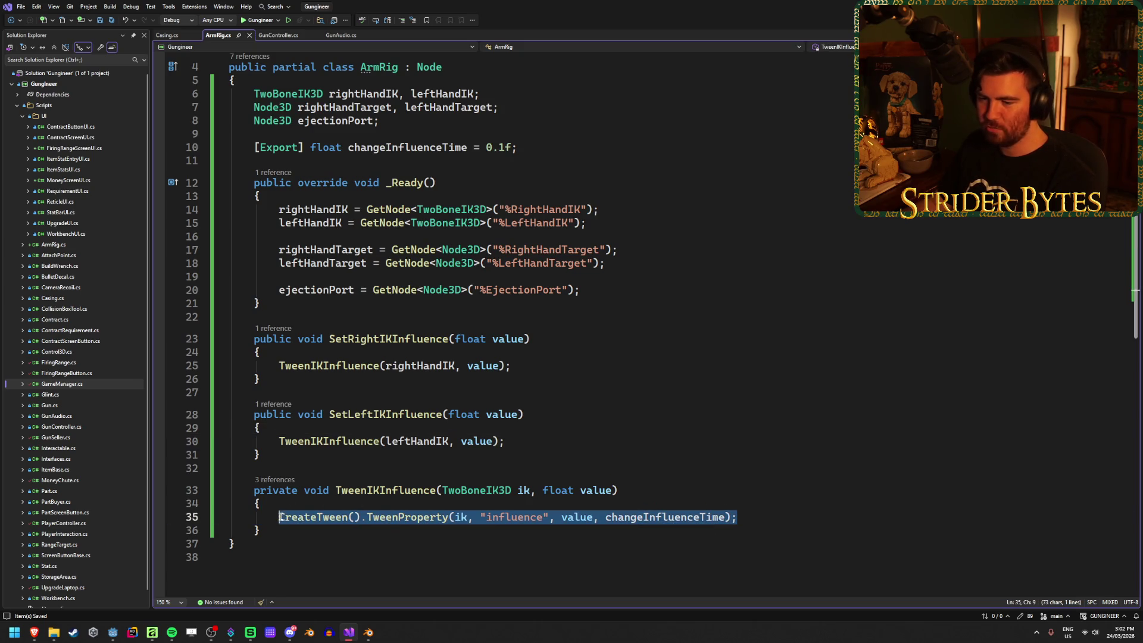
pyautogui.click(786, 518)
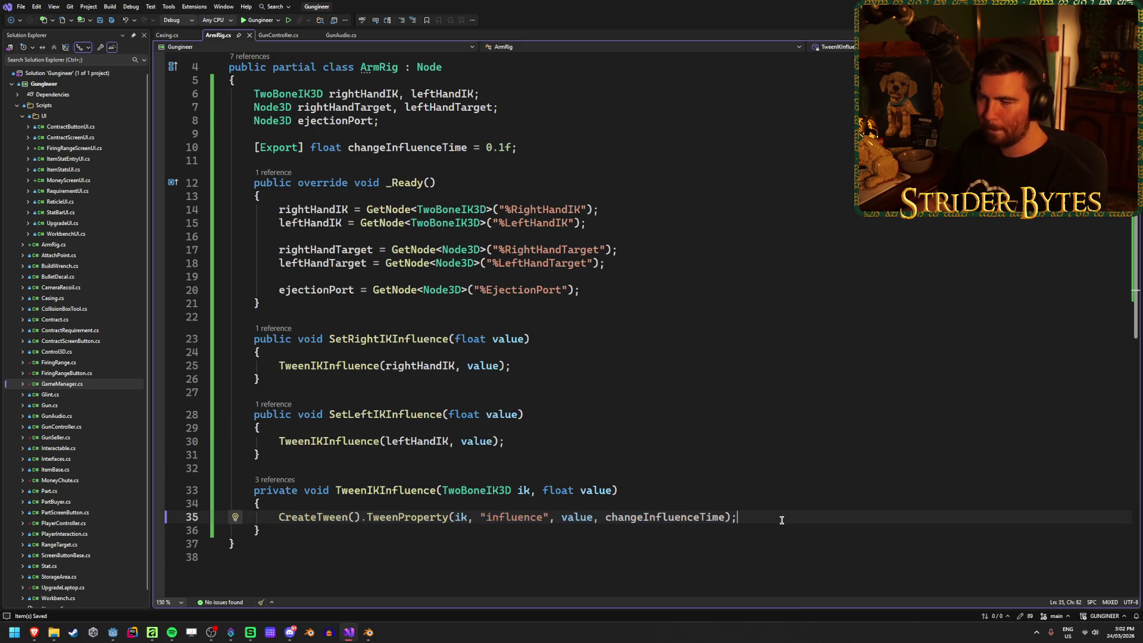
pyautogui.scroll(1, 707, 504)
pyautogui.moveTo(303, 184)
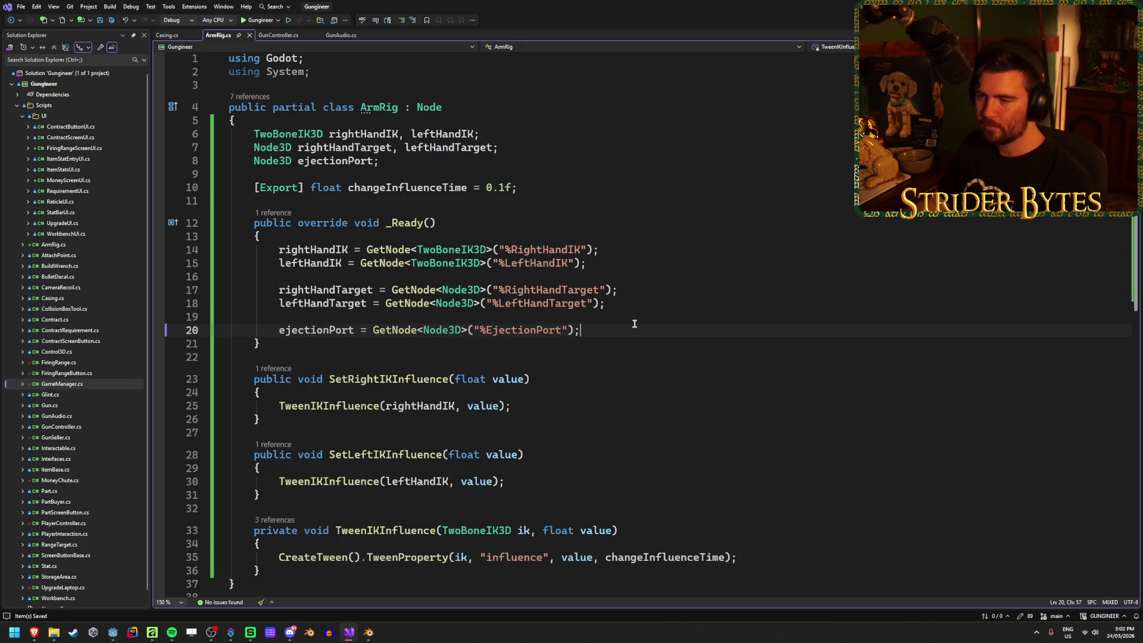
pyautogui.click(167, 35)
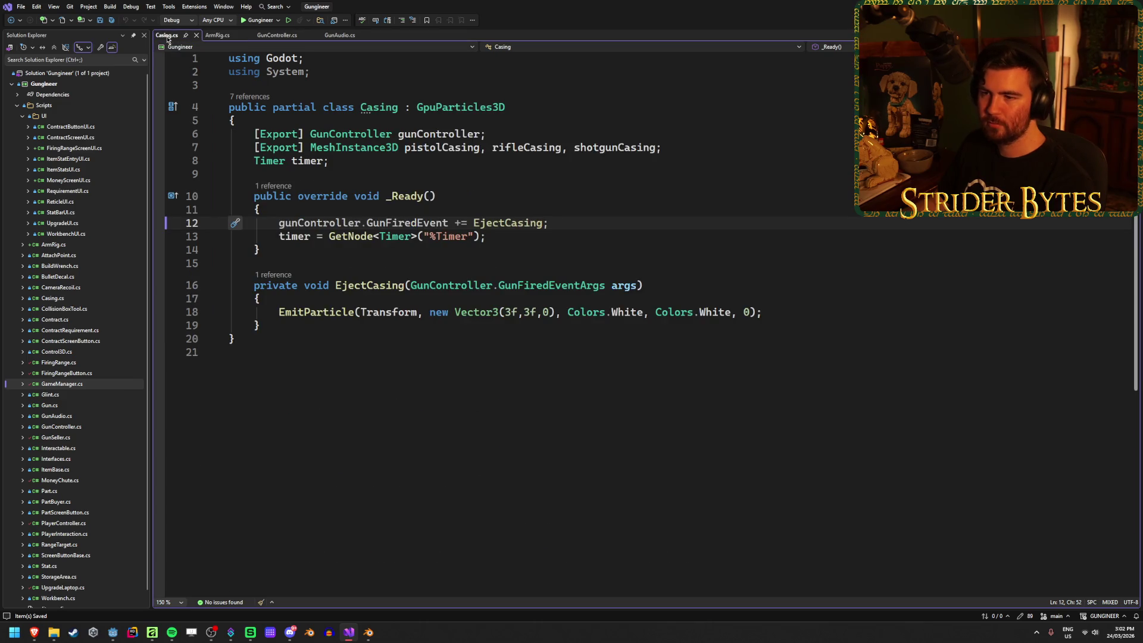
pyautogui.middleClick(168, 37)
# Review the finished ArmRig.cs, checking the SetLeftIKInfluence and TweenProperty lines.
pyautogui.scroll(-2, 555, 378)
pyautogui.click(556, 378)
pyautogui.press('Down')
pyautogui.press('Down')
pyautogui.press('Up')
pyautogui.press('Up')
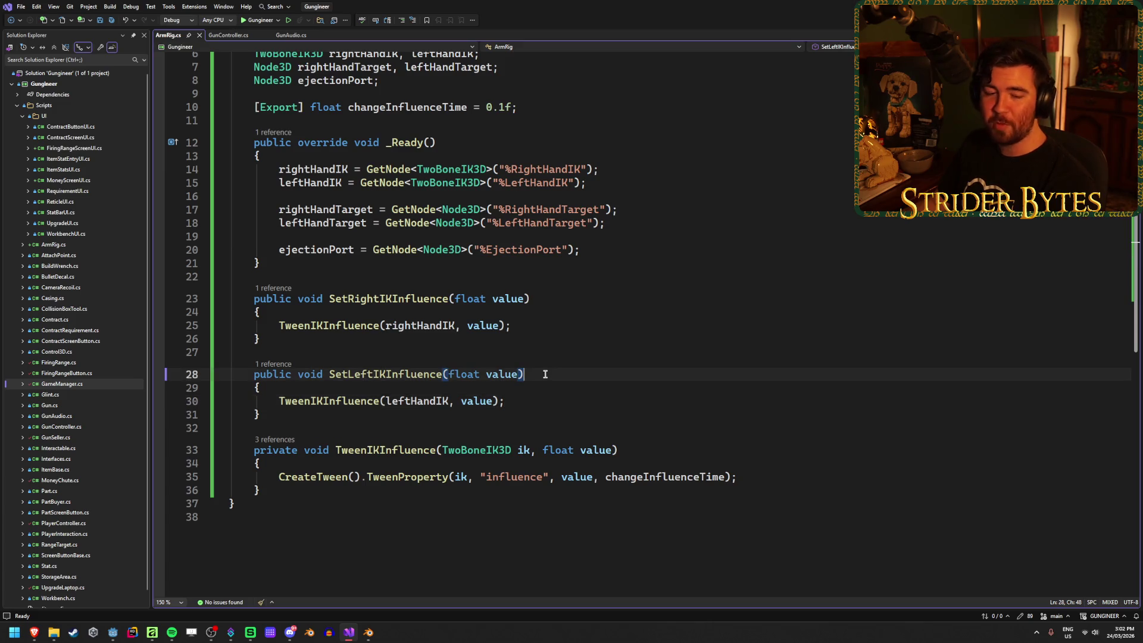
pyautogui.scroll(1, 545, 374)
pyautogui.scroll(-1, 545, 373)
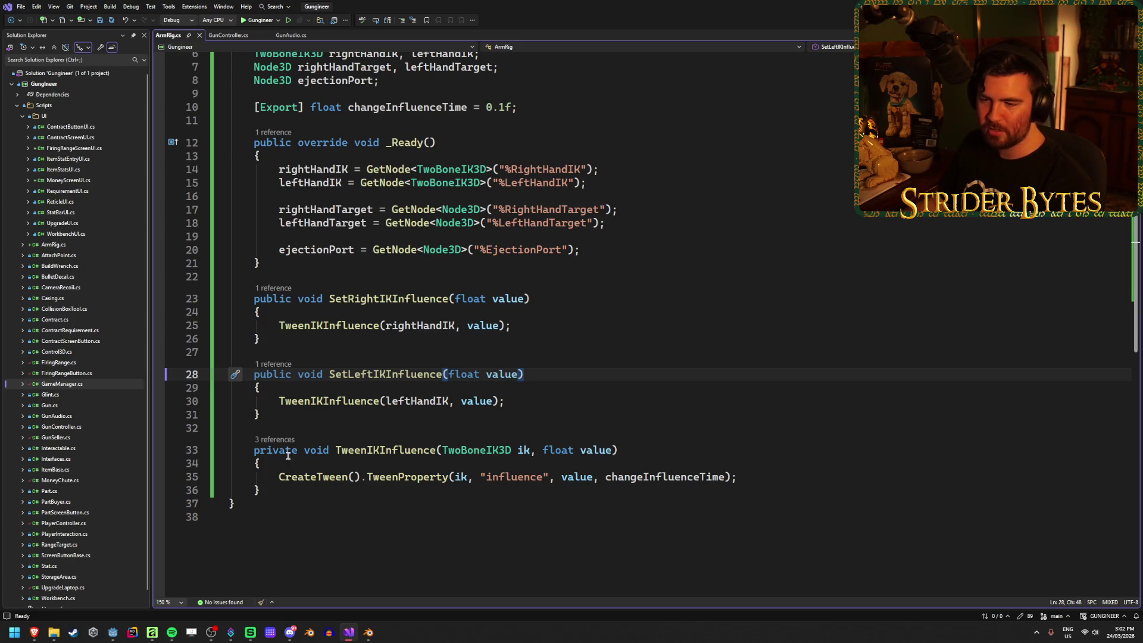
pyautogui.click(297, 474)
pyautogui.hotkey('ctrl', 'End')
pyautogui.click(787, 472)
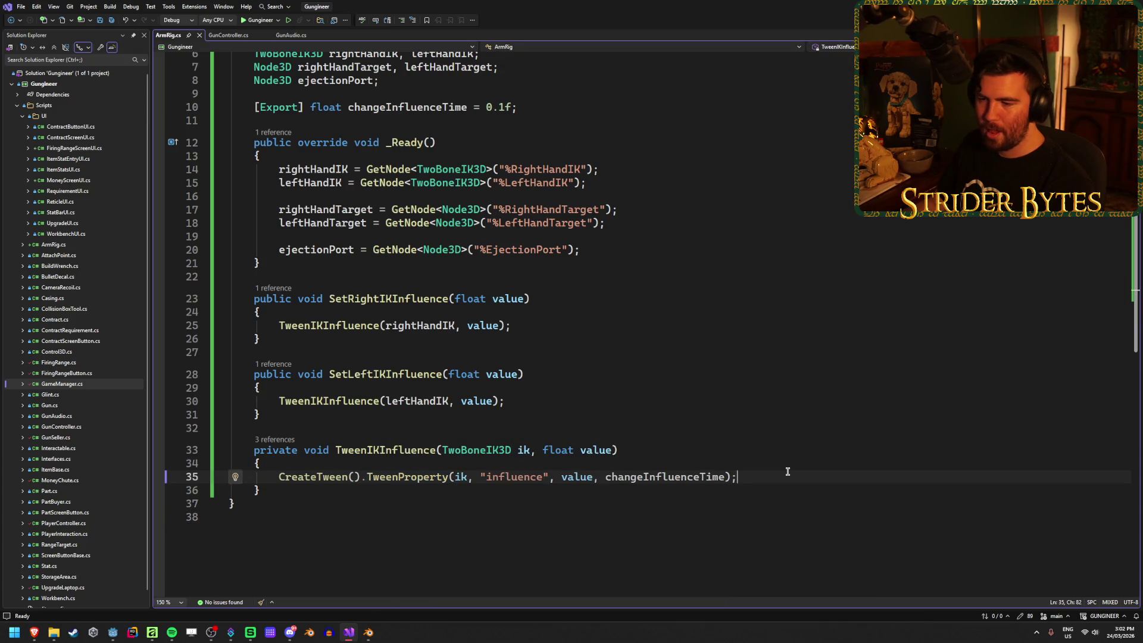
pyautogui.moveTo(303, 478)
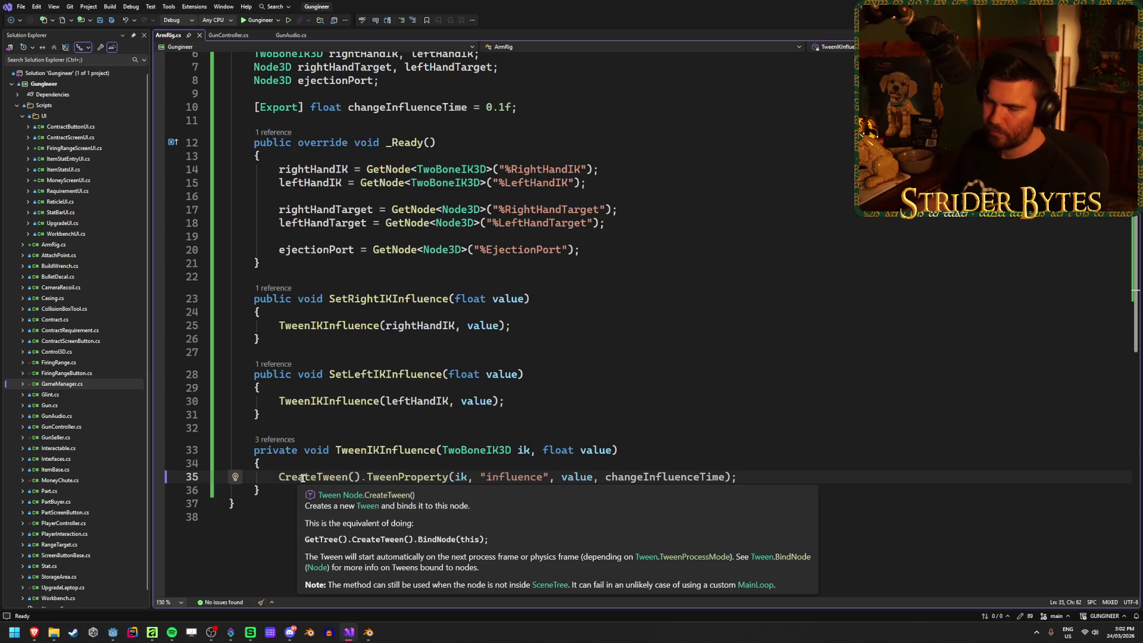
pyautogui.scroll(2, 648, 520)
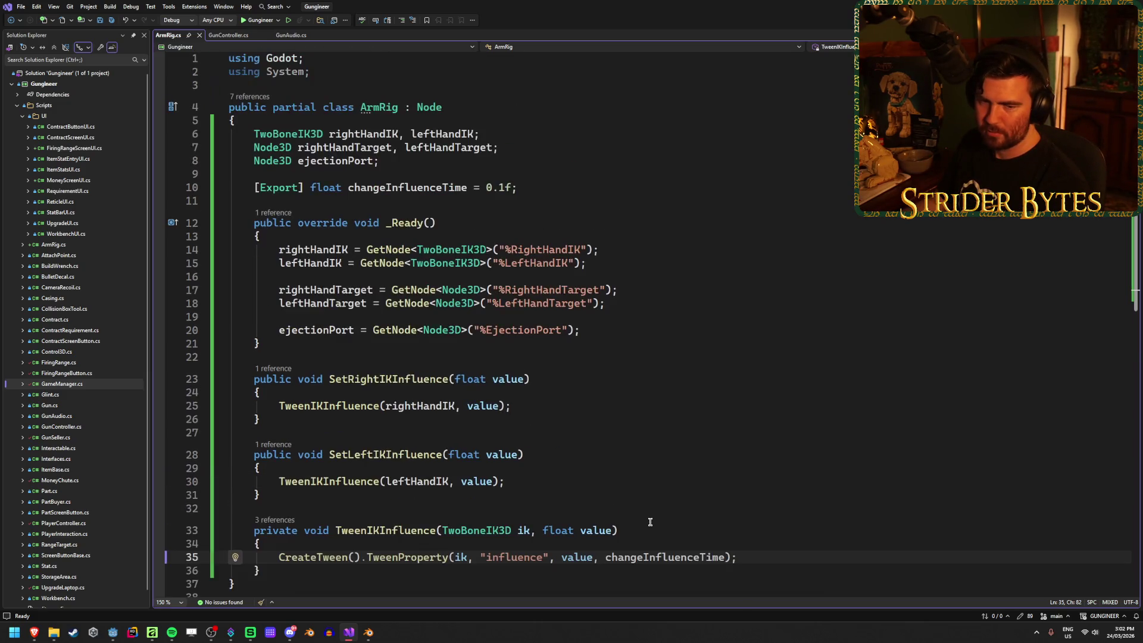
pyautogui.scroll(-1, 650, 521)
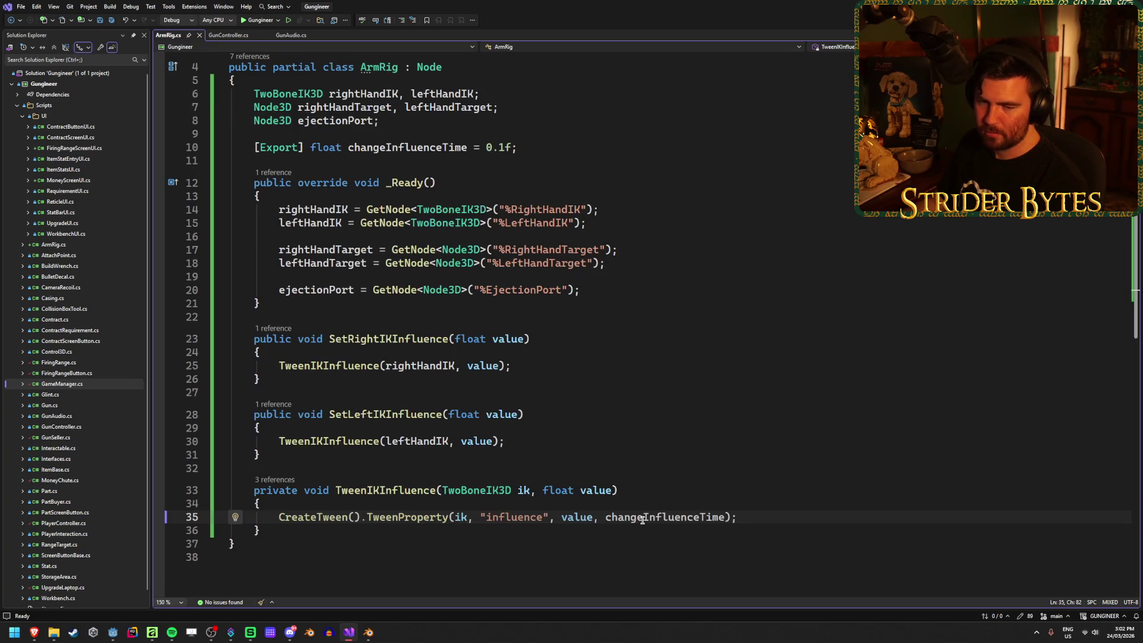